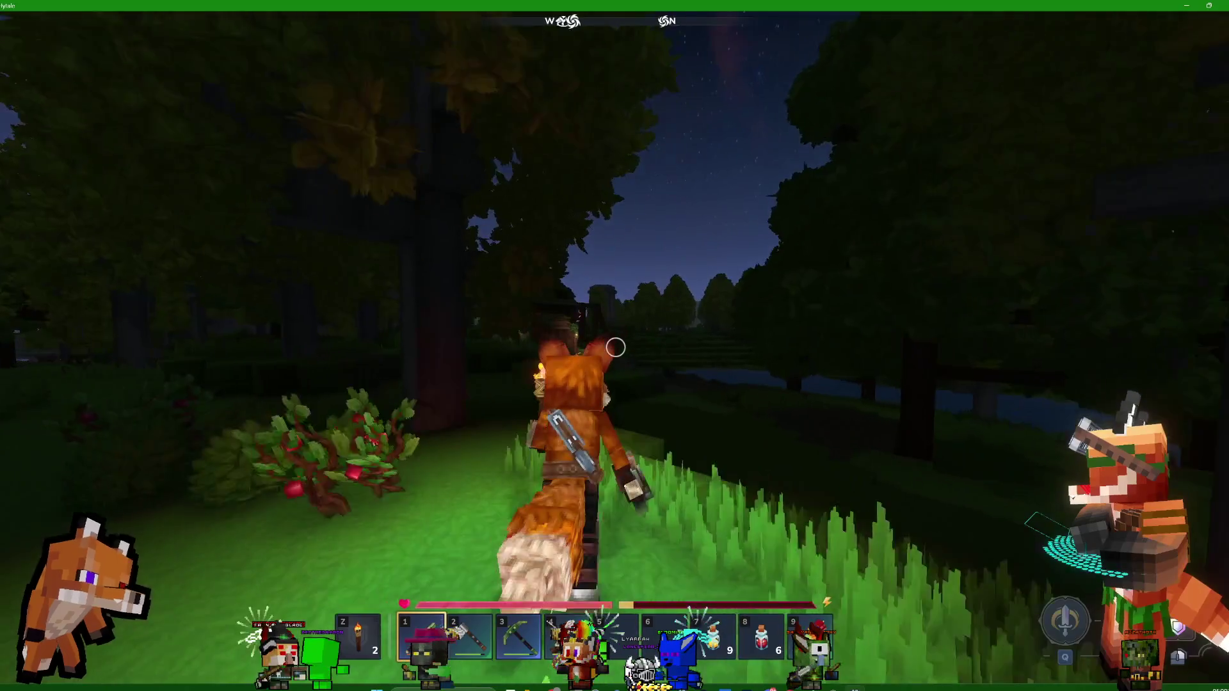
key(w)
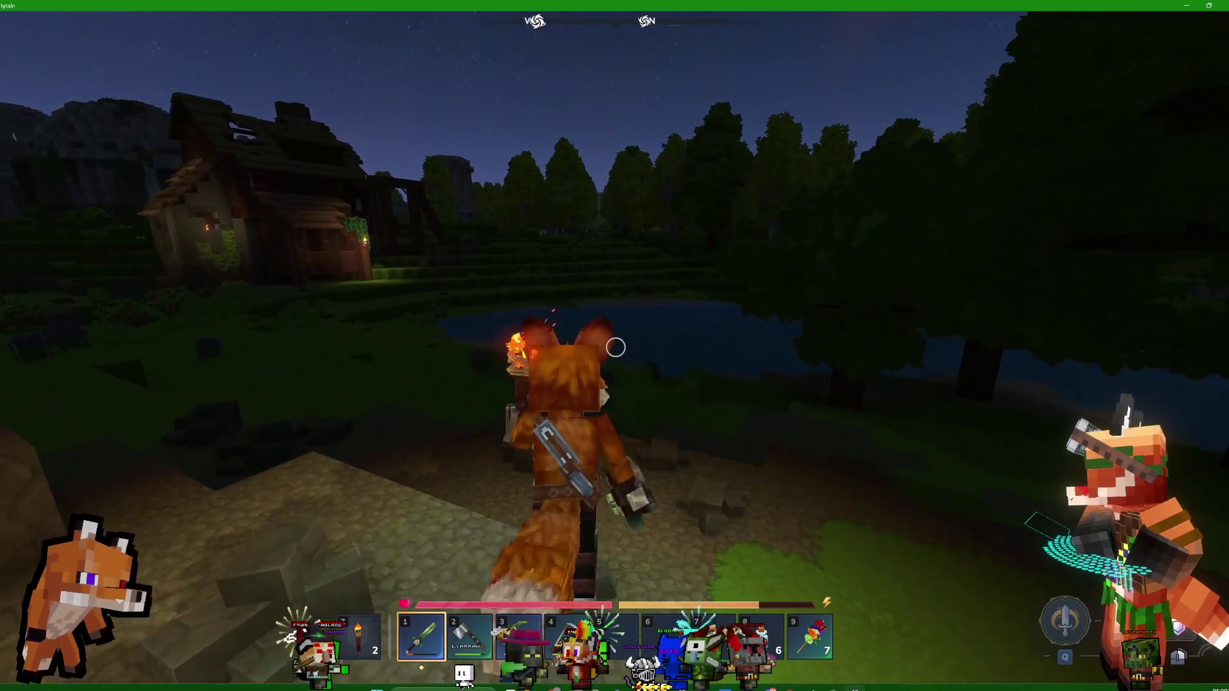
Run out of the forest past the house and follow the pond's cobblestone shore
key(w)
key(w)
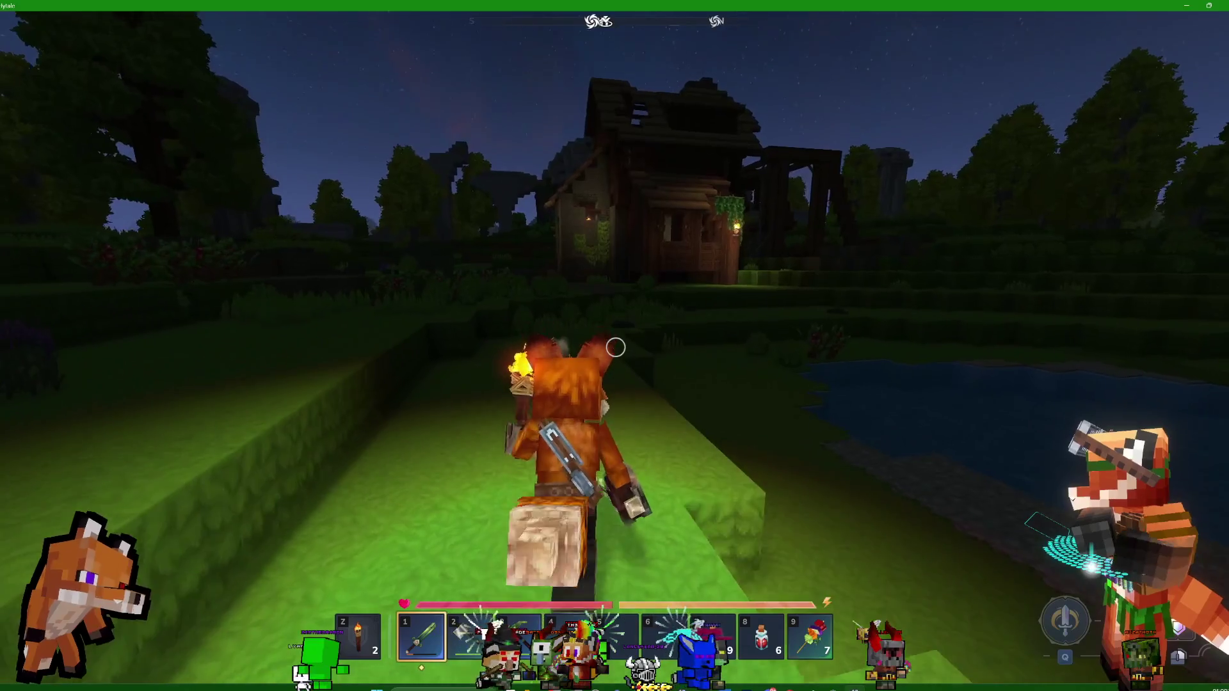
key(w)
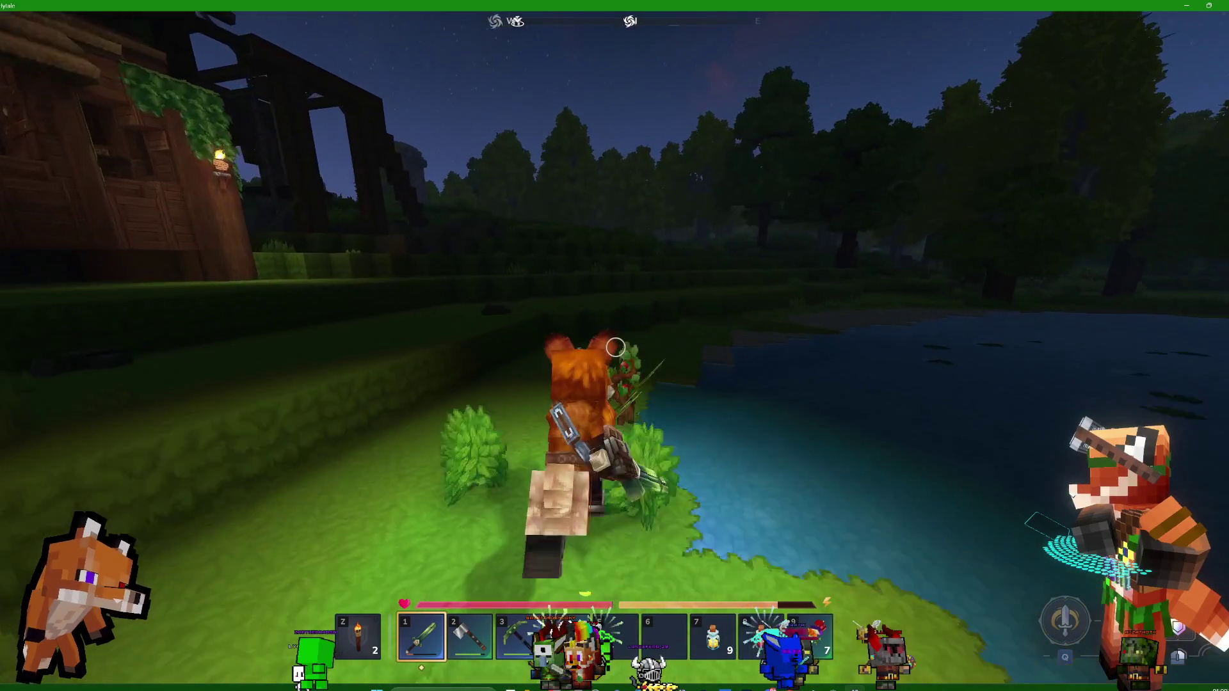
key(w)
key(w)
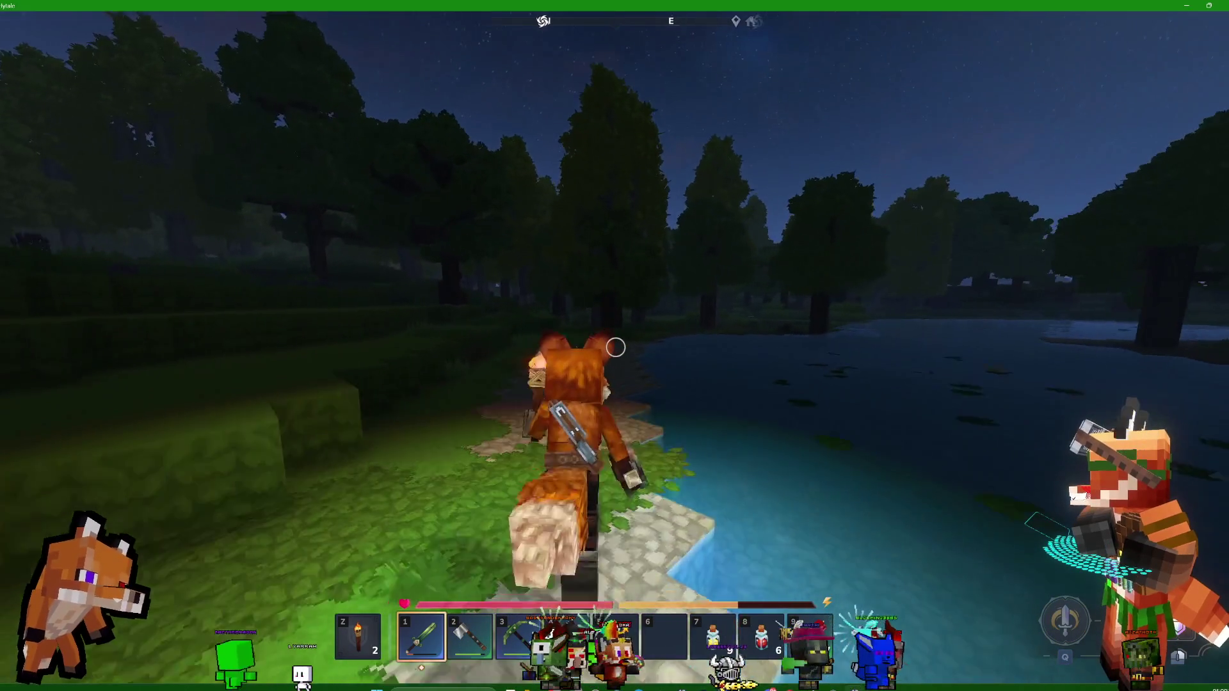
Leave the shore and run through the trees past the first berry bush
key(w)
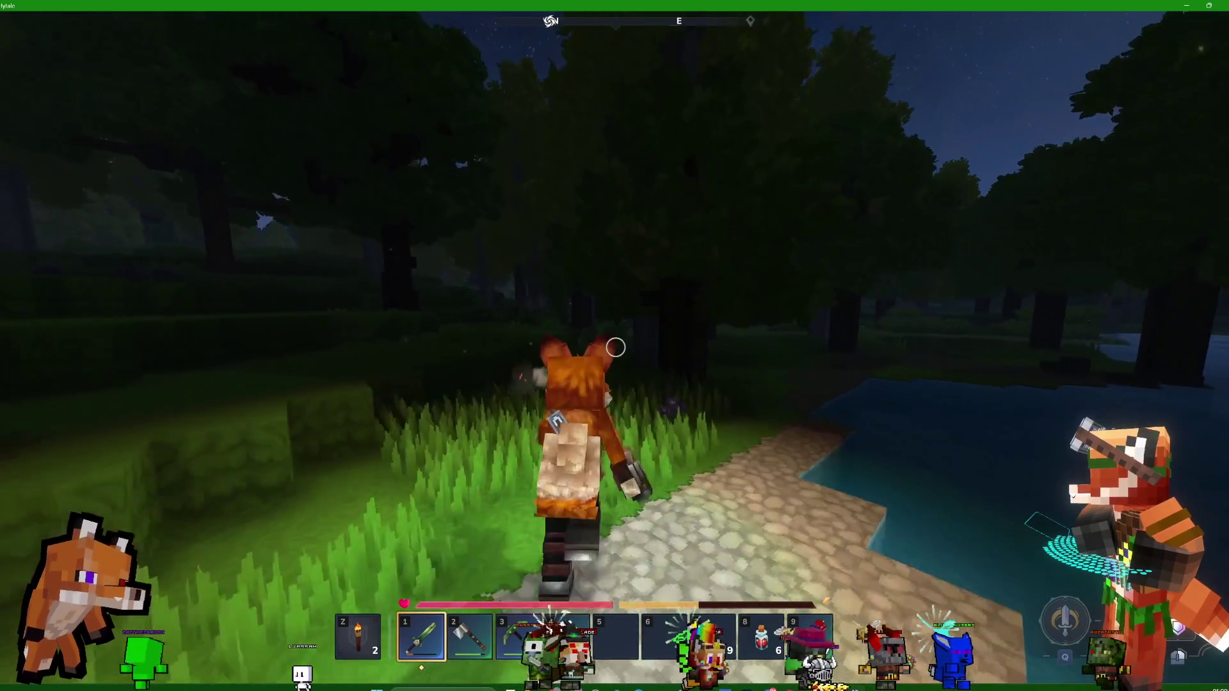
key(w)
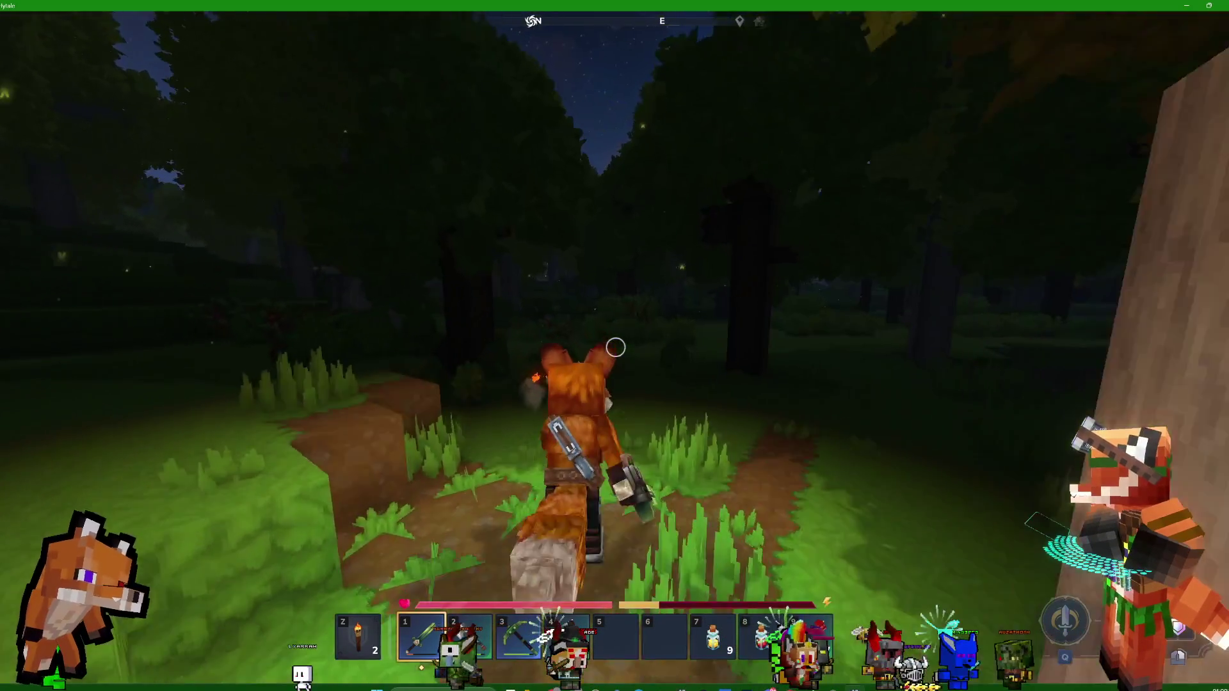
key(w)
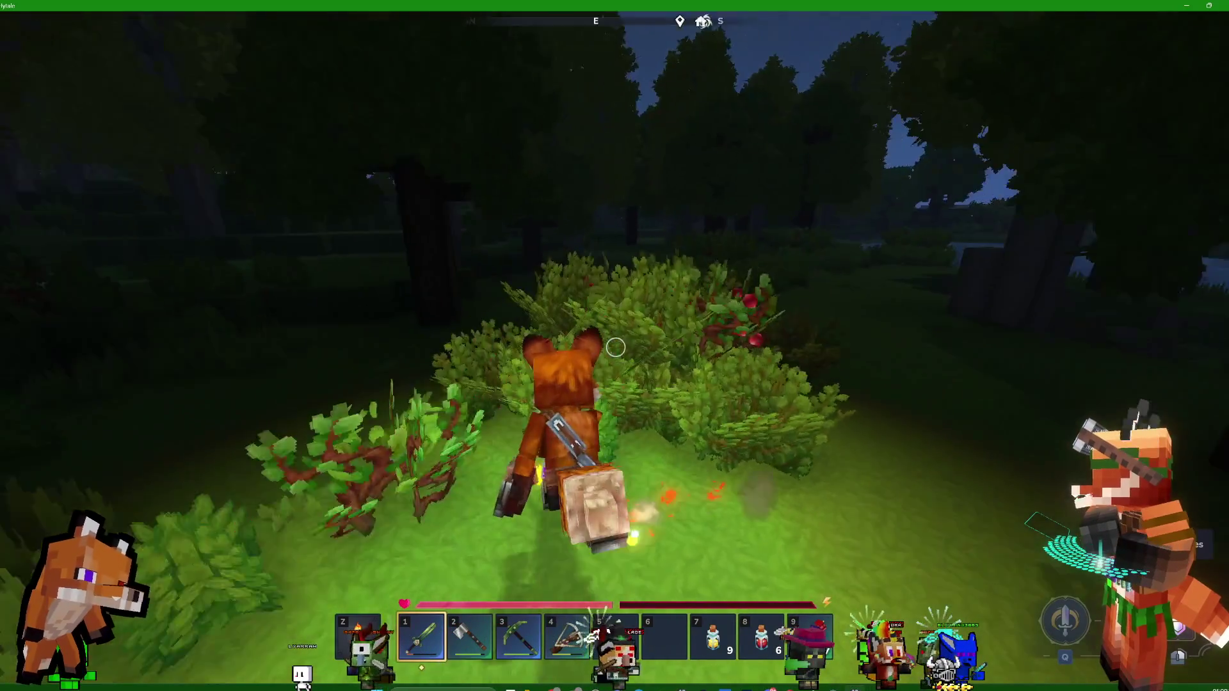
key(w)
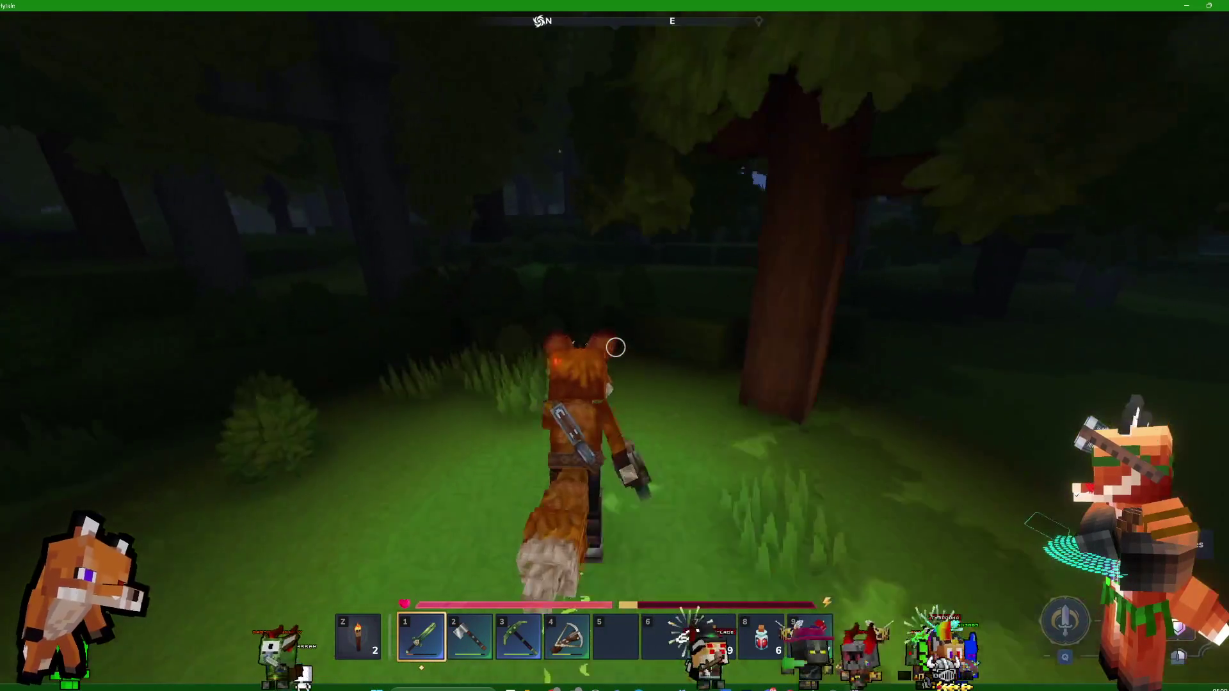
key(w)
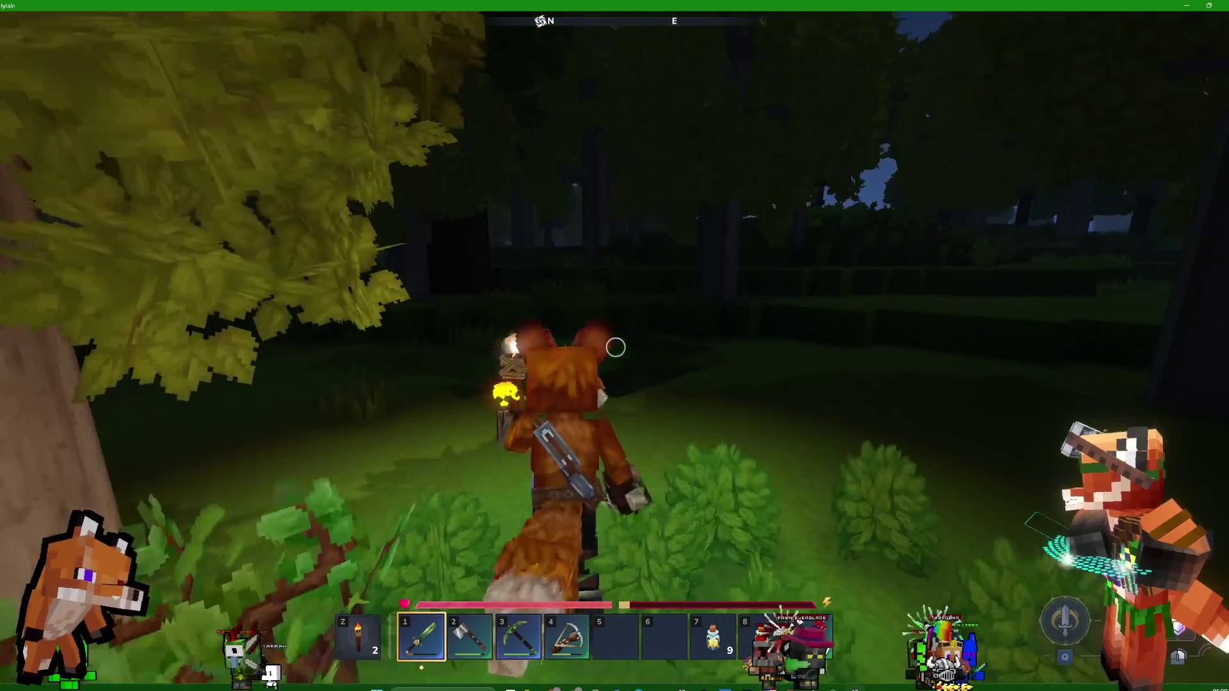
key(w)
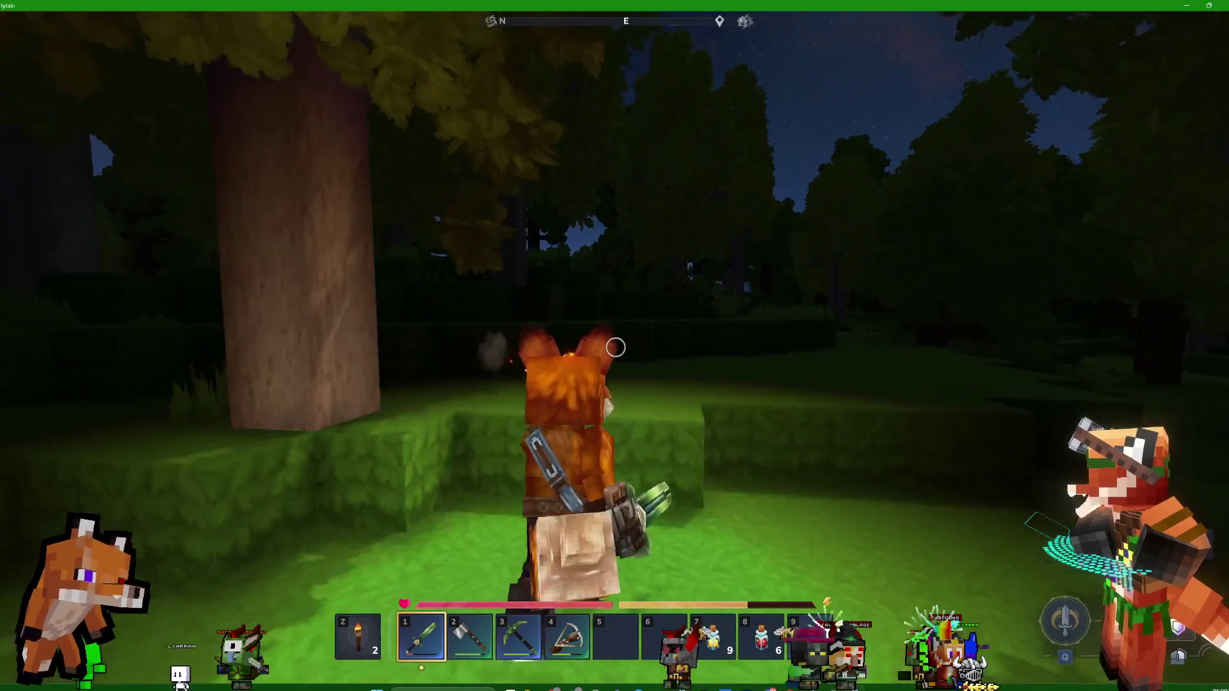
Head north through the bushes and come out onto the grassy riverbank
key(w)
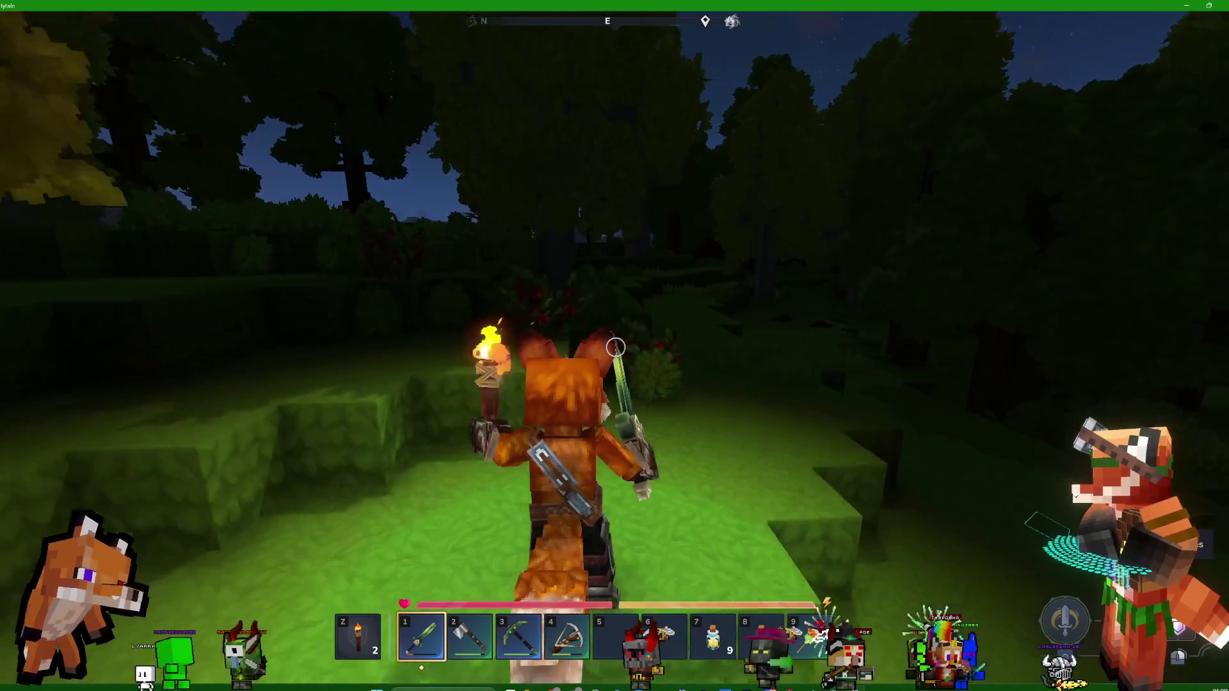
key(w)
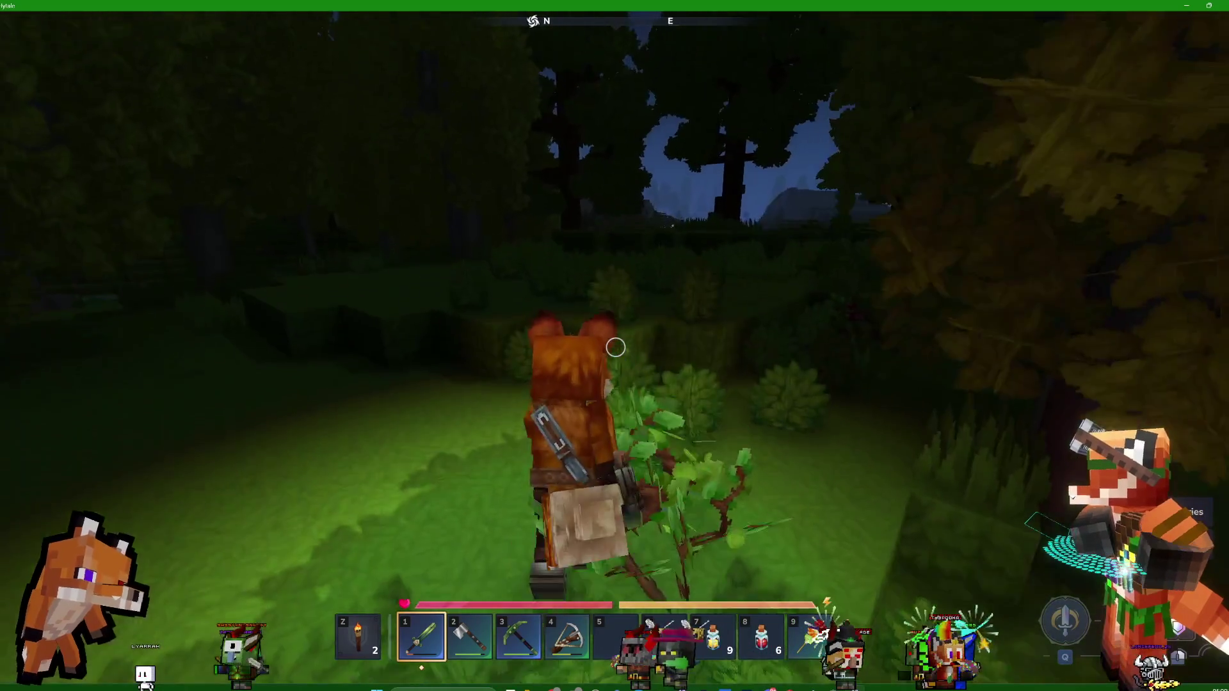
key(w)
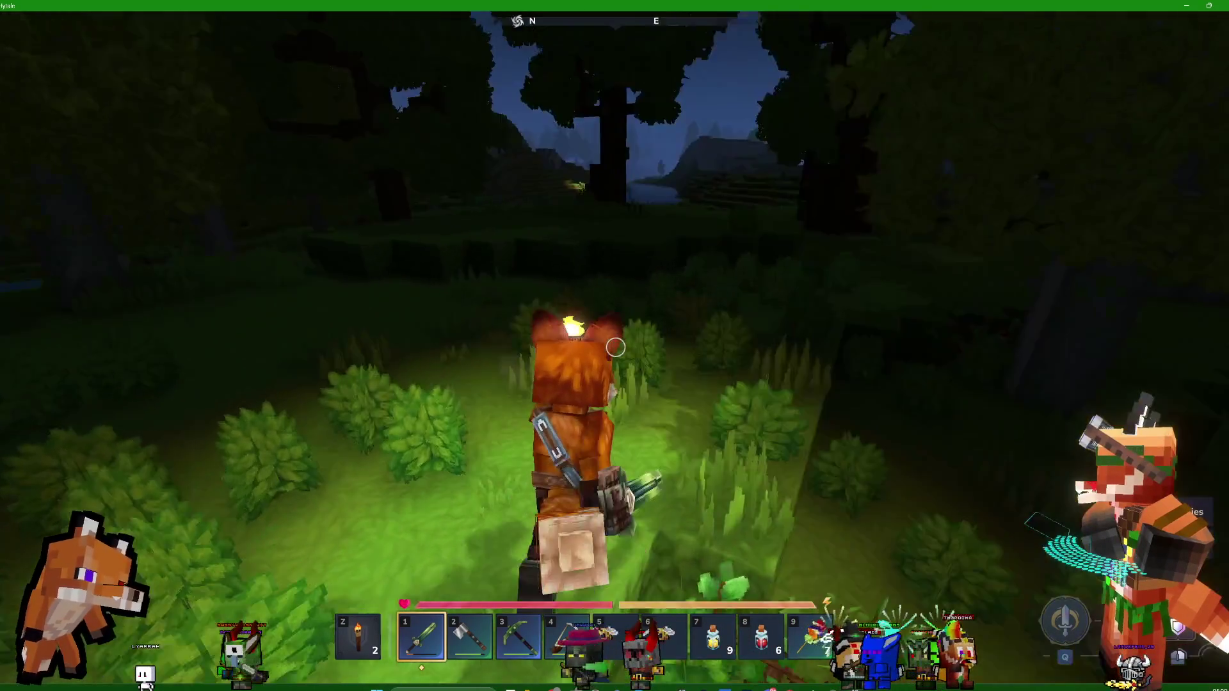
key(w)
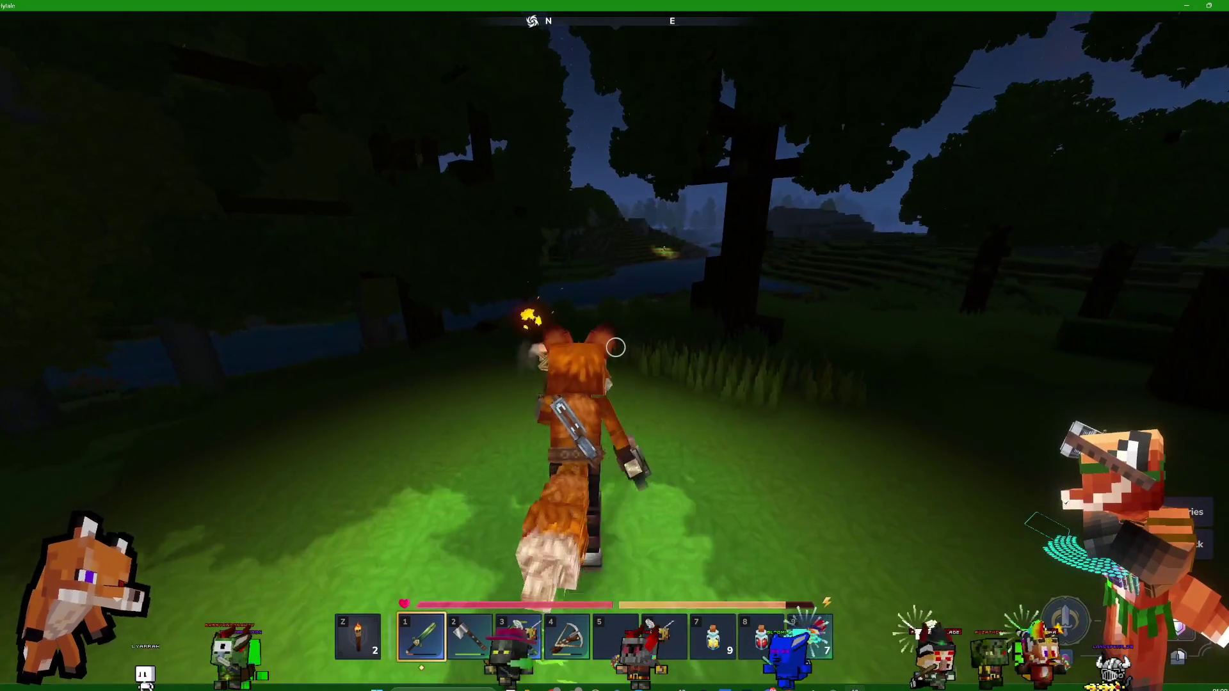
key(w)
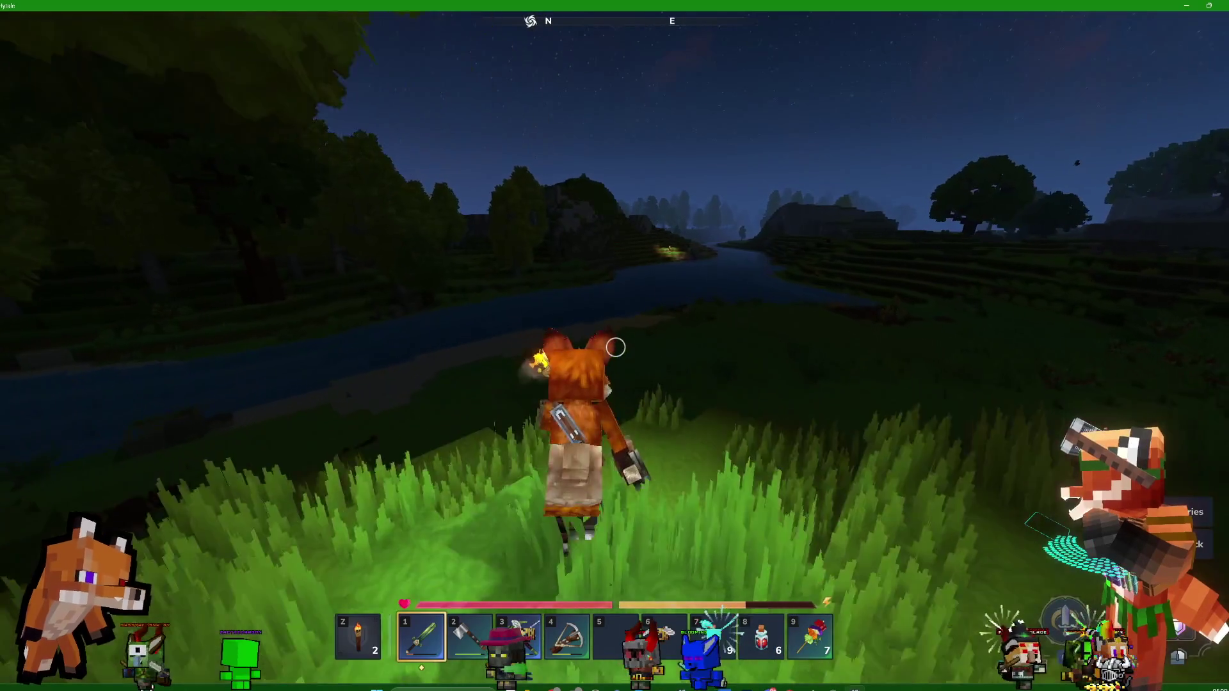
key(w)
Push east through the berry bushes to the river's edge and wade in
key(w)
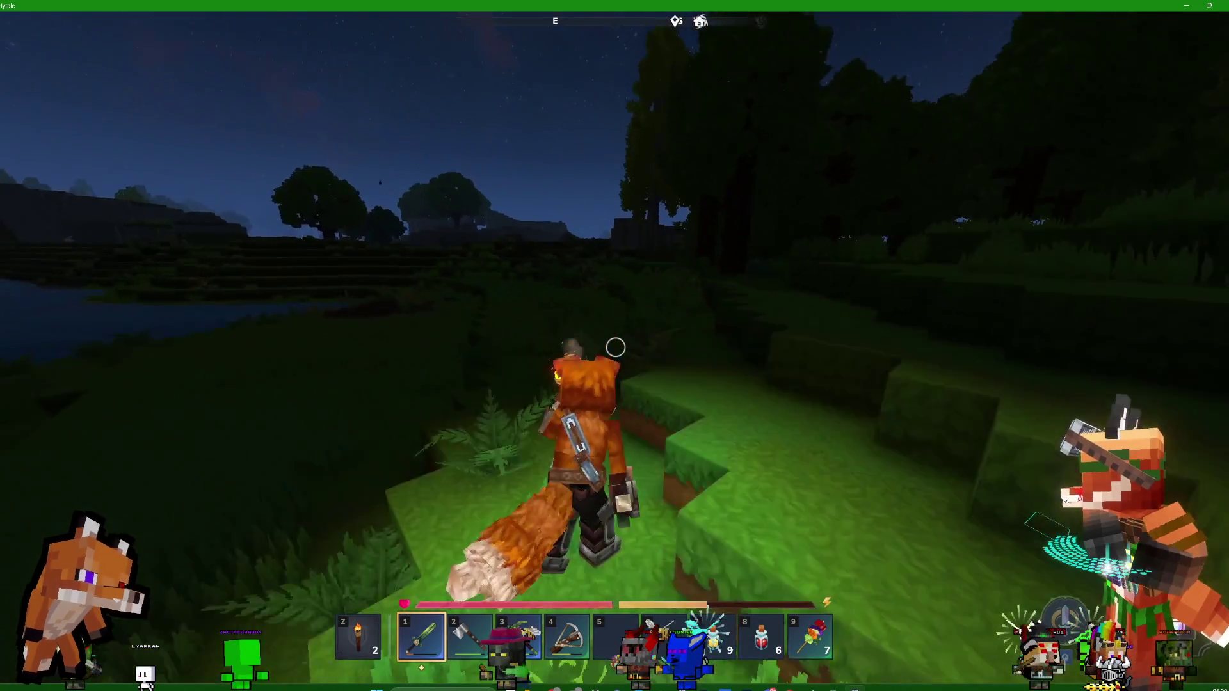
key(w)
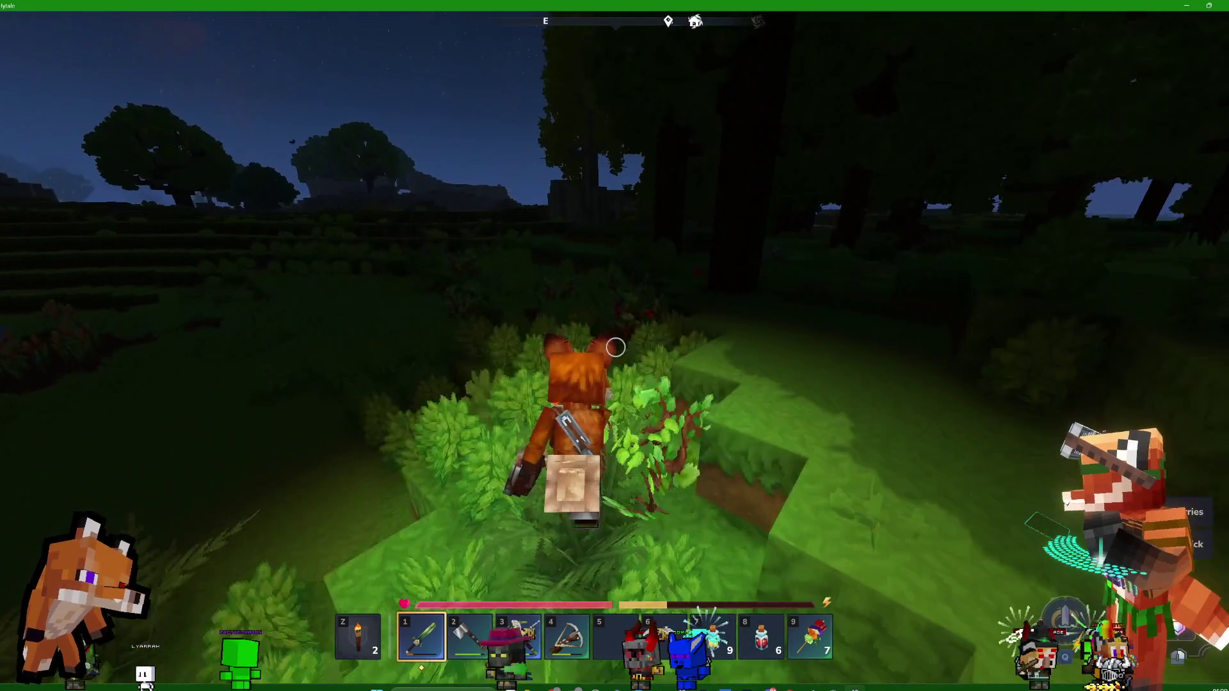
key(w)
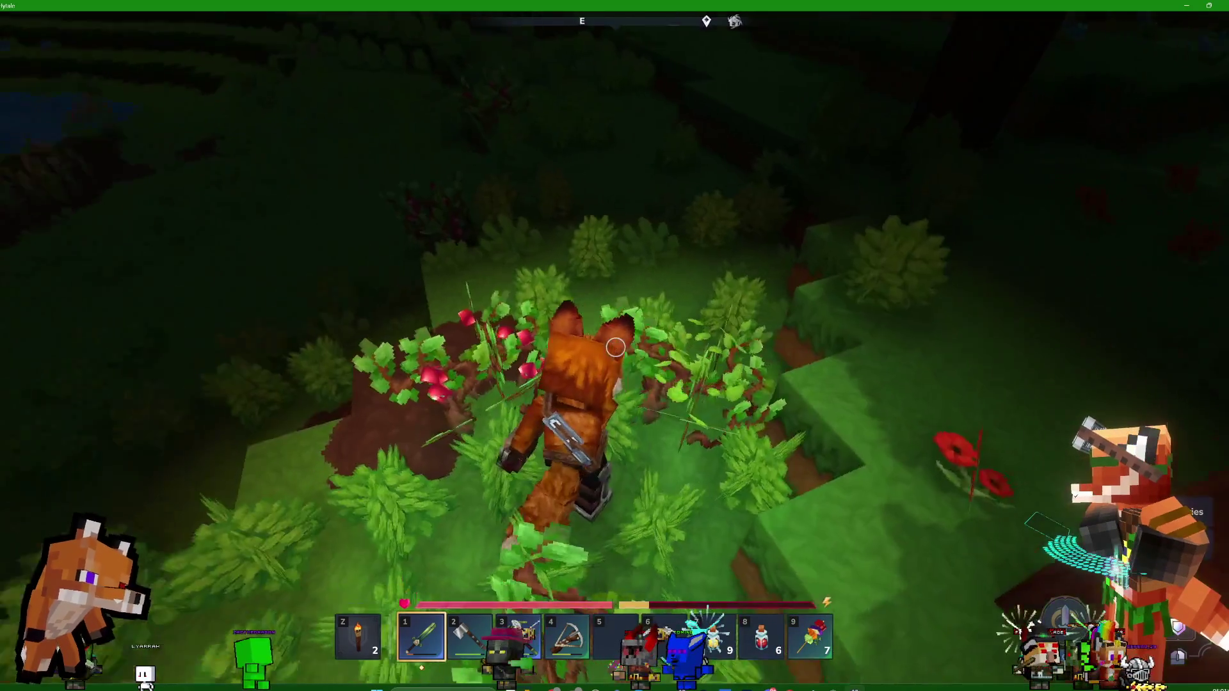
key(w)
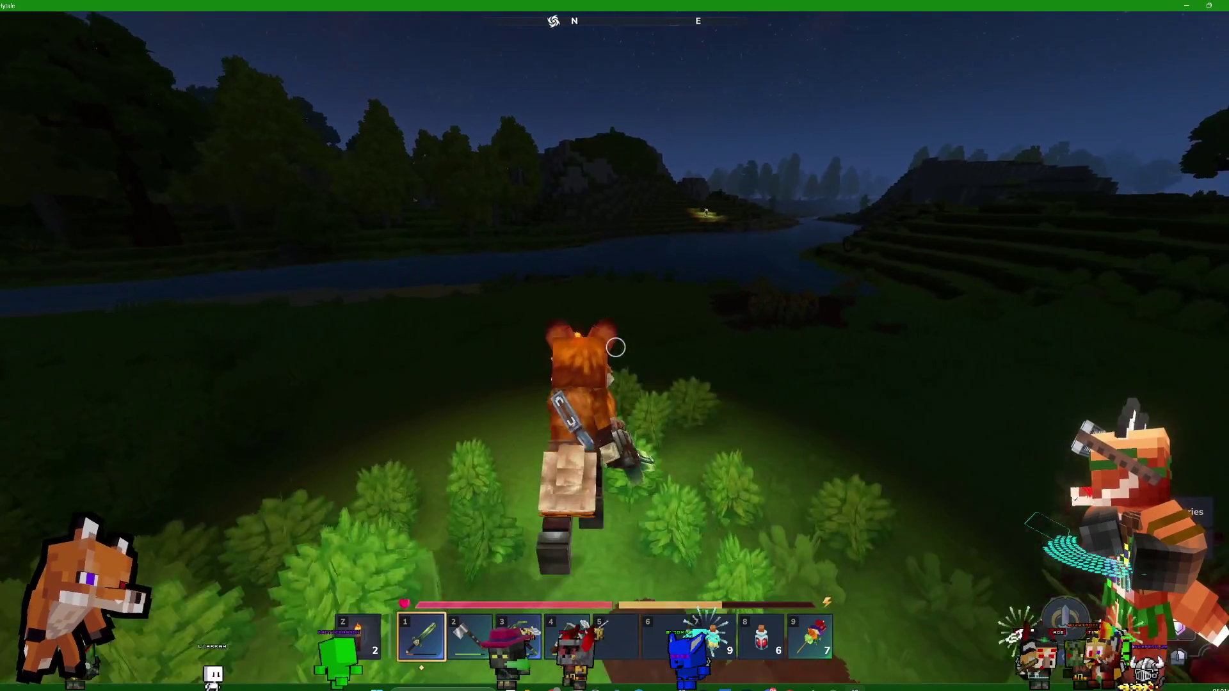
key(w)
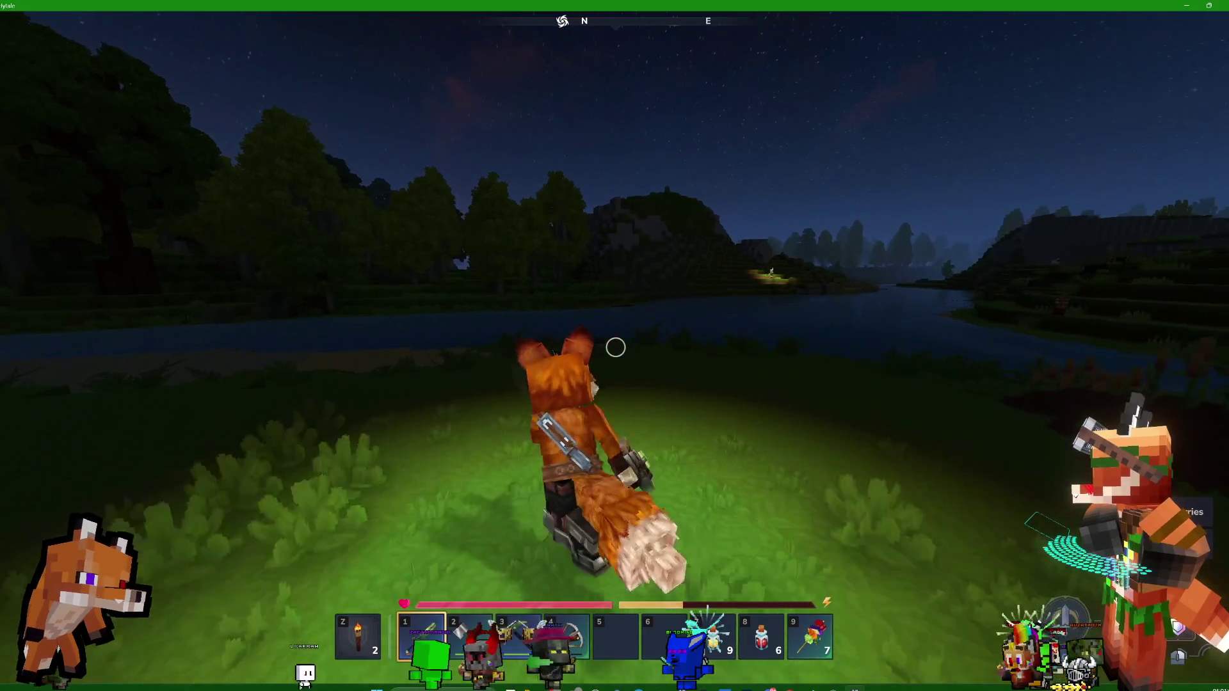
key(w)
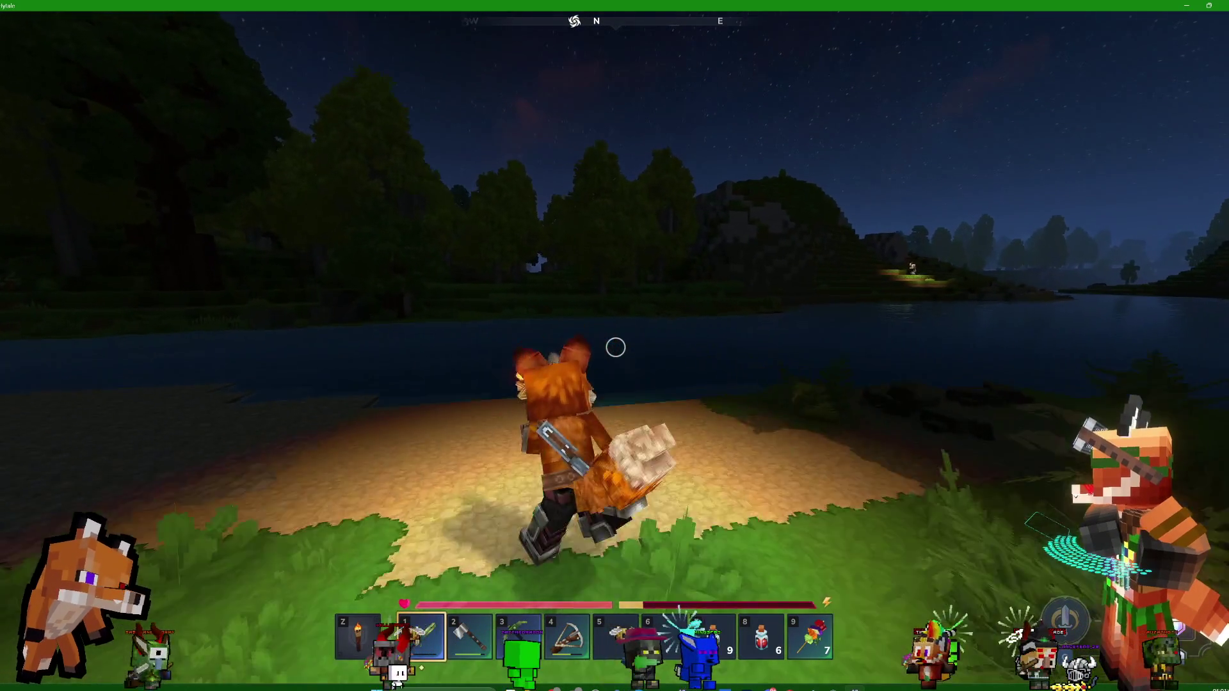
key(w)
key(w)
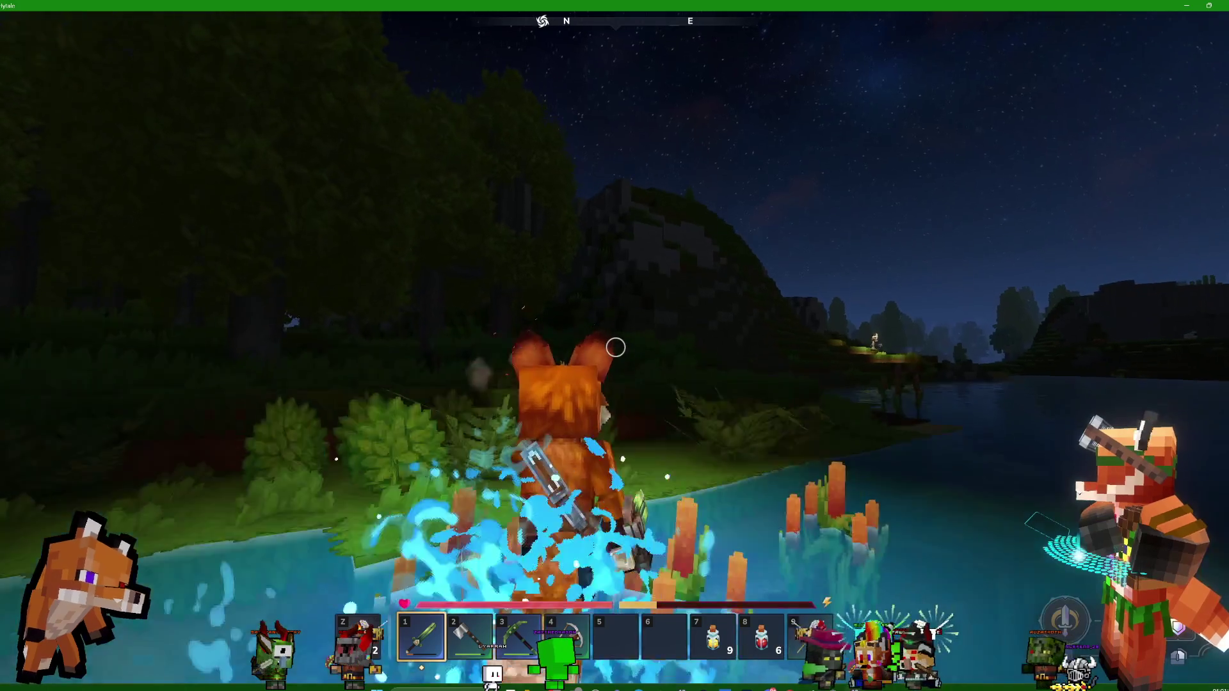
Climb out onto the far bank and jump up the grass ledge to the stone path
key(w)
key(w)
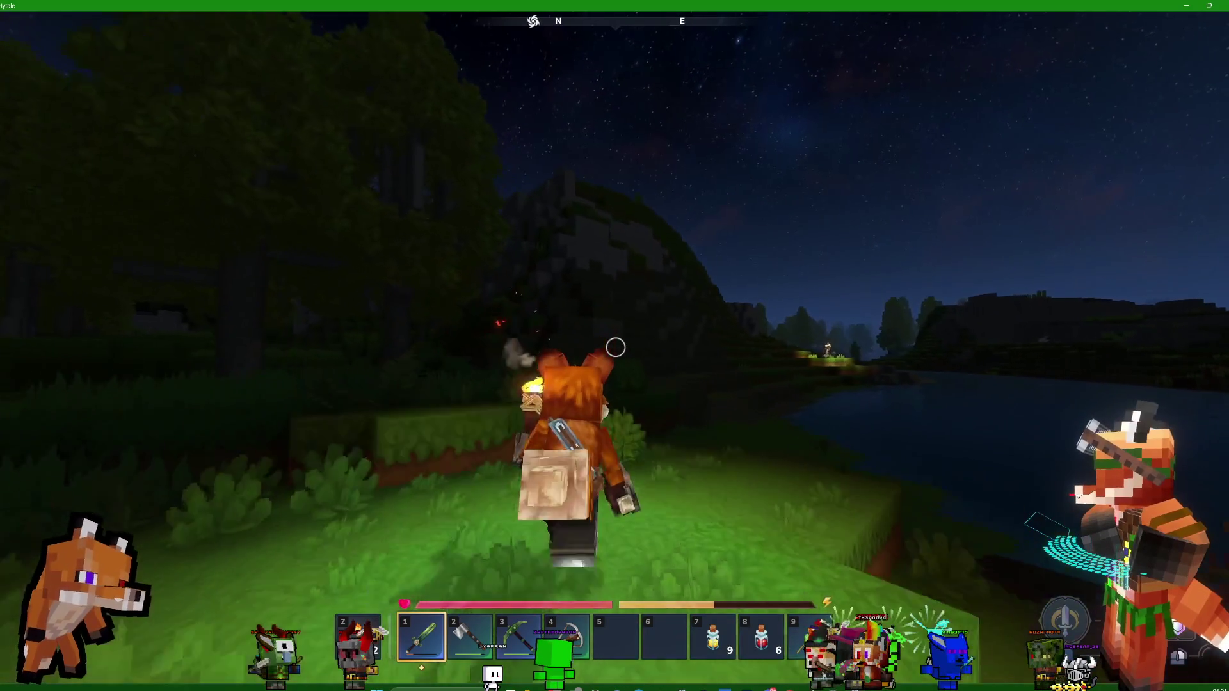
key(space)
key(w)
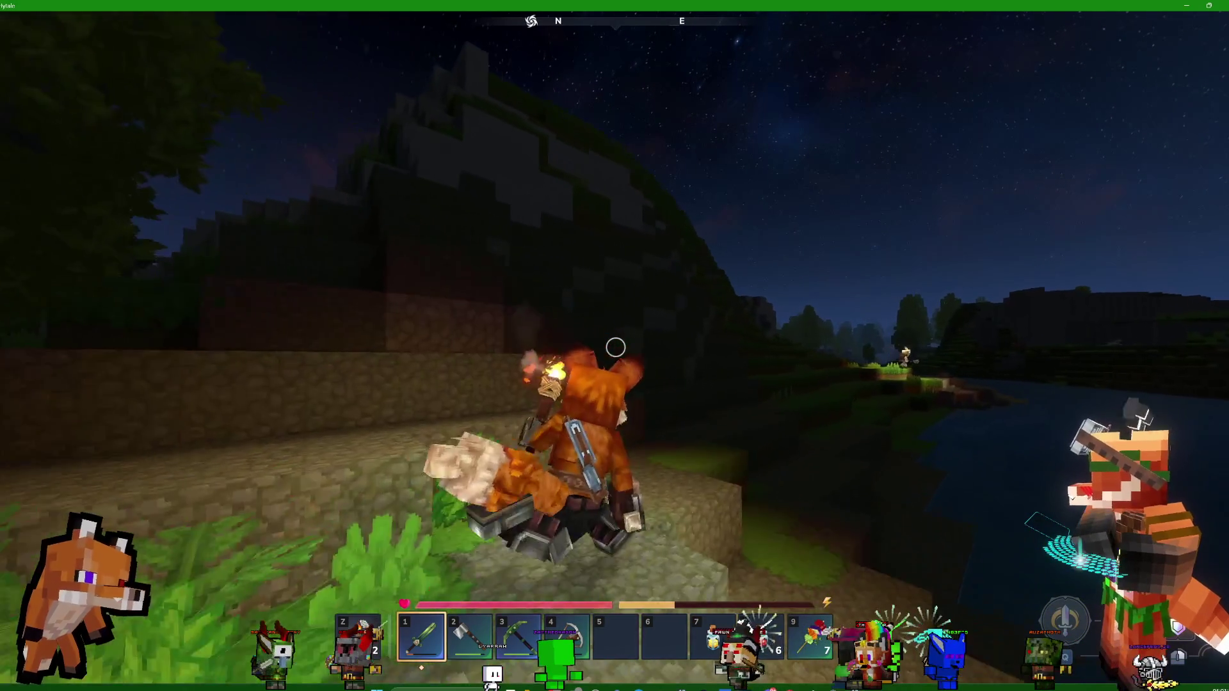
Follow the riverbank and step onto the torch-lit stone bank
key(w)
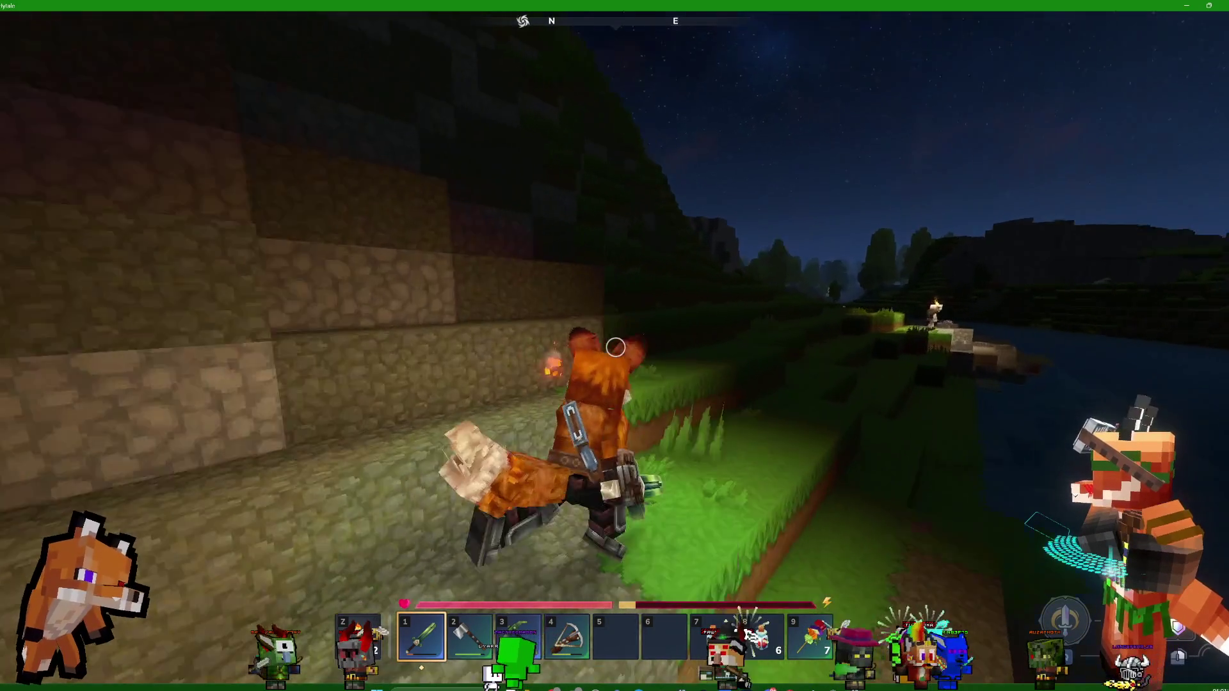
key(w)
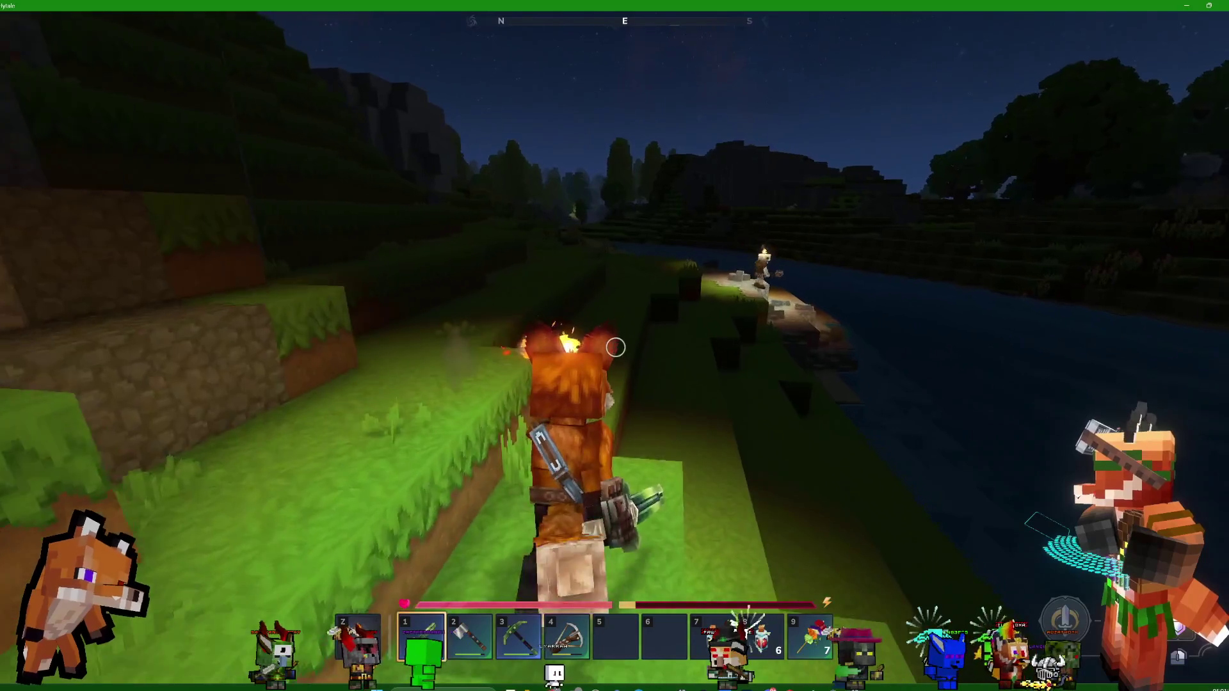
key(w)
key(space)
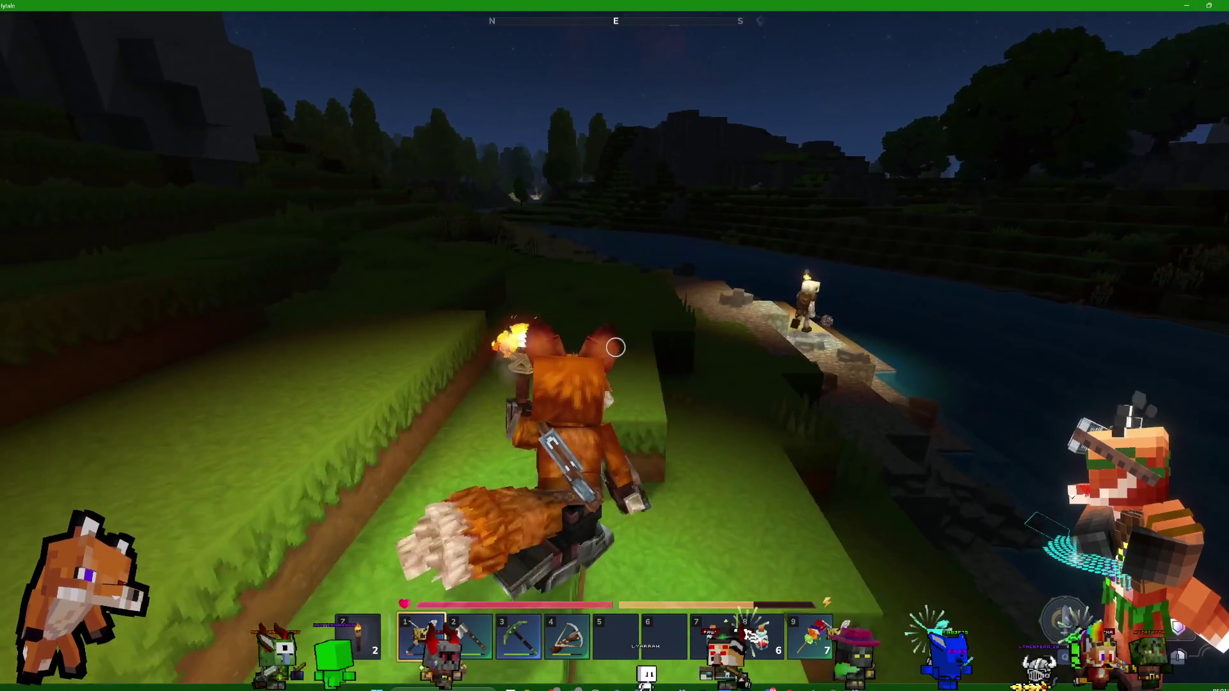
key(w)
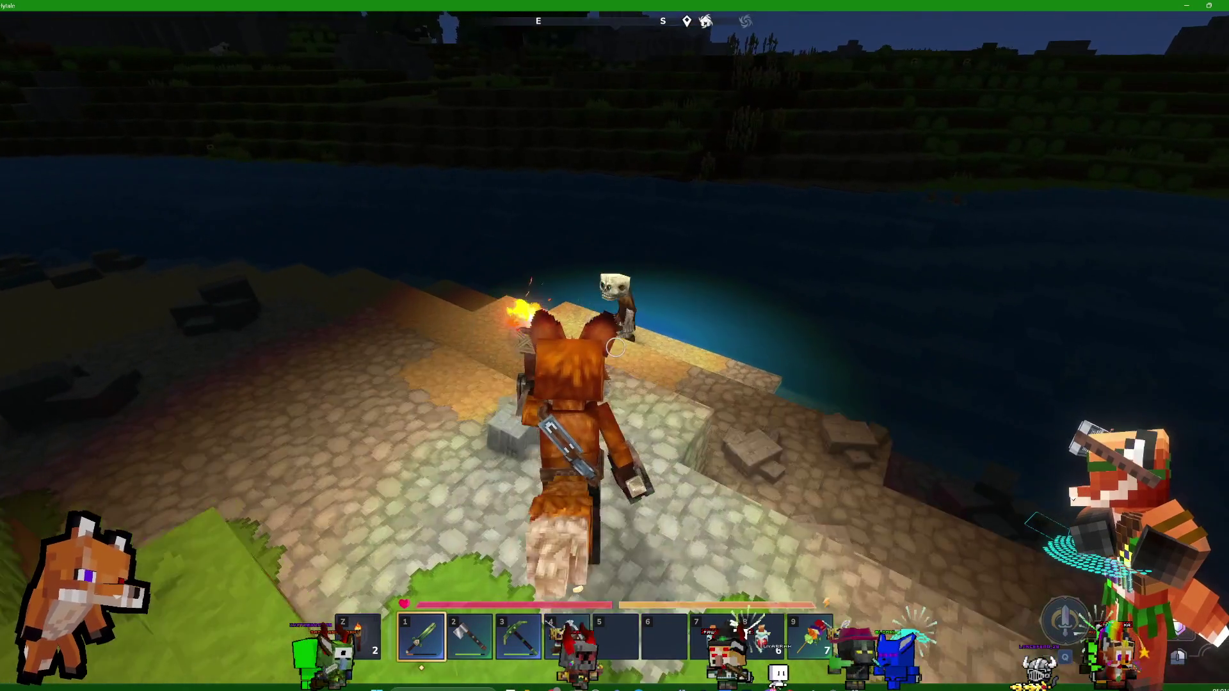
key(w)
Kill the approaching enemy with repeated sword swings
click(615, 346)
click(615, 345)
click(615, 345)
click(615, 345)
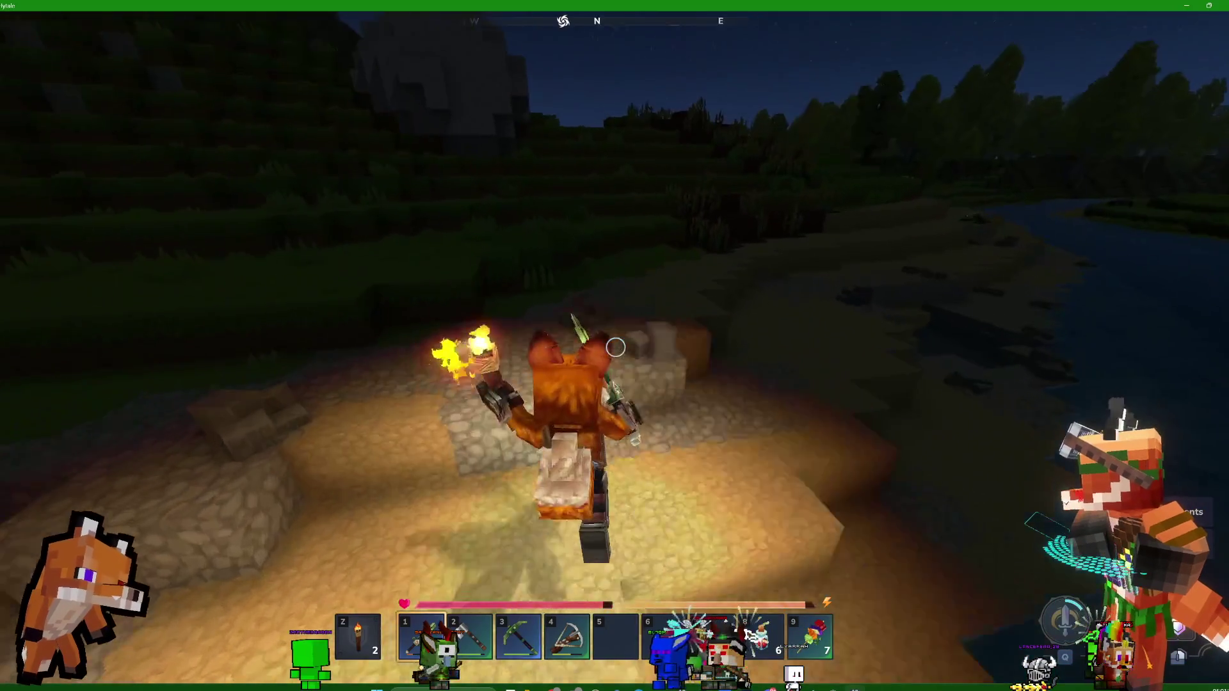
Run across the cobblestone and grass onto the riverside path and the sand
key(w)
key(w)
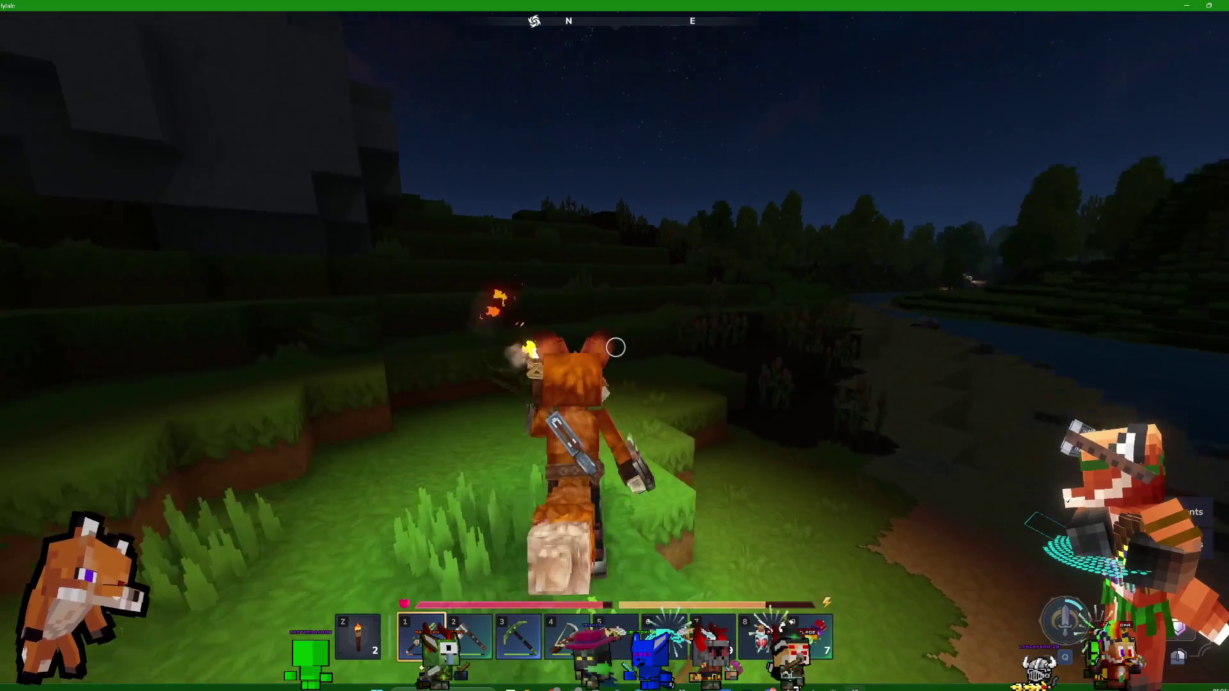
key(w)
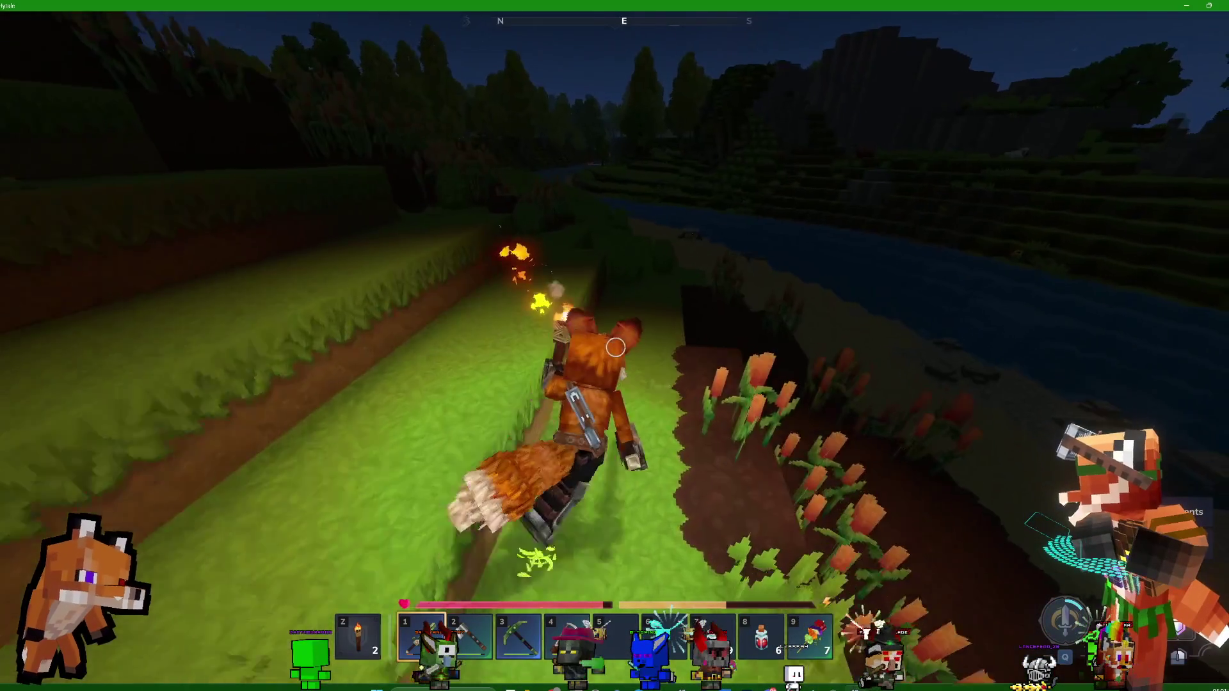
key(w)
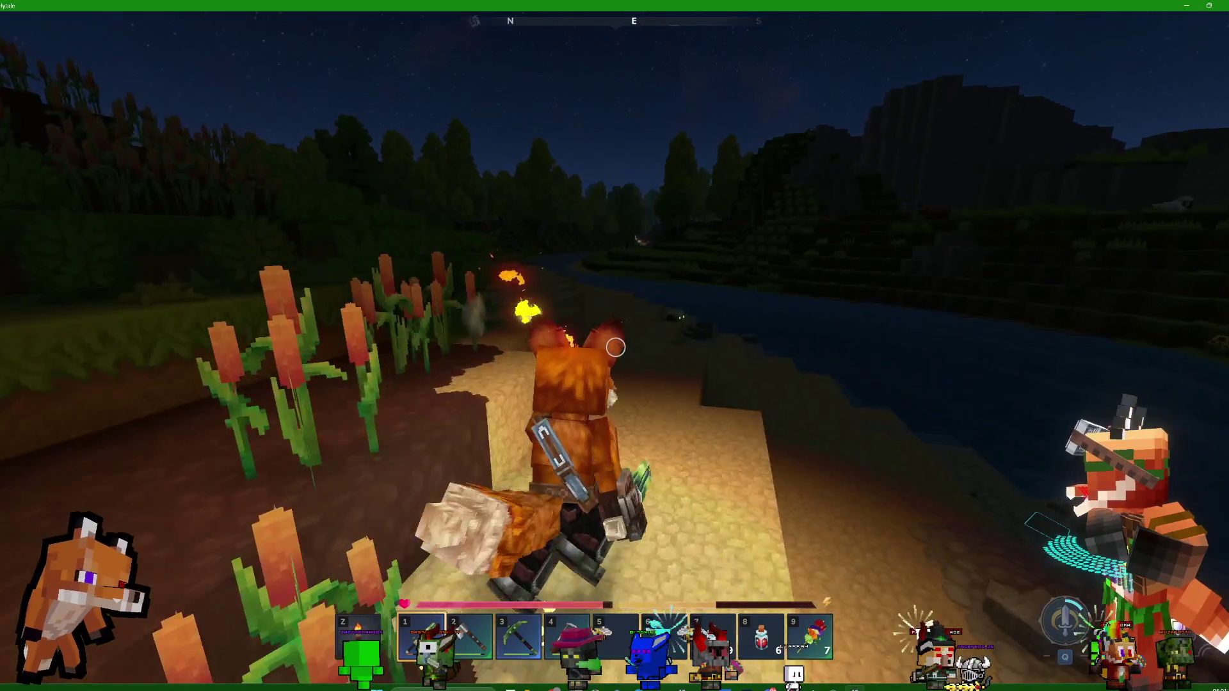
key(w)
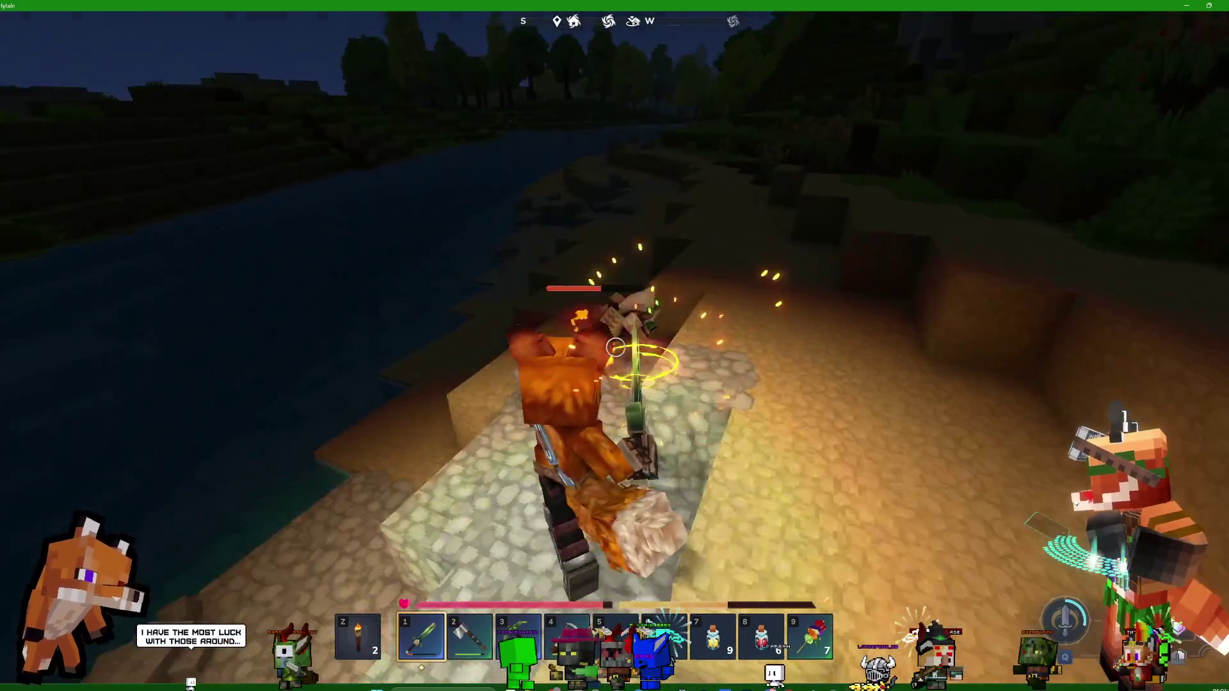
Kill the creature attacking from behind on the sand and run onto the grass
click(615, 347)
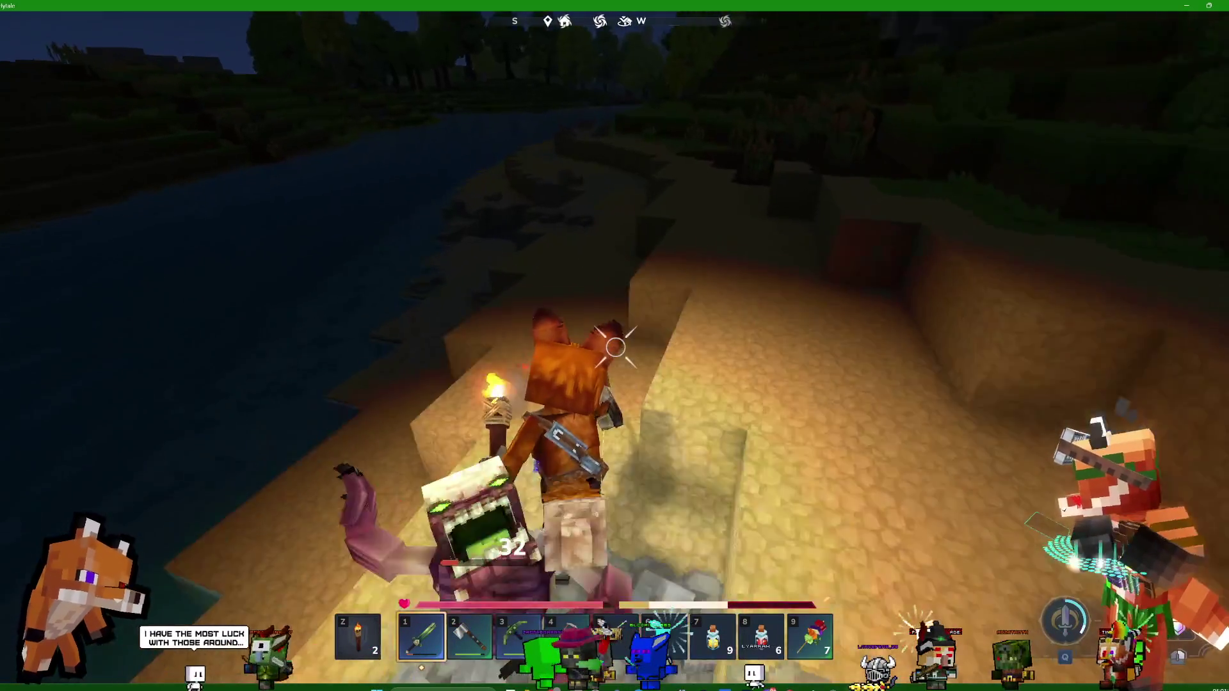
click(615, 347)
key(w)
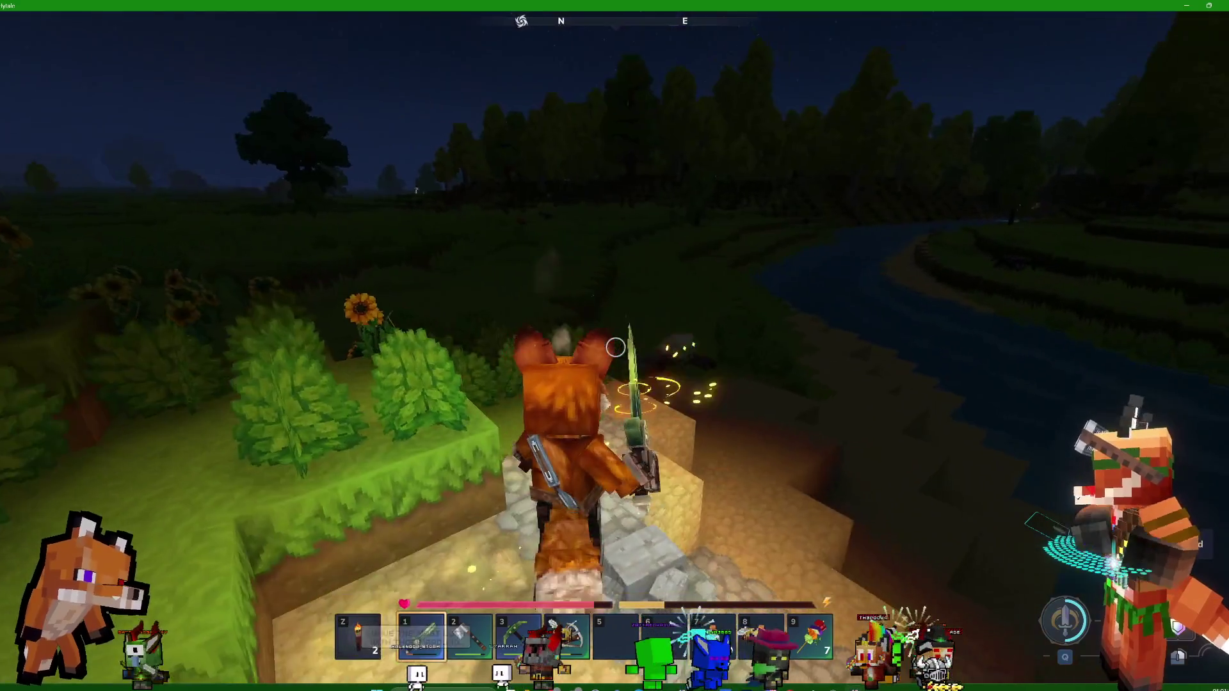
Close in and finish off the next creature on the grass with the sword
click(615, 347)
key(w)
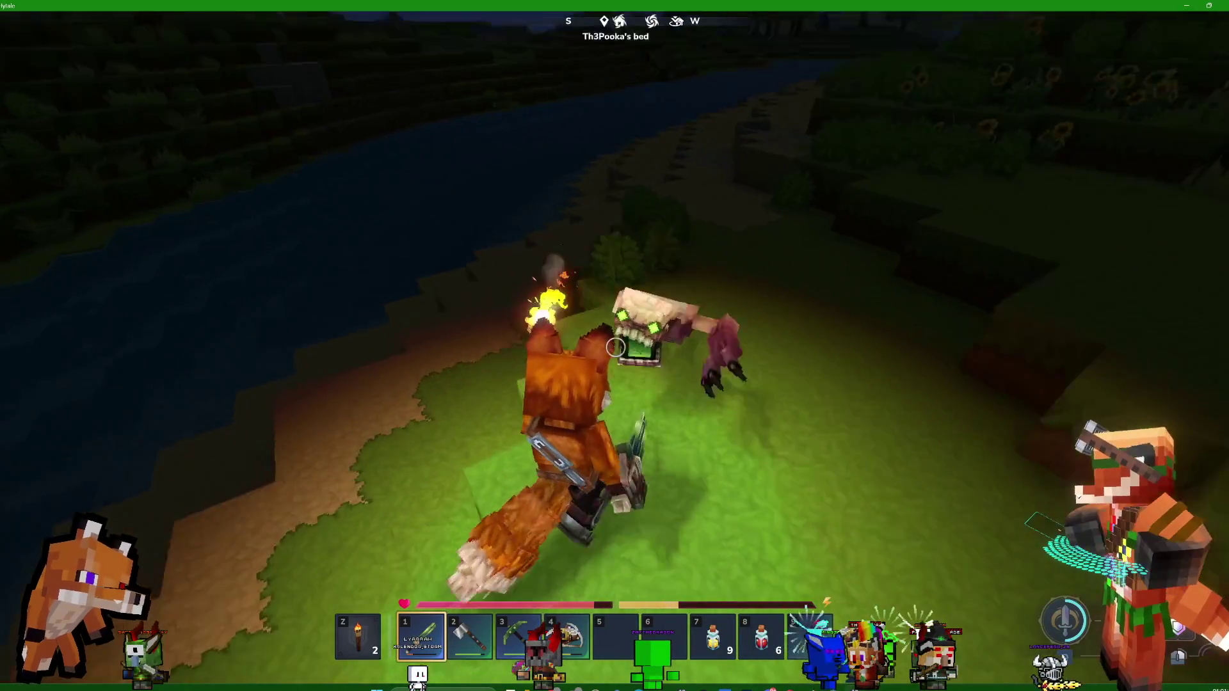
click(615, 347)
click(615, 346)
click(615, 346)
click(615, 347)
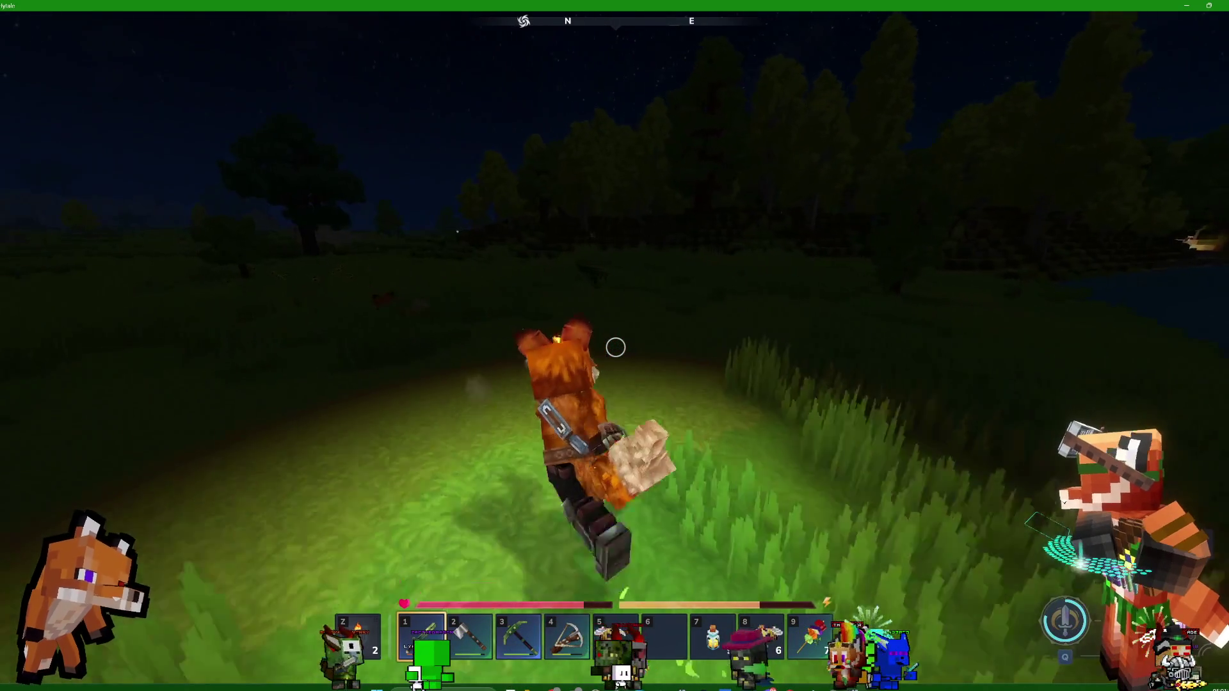
Run through the tall grass toward the dark trees and the grass ledge
key(w)
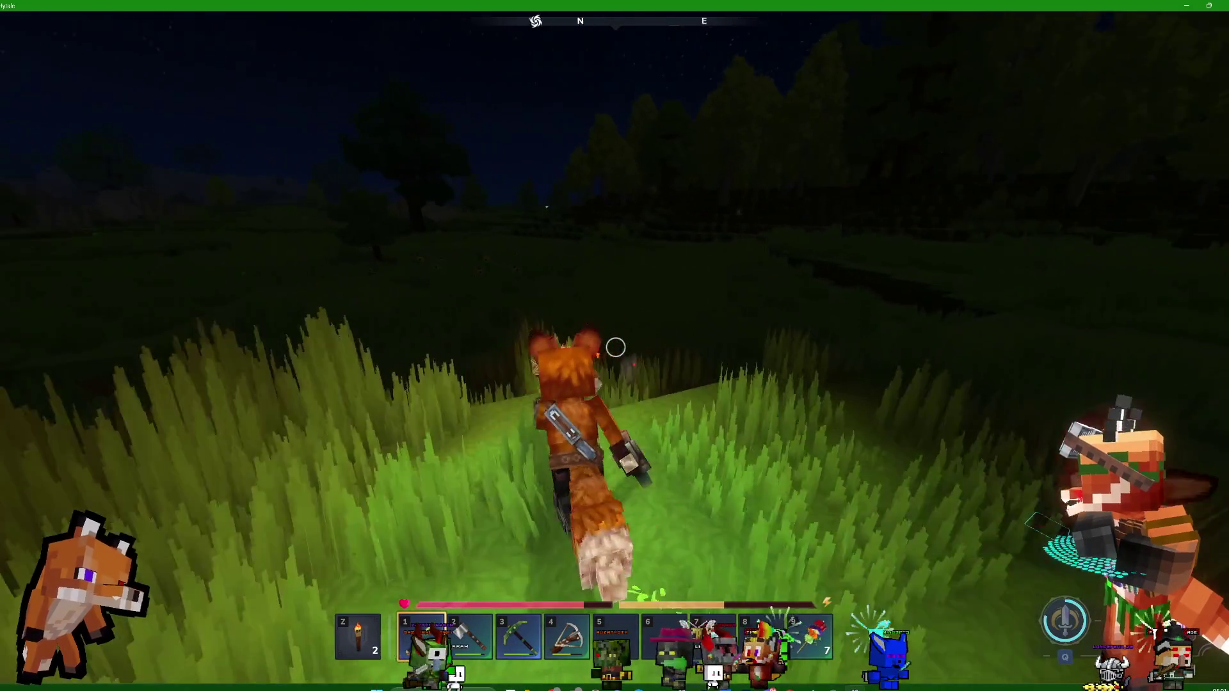
key(w)
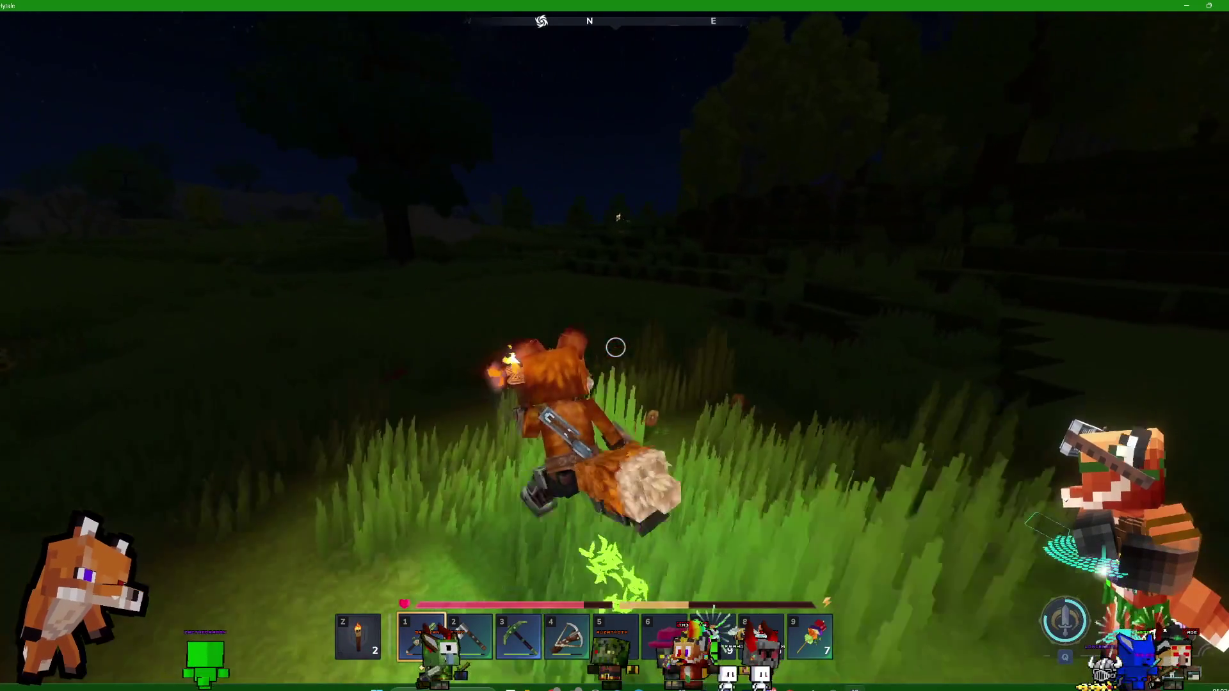
key(w)
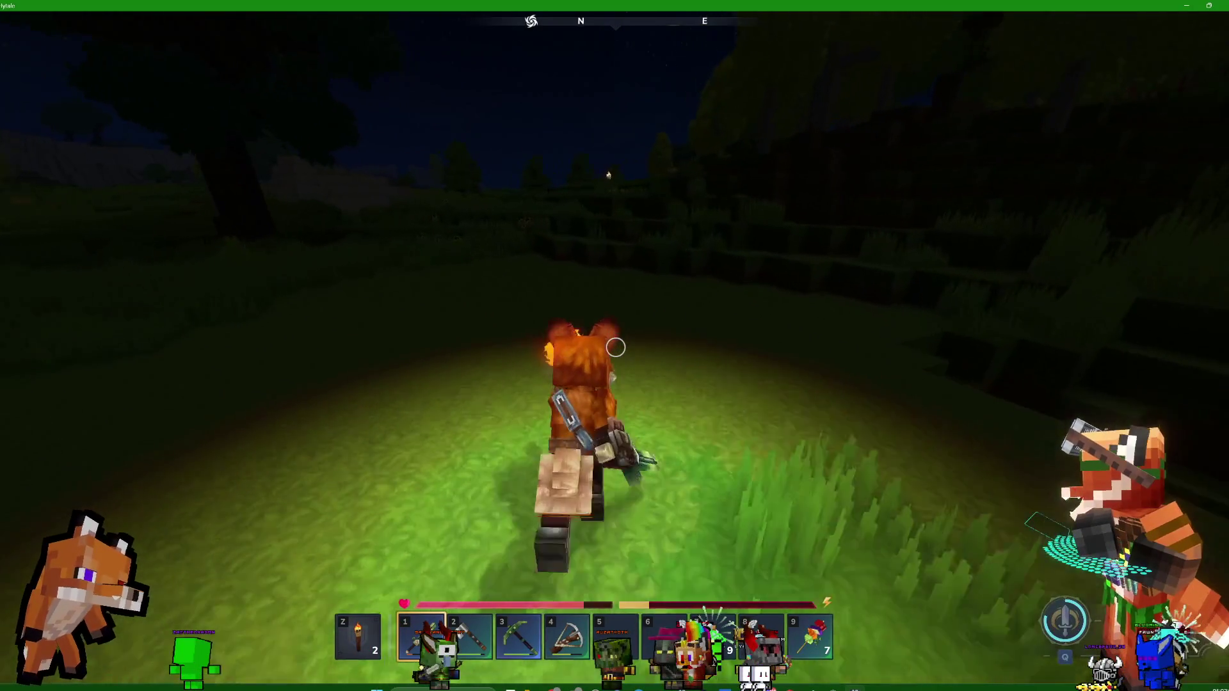
key(w)
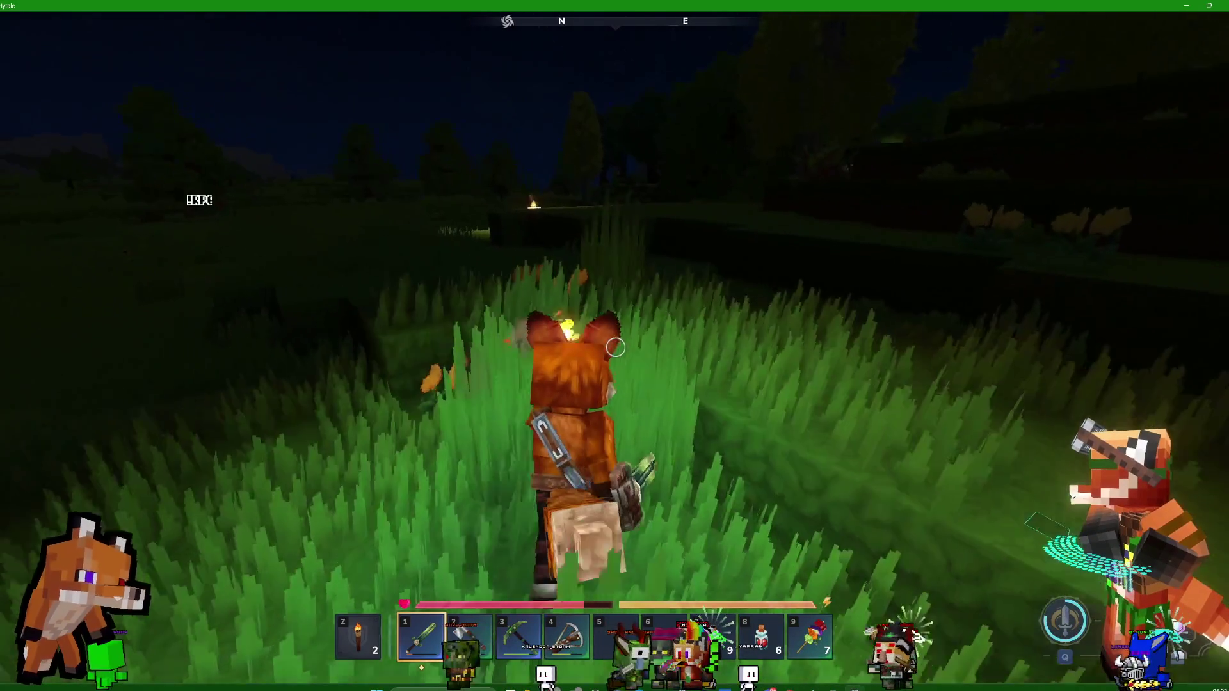
key(w)
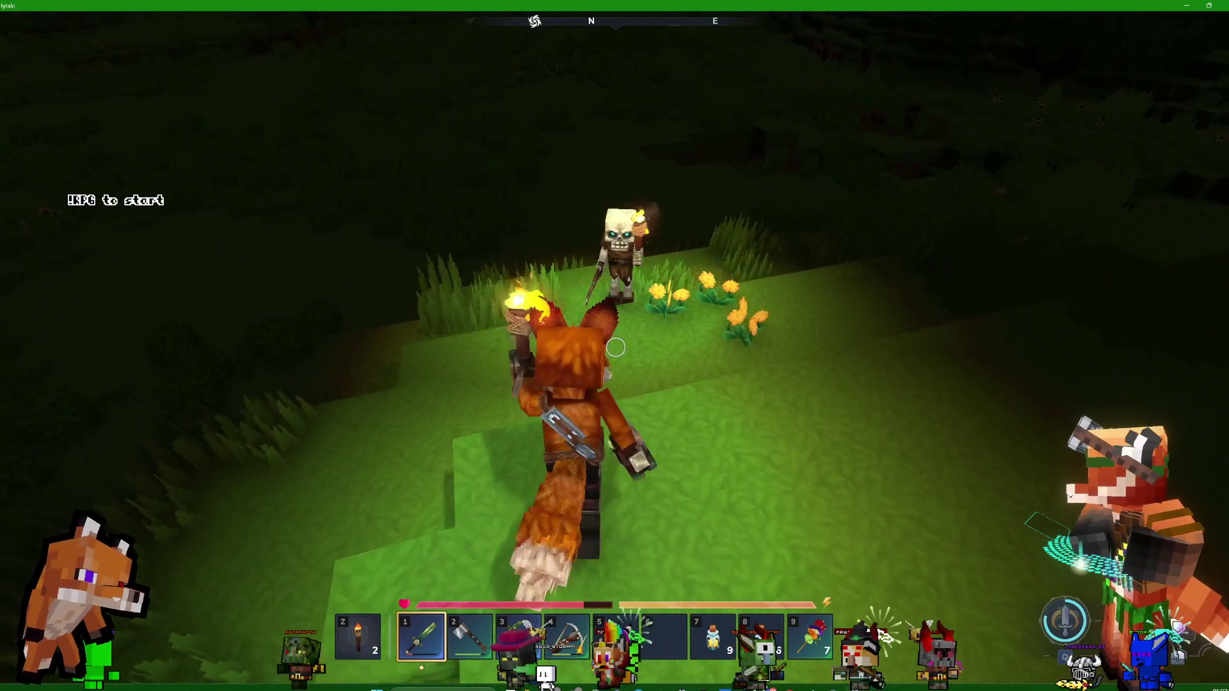
Slash the skeleton by the yellow flowers, then continue through the grass onto the bank
click(614, 348)
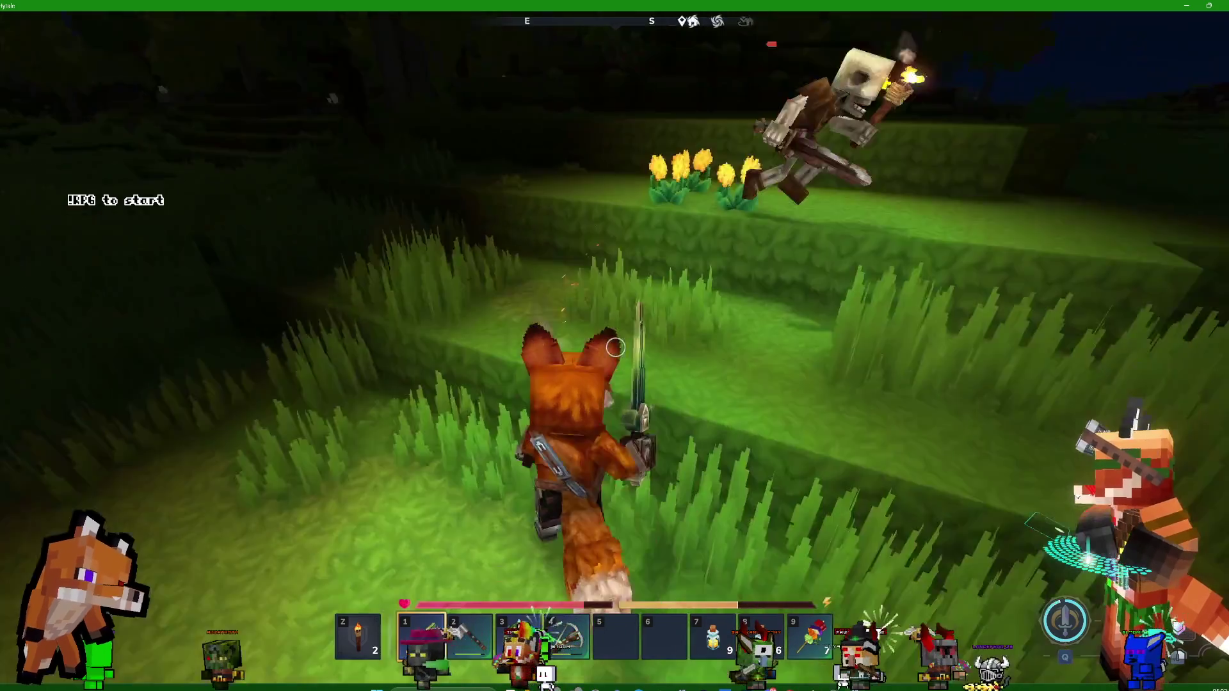
click(615, 347)
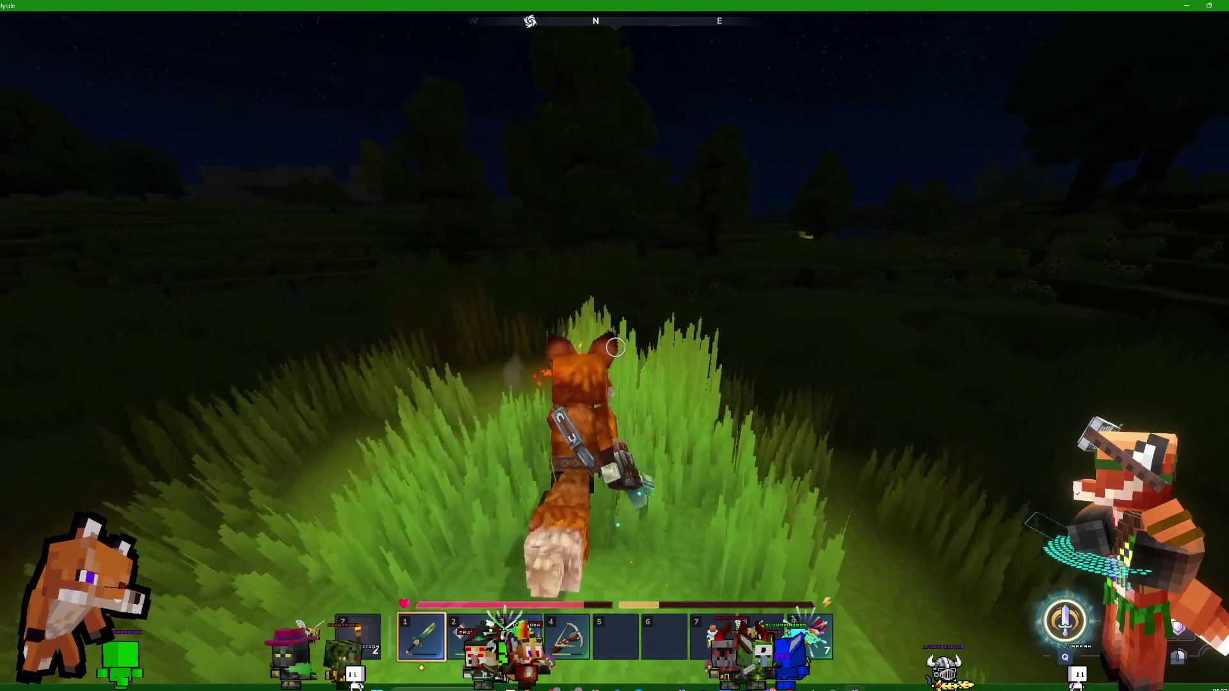
key(w)
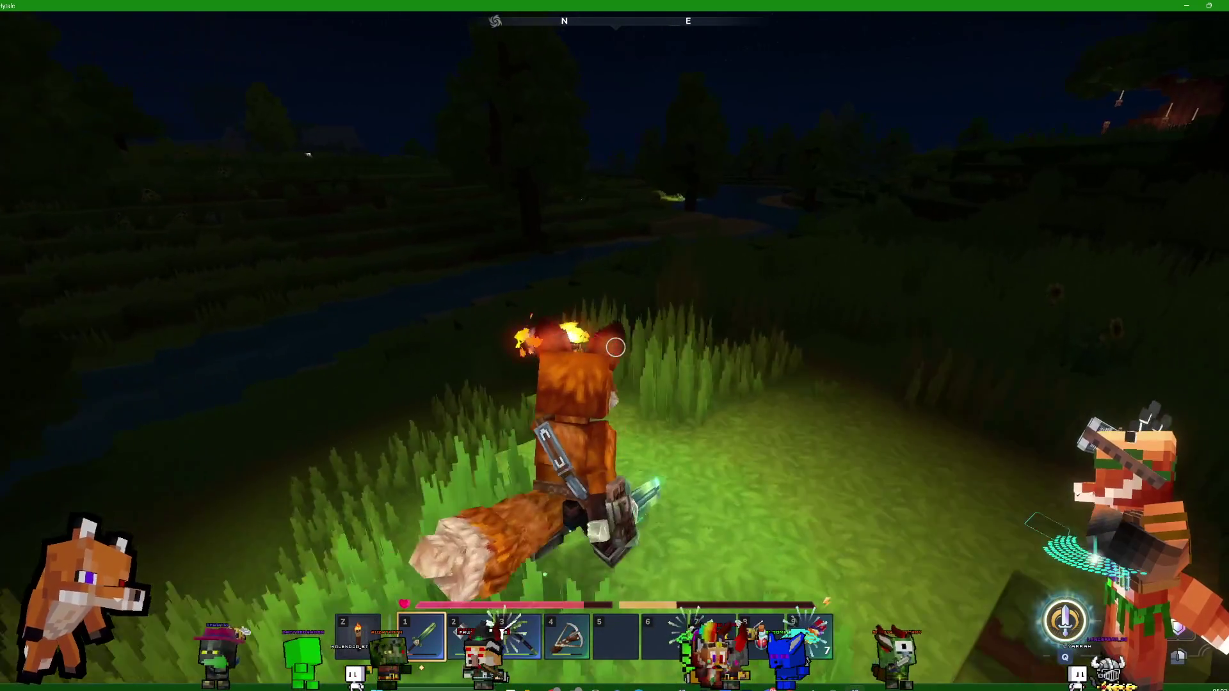
key(w)
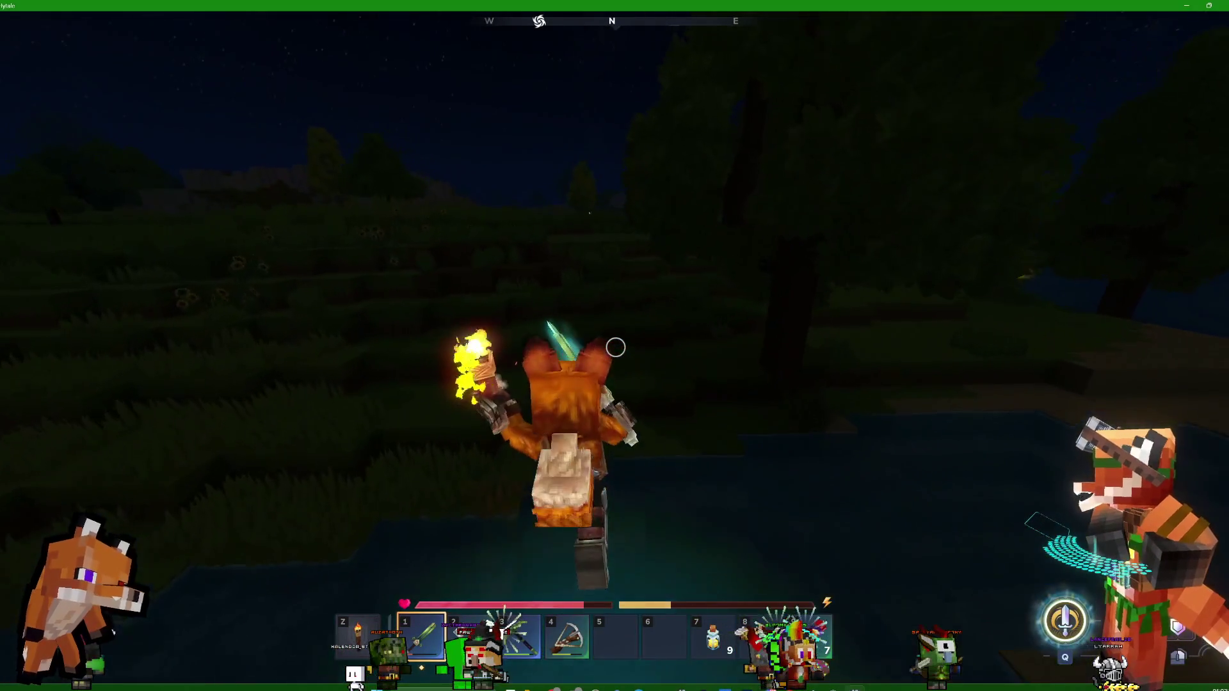
key(w)
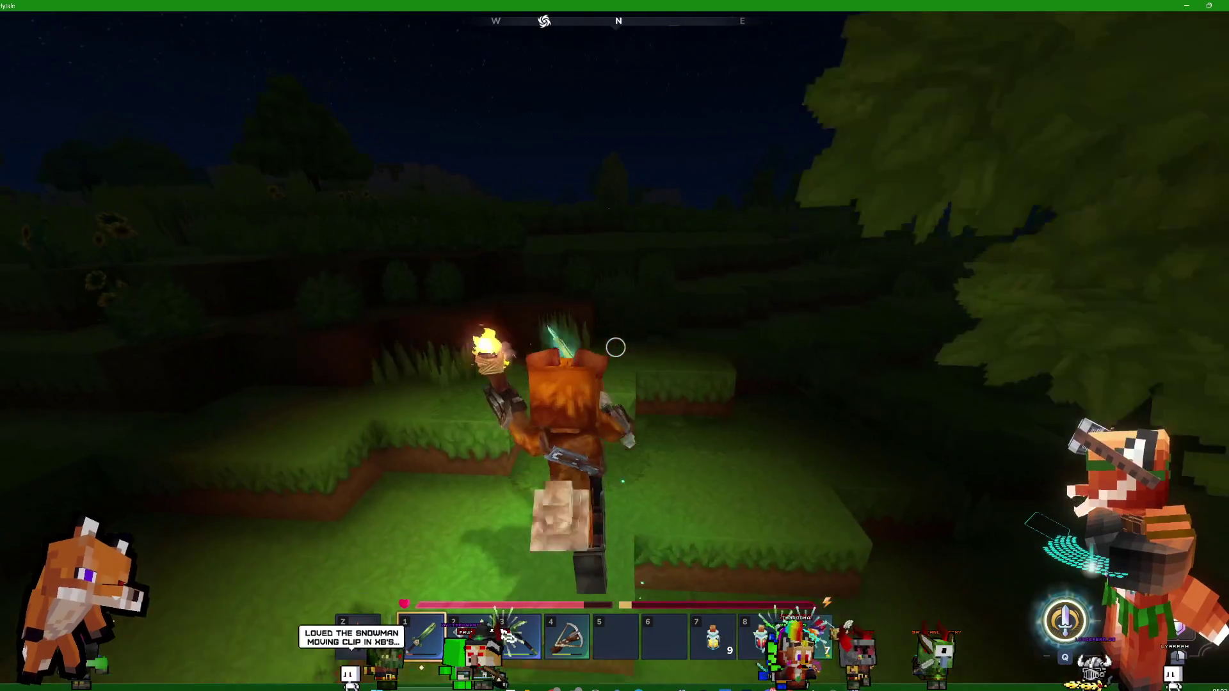
Cross the open field to the sunflowers and strike the enemy there three times
key(w)
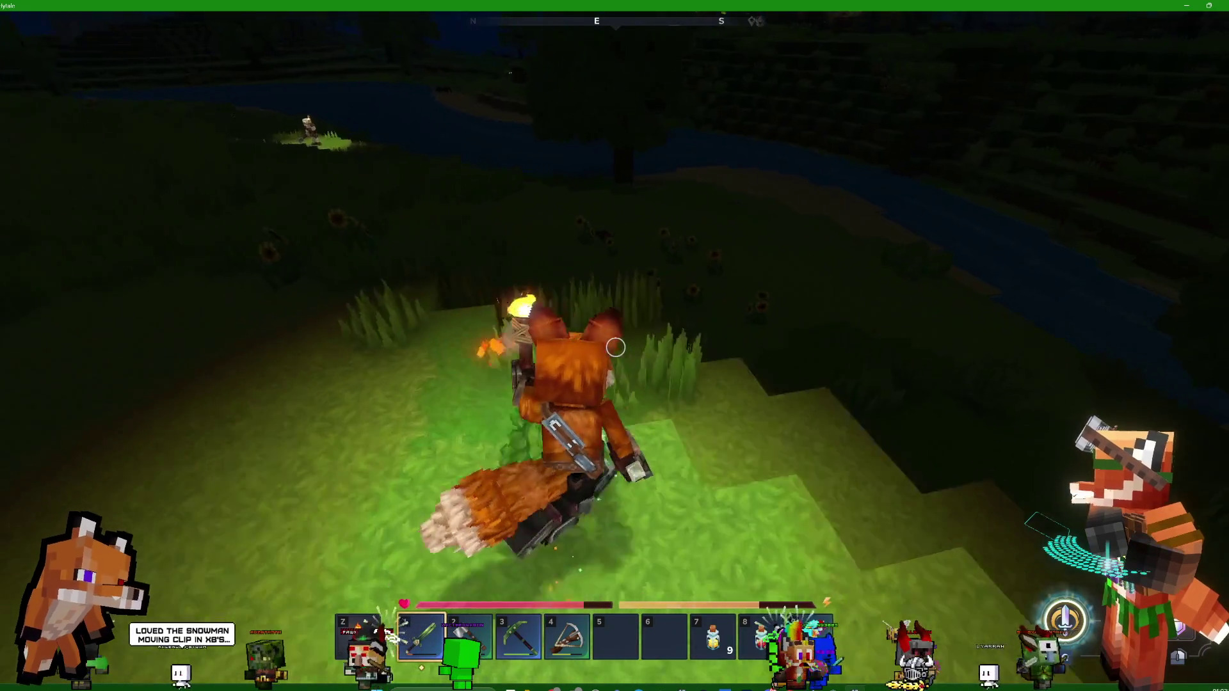
key(w)
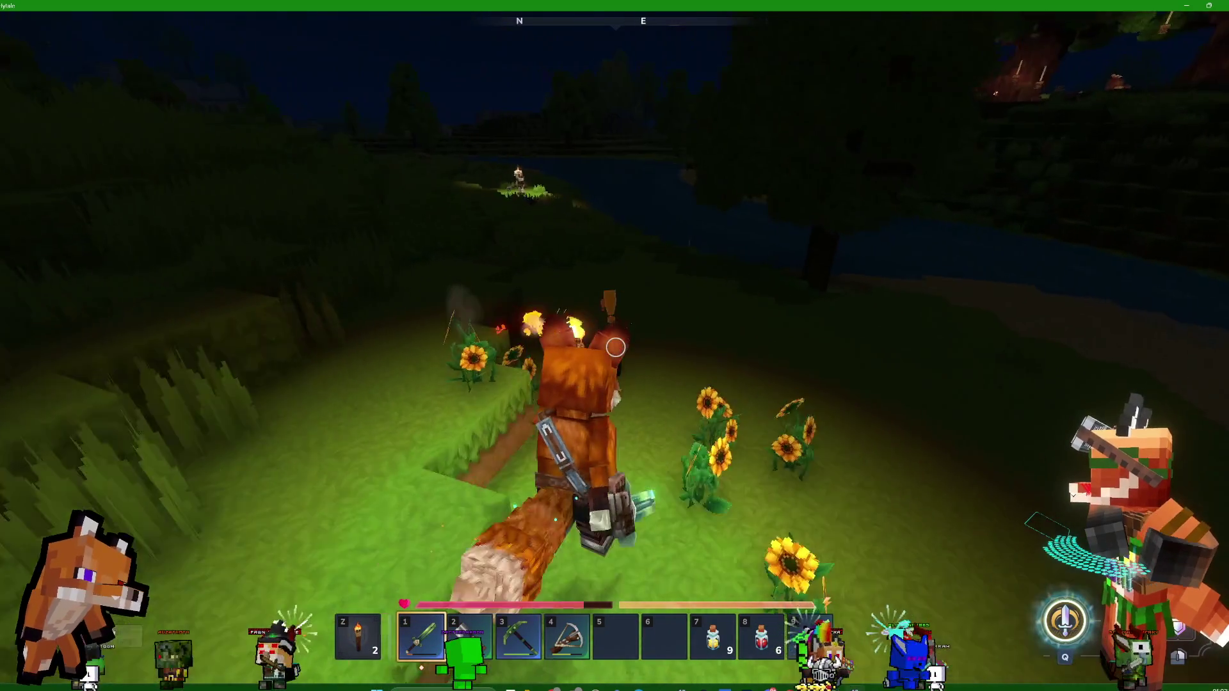
click(615, 347)
click(615, 347)
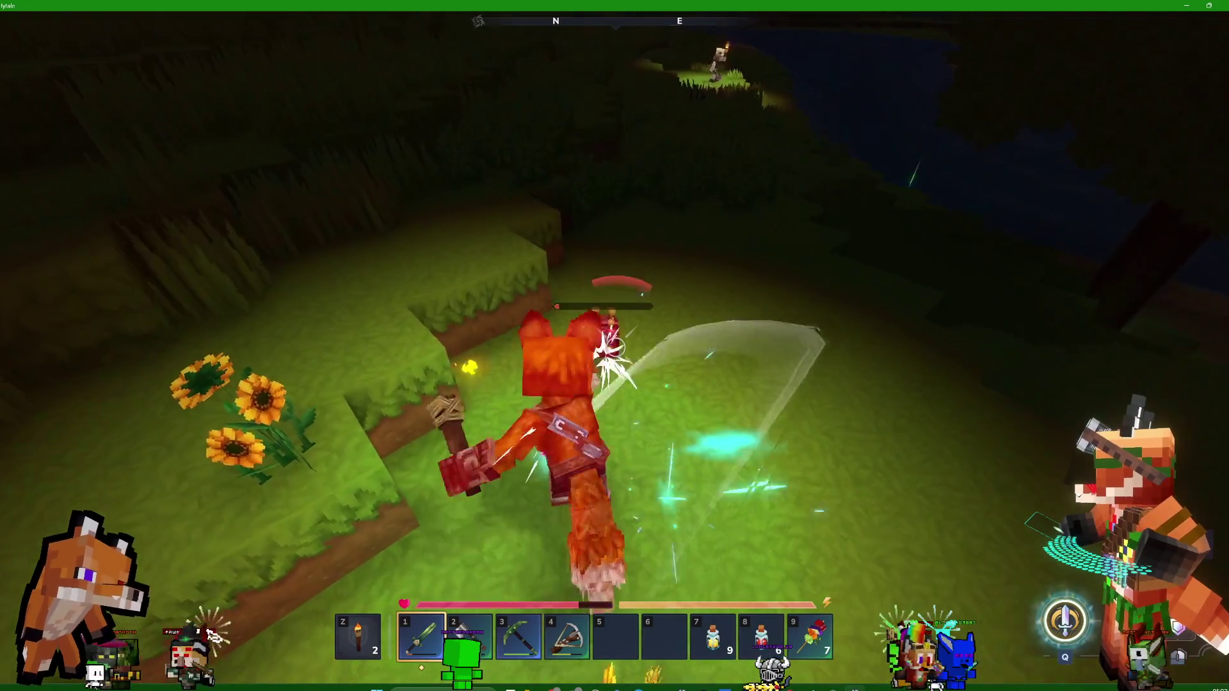
click(615, 346)
Run down the grassy slope, cross the water and climb the far bank
key(w)
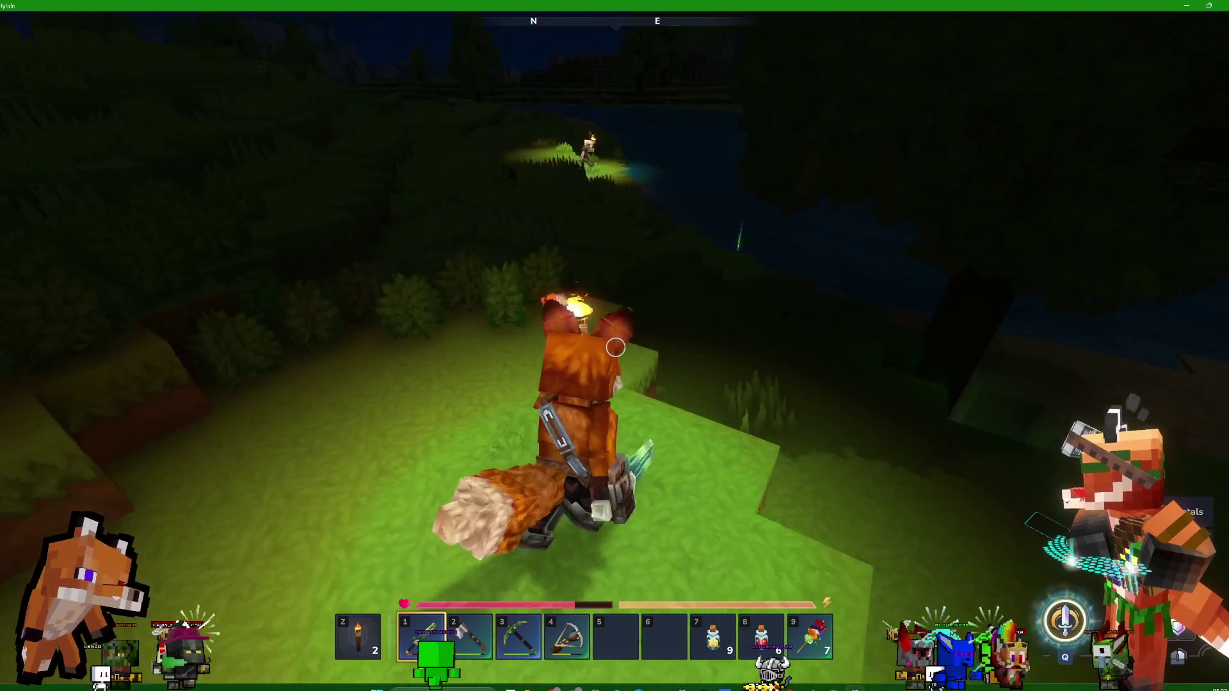
key(w)
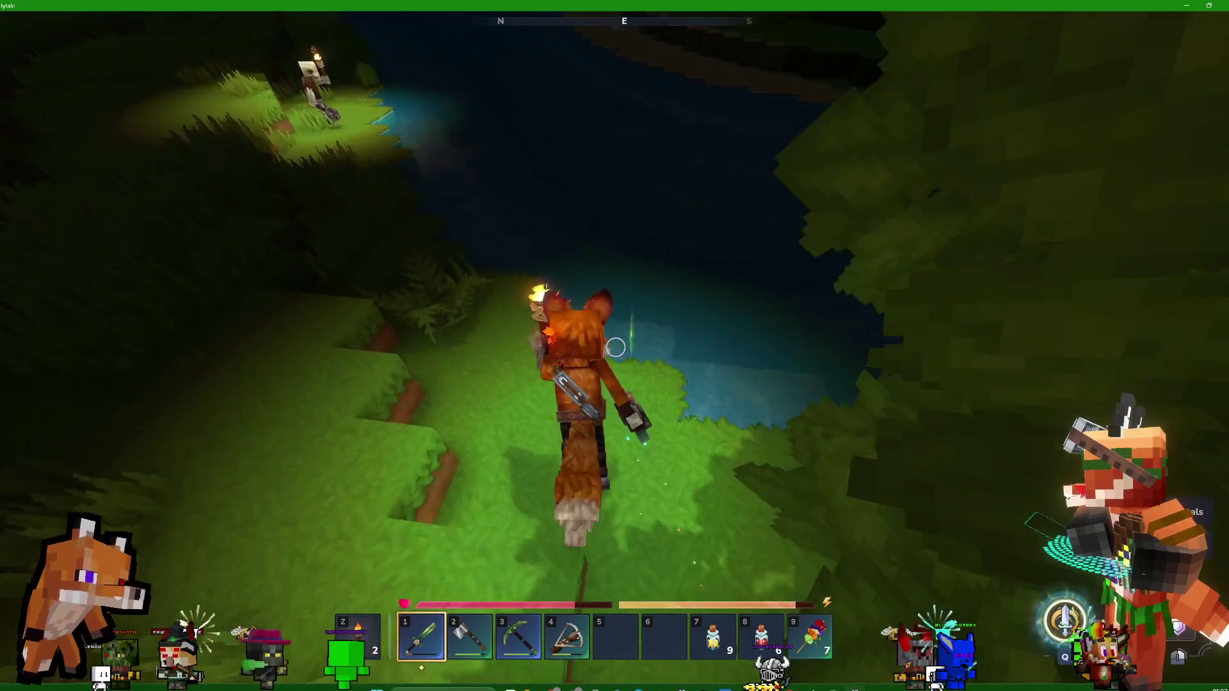
key(w)
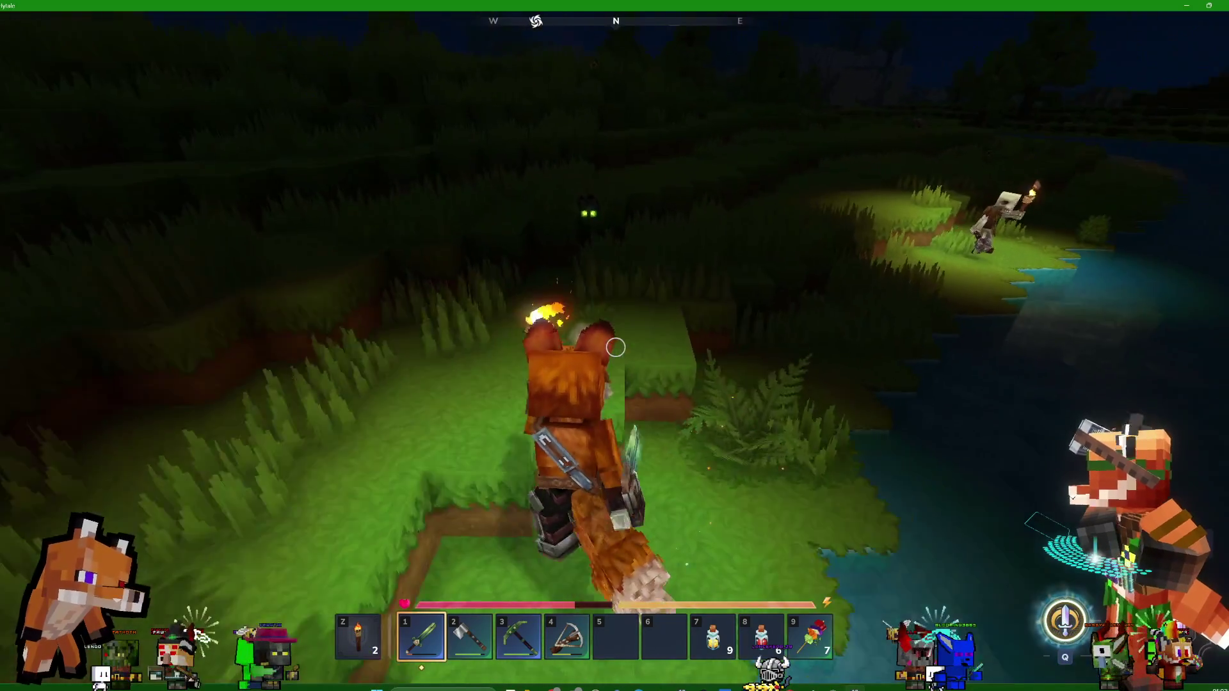
Strike the dark creature, take the torch in hand and run on toward the skeleton
key(w)
click(615, 347)
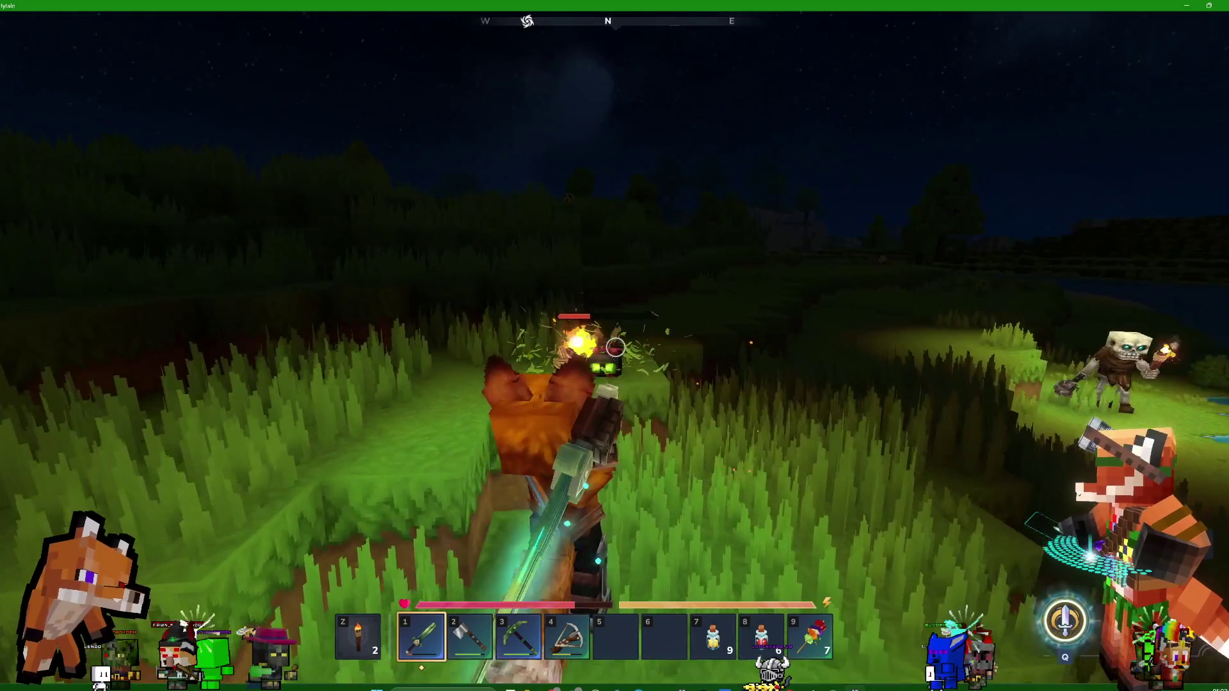
key(w)
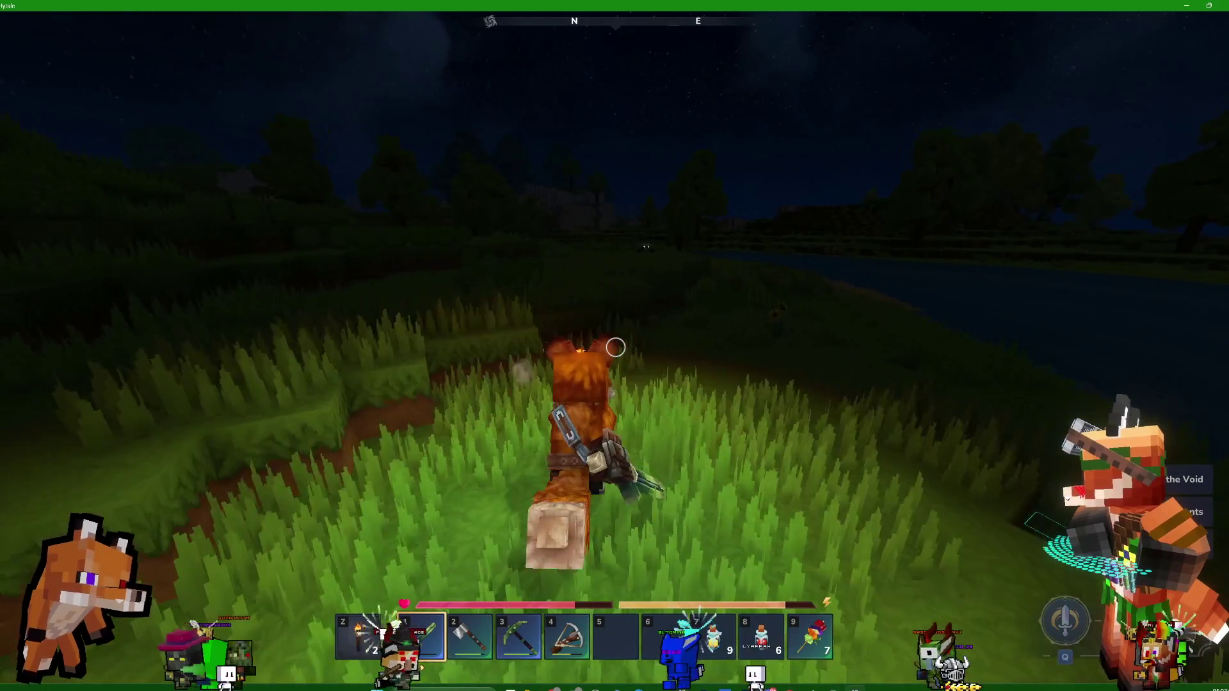
key(w)
key(z)
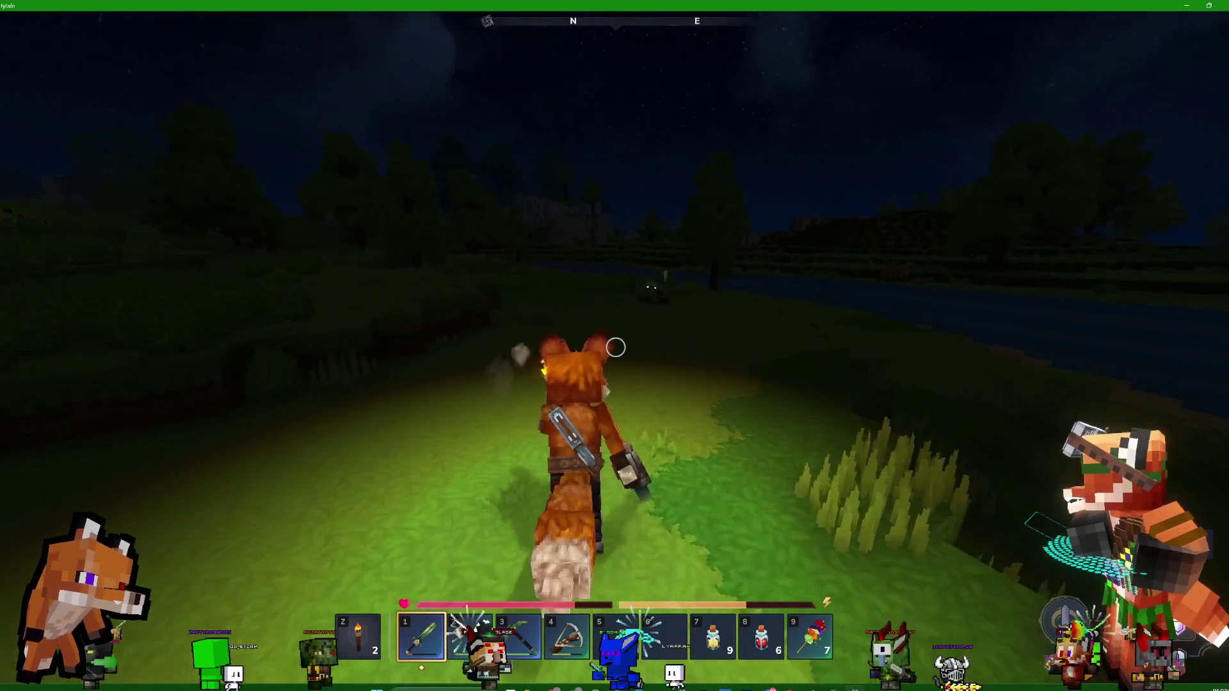
key(w)
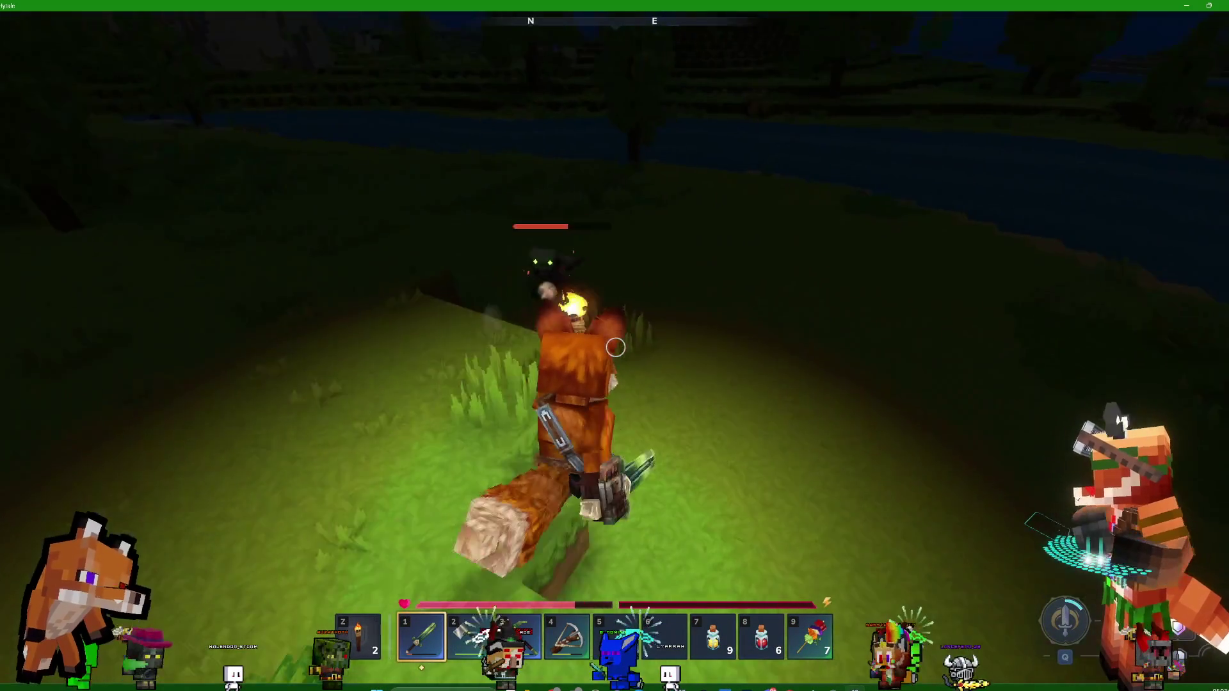
Trade sword blows with the pale clawed creature, landing a 32-damage hit
click(615, 347)
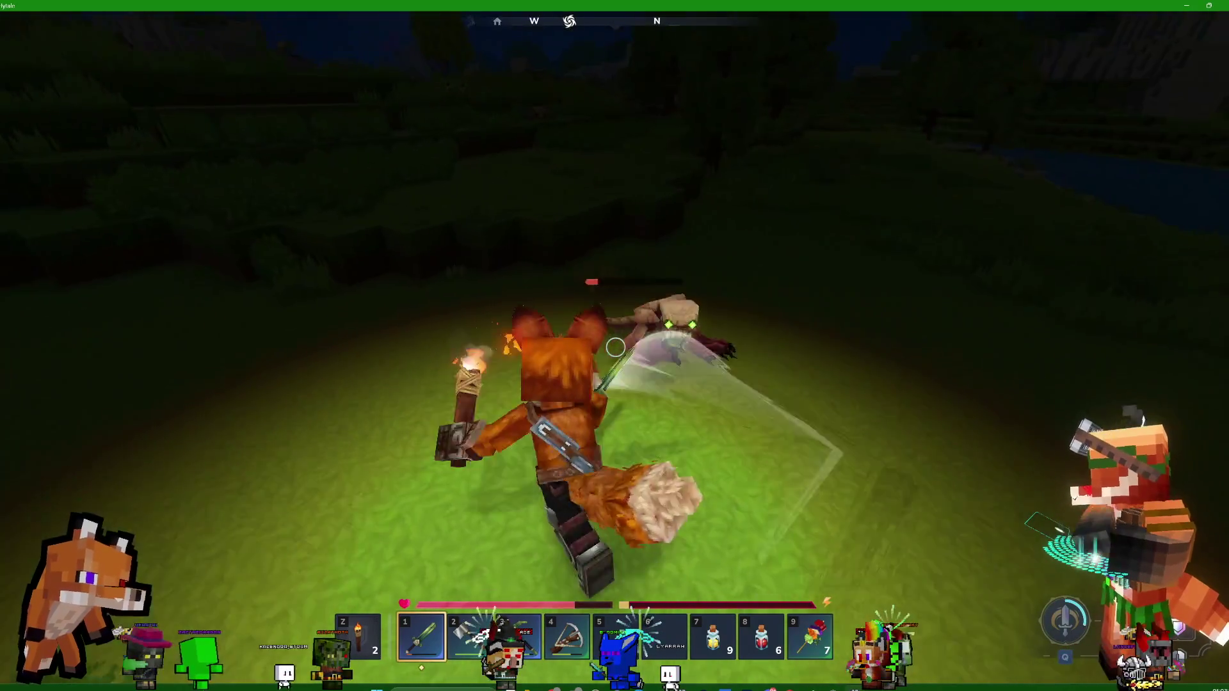
click(615, 347)
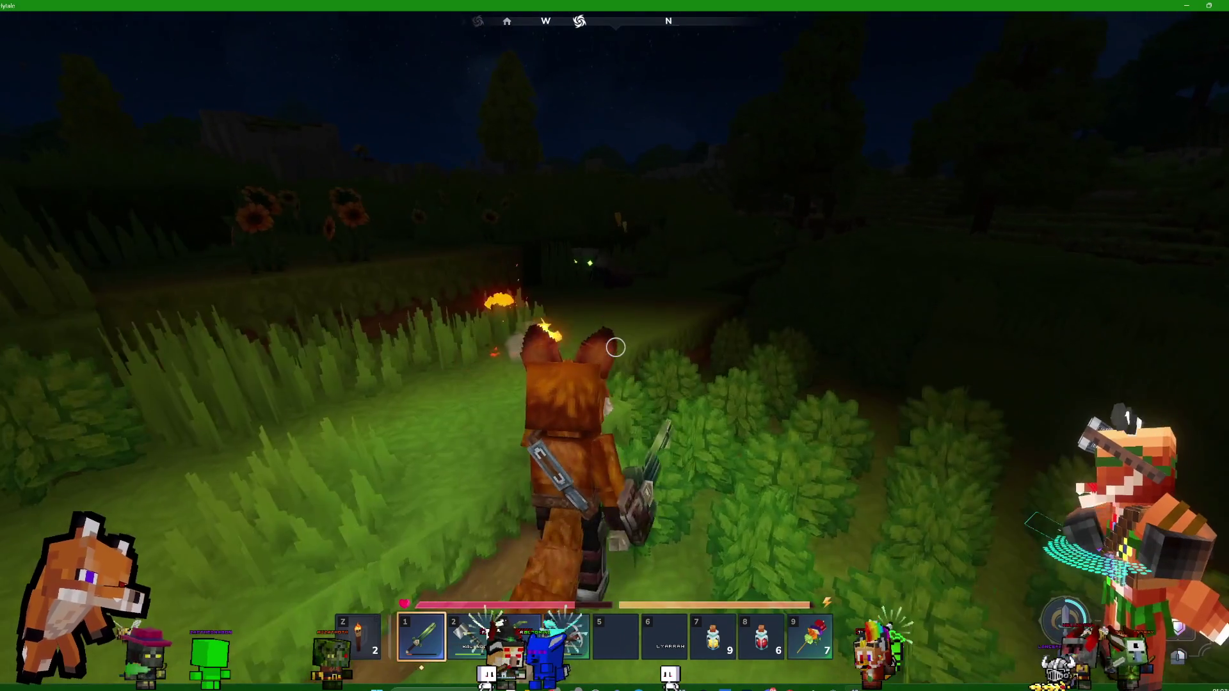
click(615, 347)
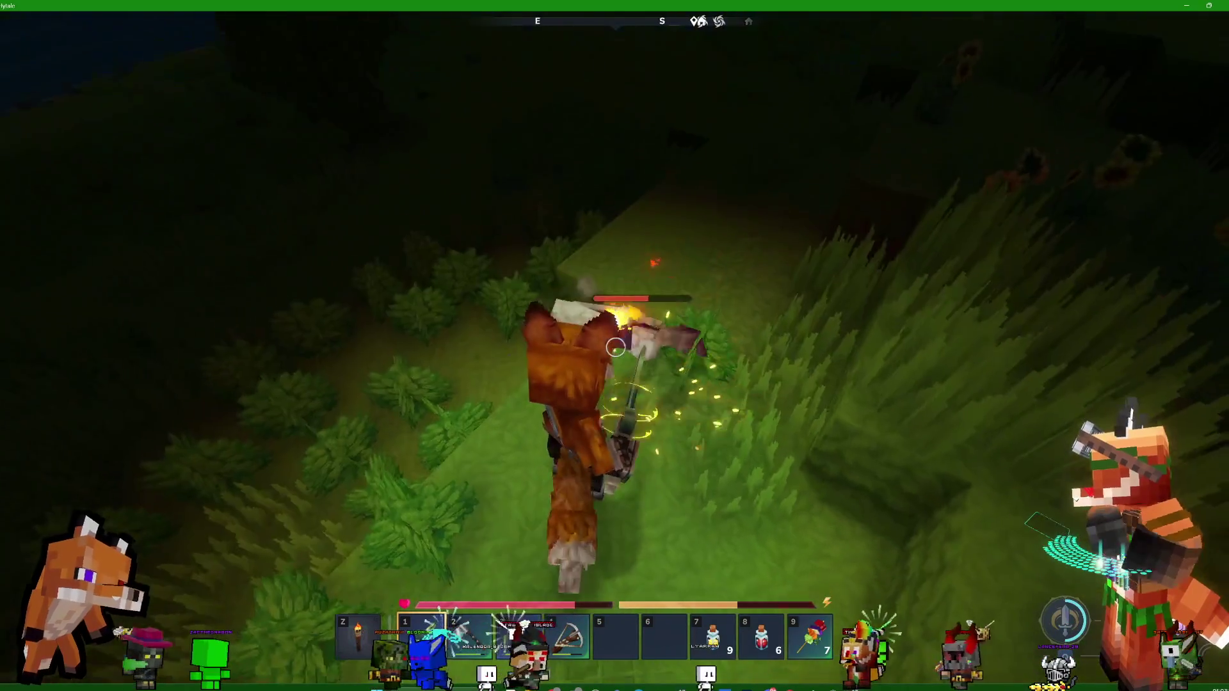
click(615, 347)
Circle past the bushes and attack the enemy in the tall grass
key(w)
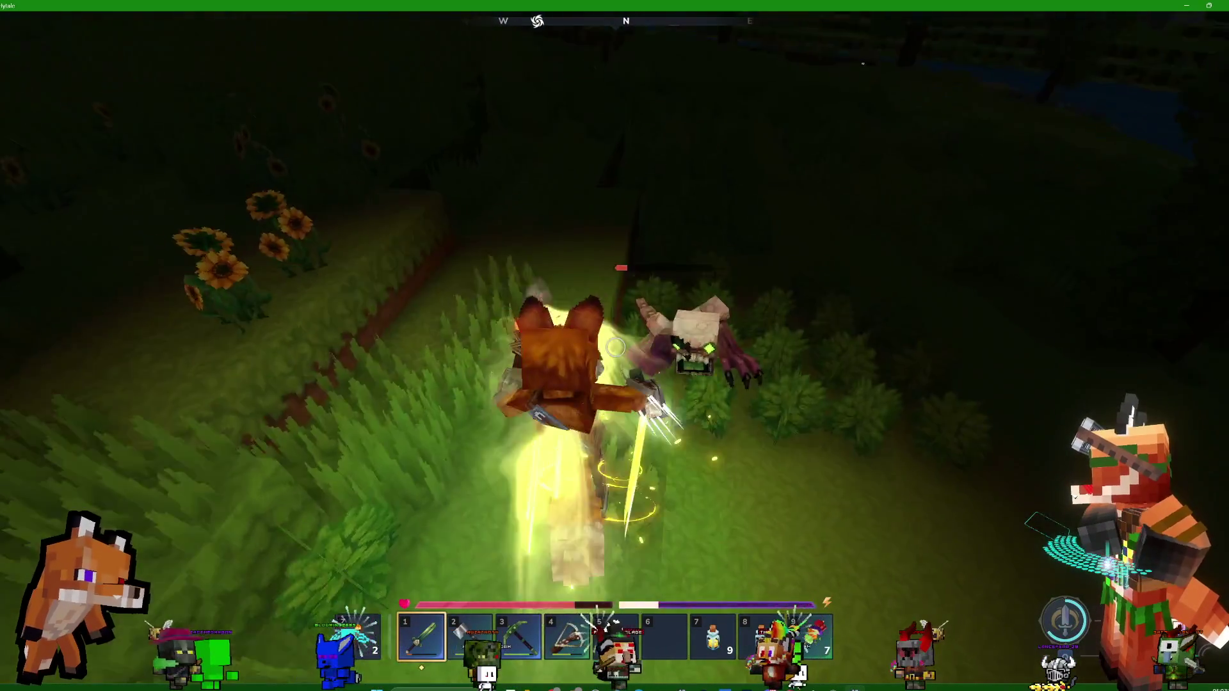
key(w)
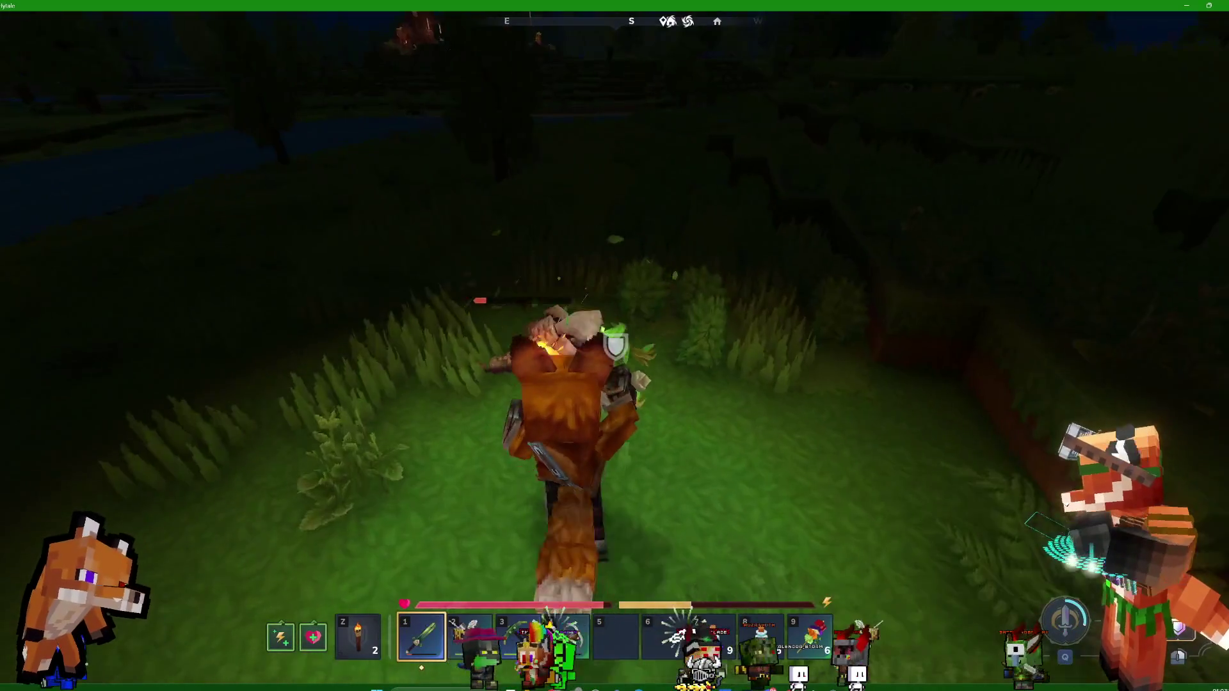
click(615, 348)
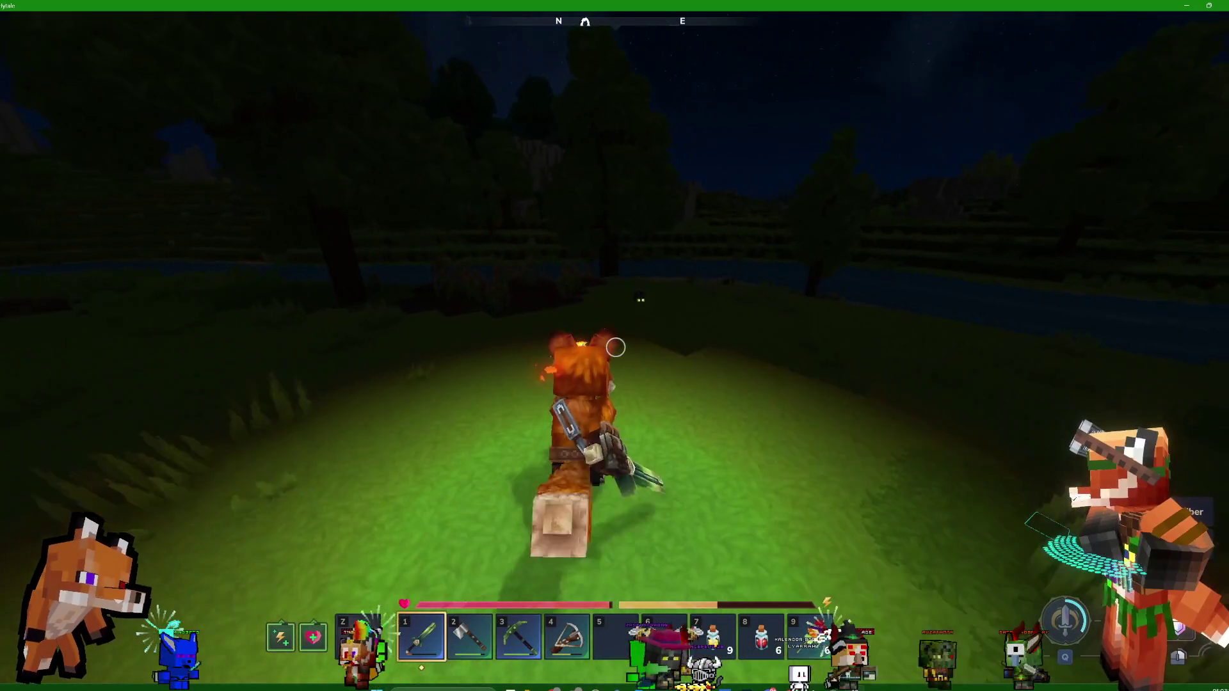
Walk through the tall grass past the tree to the stone shore, slashing the shore plant
key(w)
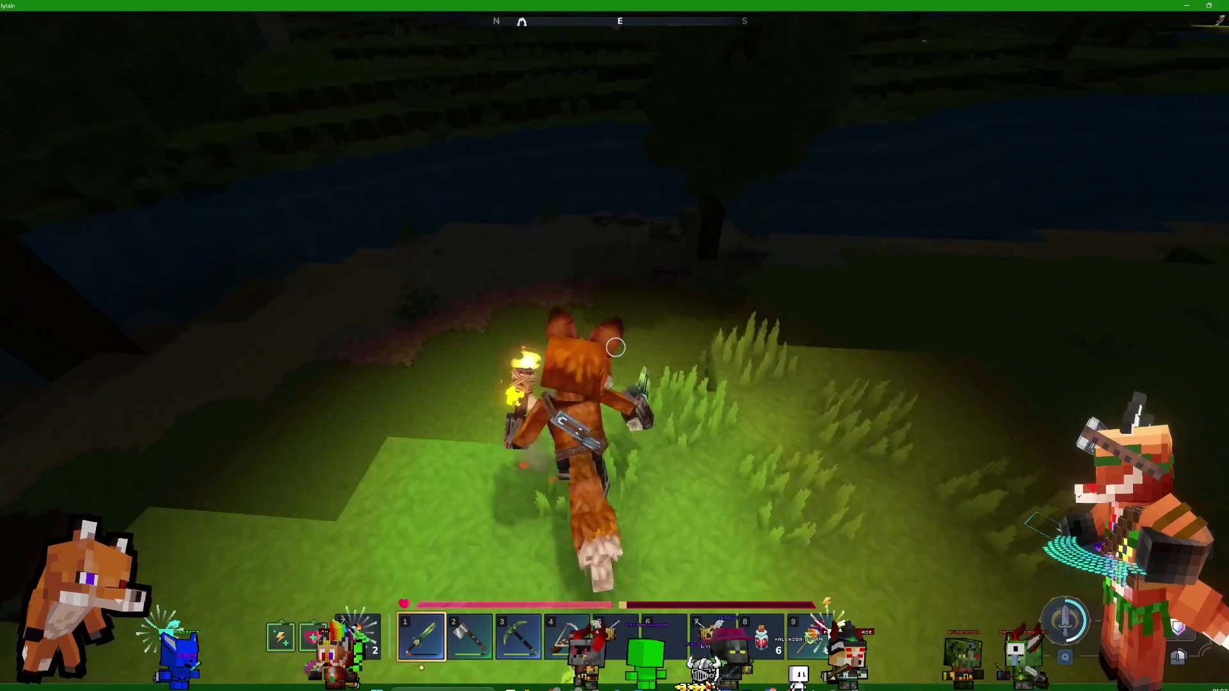
key(w)
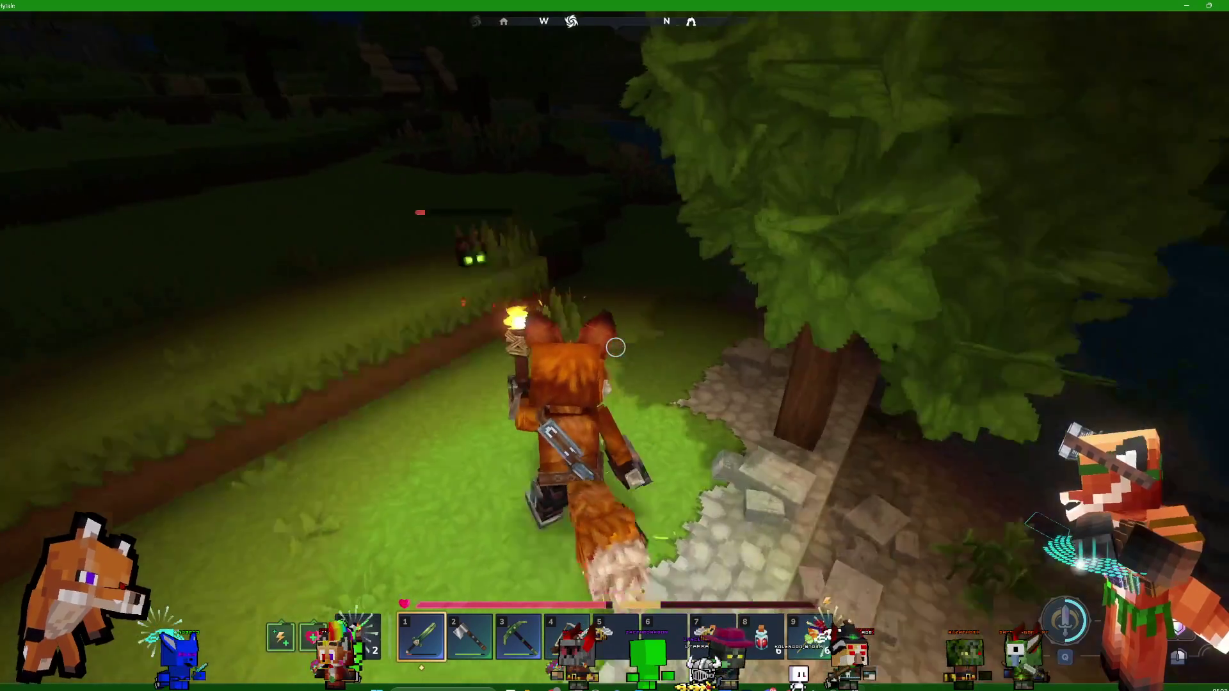
click(615, 347)
key(w)
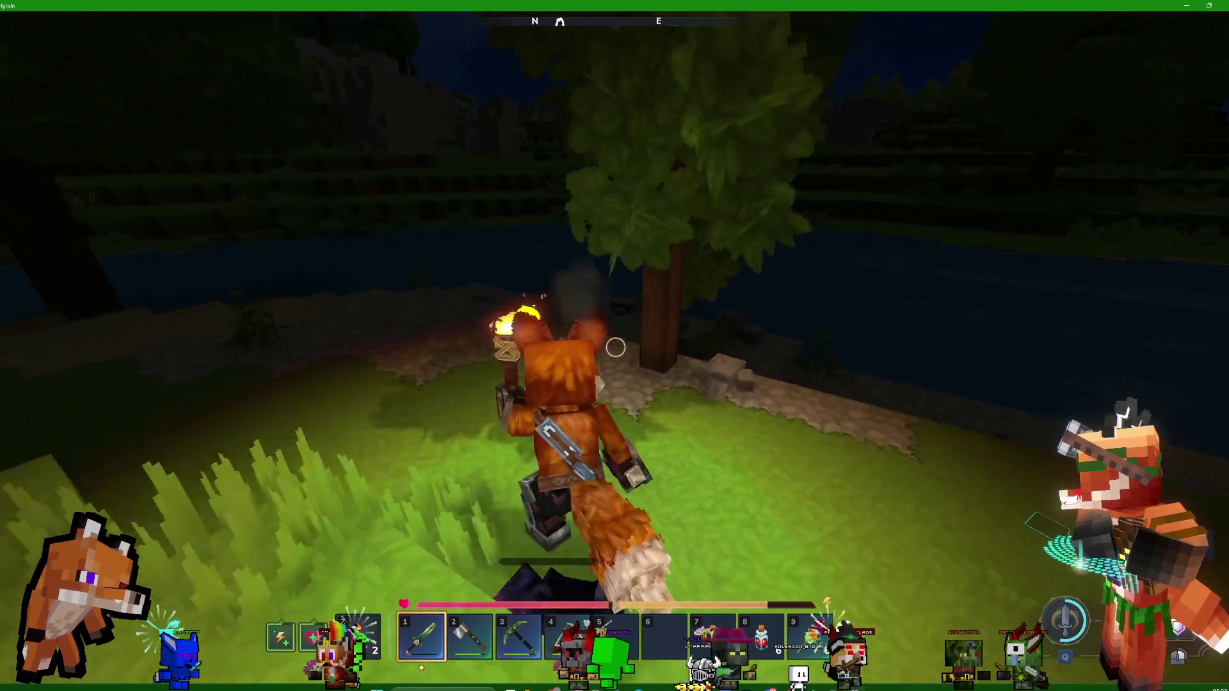
key(w)
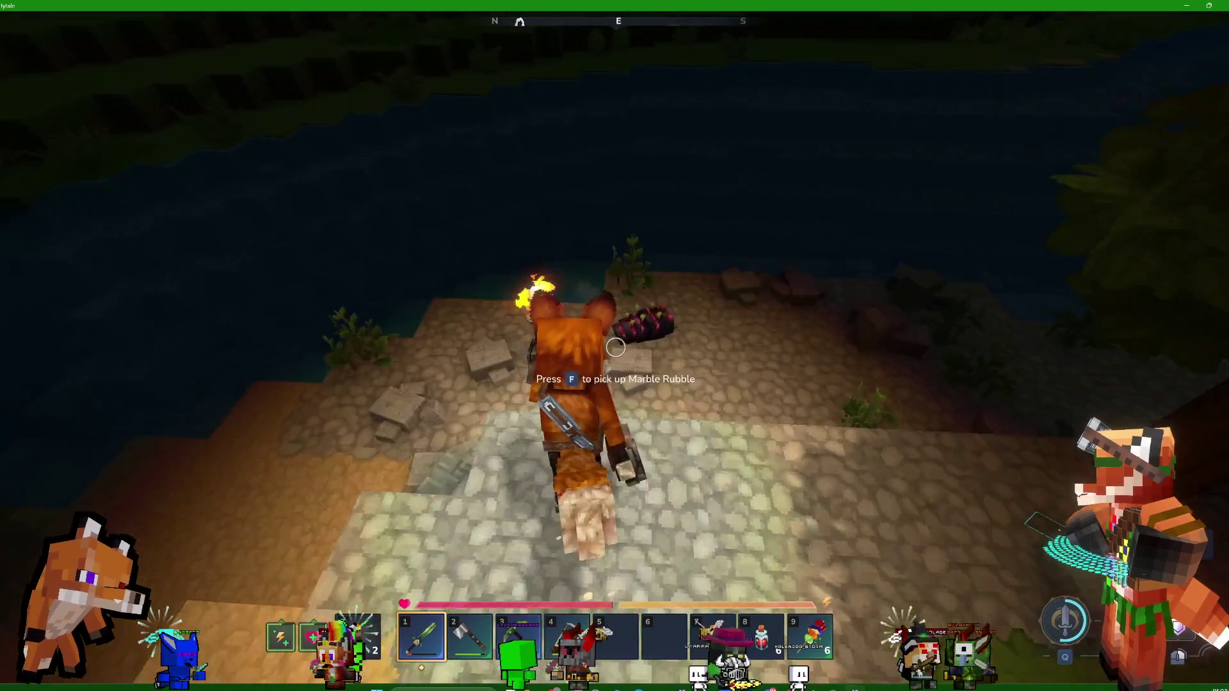
click(615, 347)
click(615, 347)
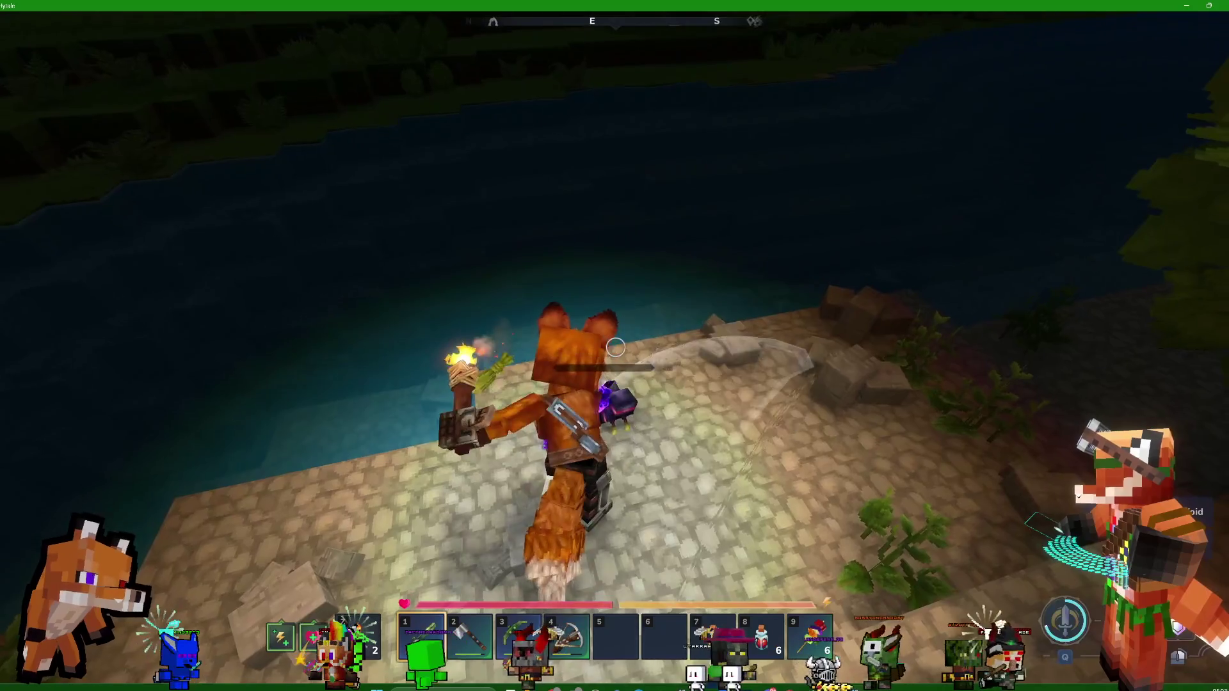
Pick up the Marble Rubble, follow the shore onto the sand and swim across the lake
key(w)
key(w)
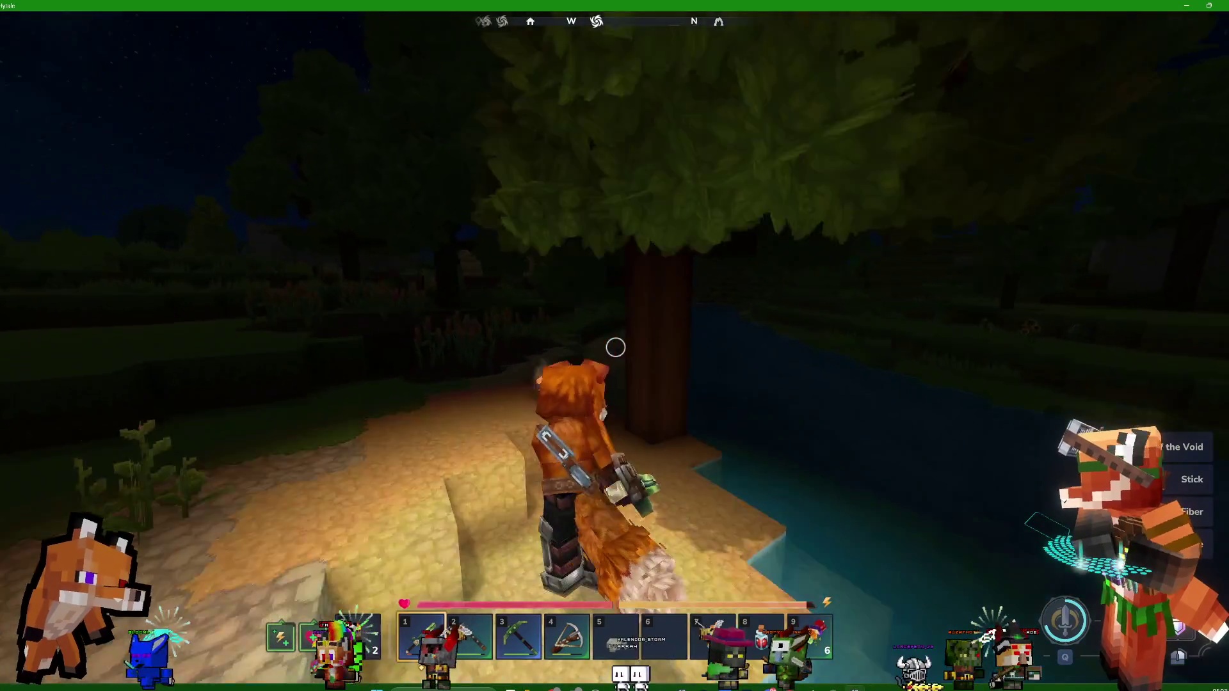
key(w)
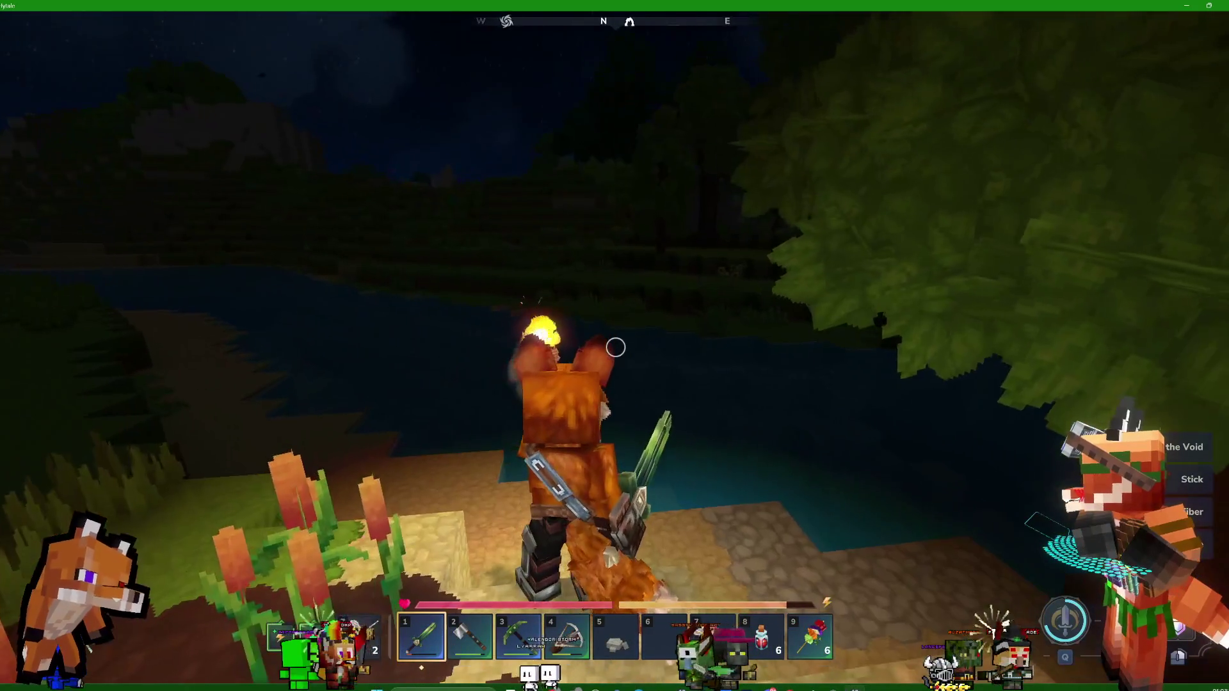
key(w)
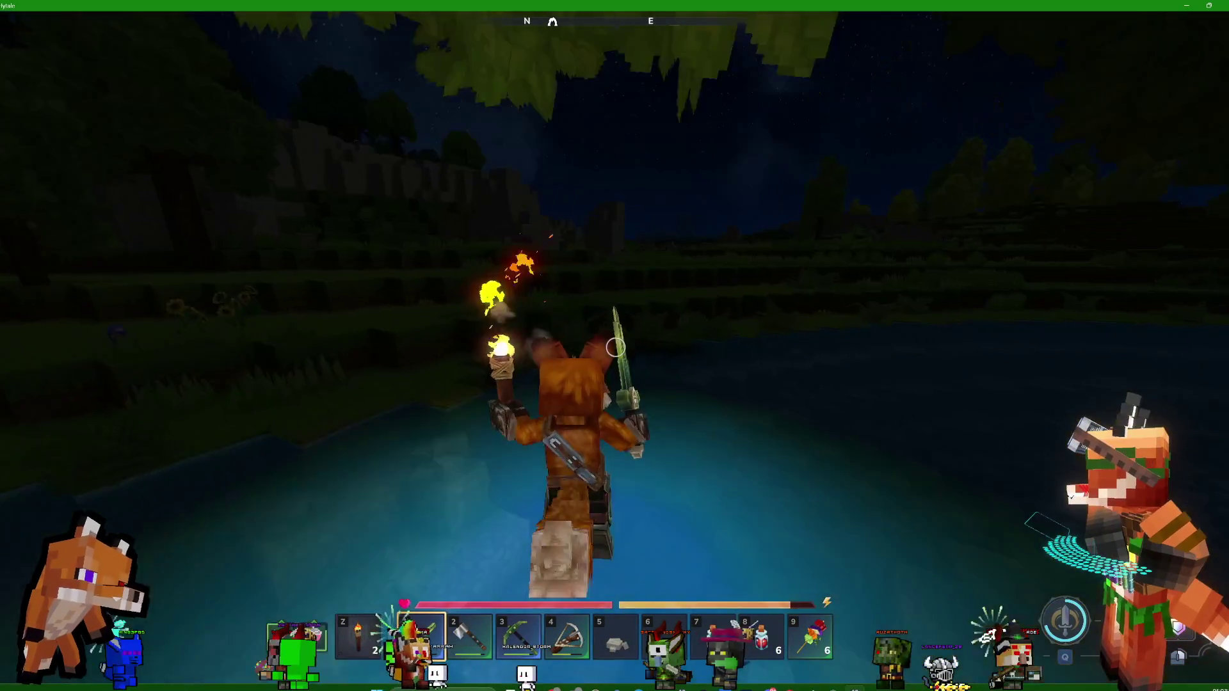
key(w)
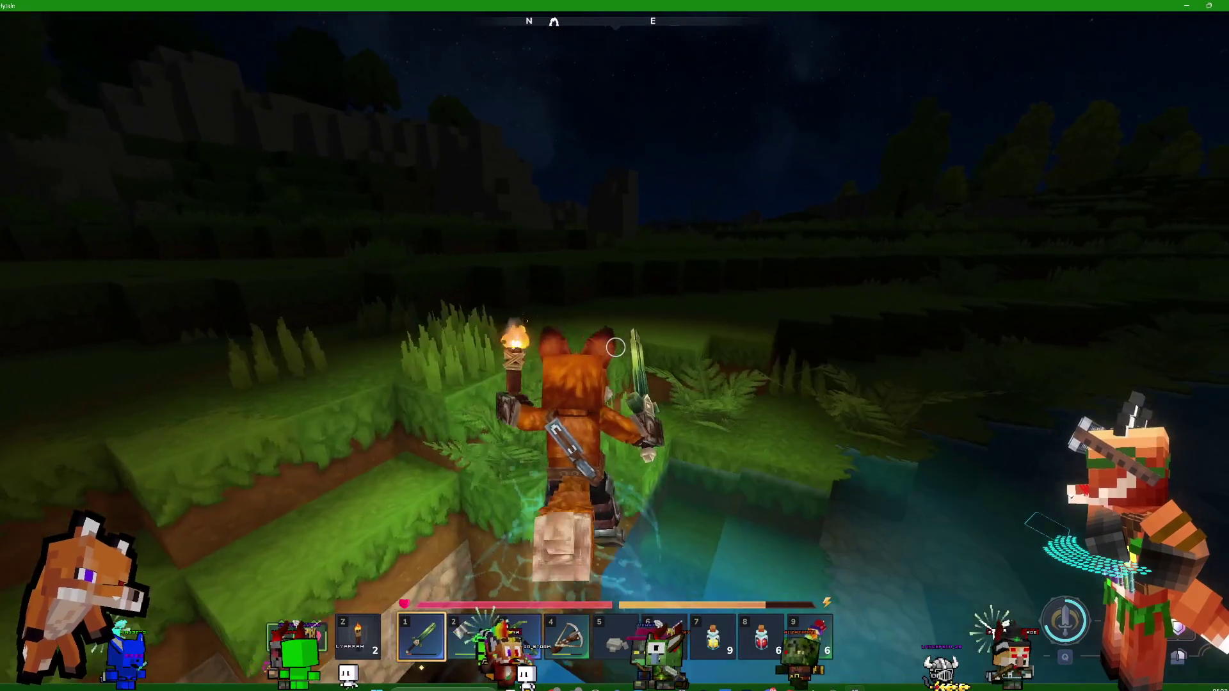
key(w)
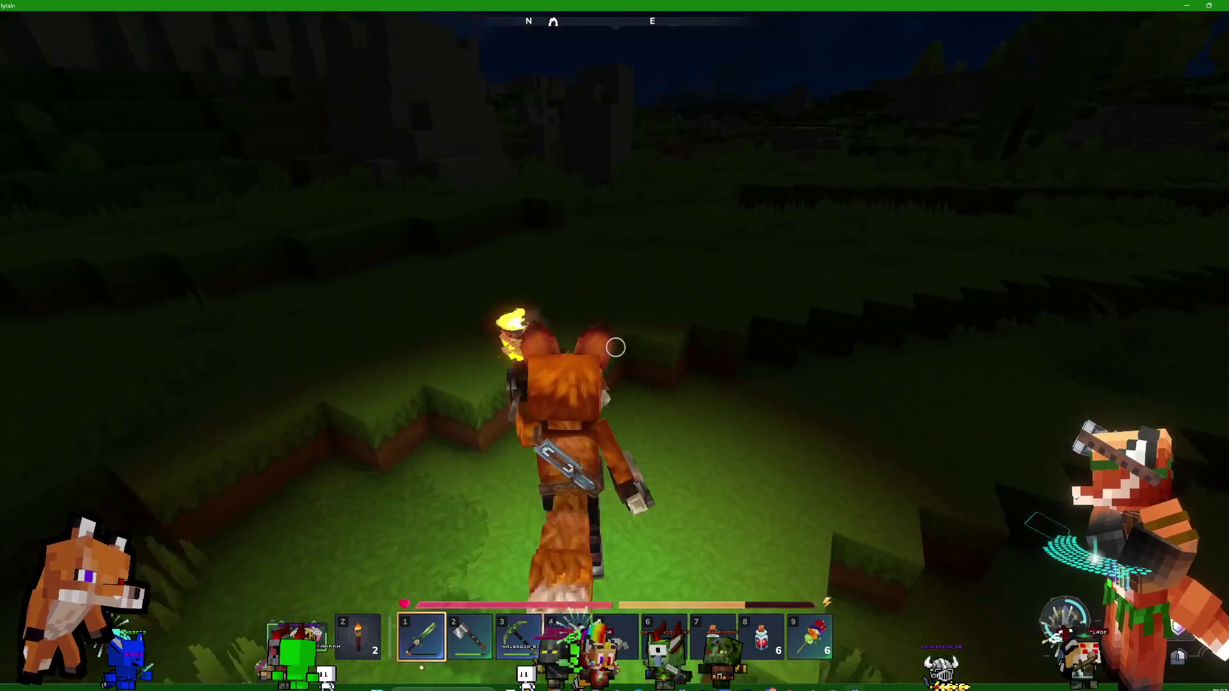
Cross the tall grass past the boar and piglet into the bushy clearing
key(w)
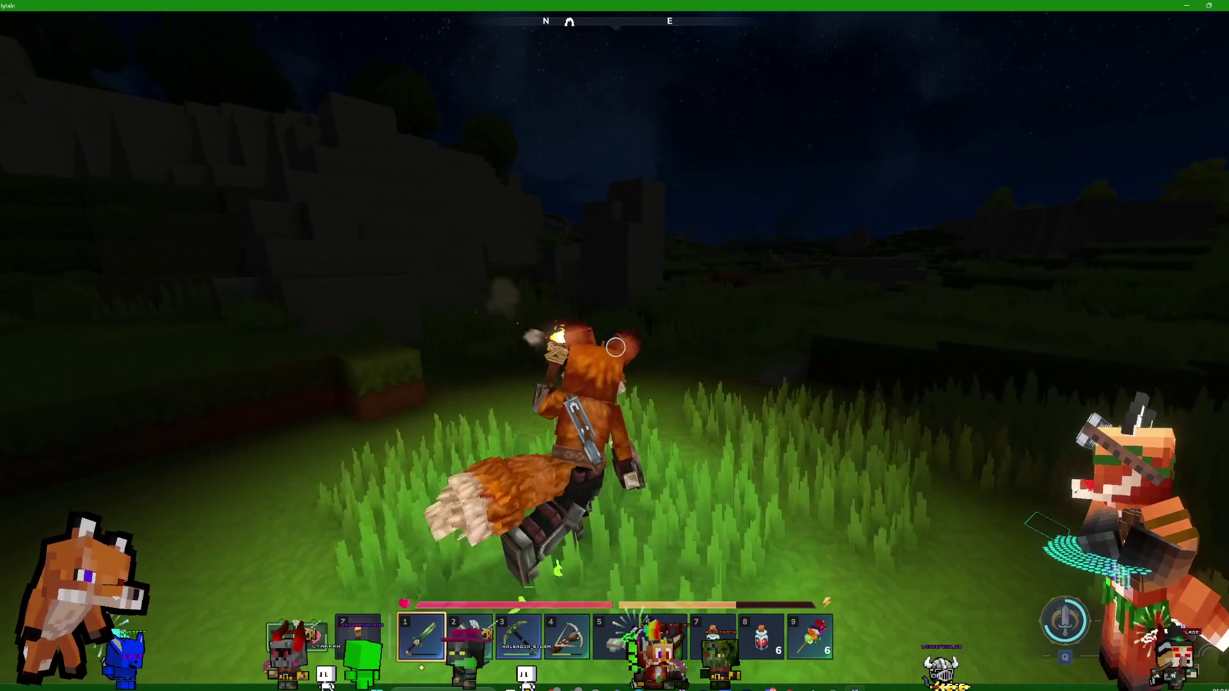
key(w)
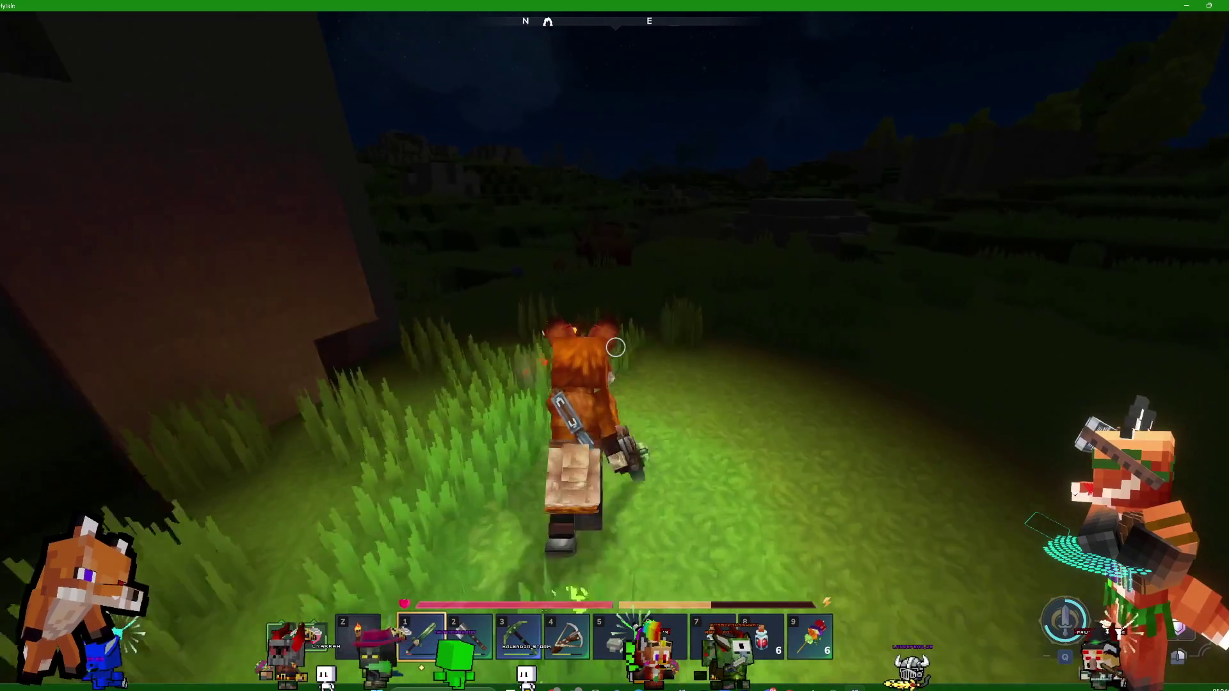
key(w)
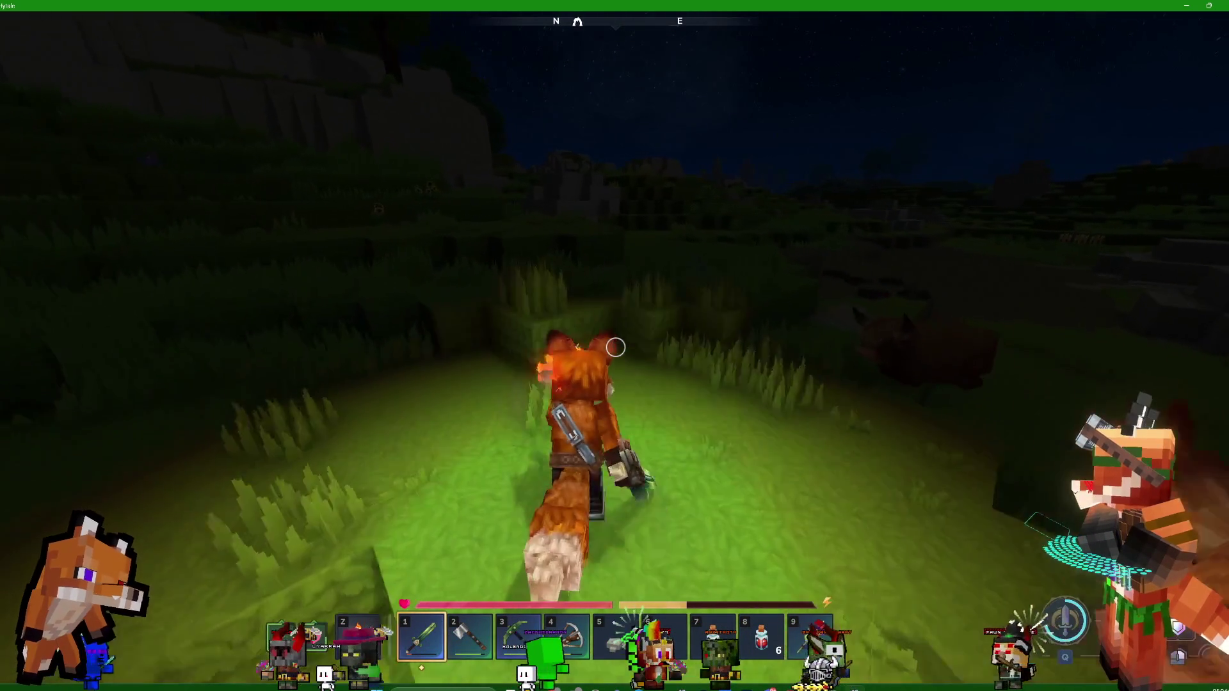
key(w)
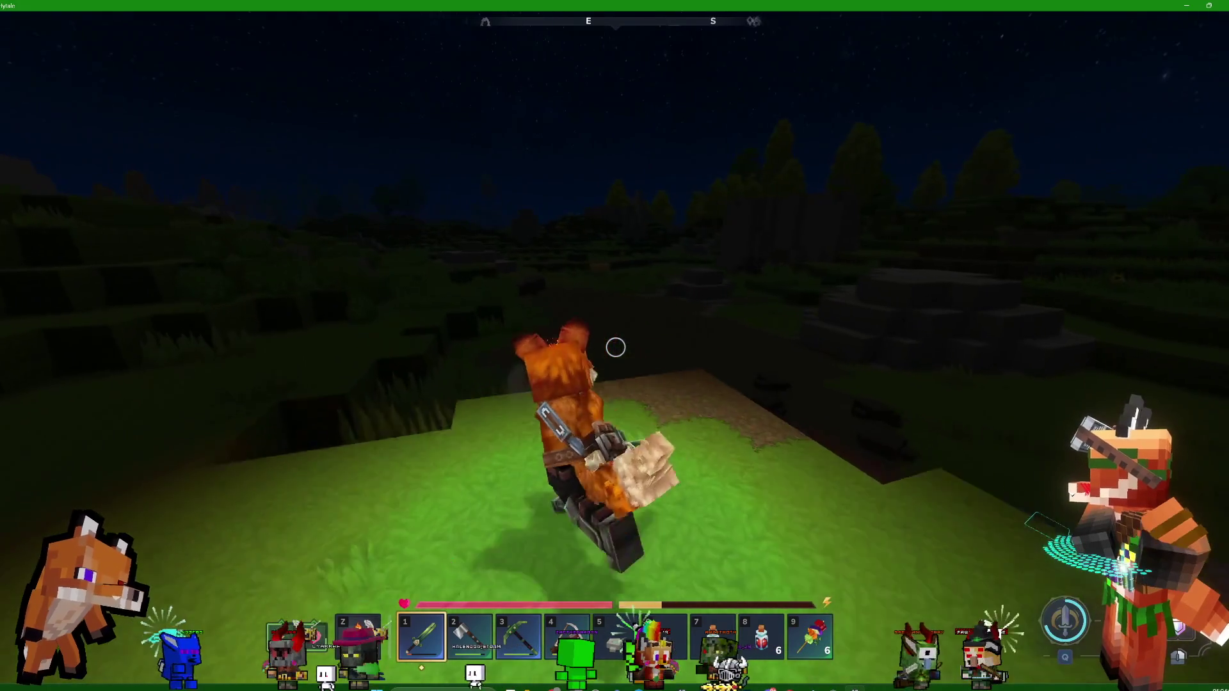
key(w)
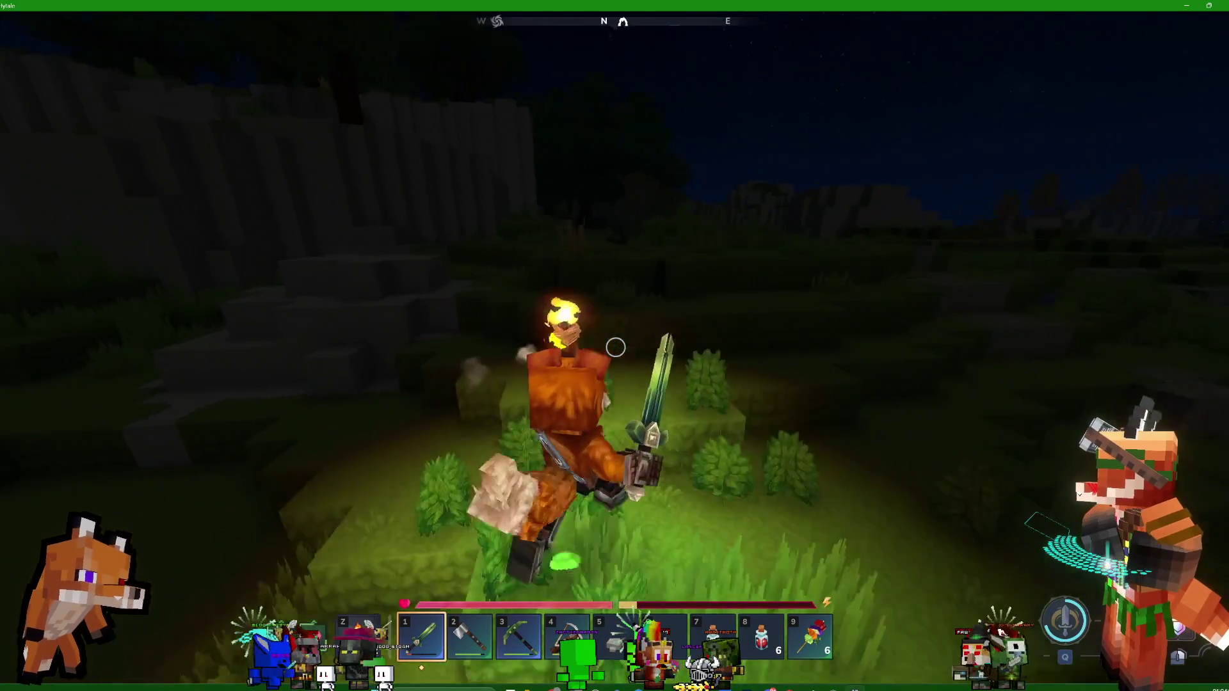
key(w)
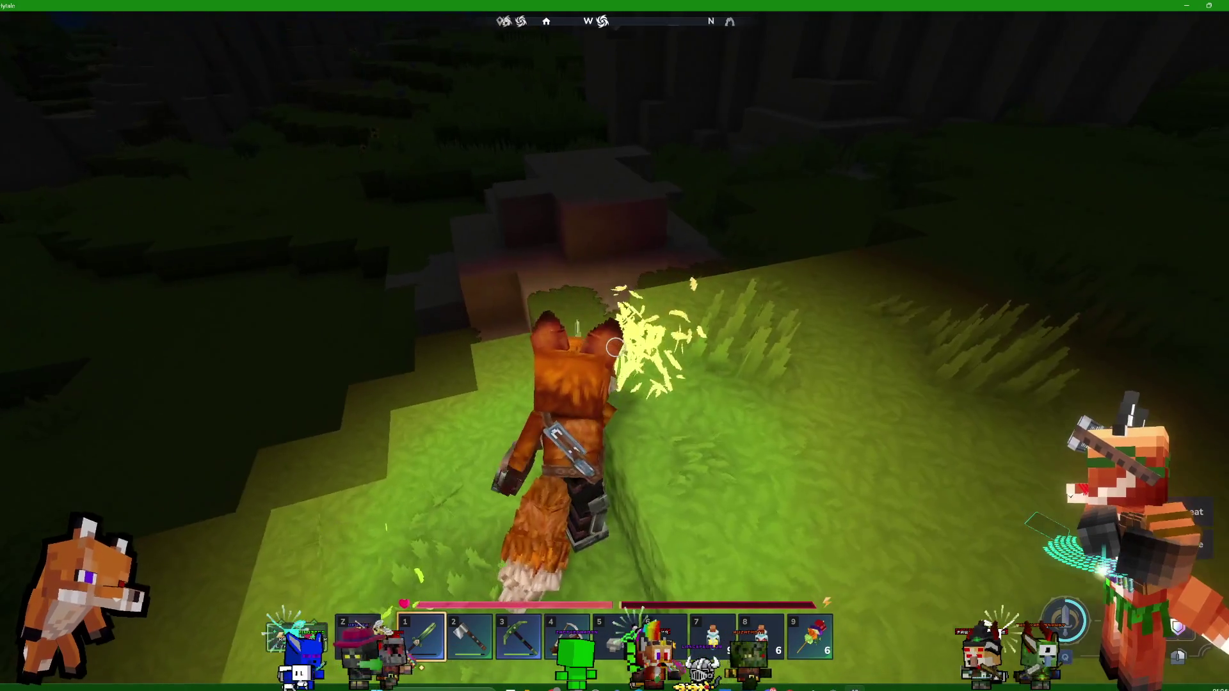
Check the inventory briefly and walk onto the cobblestone path
key(Tab)
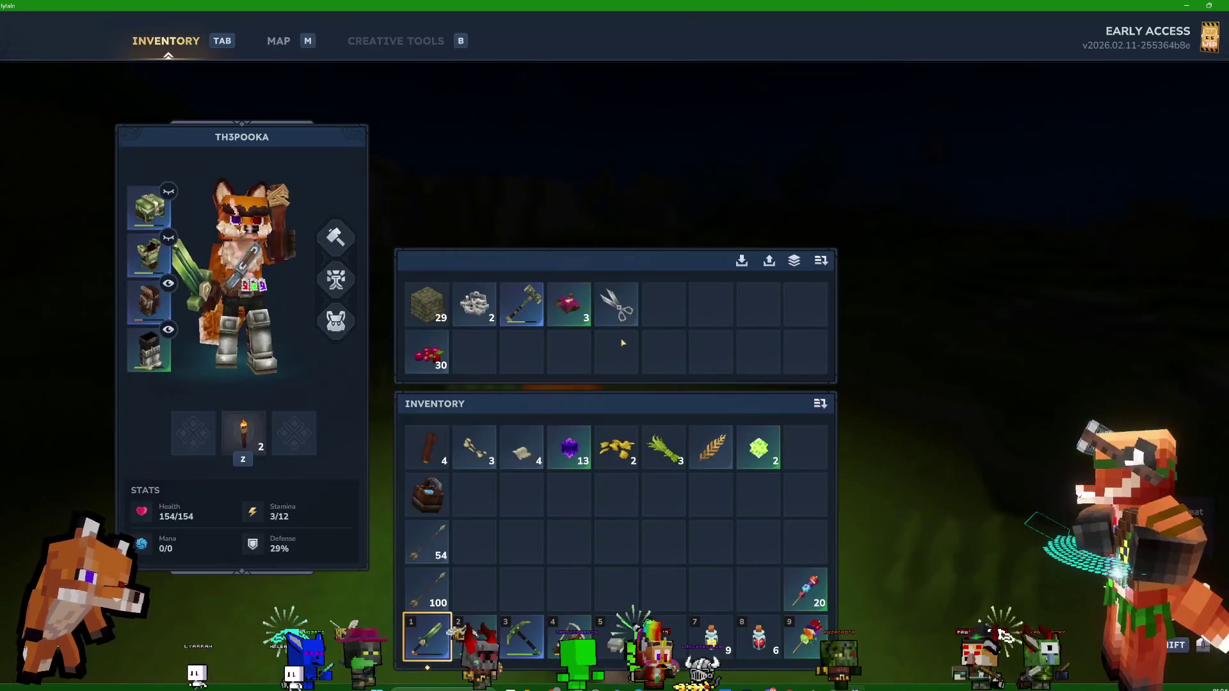
key(Tab)
key(w)
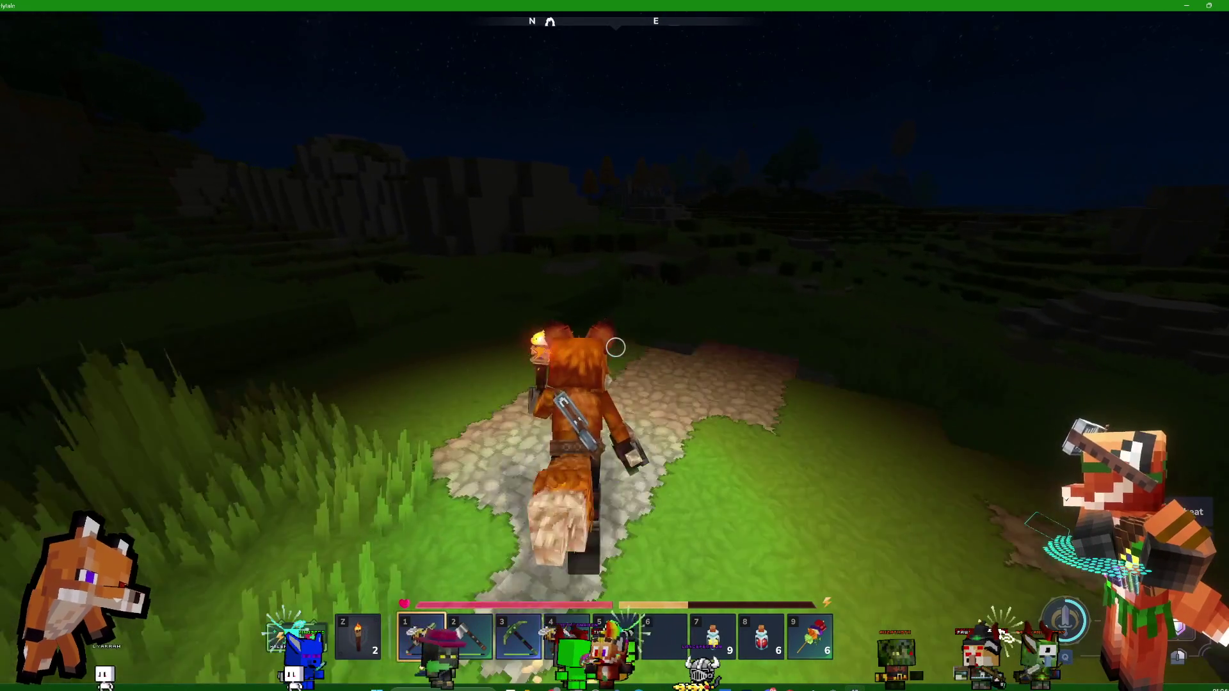
Follow the path to the grass ledge and climb across the stone blocks
key(w)
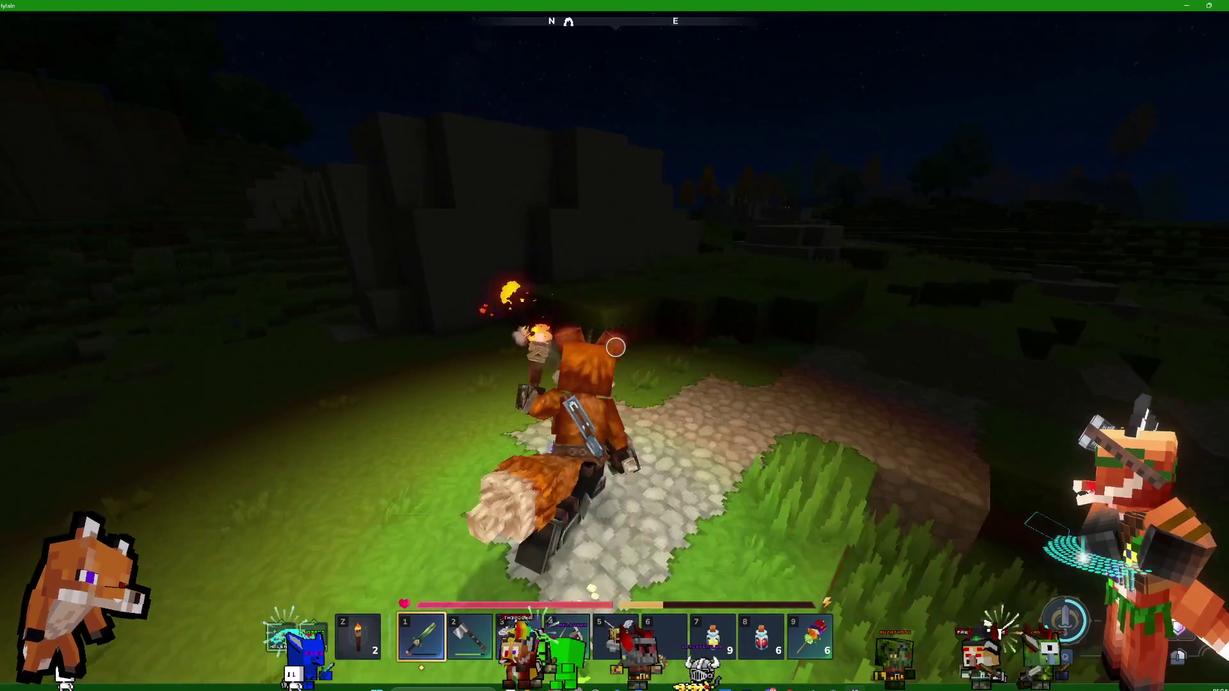
key(w)
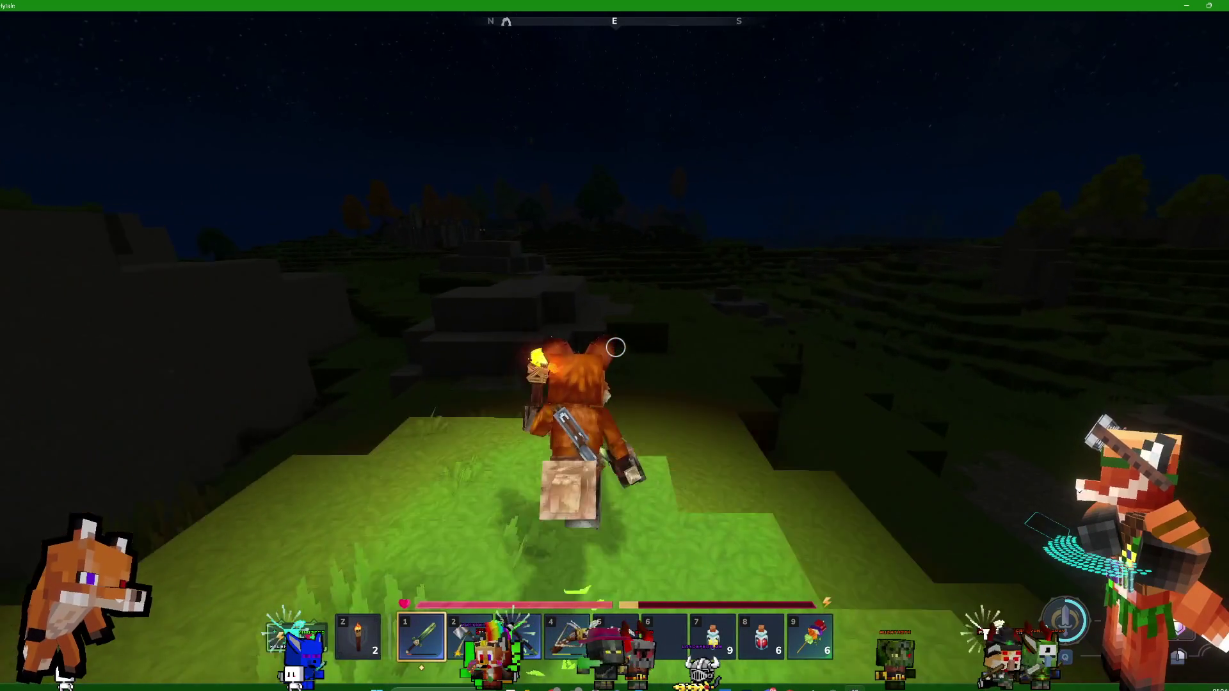
key(w)
key(w)
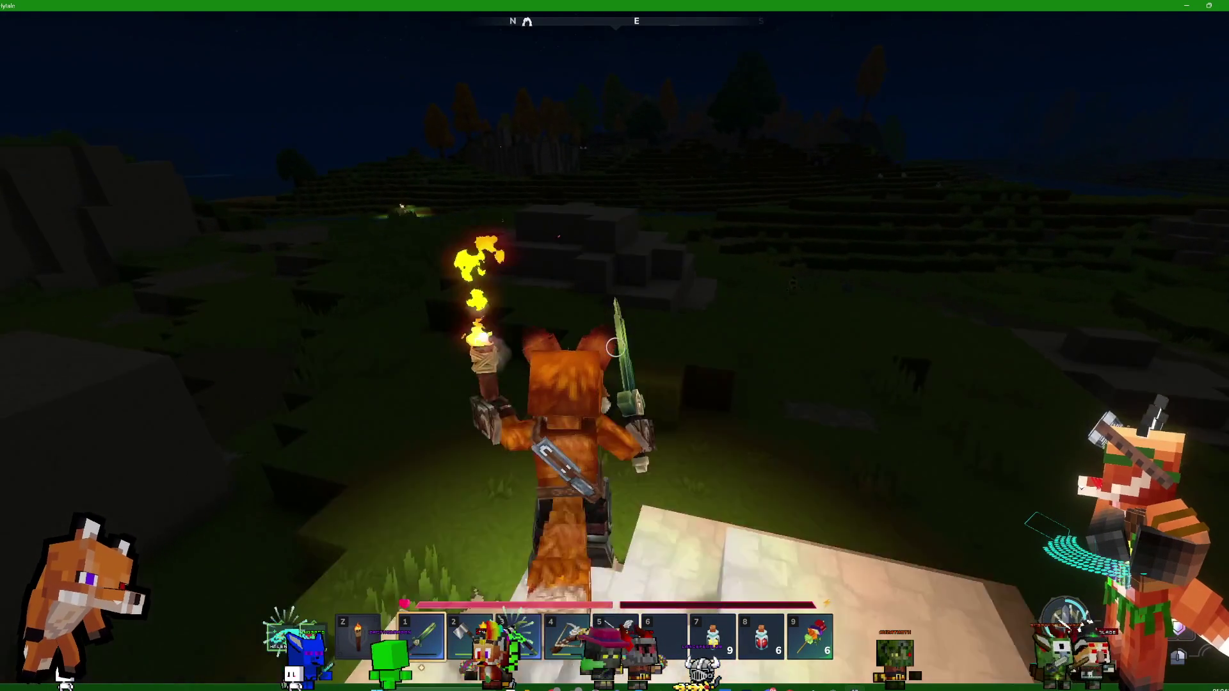
key(w)
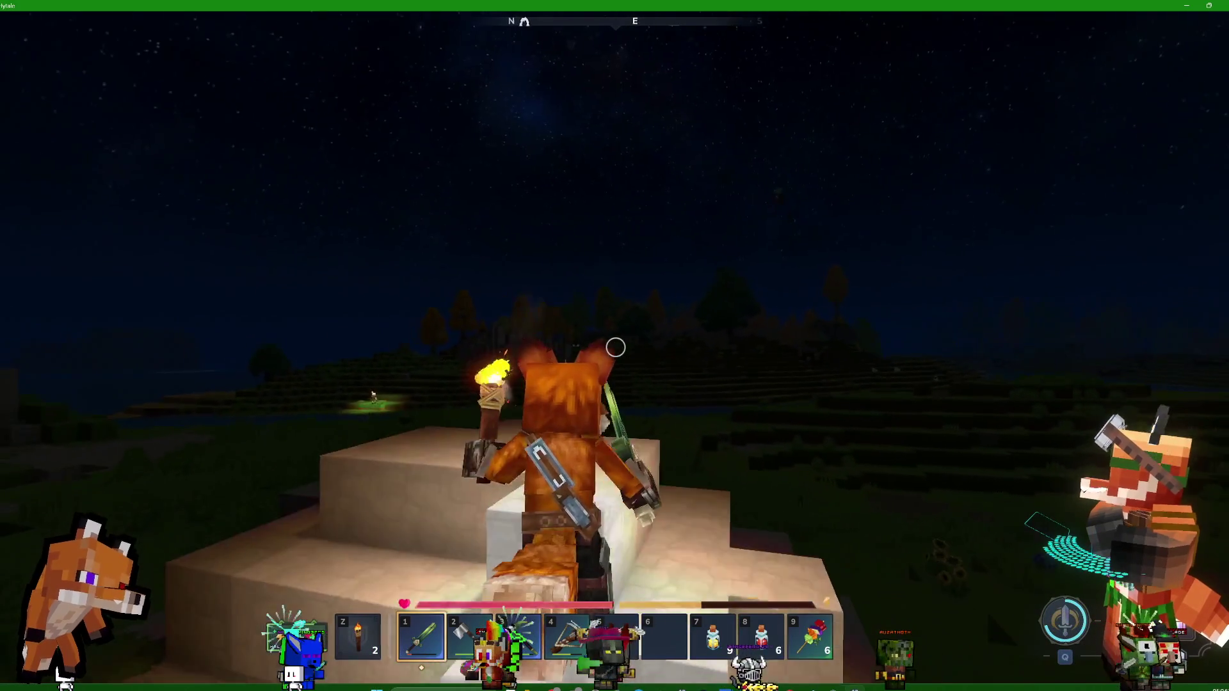
key(w)
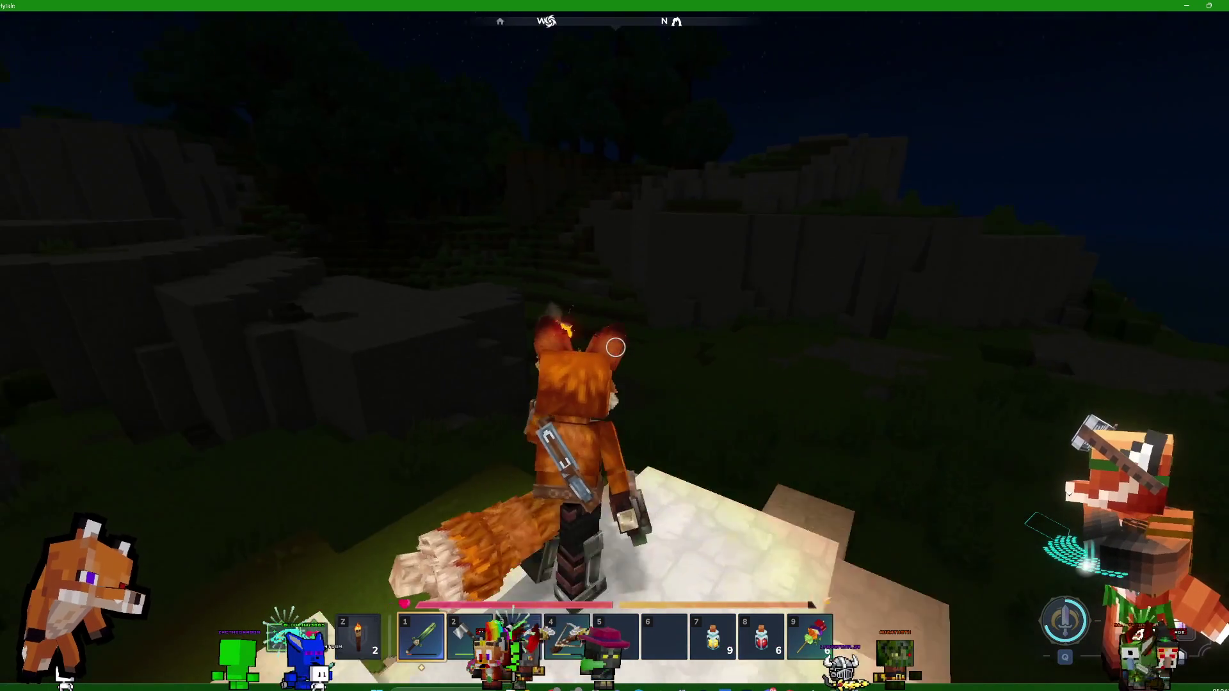
Walk through the tall grass down to the river, wade in and dive under
key(w)
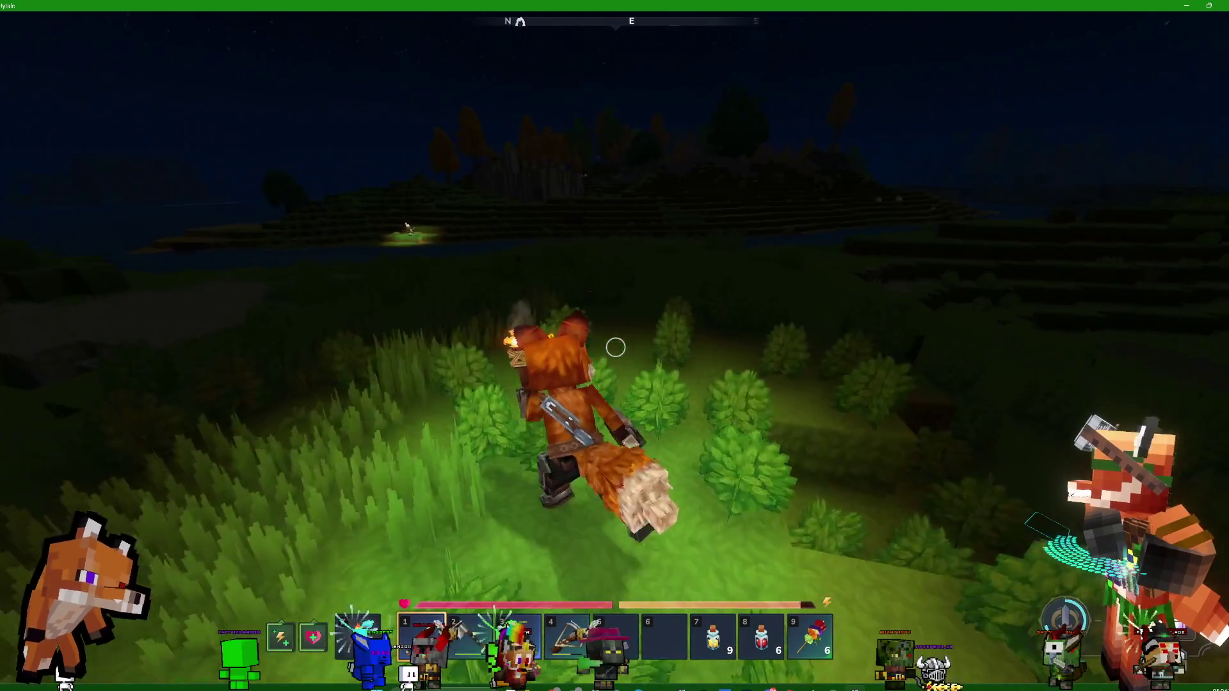
key(w)
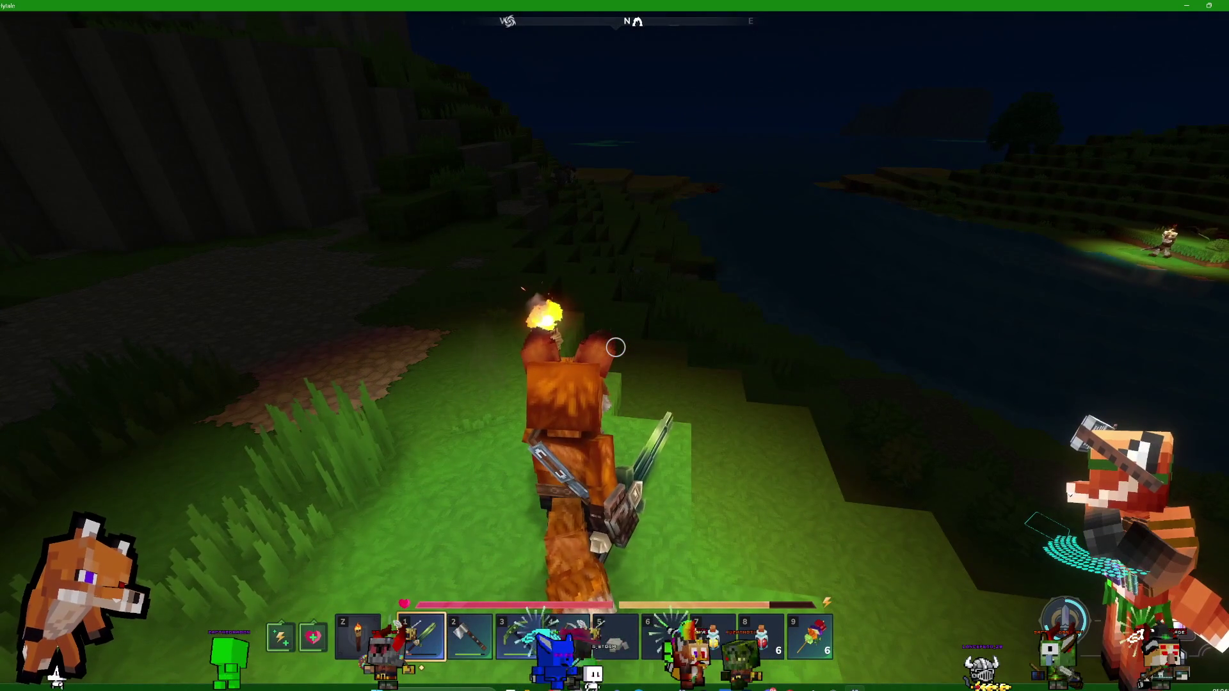
key(w)
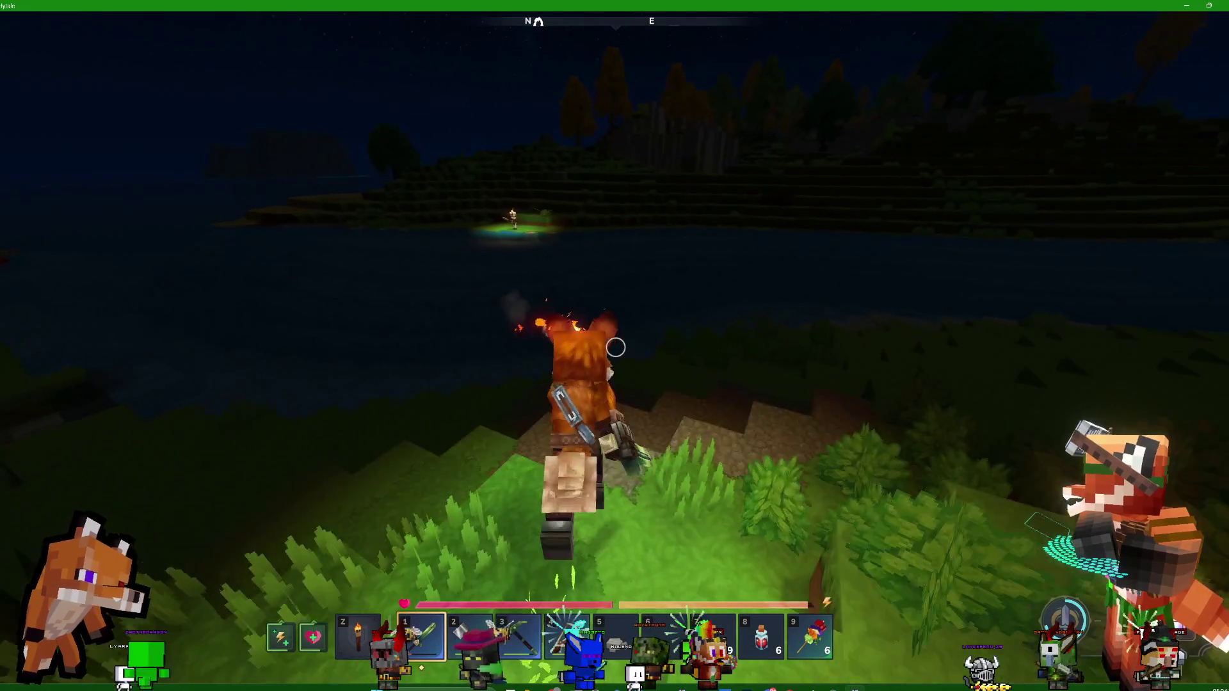
key(w)
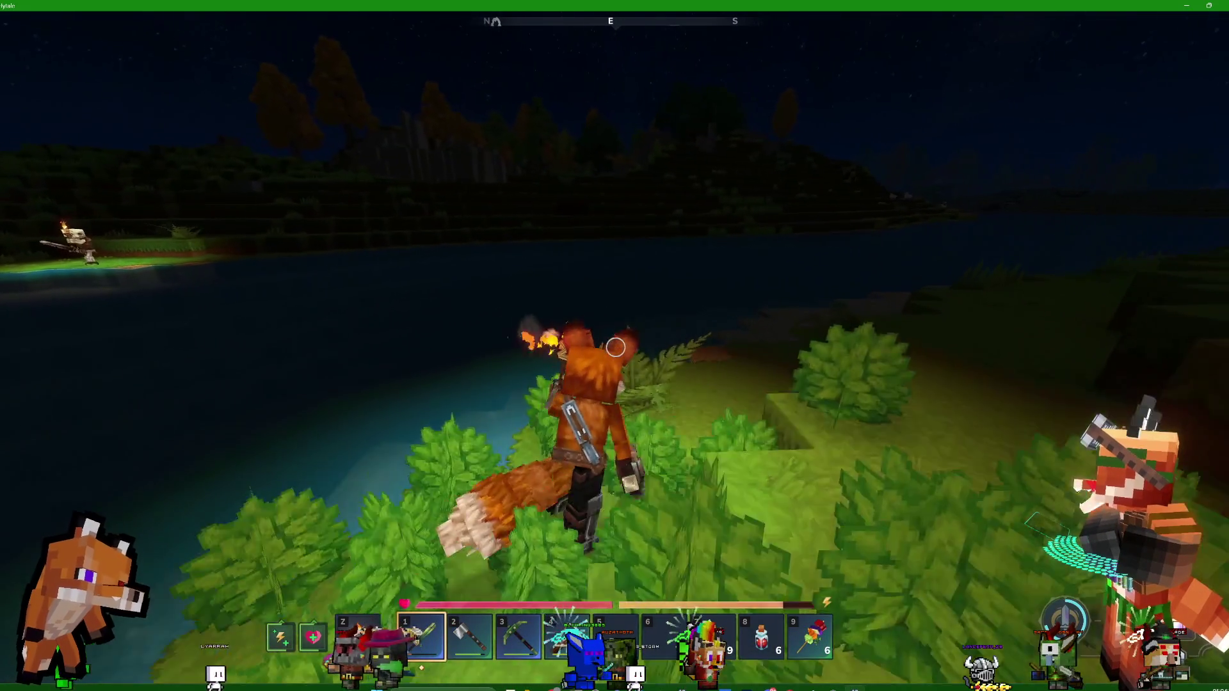
key(w)
key(w)
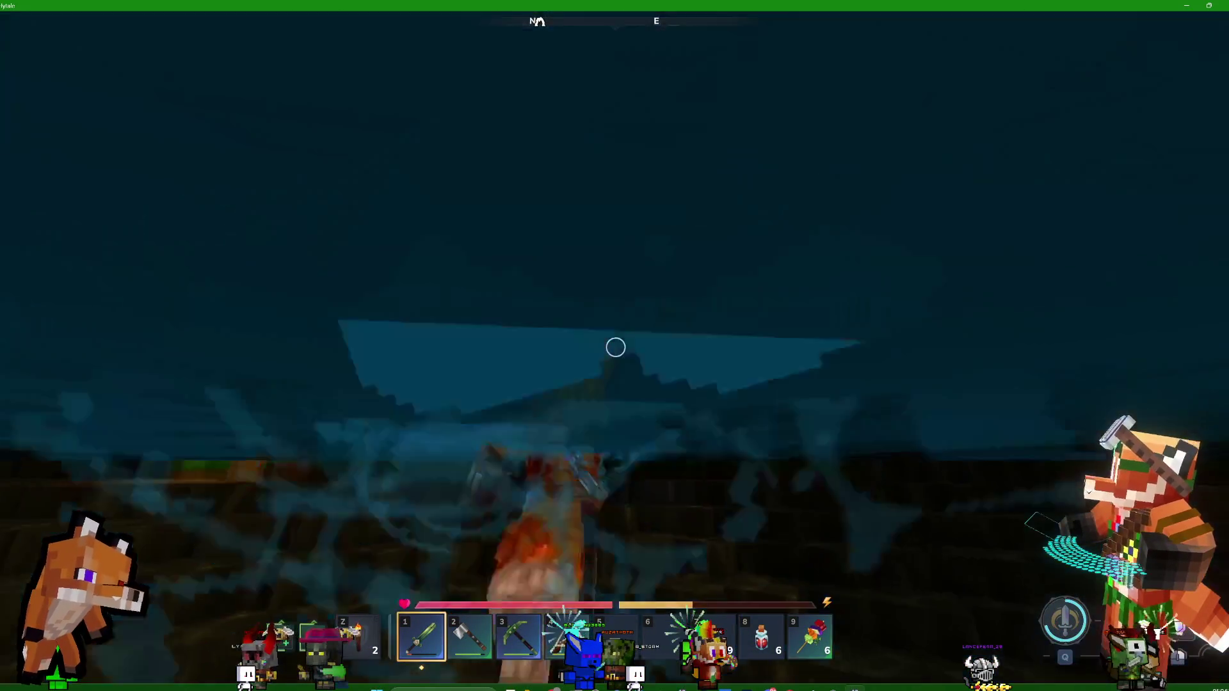
key(w)
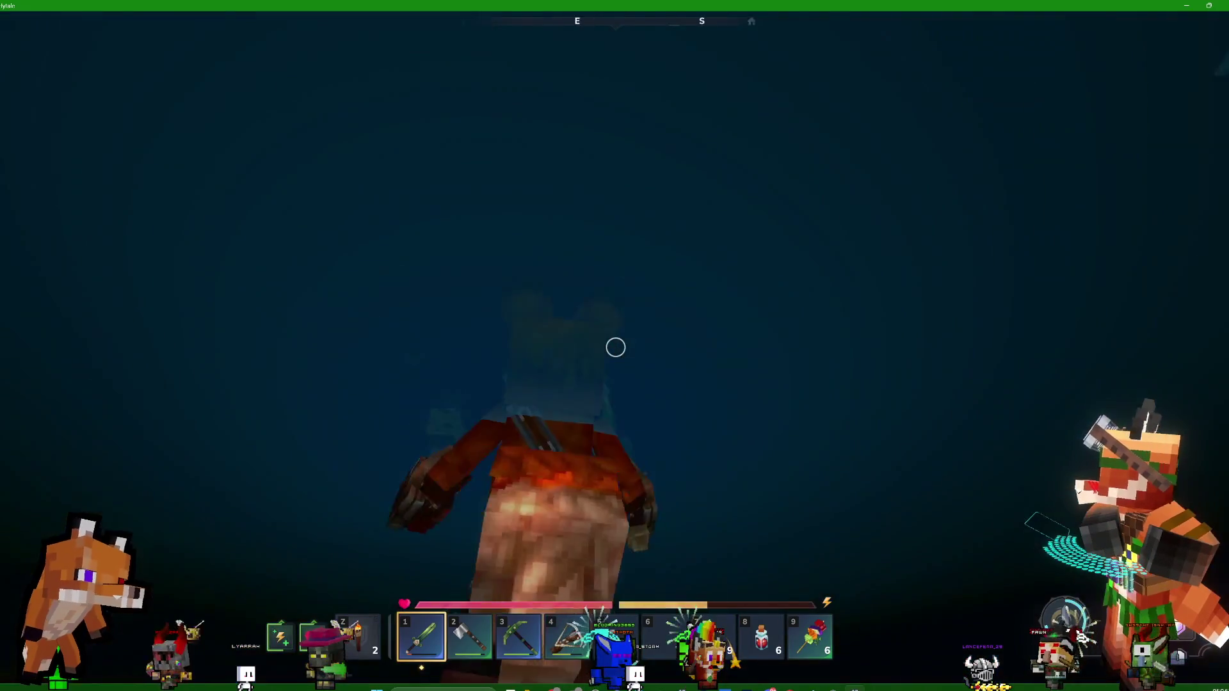
key(w)
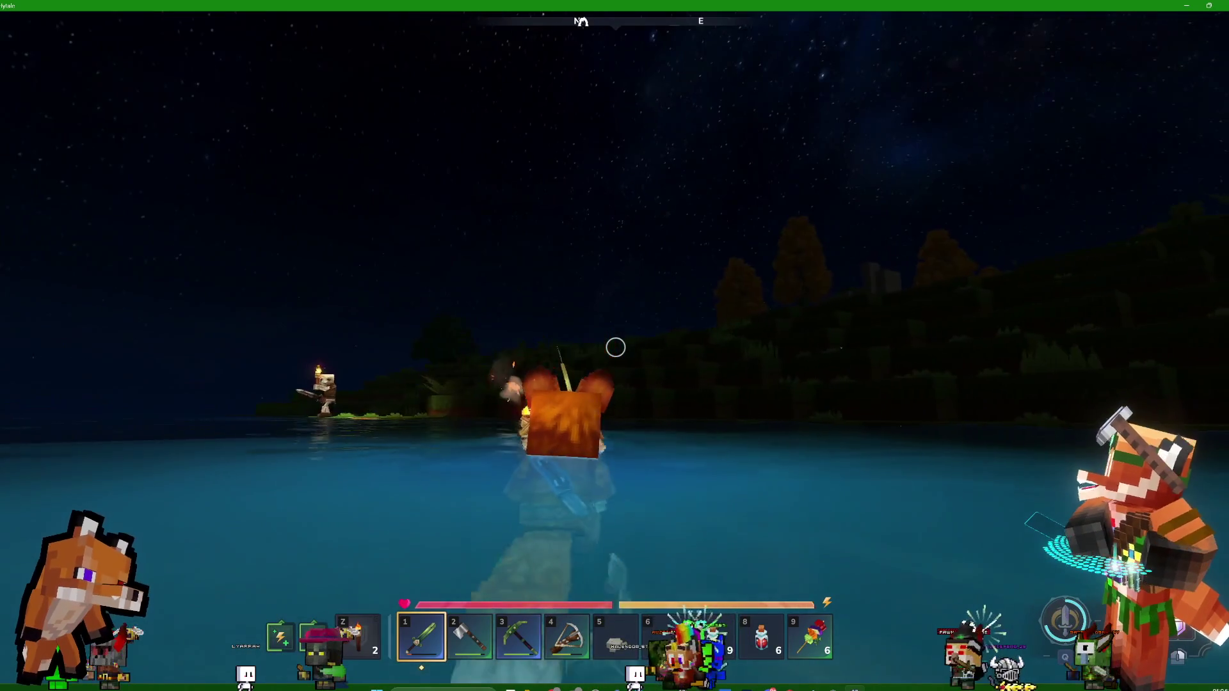
Swim to shore, jump up the grassy slope and swing the sword entering the tall grass
key(w)
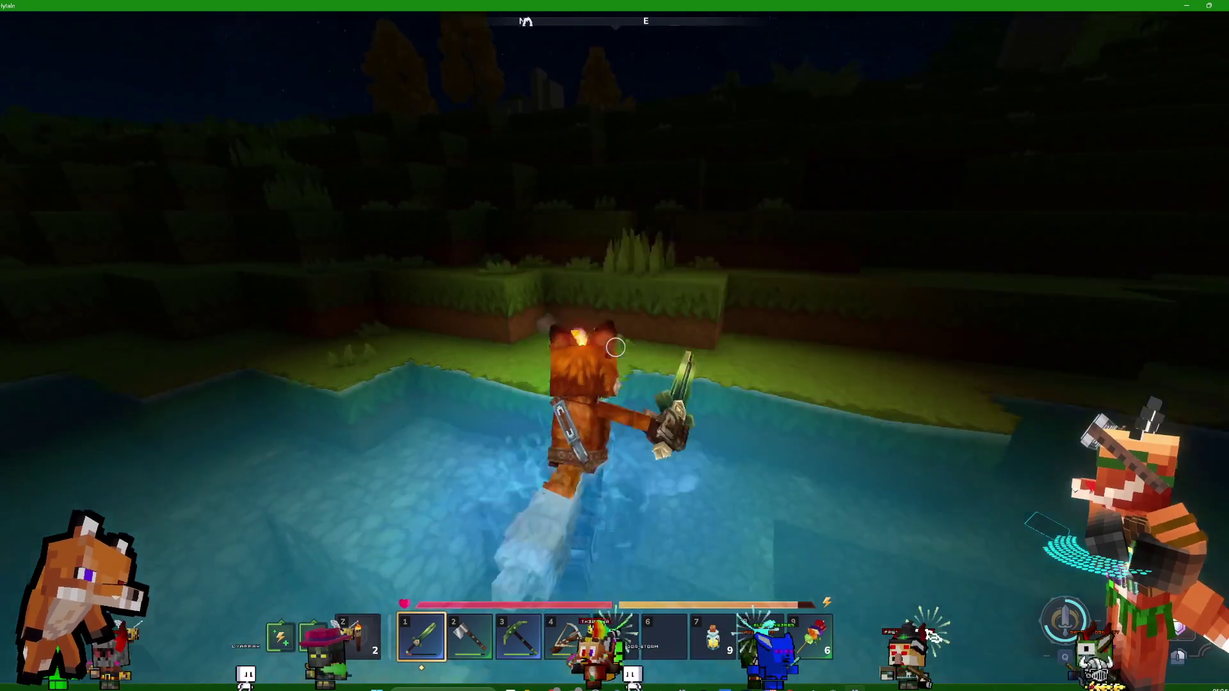
key(space)
key(w)
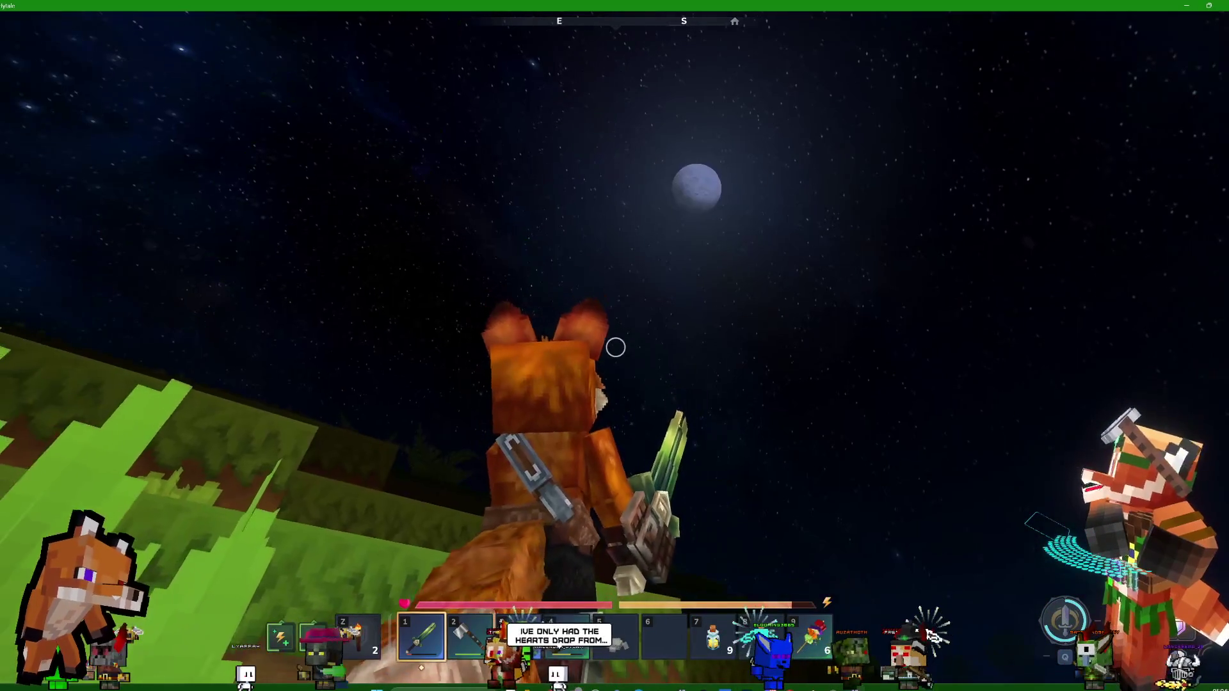
key(w)
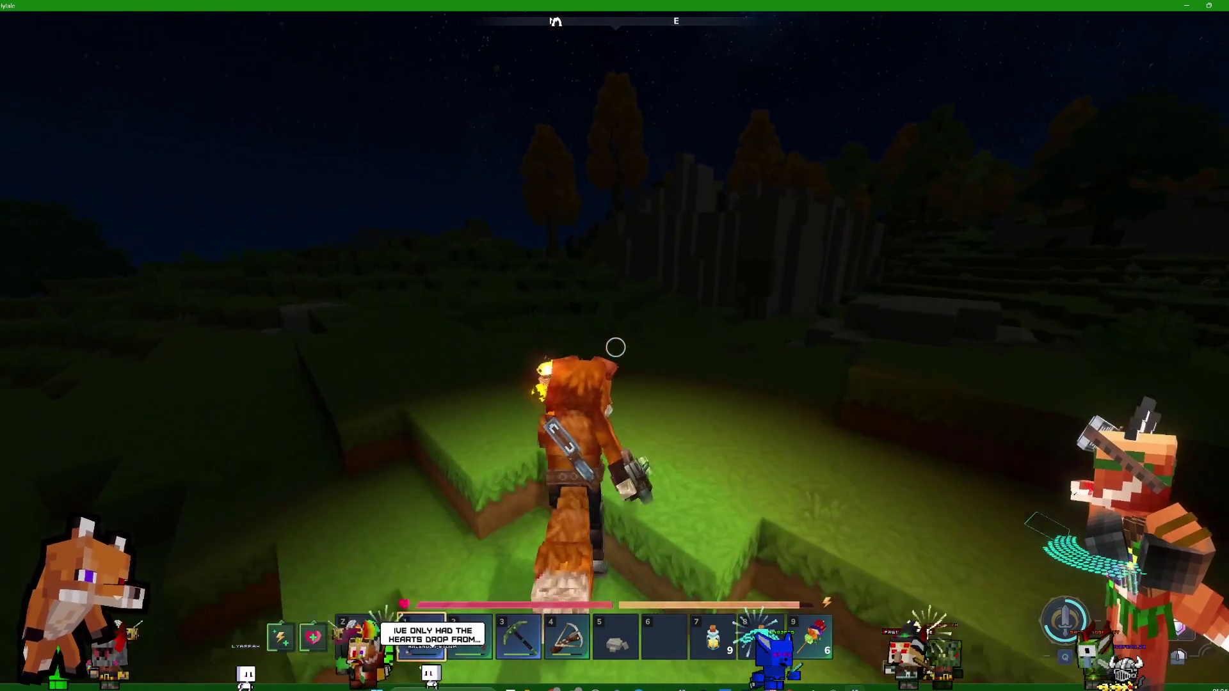
key(w)
click(615, 347)
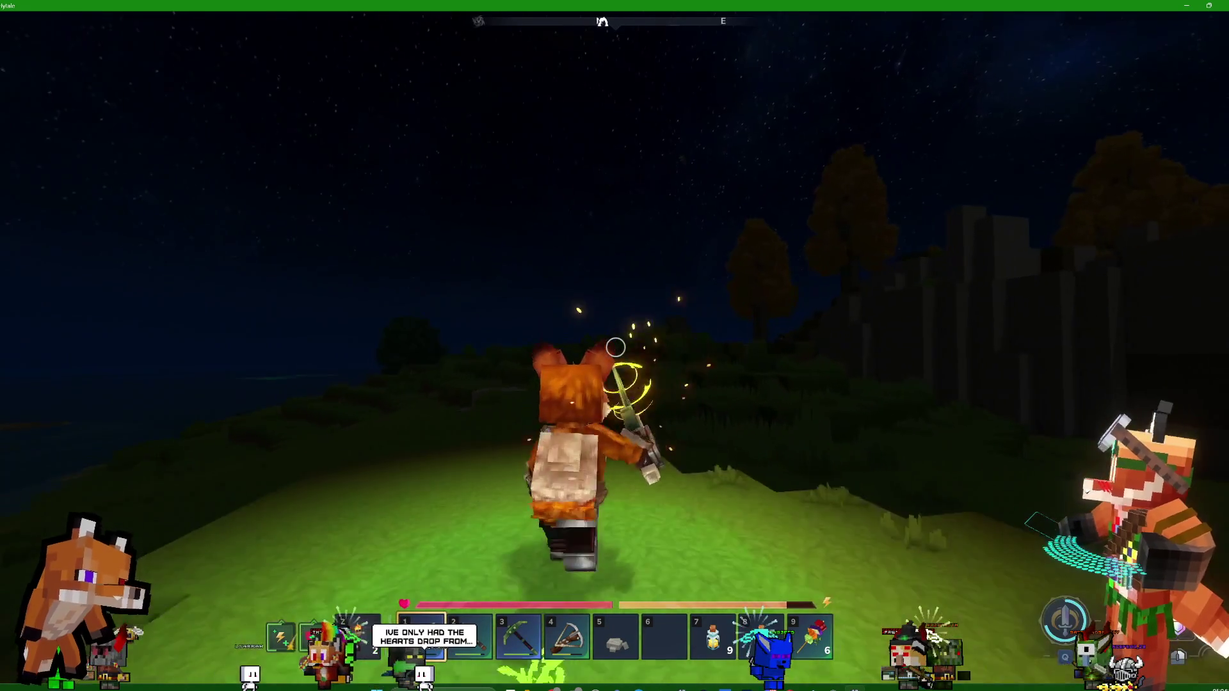
key(w)
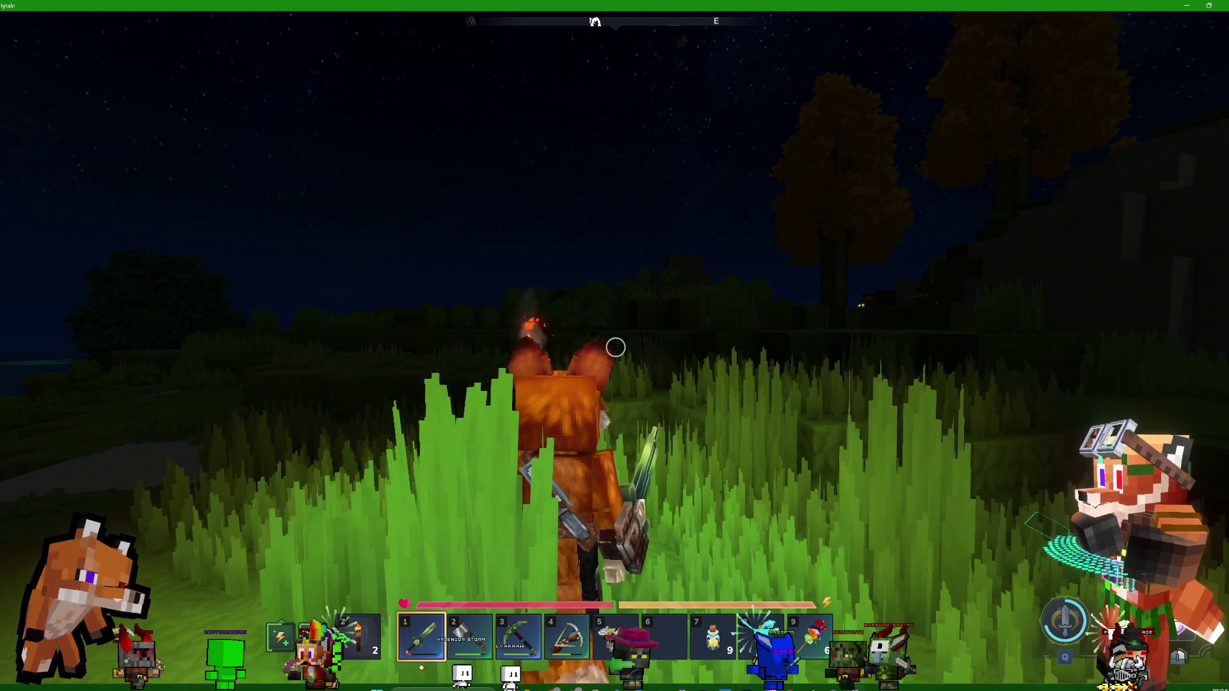
Push through the tall grass and over the grassy ledges toward the sand
key(w)
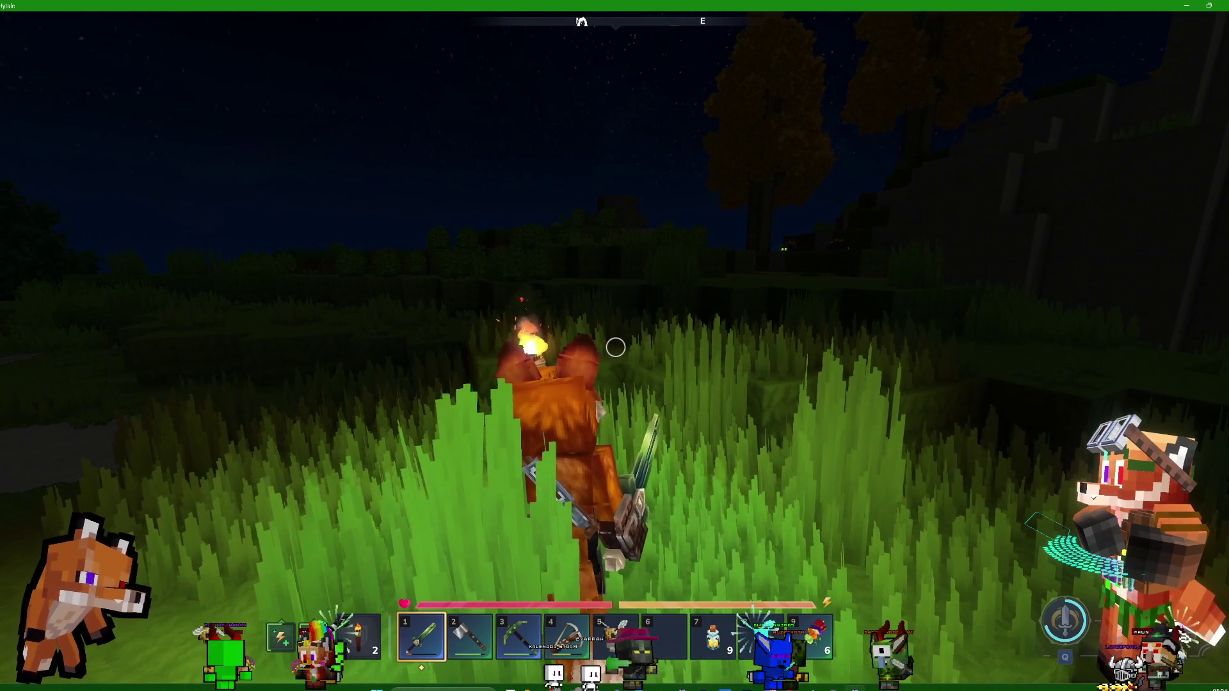
key(w)
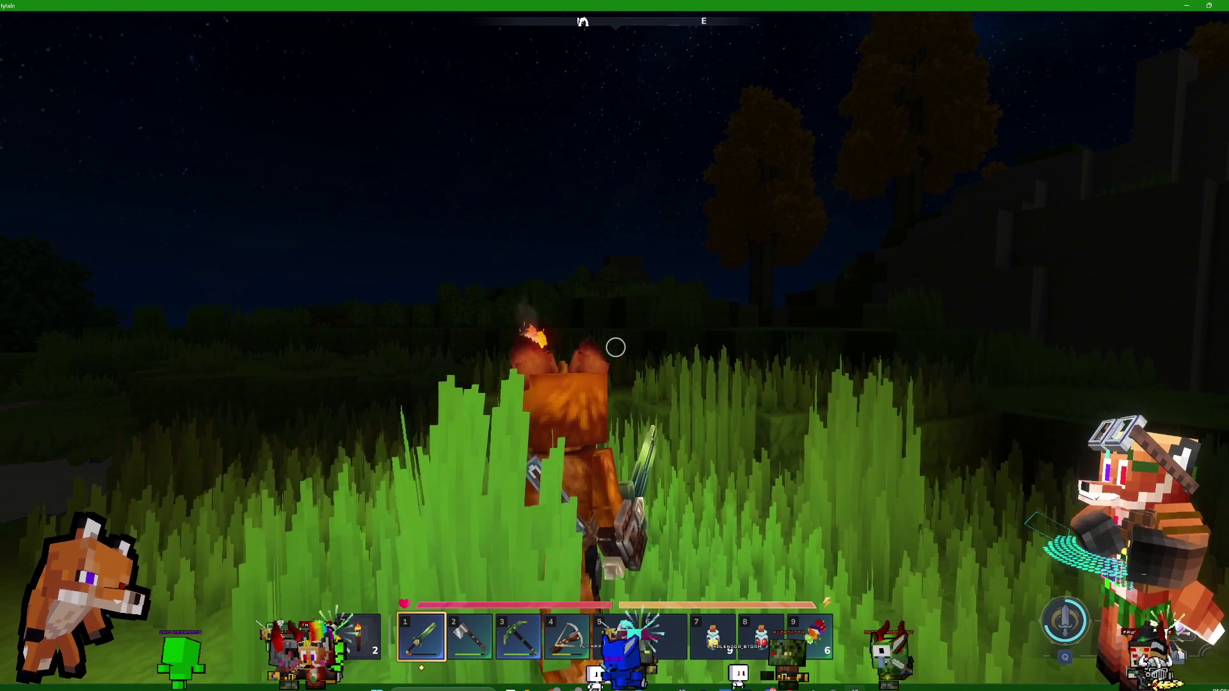
key(w)
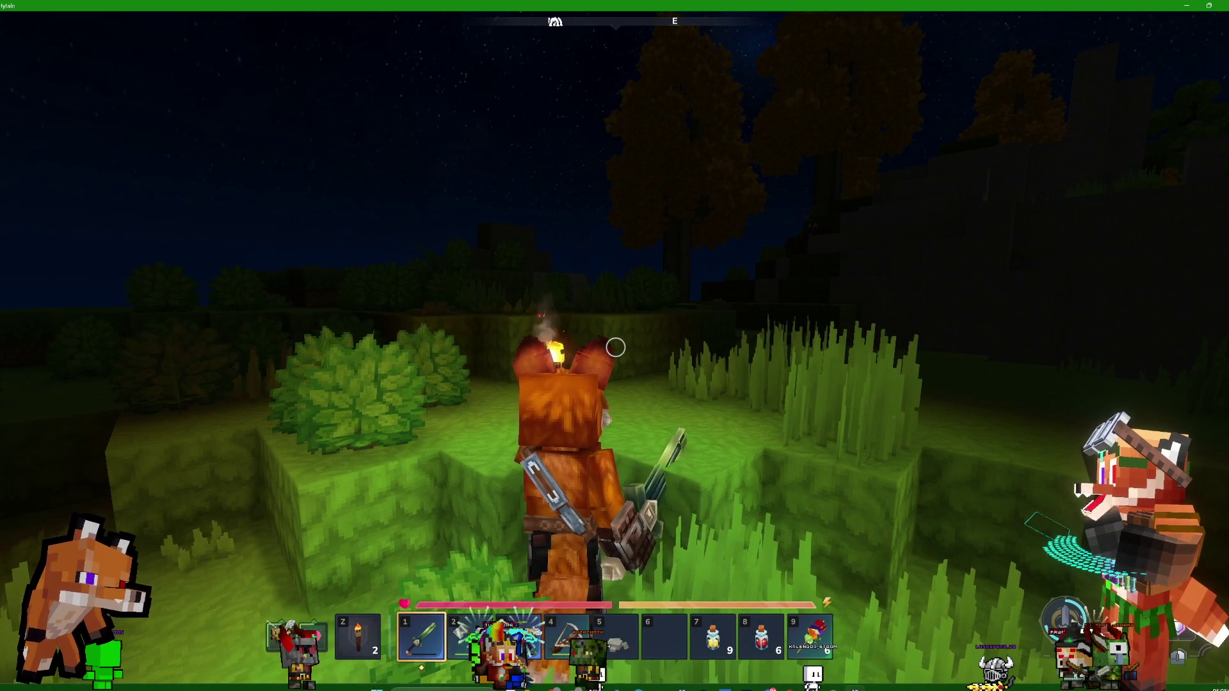
key(w)
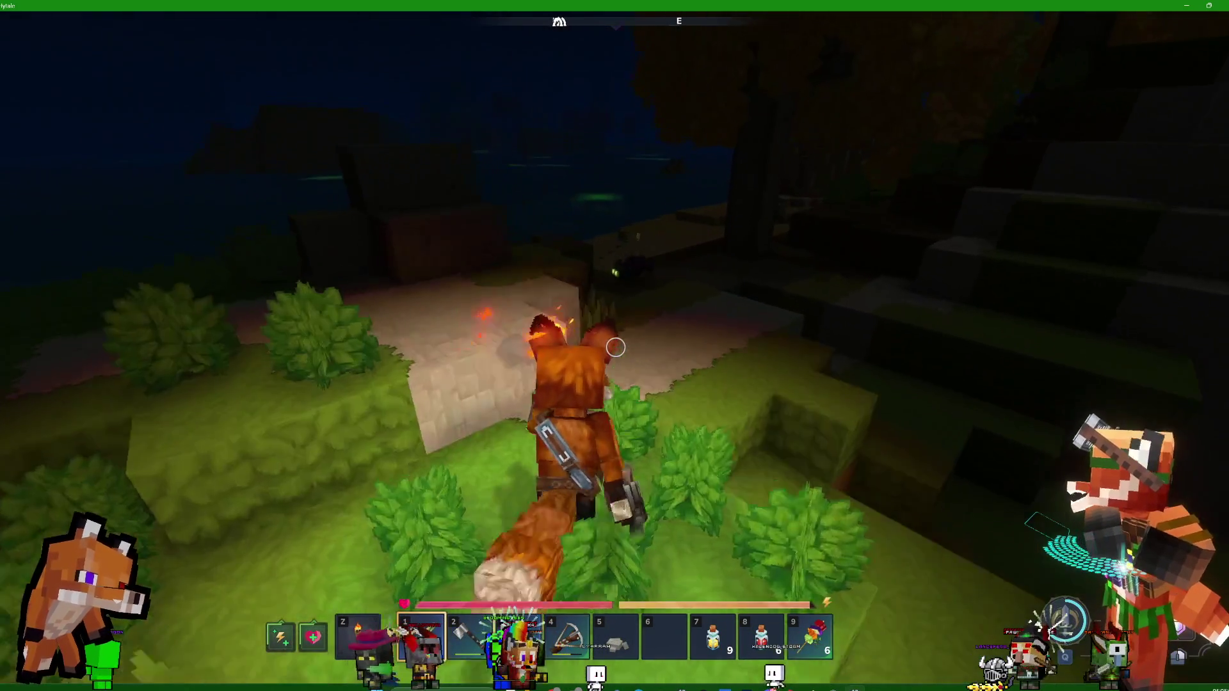
Hit the dark creature by the rock wall twice and move along the sandy ledges
key(w)
click(615, 347)
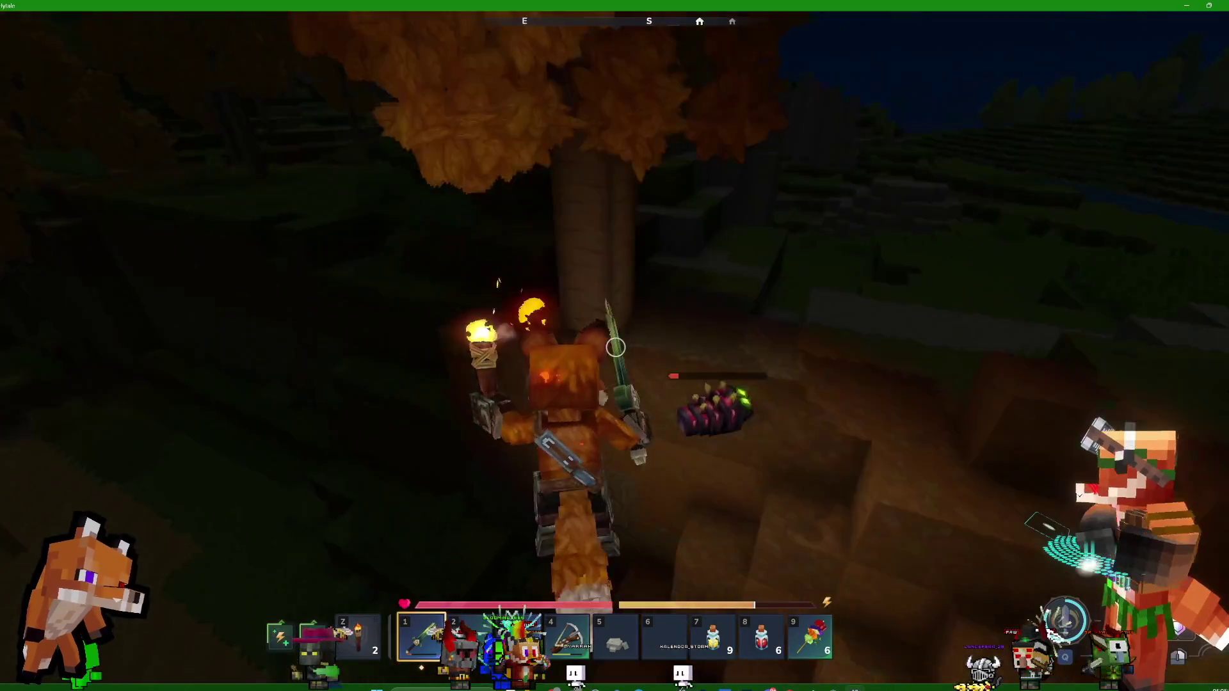
click(615, 347)
key(w)
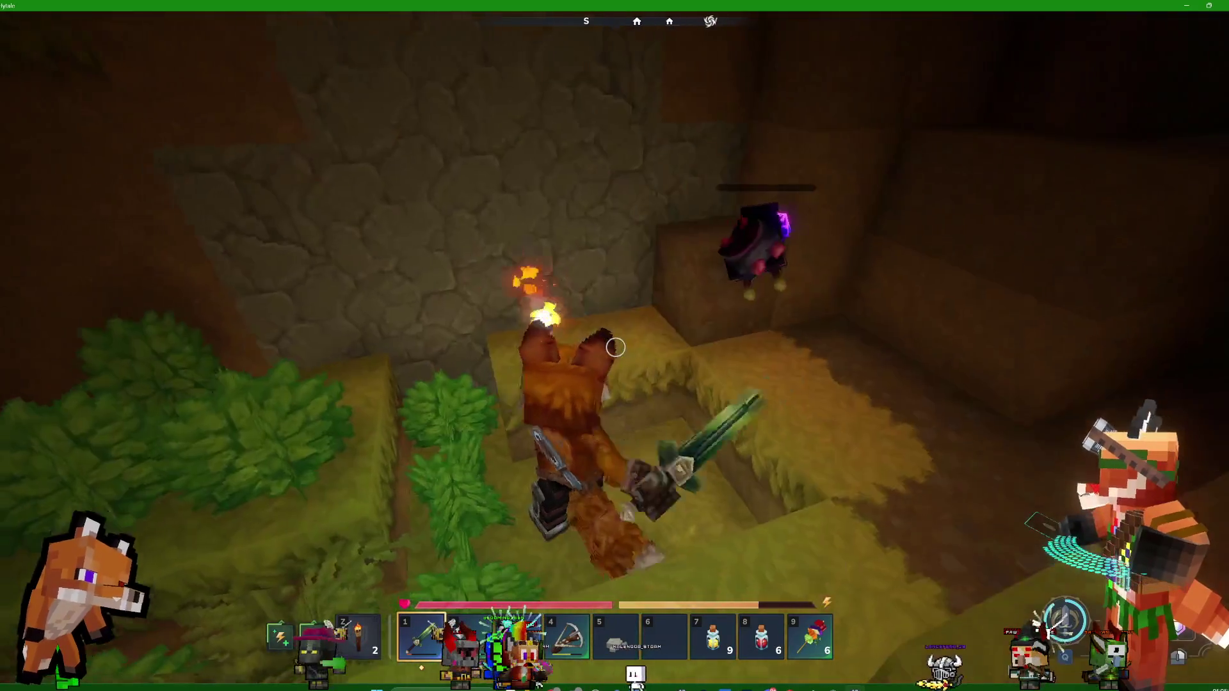
Drop off the ledge and sprint along the moonlit beach
key(w)
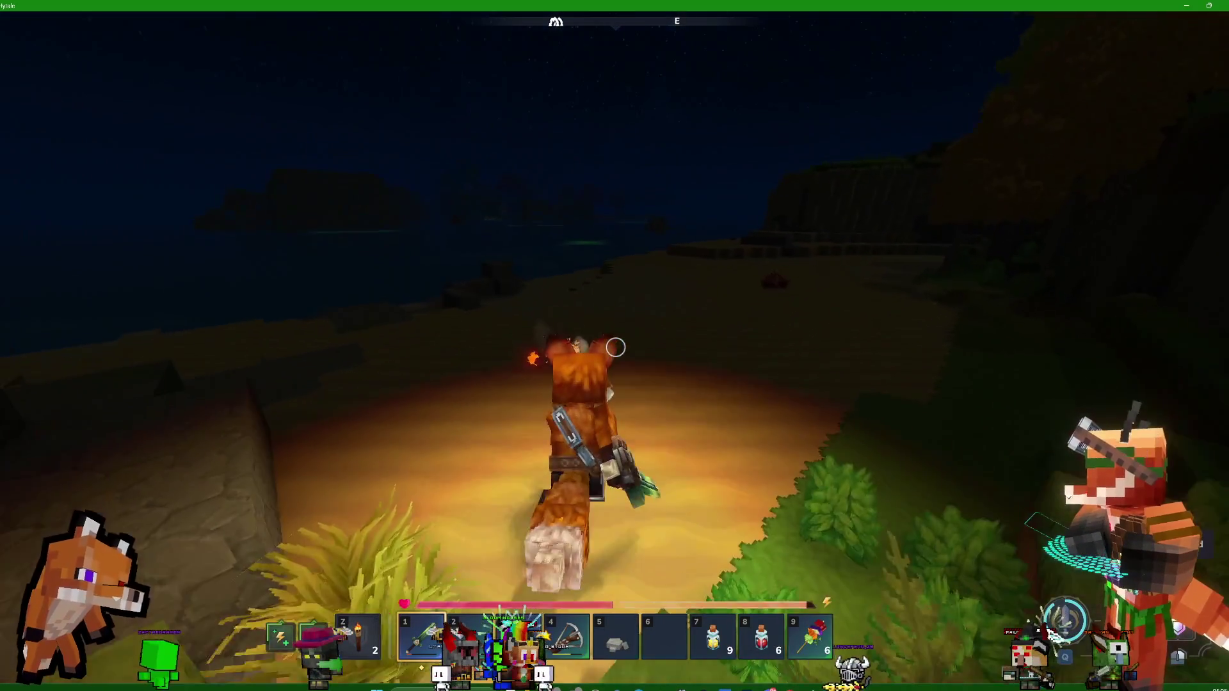
key(w)
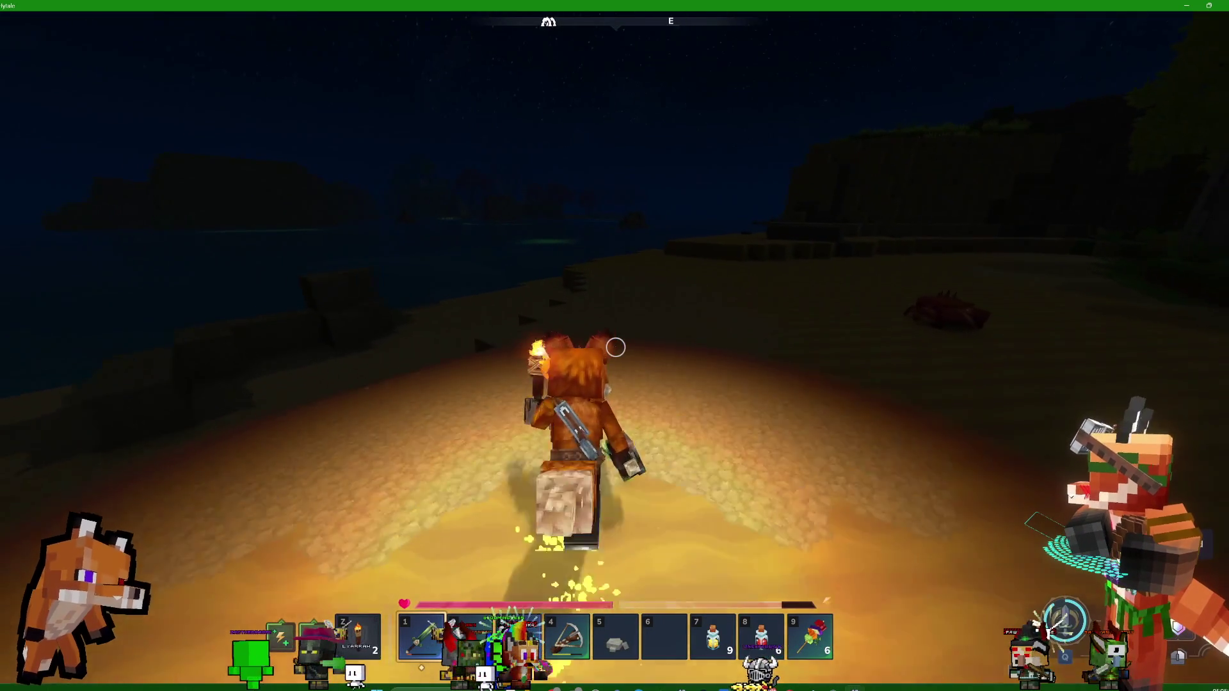
key(w)
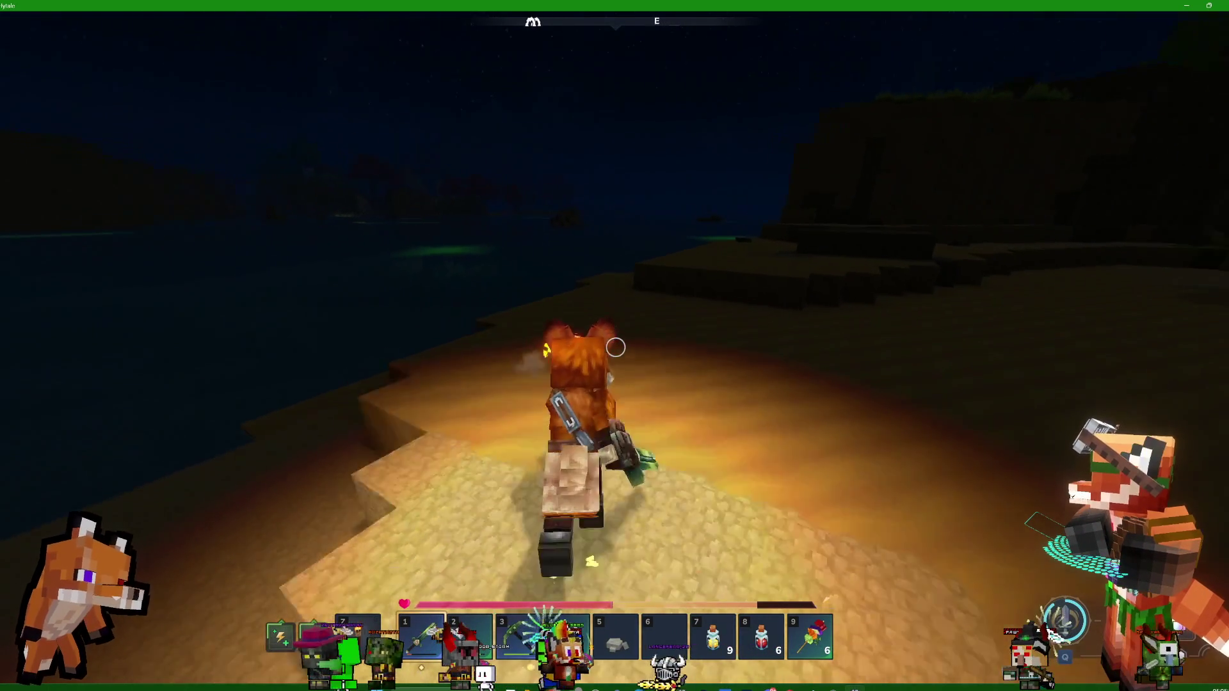
key(w)
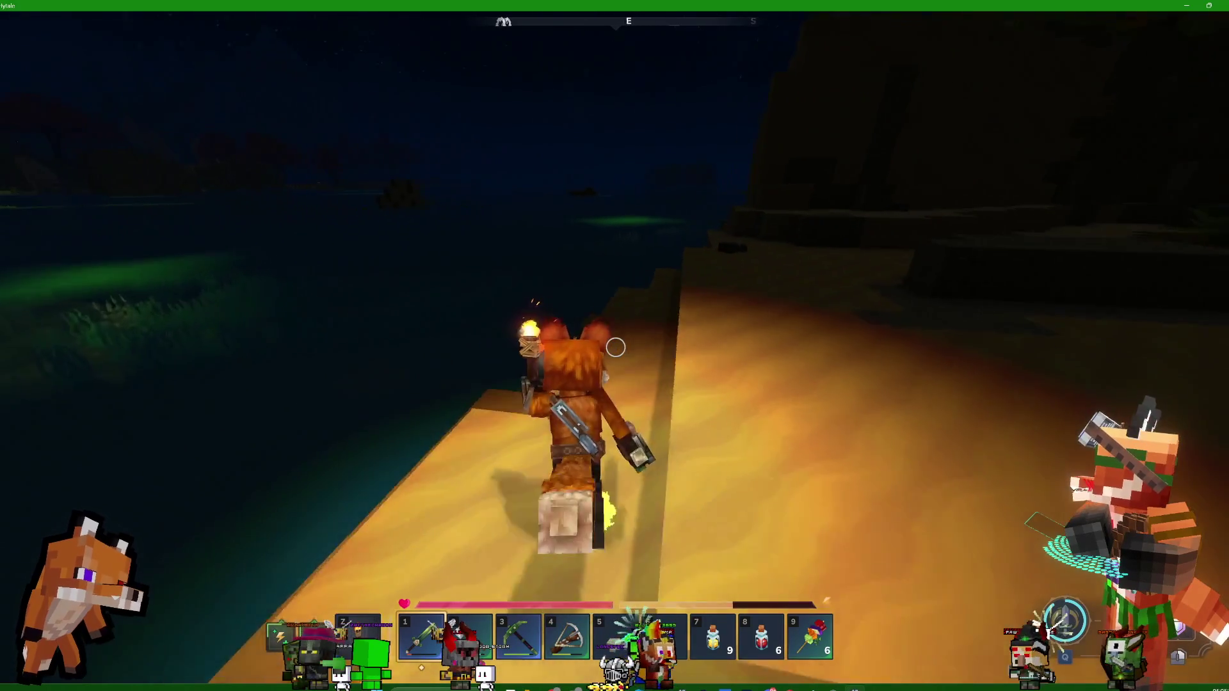
Climb along the sand cliff wall to the stone and enter the water
key(w)
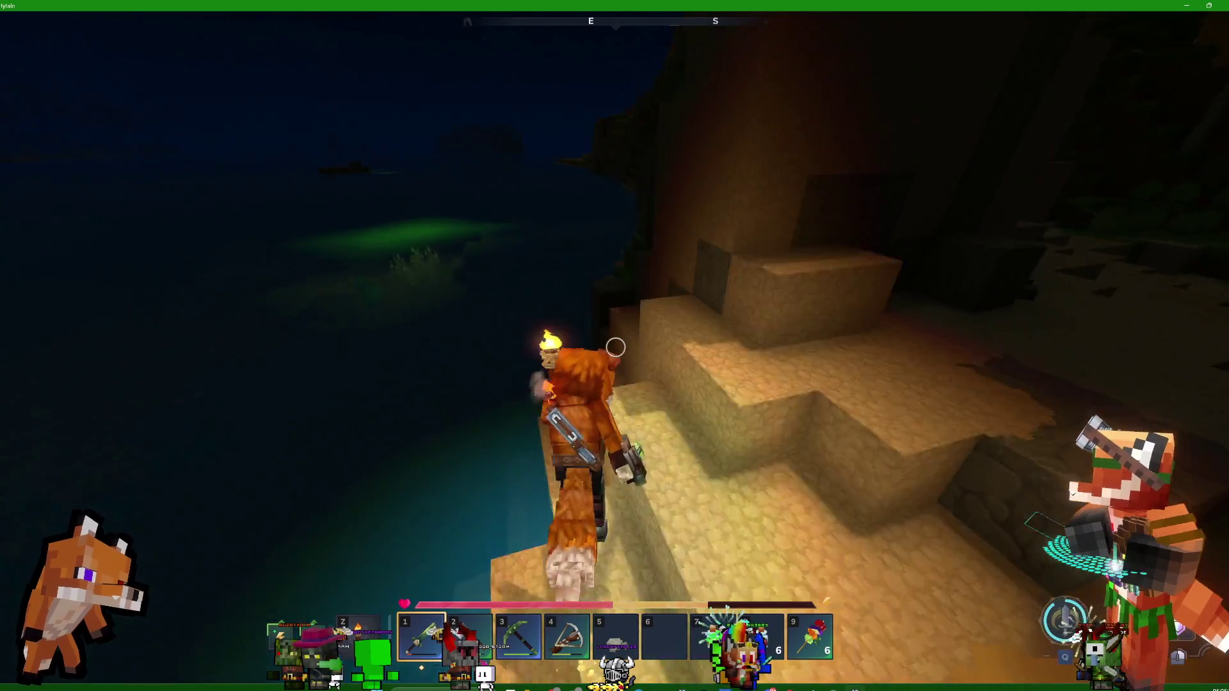
key(w)
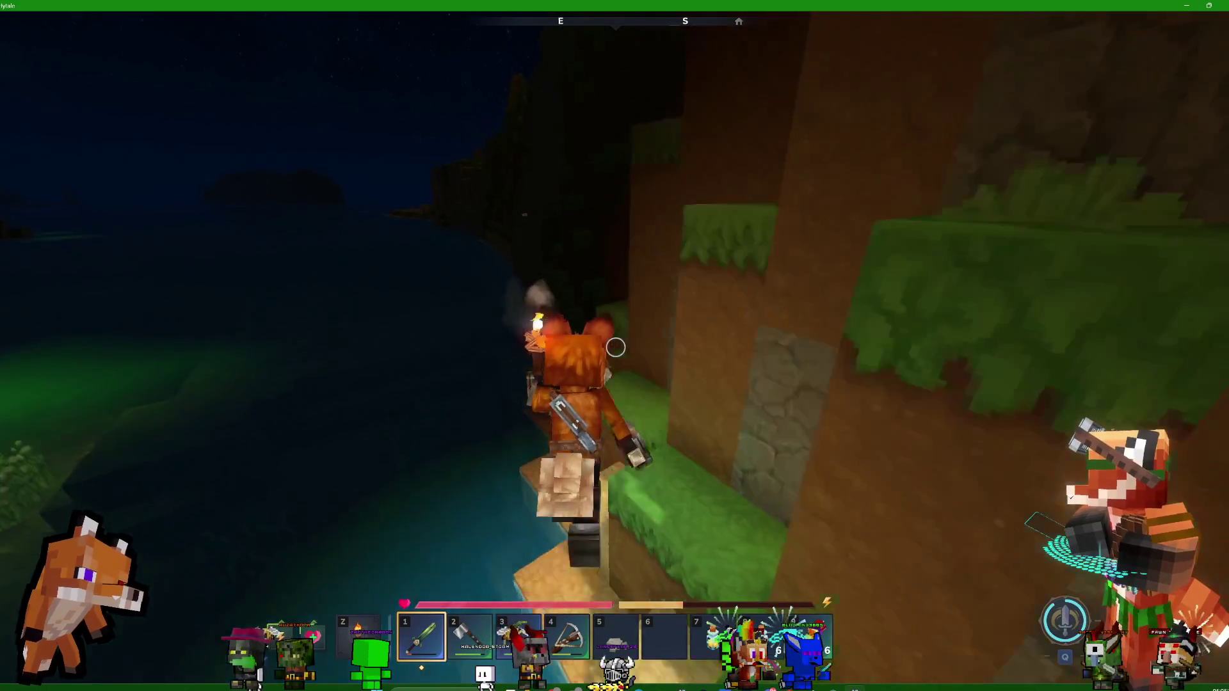
key(w)
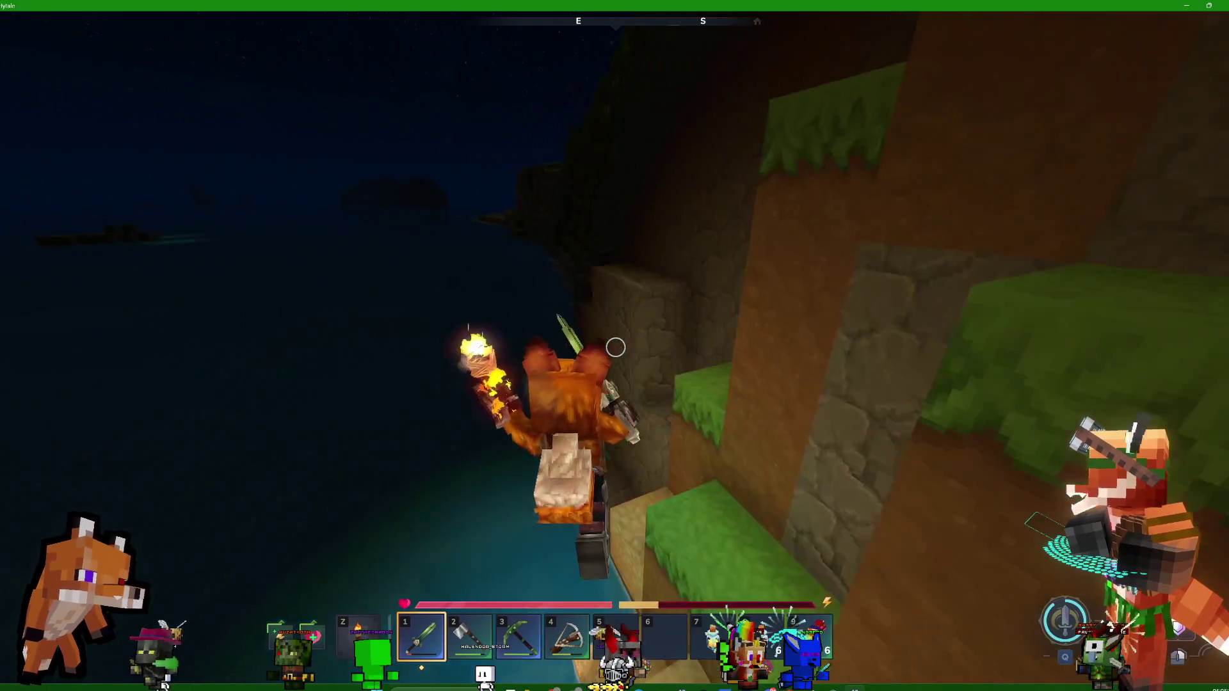
key(w)
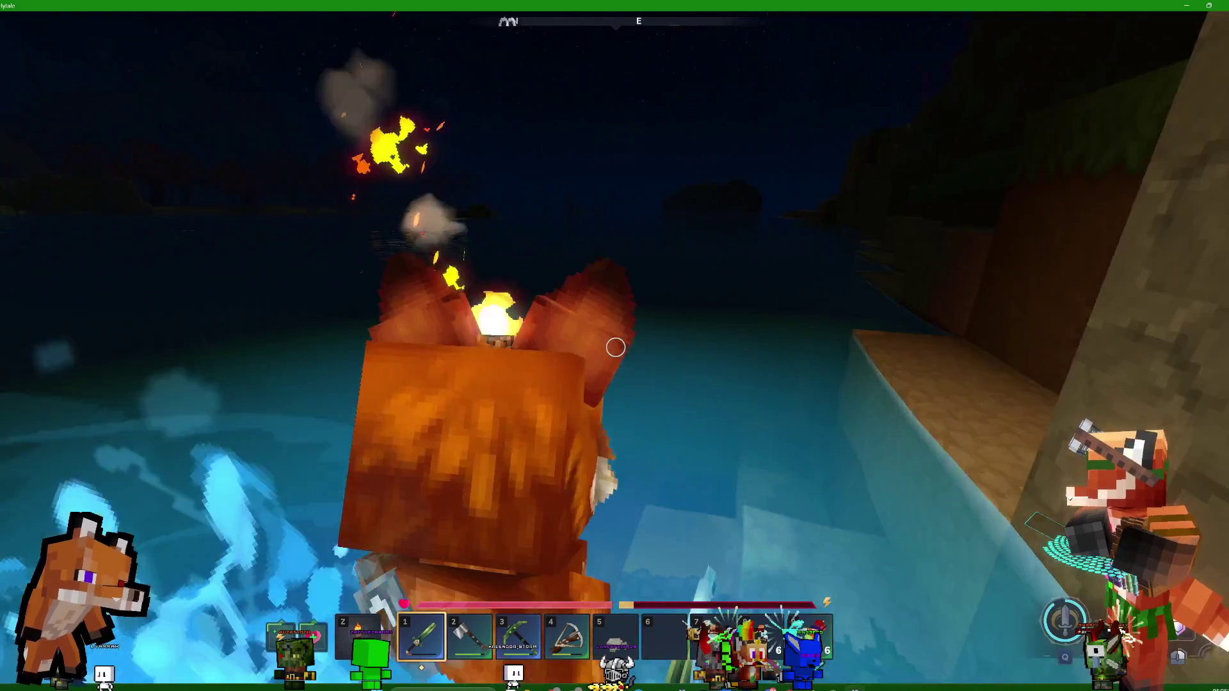
Swim across the lake, ready the sword once, then equip the Iron Hand Crossbow with 4
key(w)
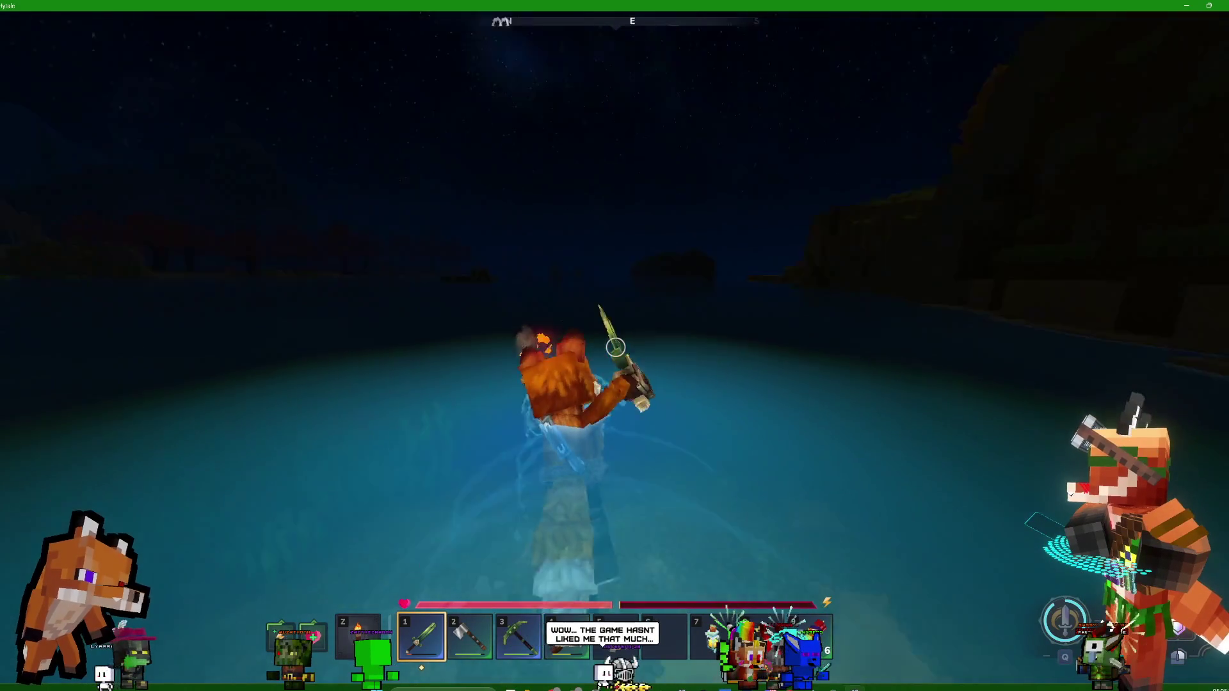
key(space)
key(space)
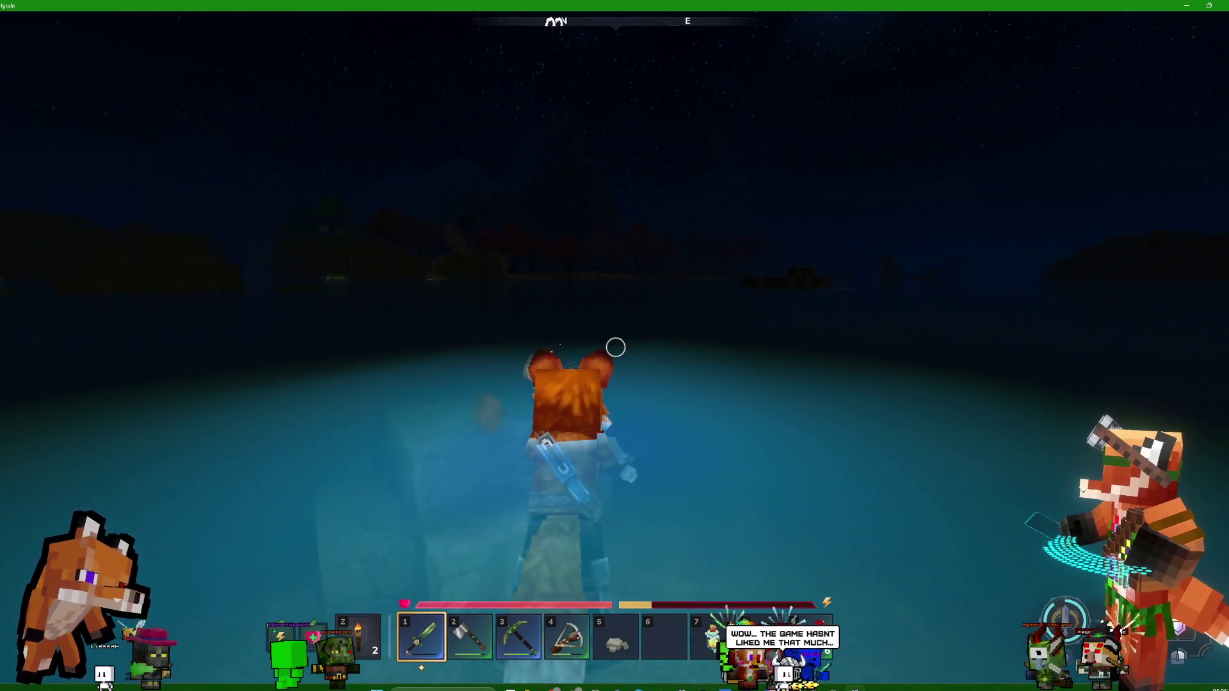
key(w)
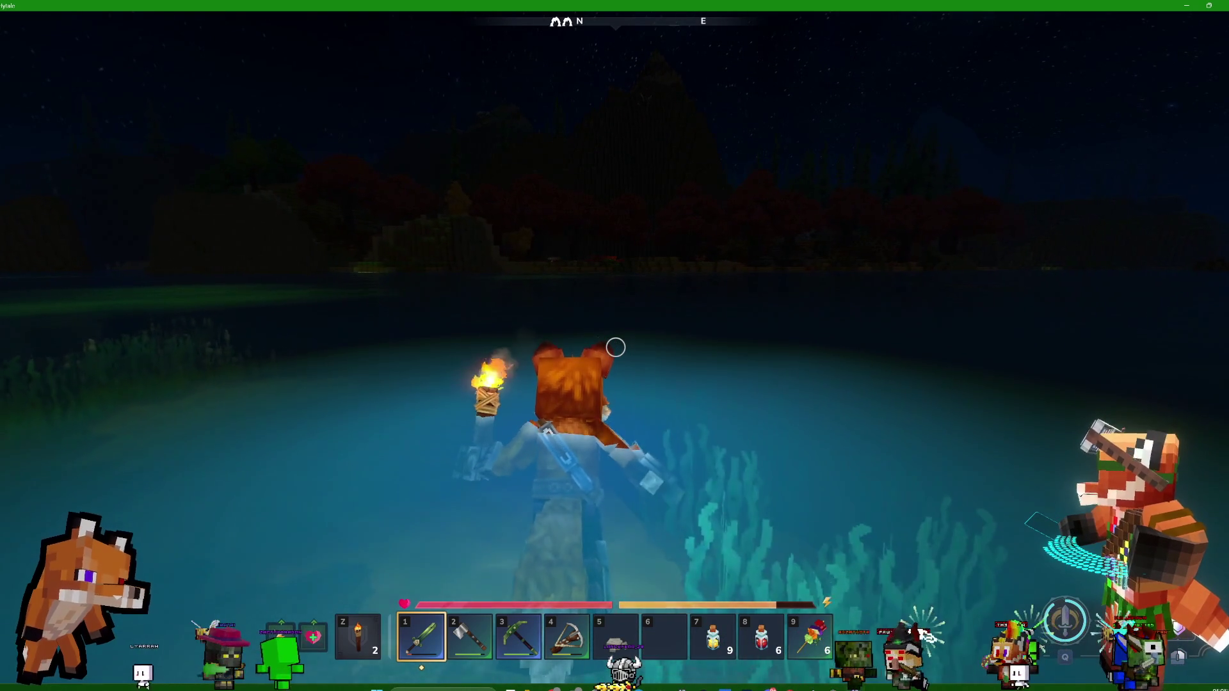
click(615, 347)
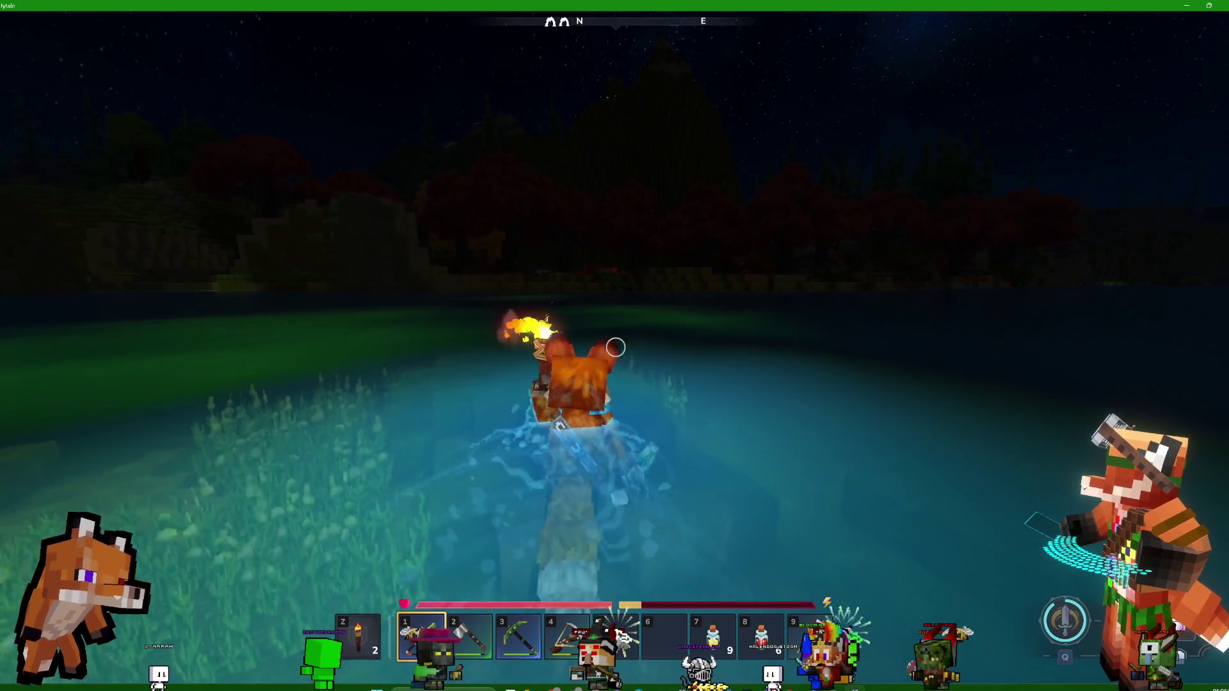
key(4)
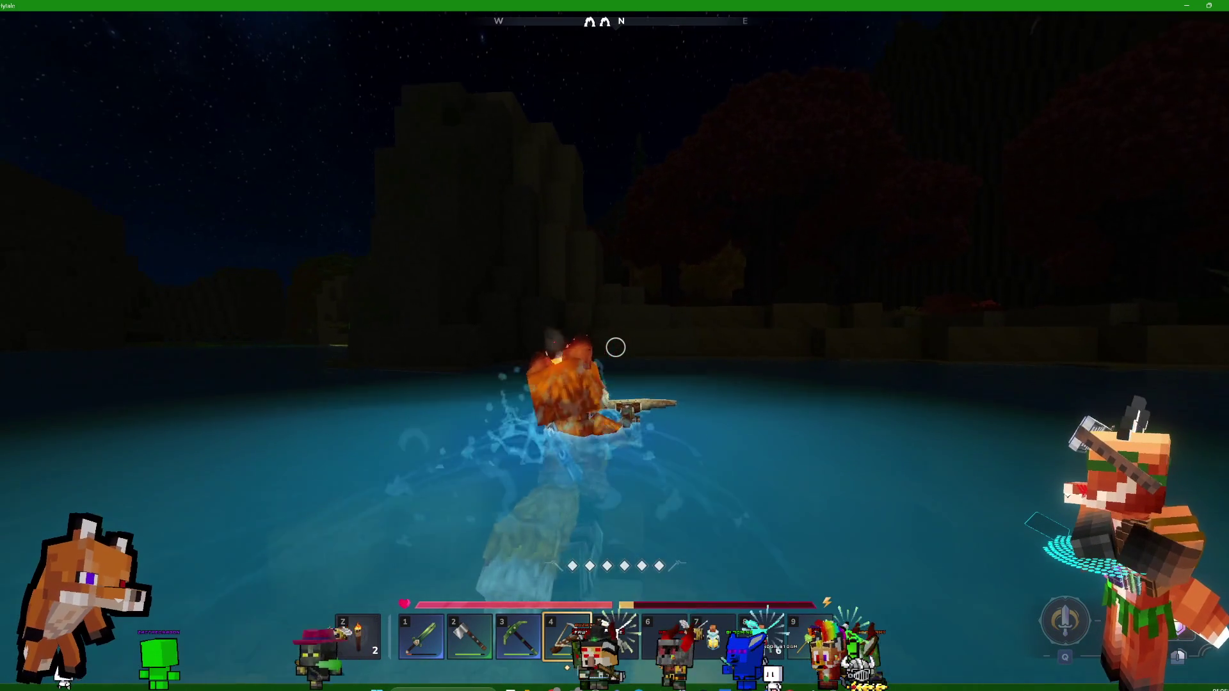
Swim ashore, climb the stone cliff and light a torch with Z
key(w)
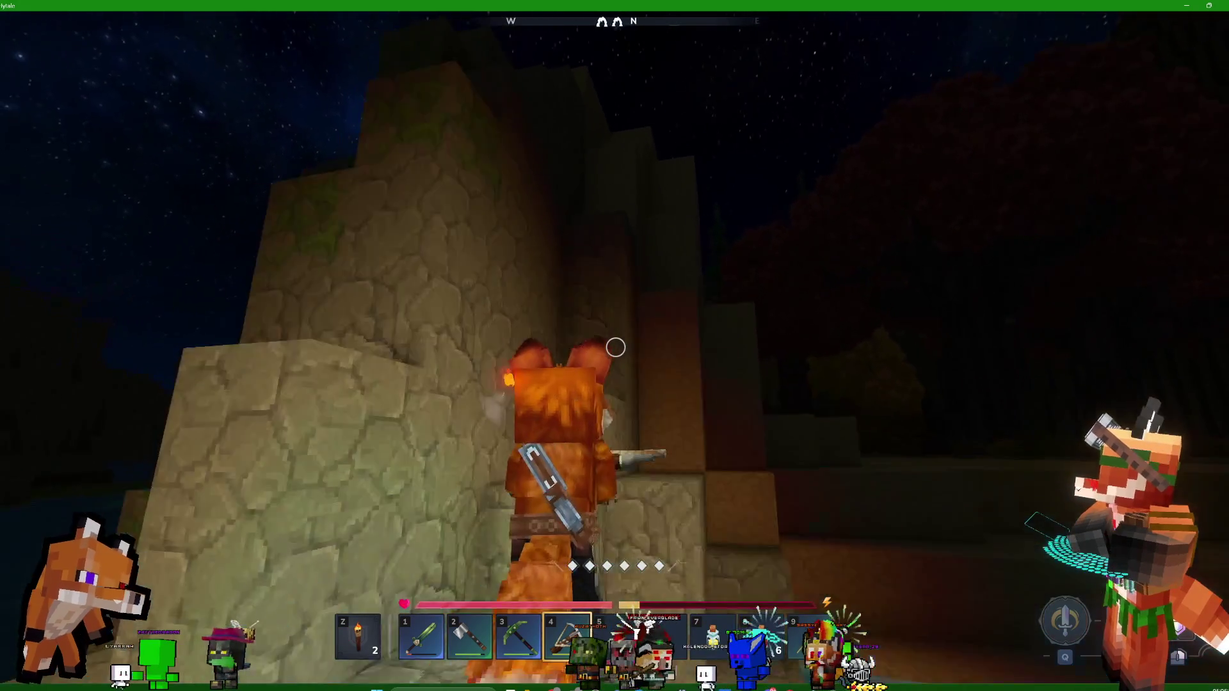
key(w)
key(w)
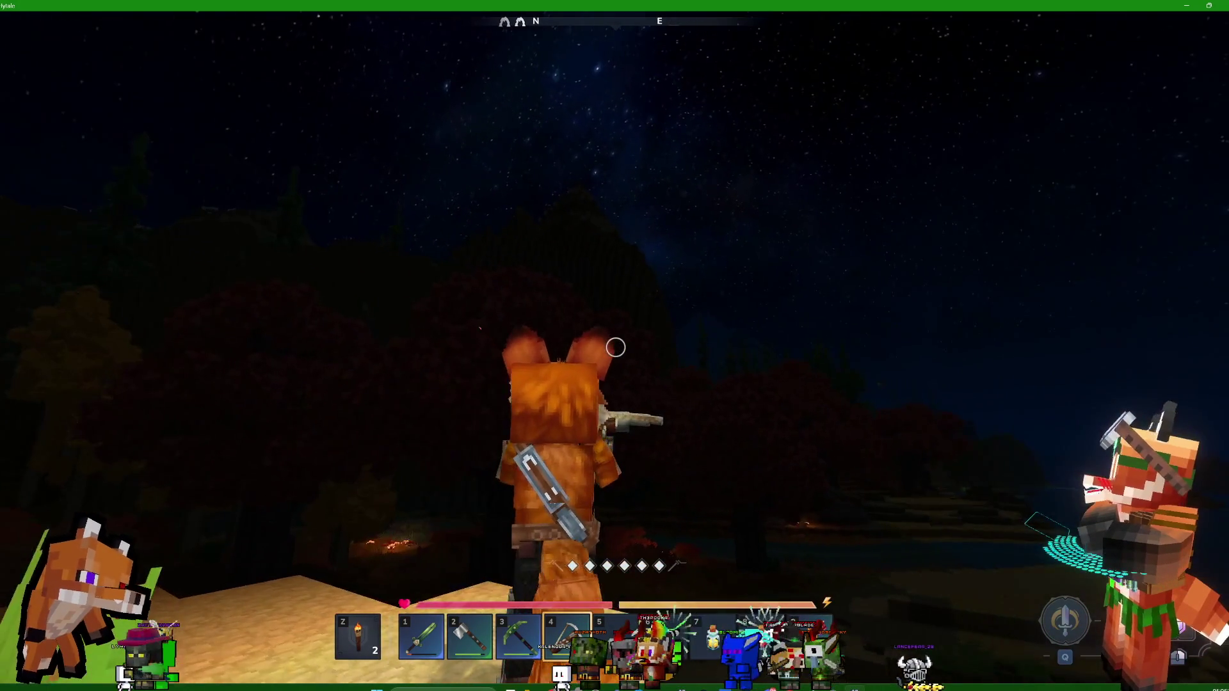
key(z)
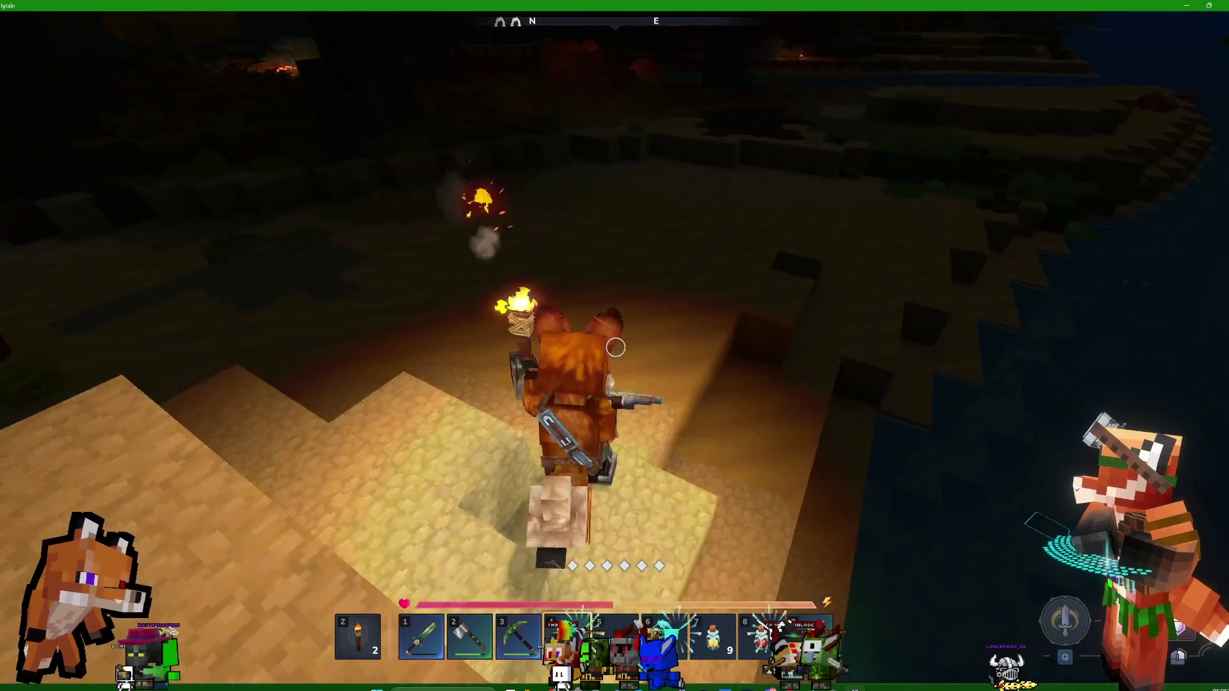
Run across the sand into the red-leaved forest and switch back to the crossbow in slot 4
key(w)
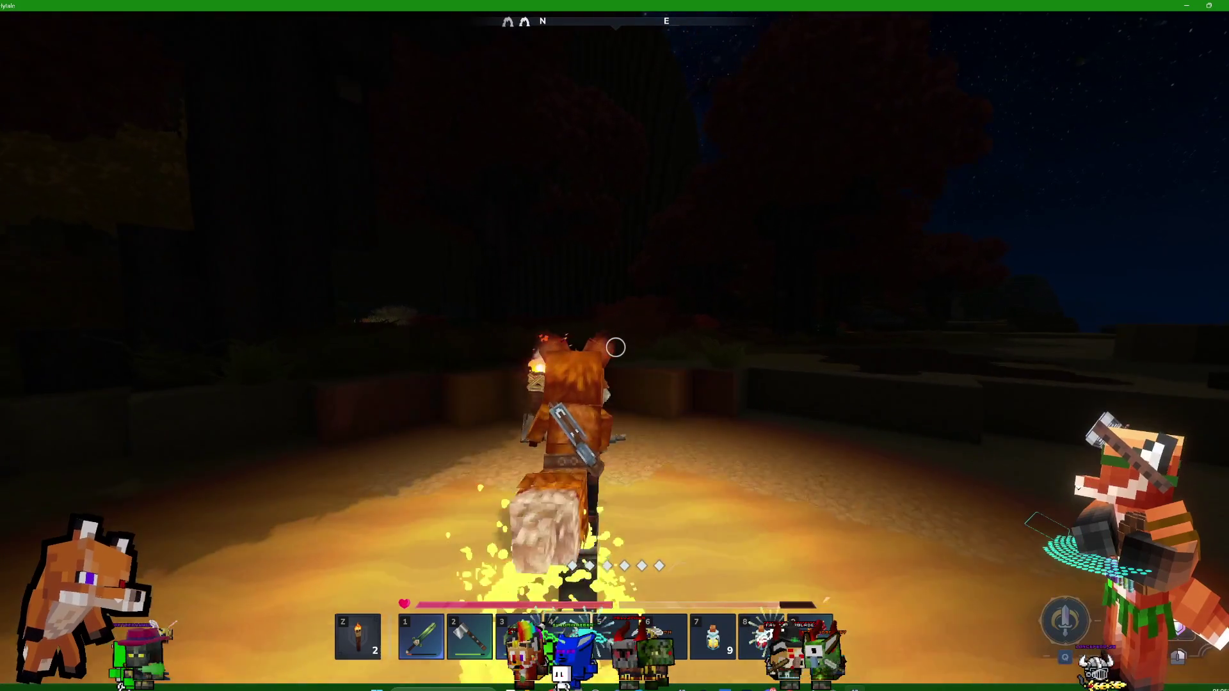
key(w)
key(w)
key(w)
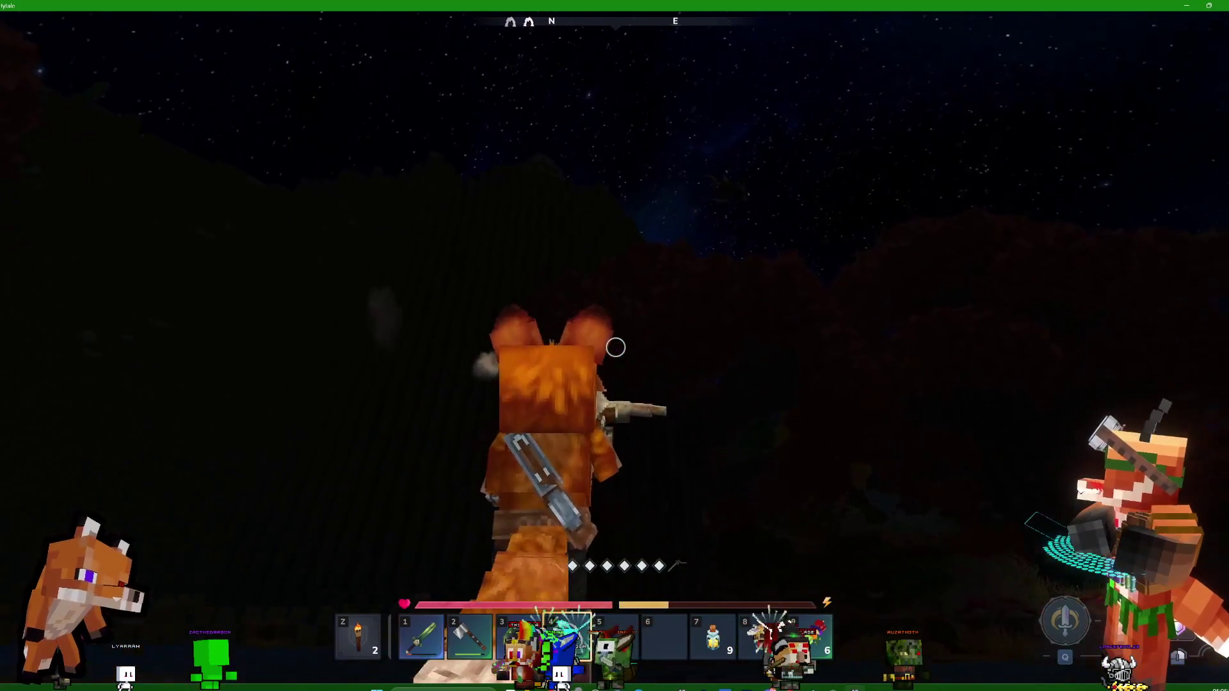
key(4)
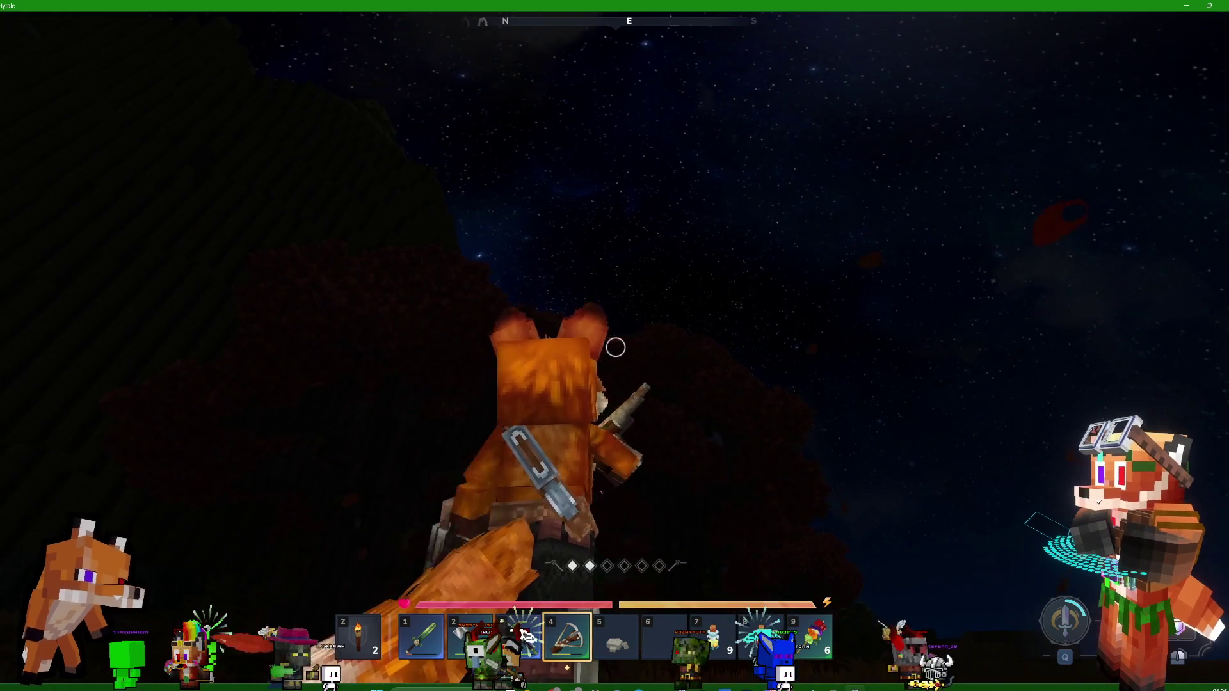
Wade through the water onto land and walk on under the red-leaved tree
key(w)
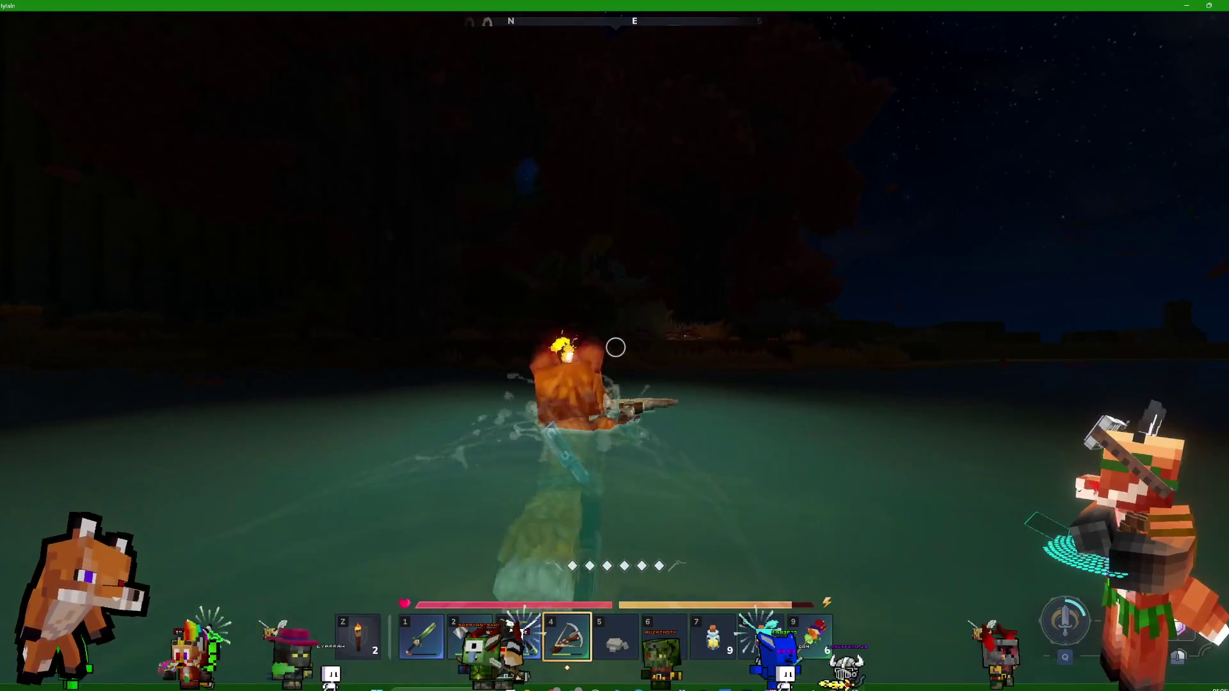
key(w)
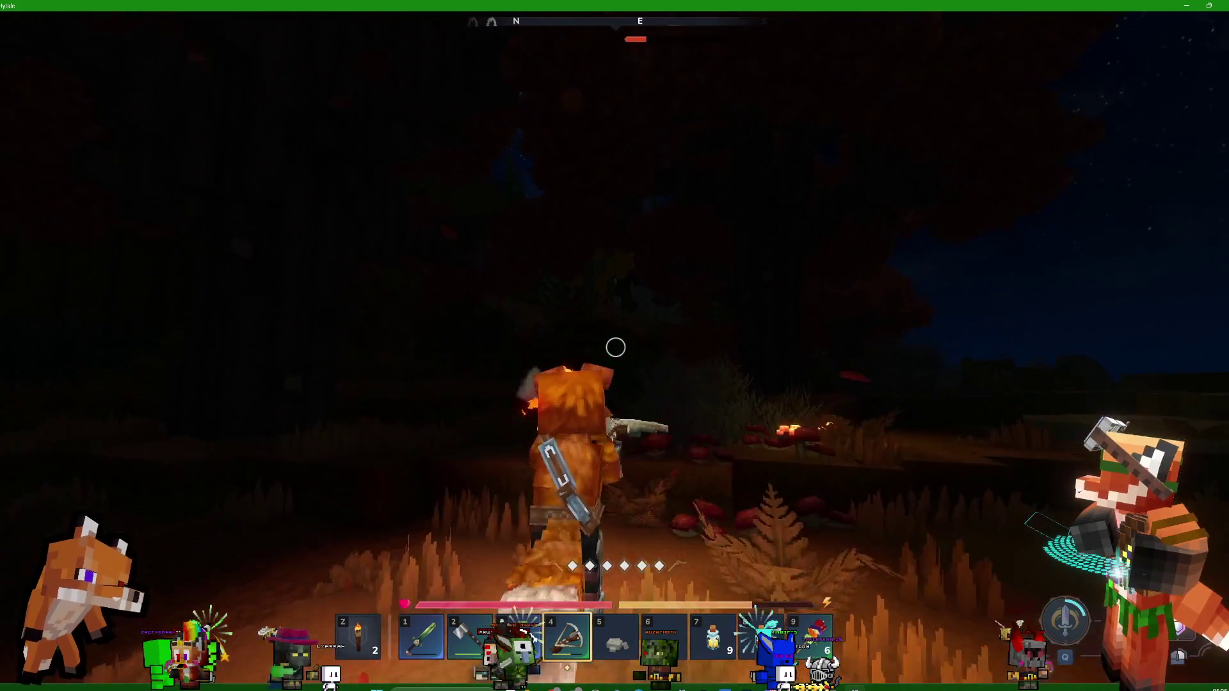
key(w)
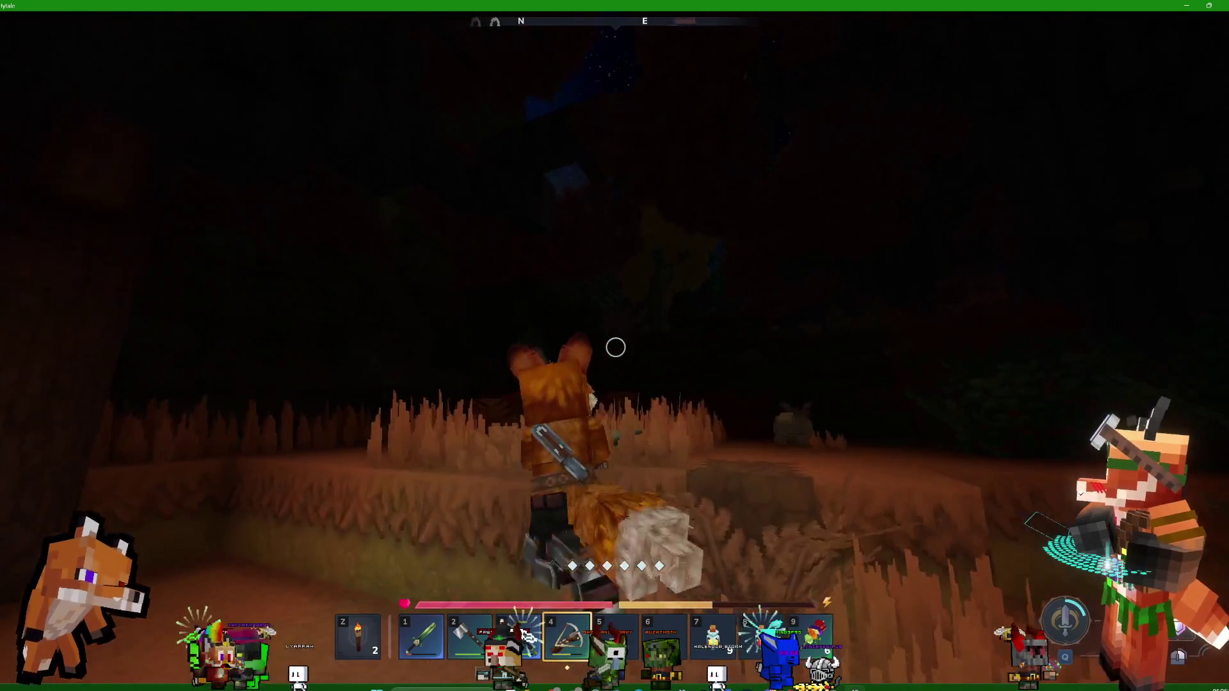
key(w)
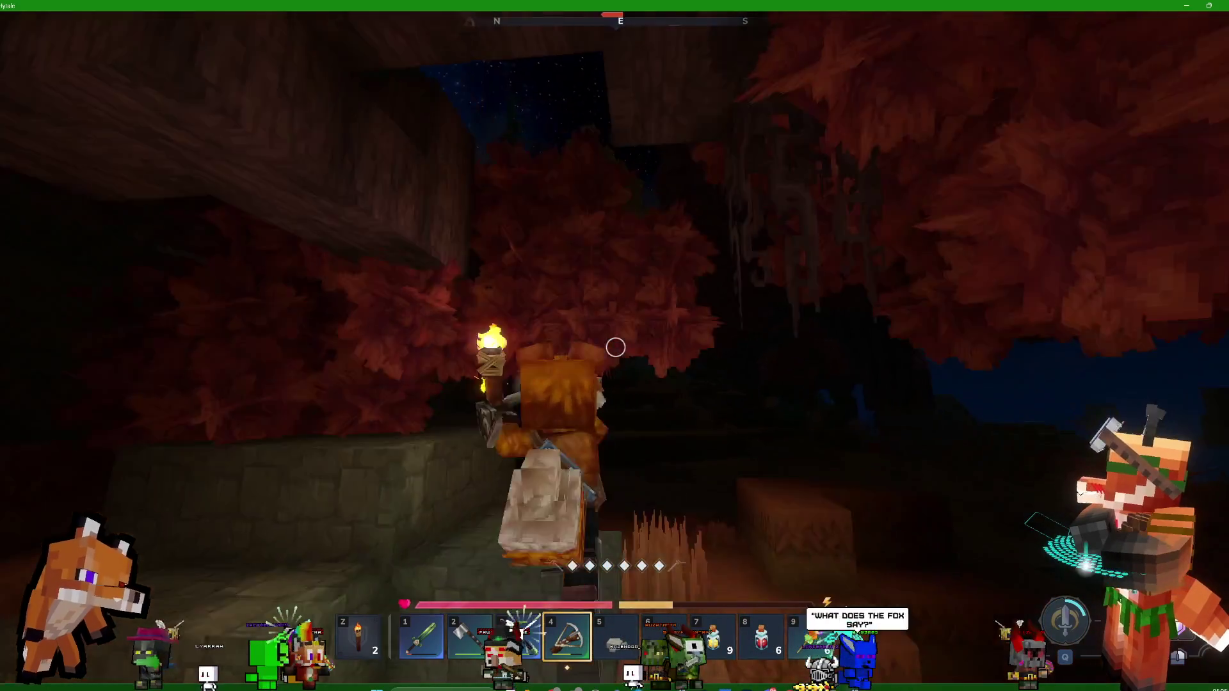
Head out into the open night along the tan cliff to the dirt clearing
key(w)
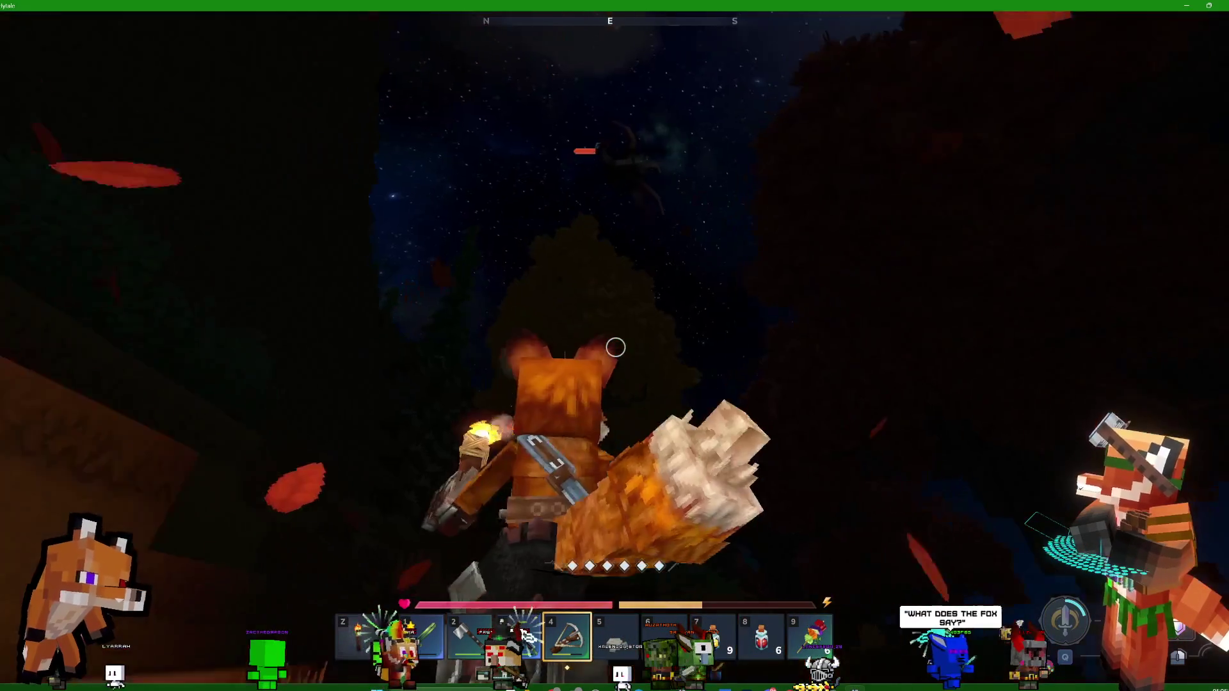
key(w)
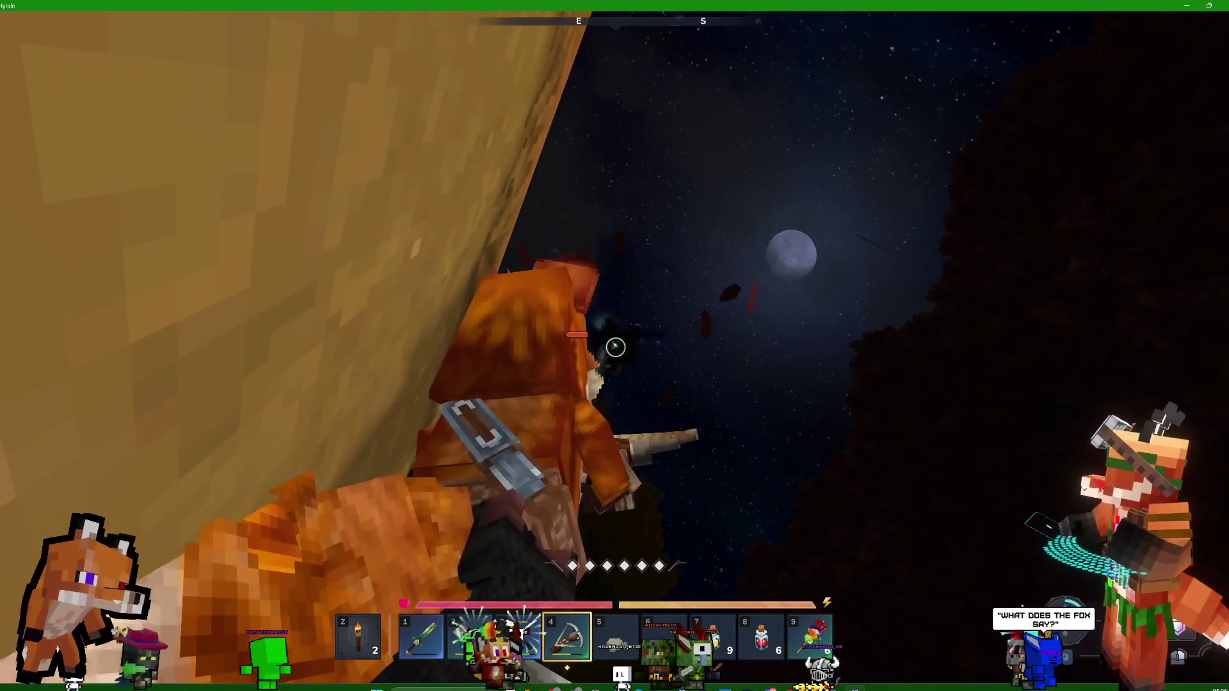
key(w)
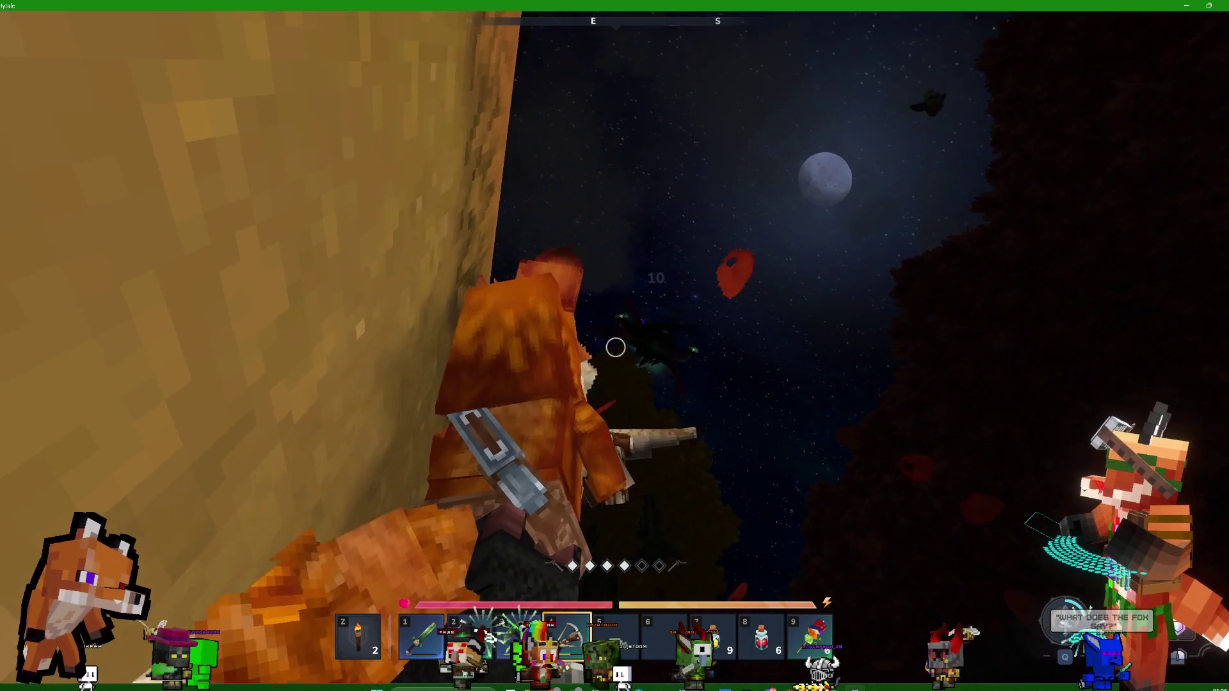
key(w)
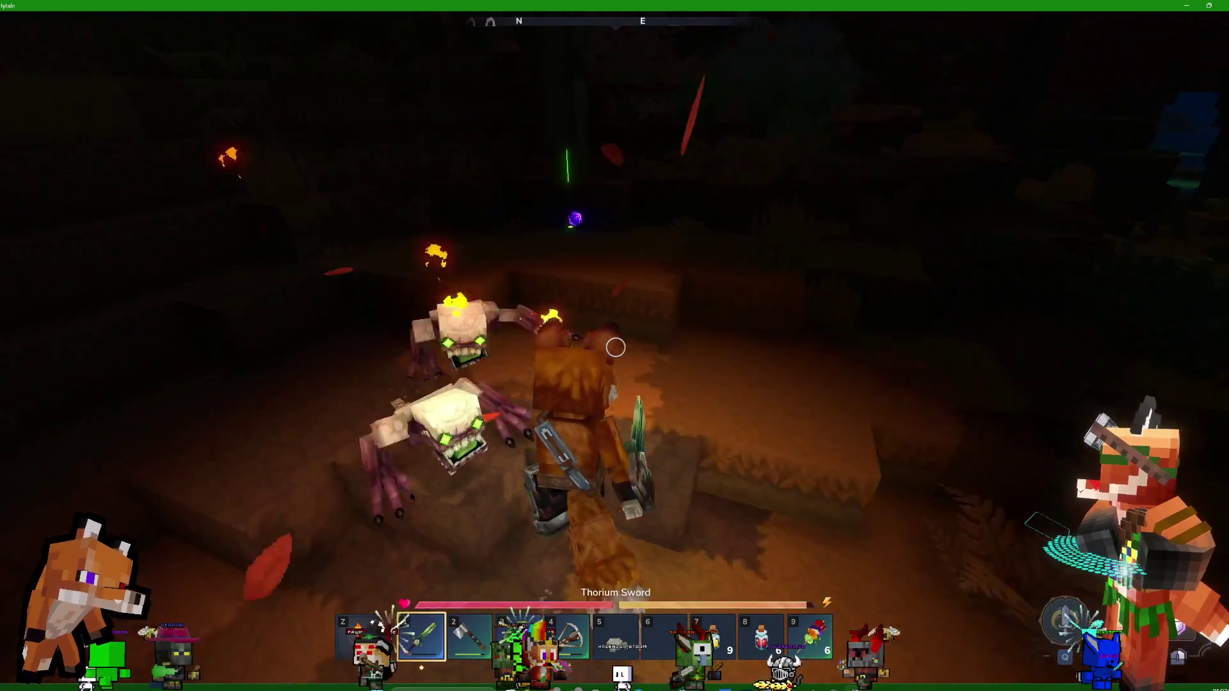
Equip the Thorium Sword from slot 1 and slash the monsters, then walk to a new spot
key(1)
click(614, 347)
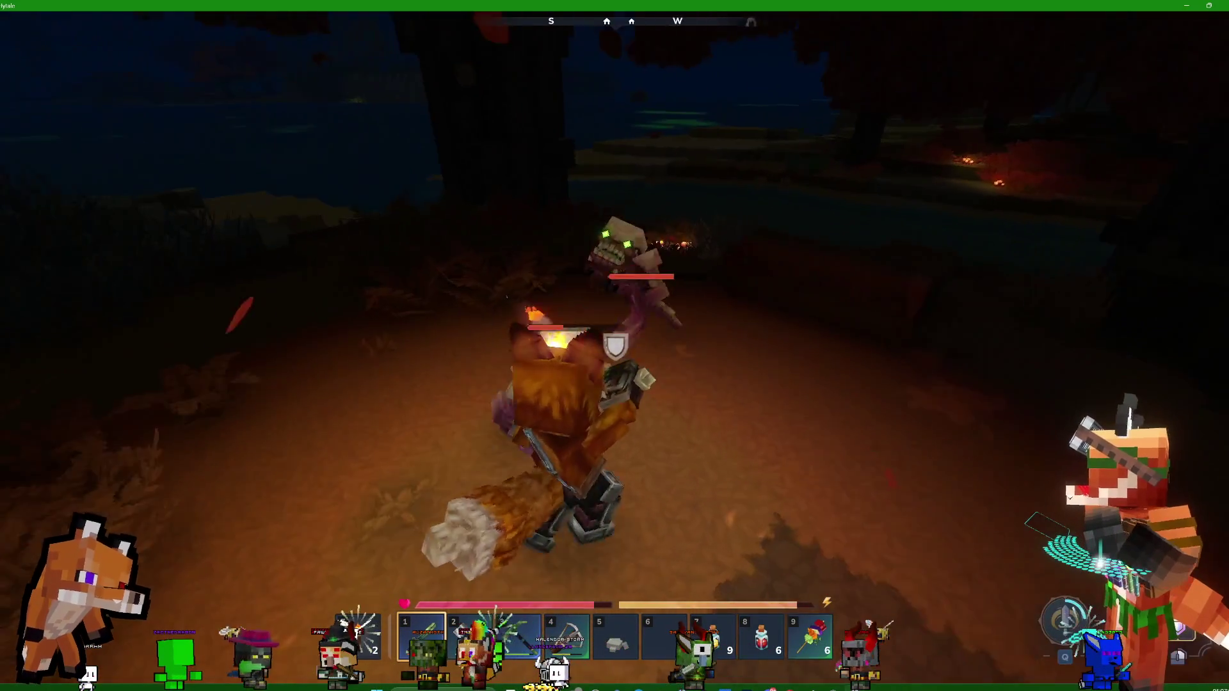
click(614, 348)
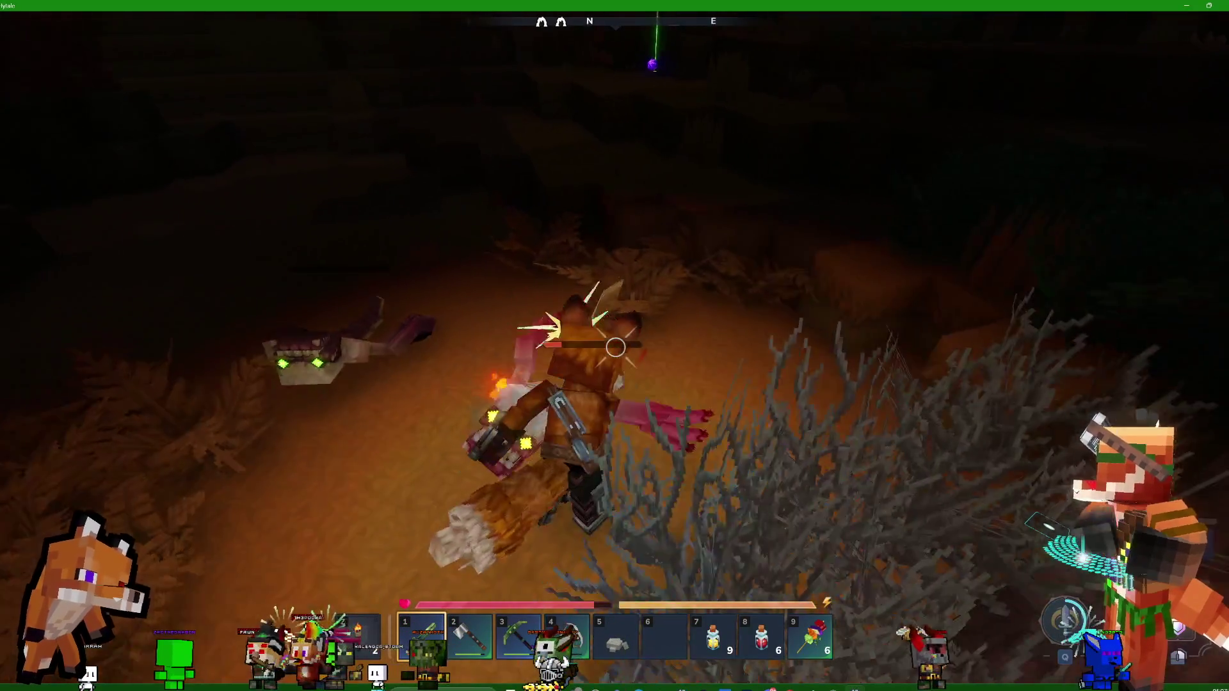
key(w)
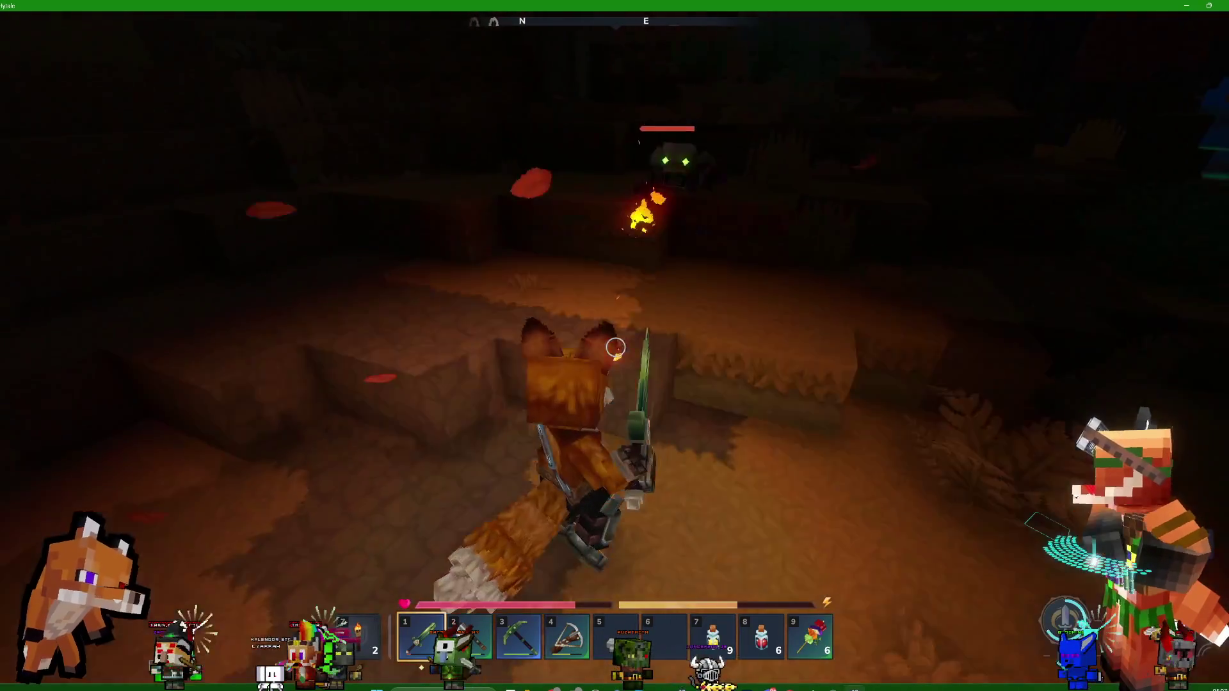
Attack and block the circling monster with sword and shield, glance at the inventory, and push into the bushes
click(616, 347)
key(w)
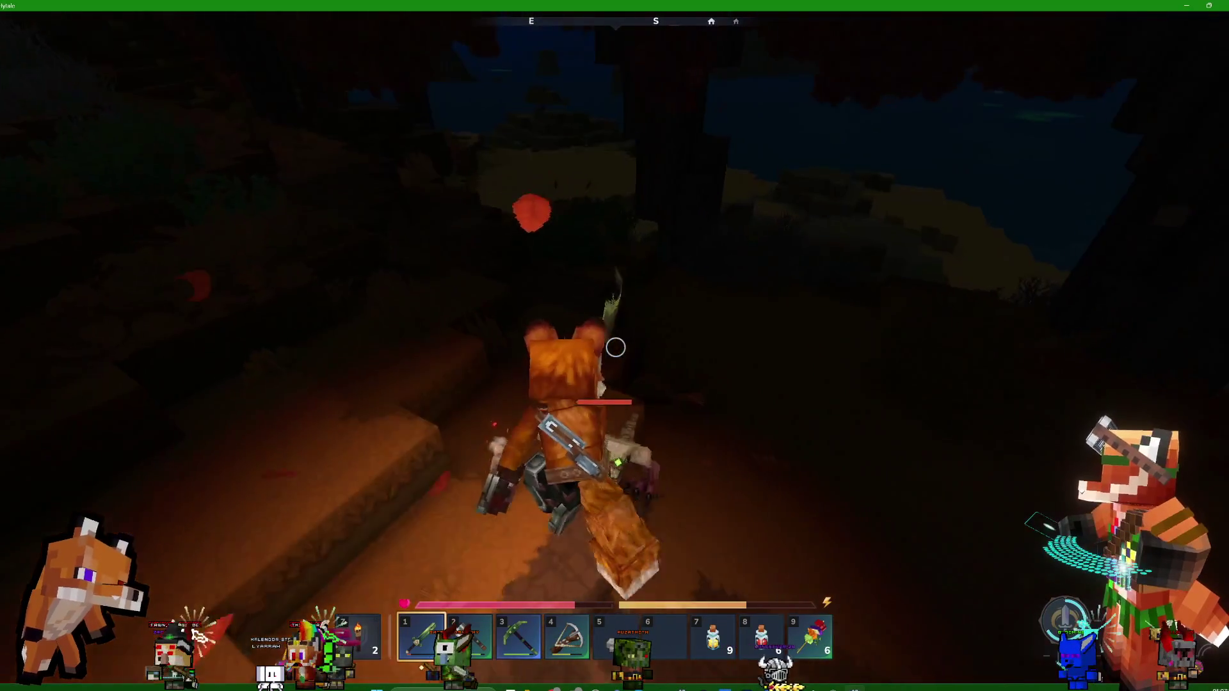
right_click(615, 347)
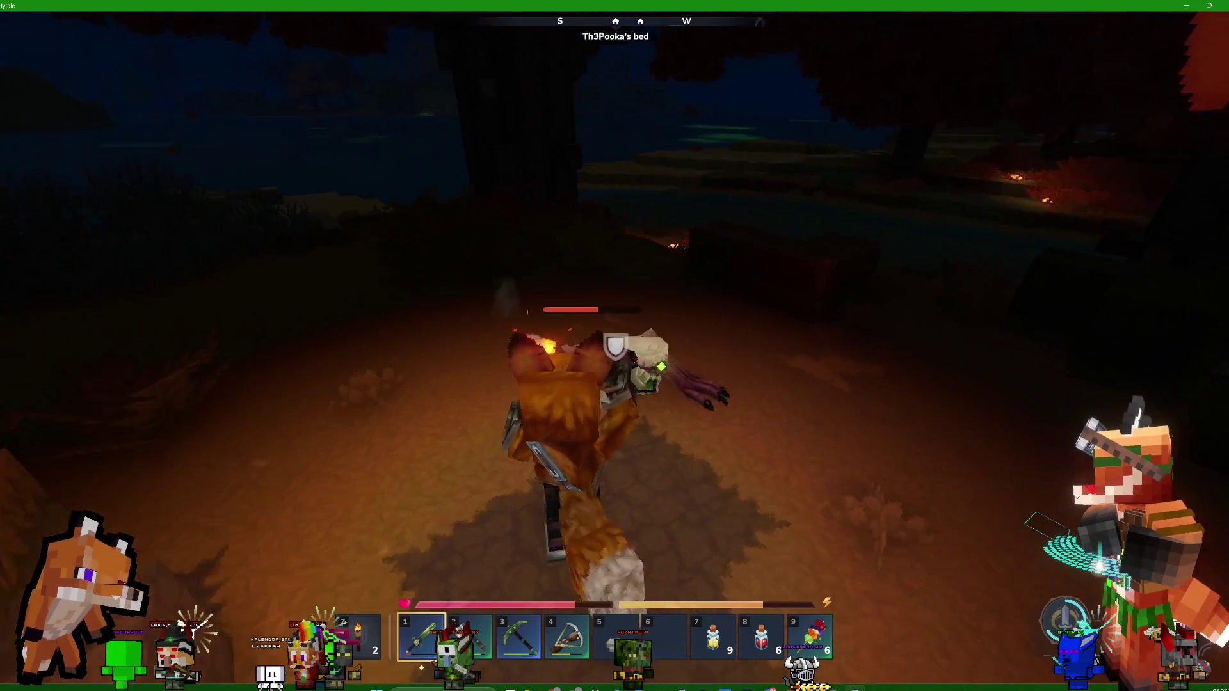
click(615, 347)
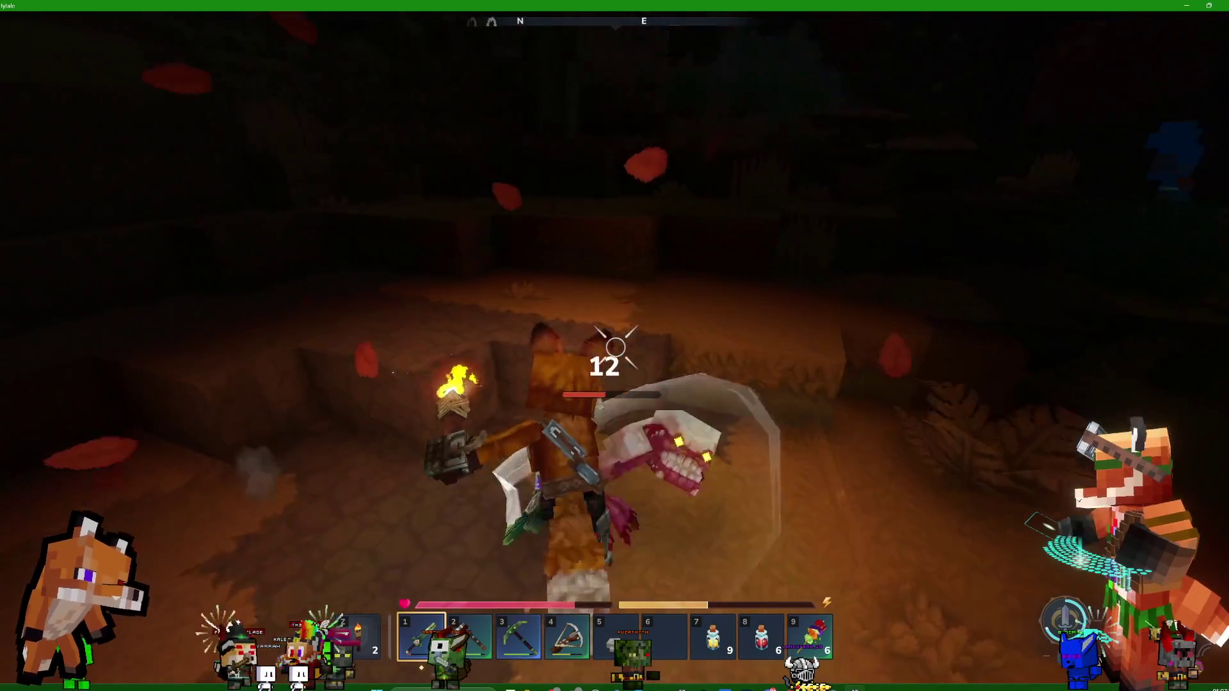
click(615, 346)
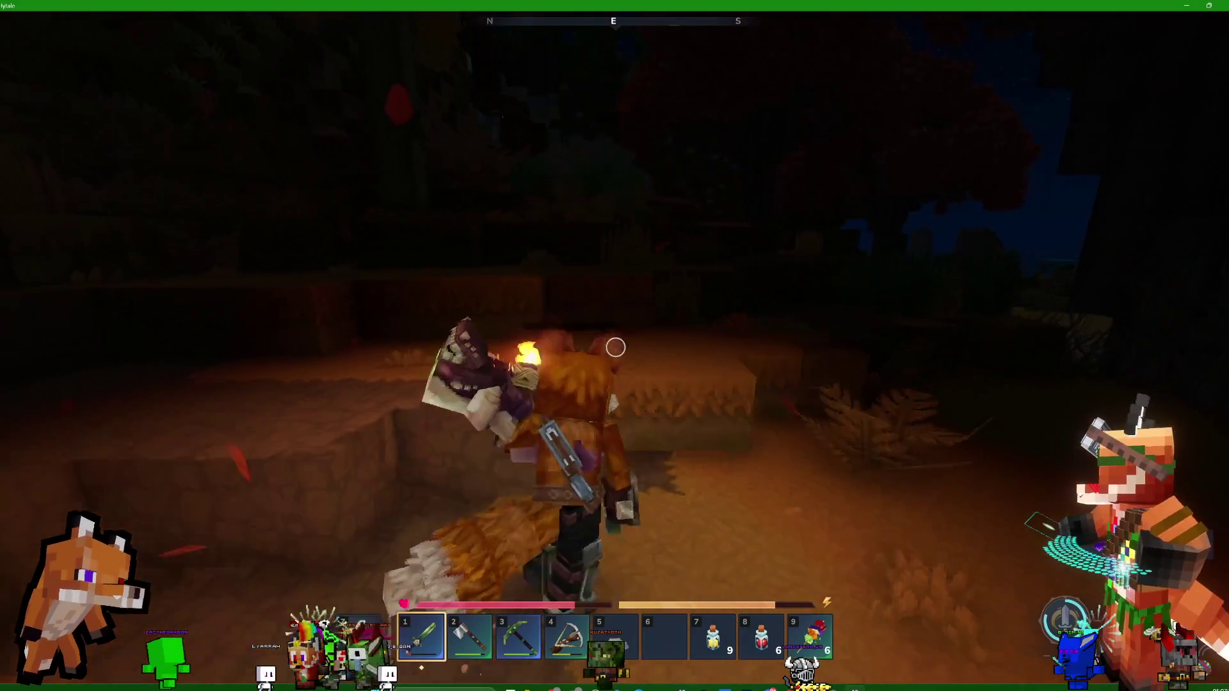
key(Tab)
key(Tab)
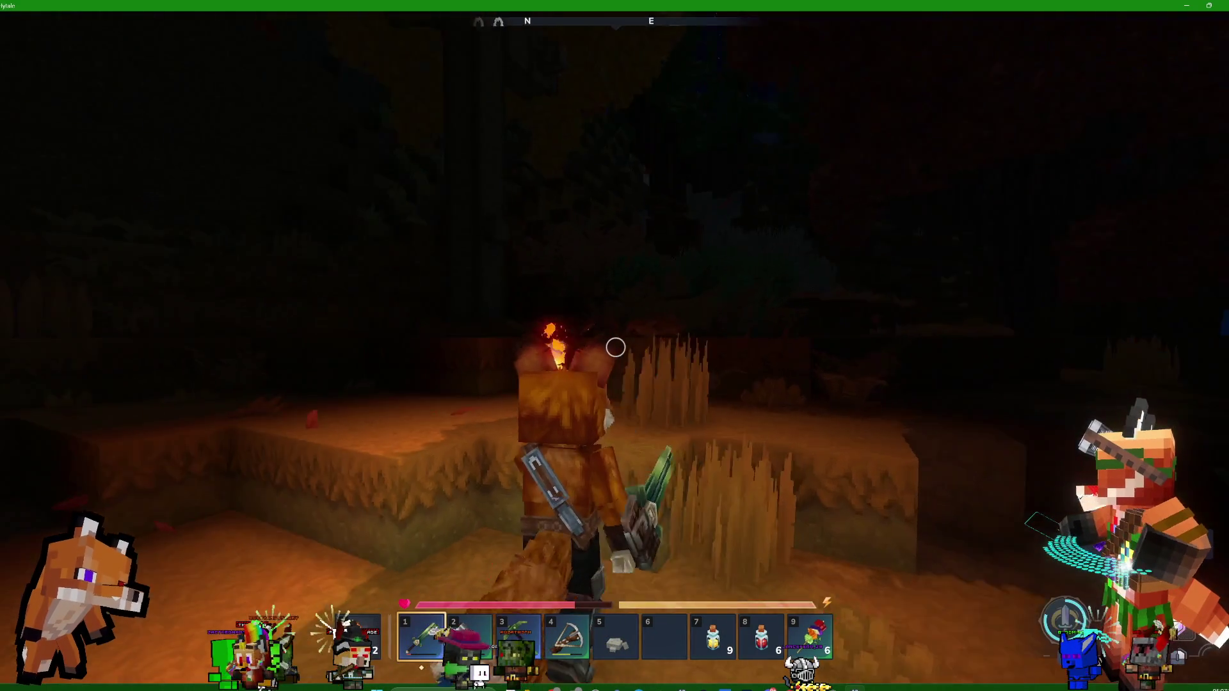
key(w)
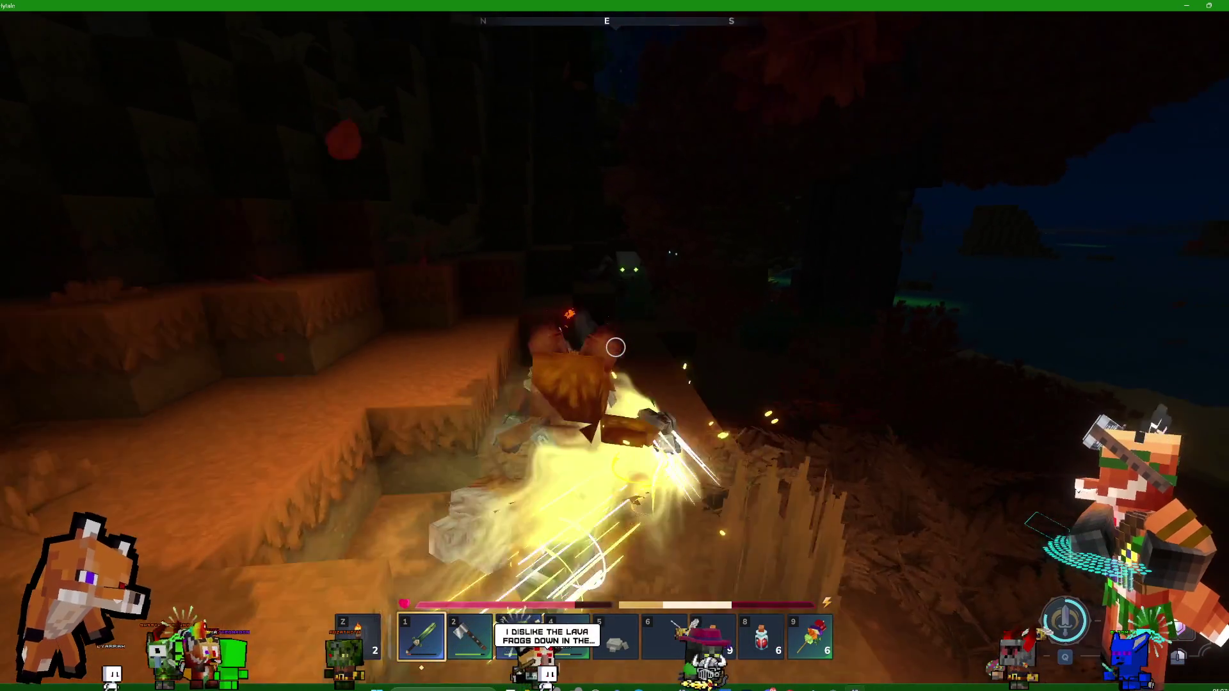
Land four more sword hits to finish the creature, then walk through the red foliage into the clearing
click(615, 347)
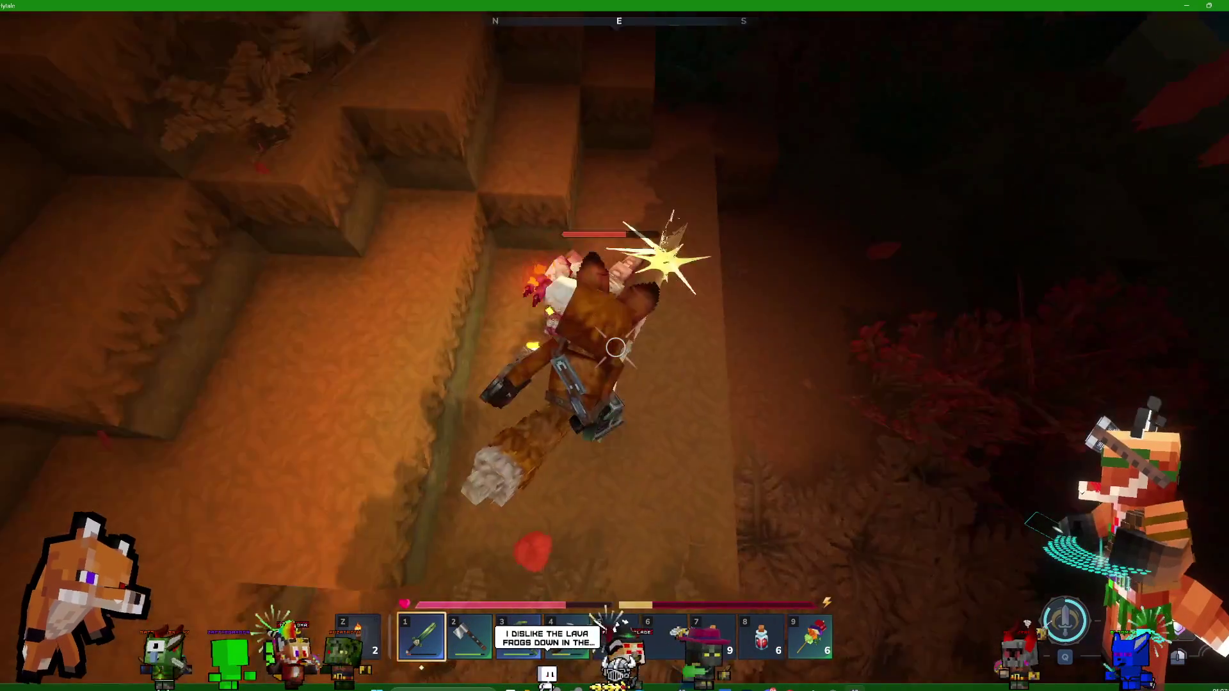
click(615, 346)
click(615, 347)
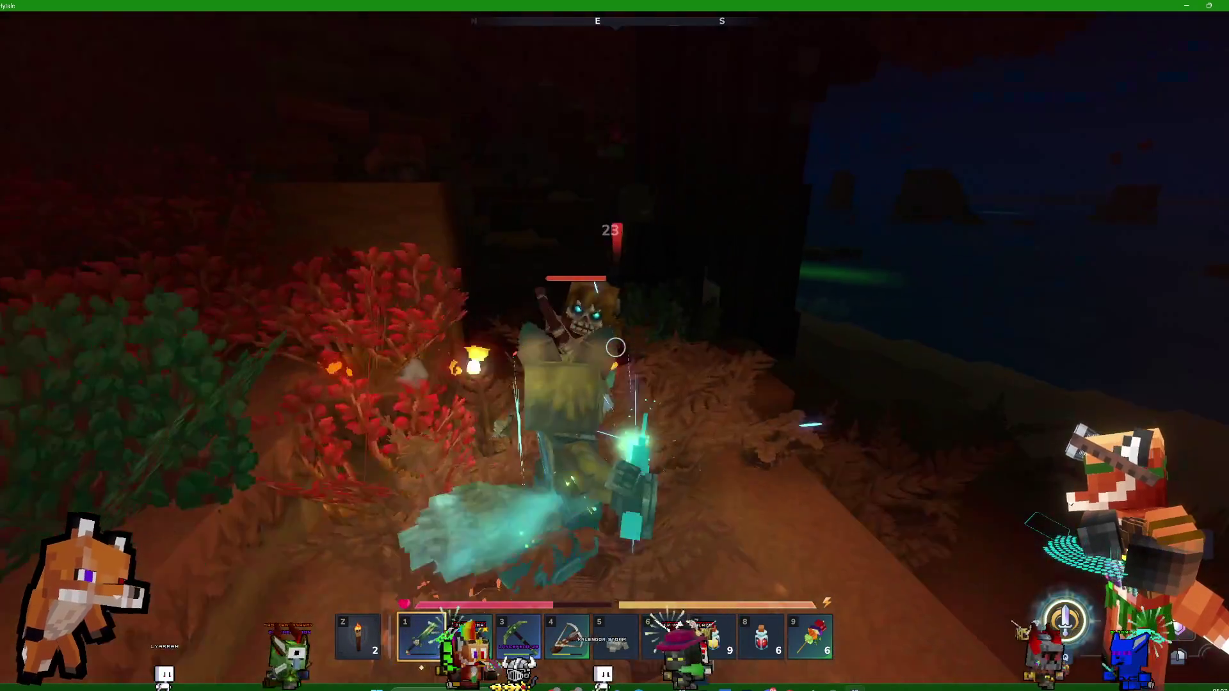
click(616, 347)
key(w)
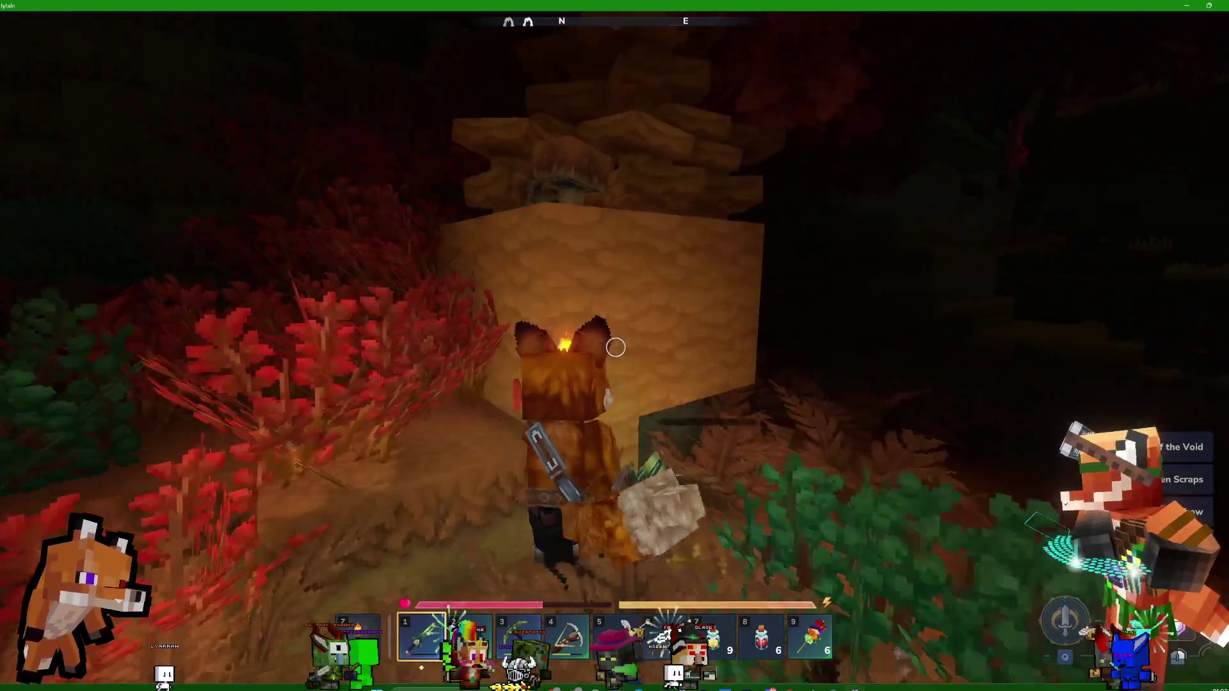
key(w)
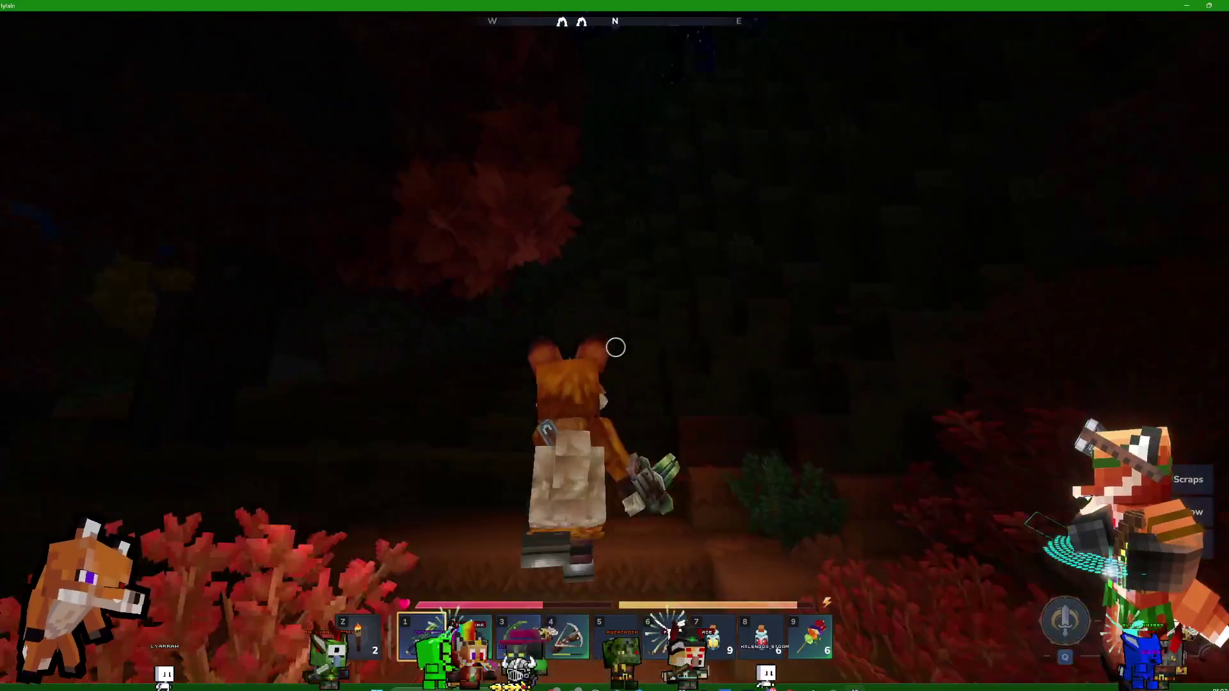
Select the Vegetable Skewer in slot 9 and eat it for a health buff
key(w)
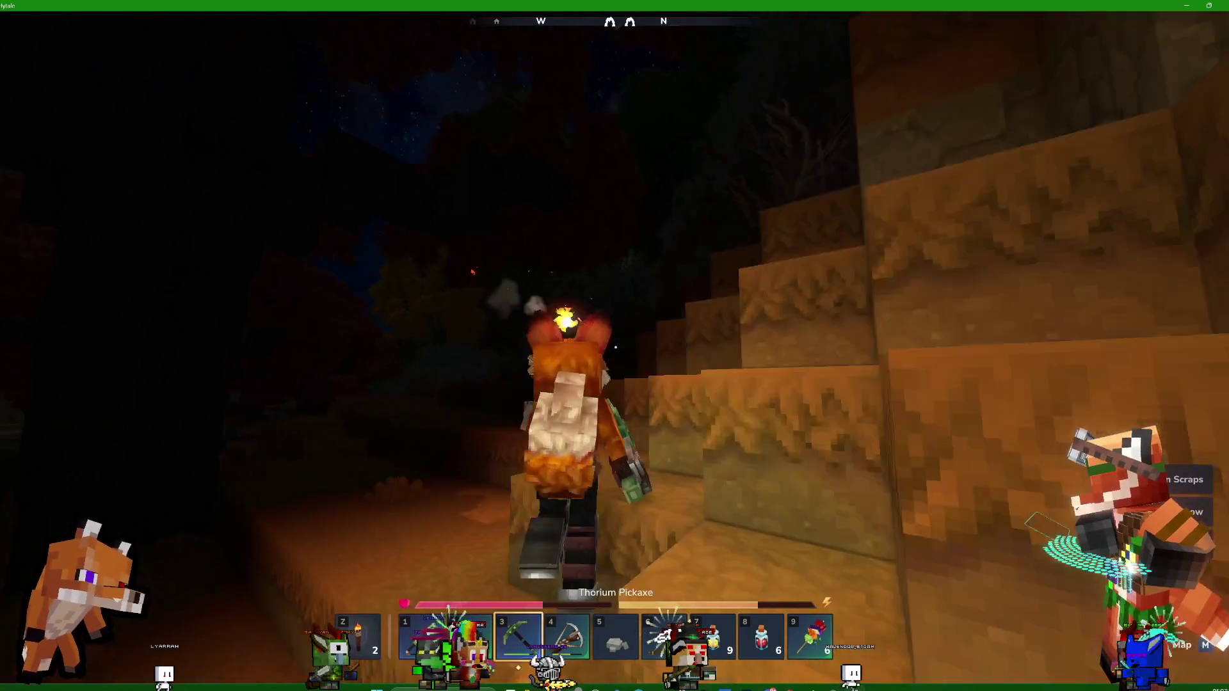
key(8)
key(9)
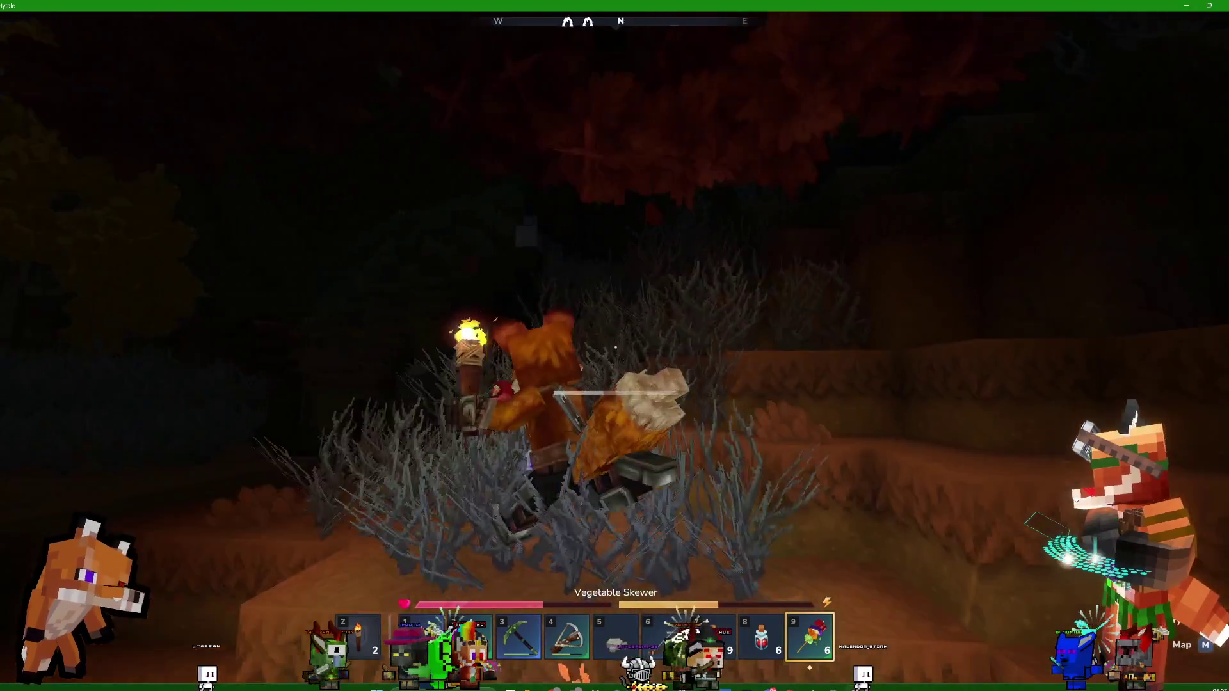
right_click(615, 345)
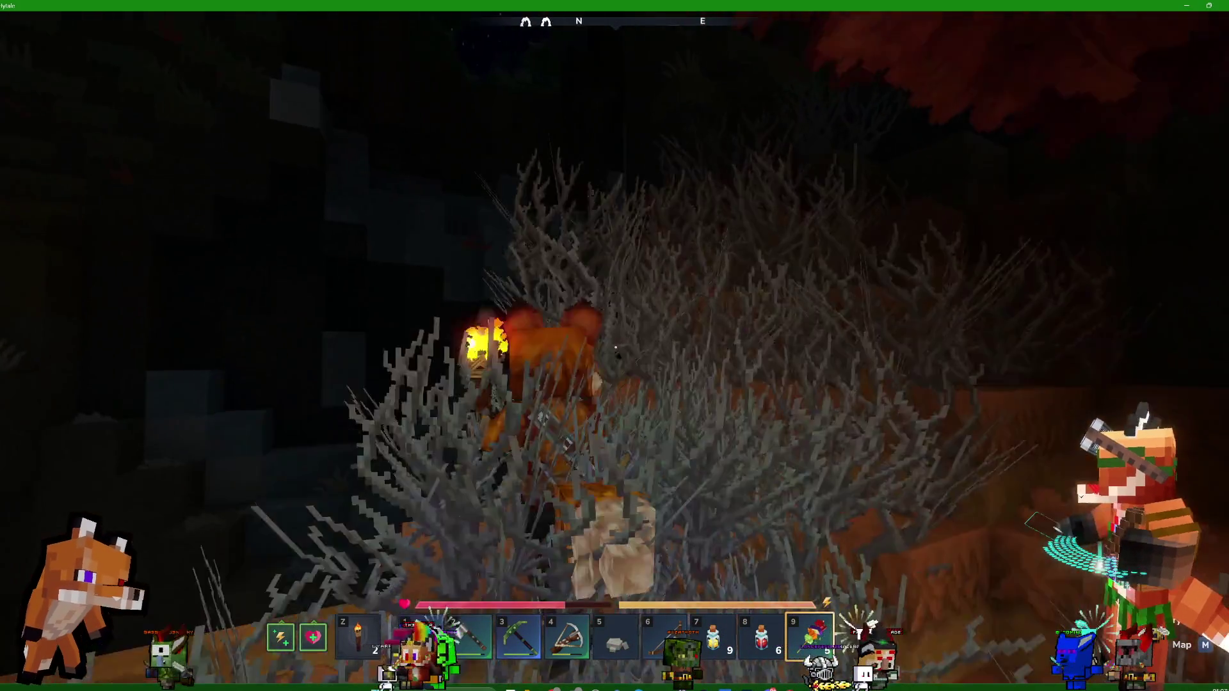
Climb the grassy and icy blocks, strike the creature on the ice, and climb the dirt wall into the forest
key(w)
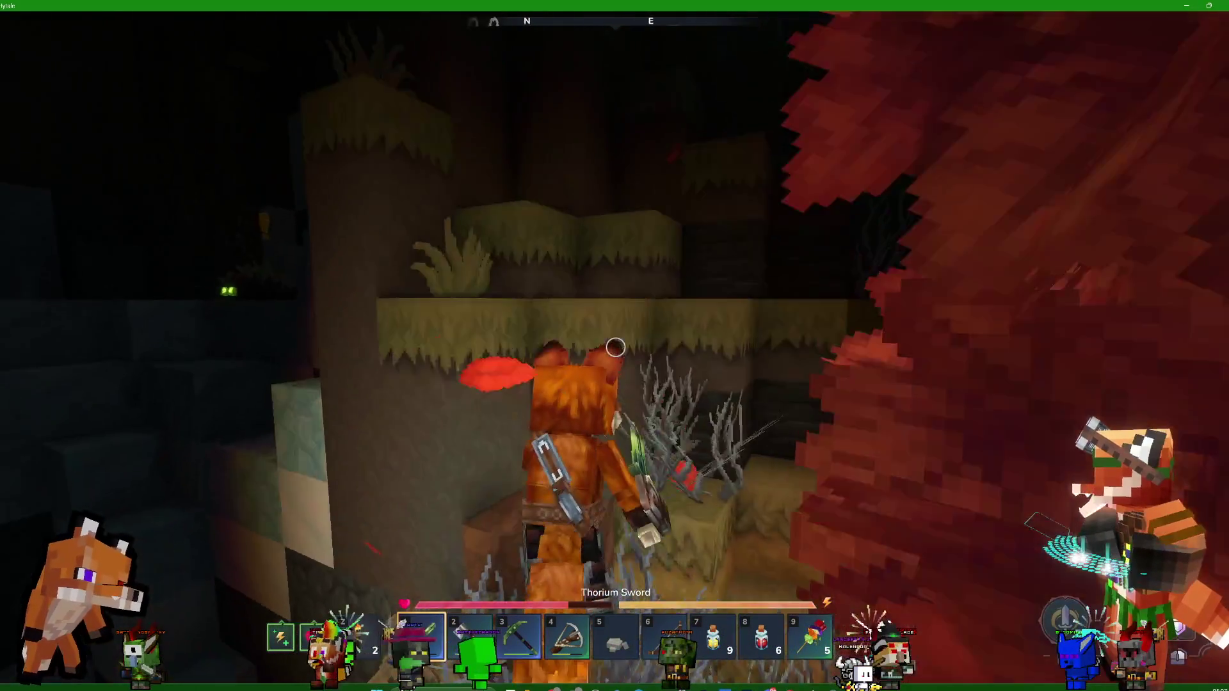
key(space)
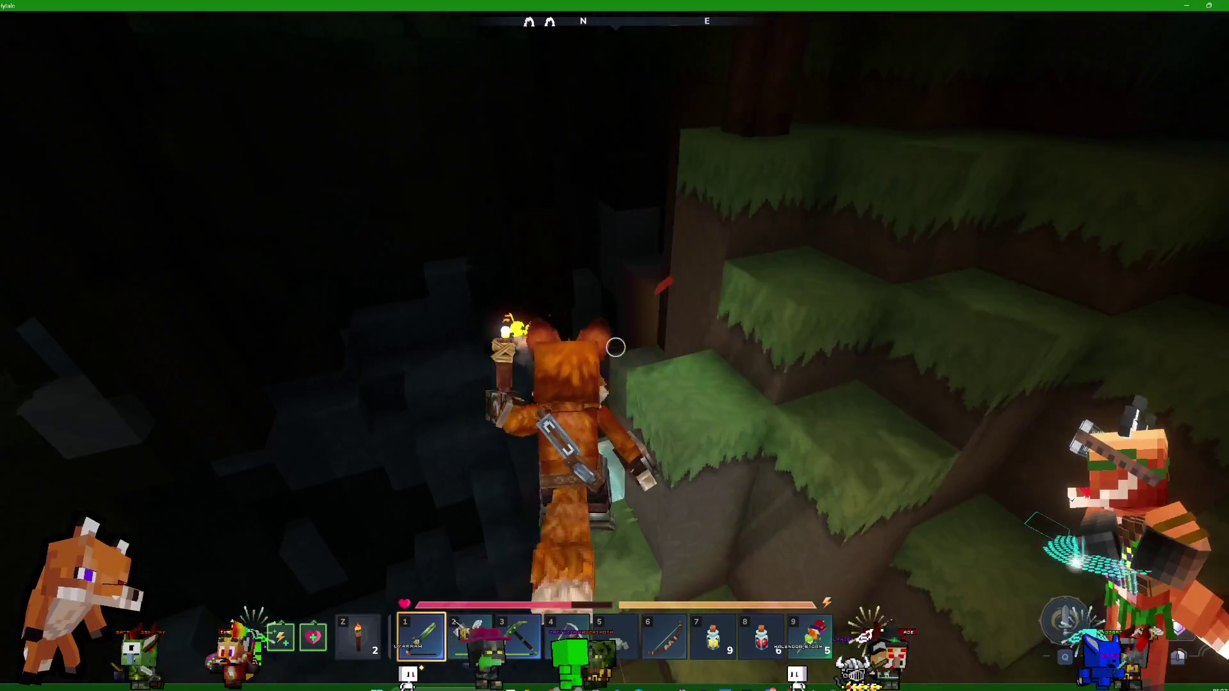
key(w)
click(615, 347)
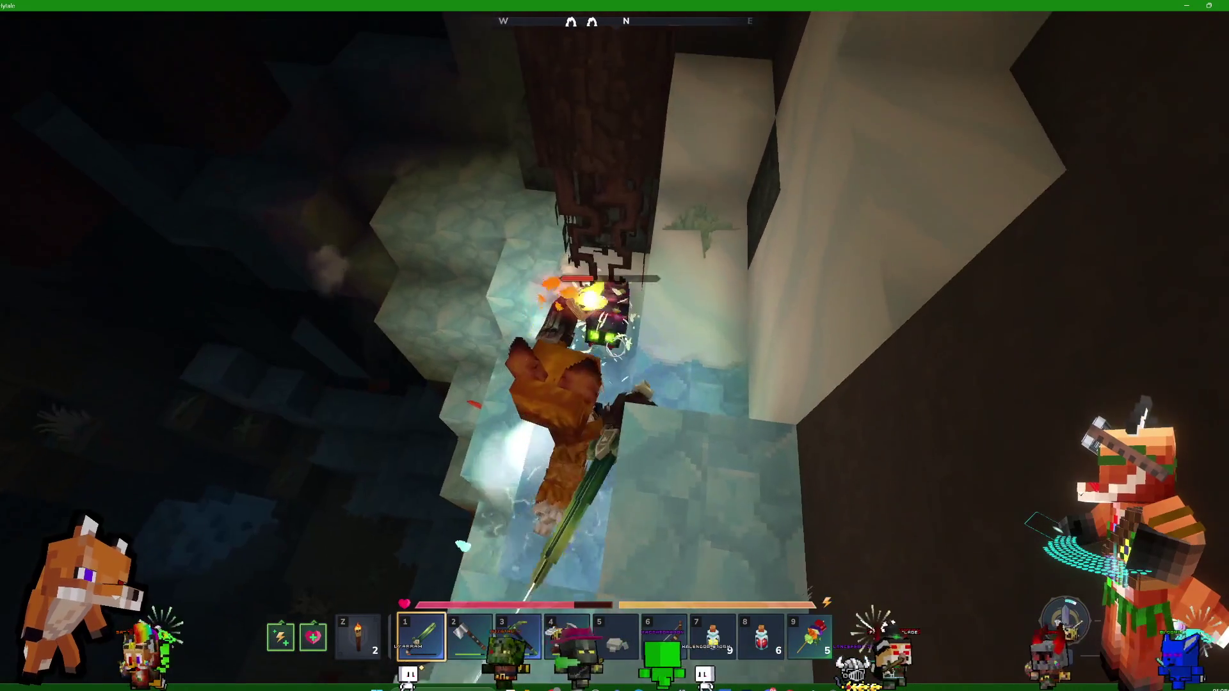
key(w)
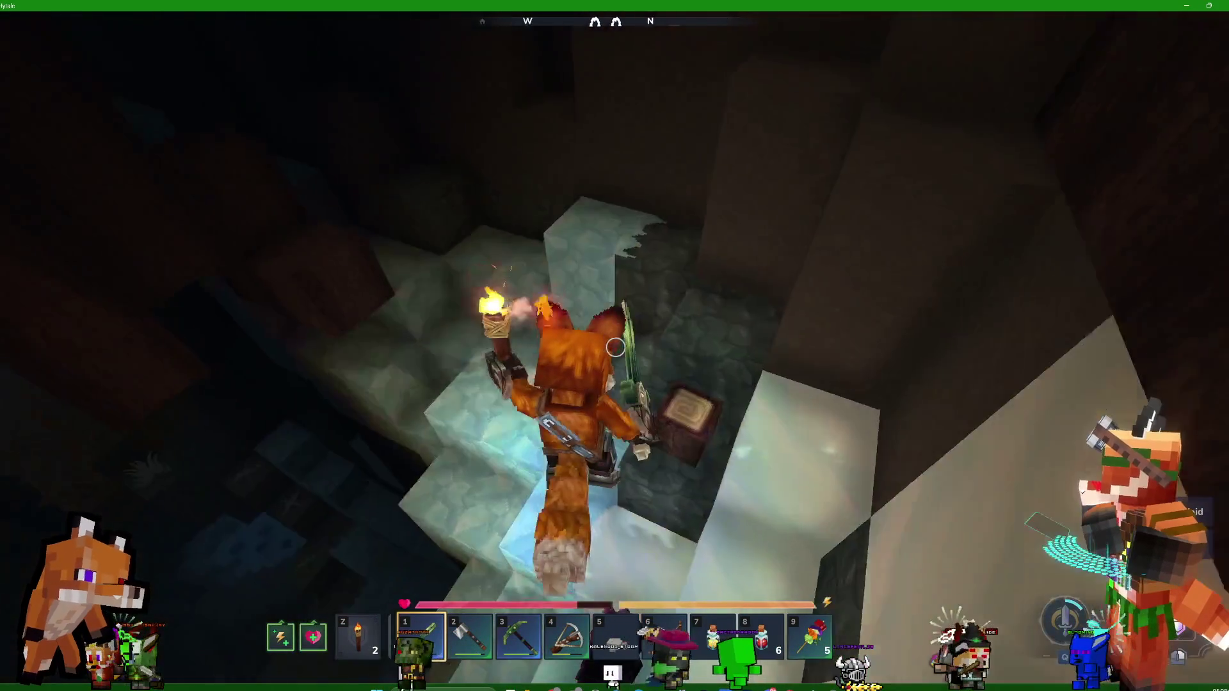
key(w)
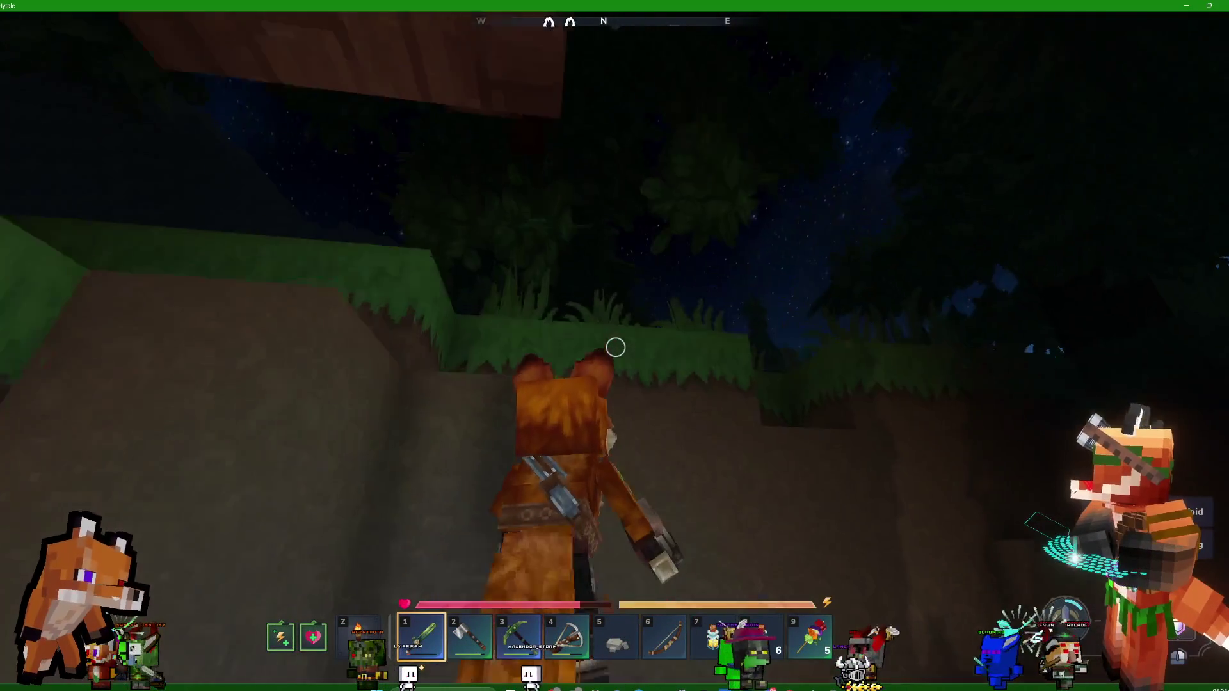
Walk the forest path past the orange chrysanthemums into the clearing with the sword drawn
key(w)
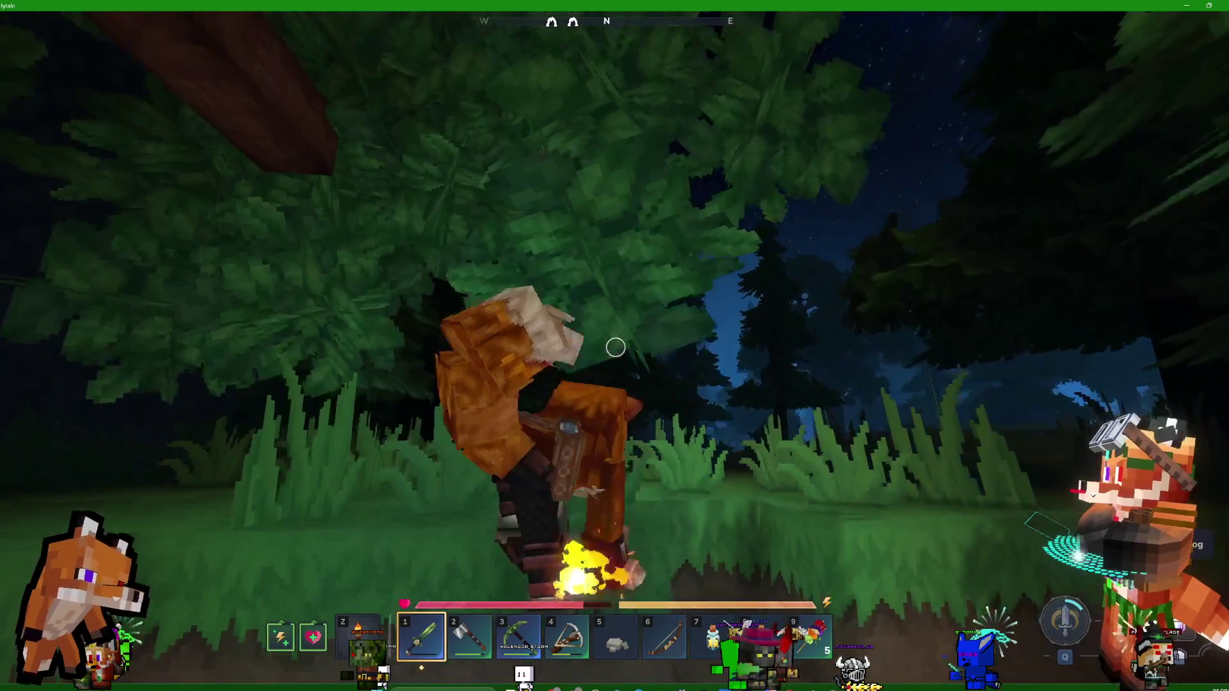
key(w)
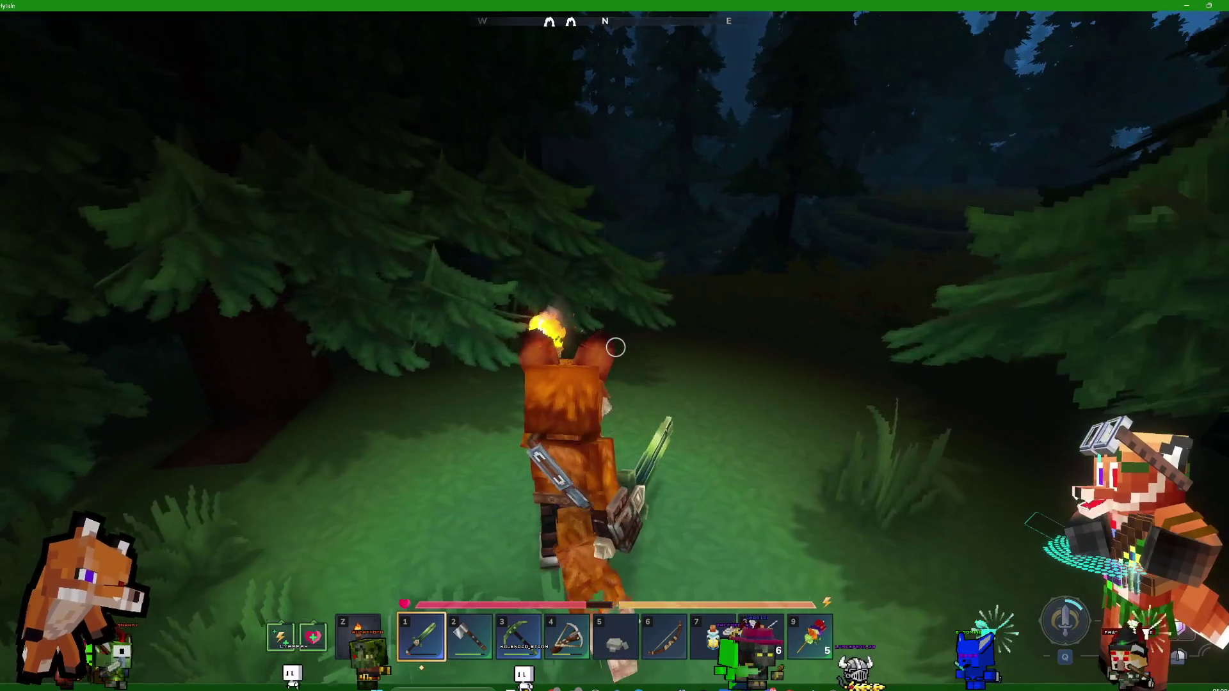
key(w)
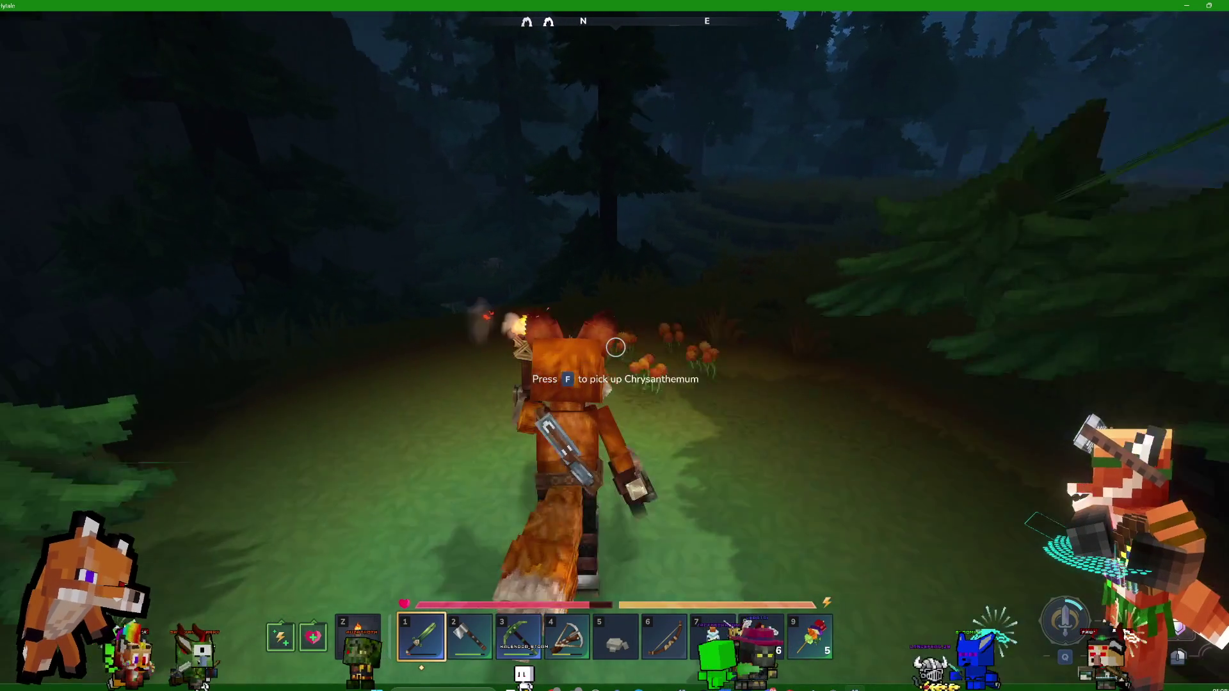
key(w)
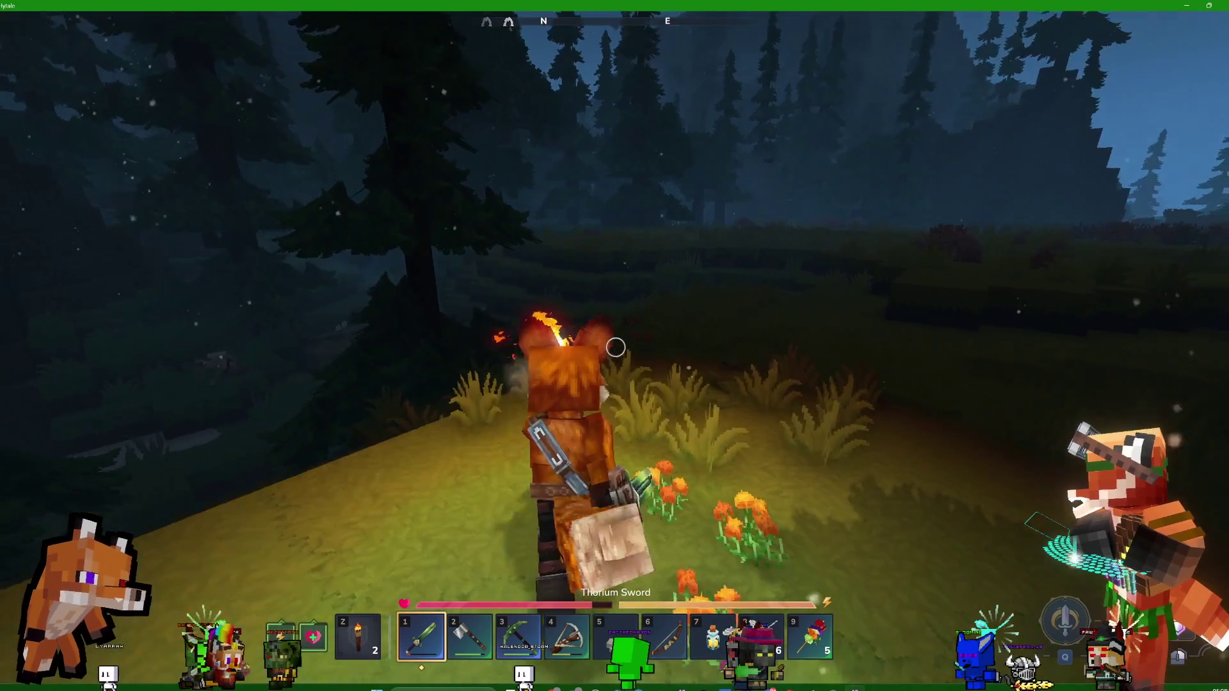
key(w)
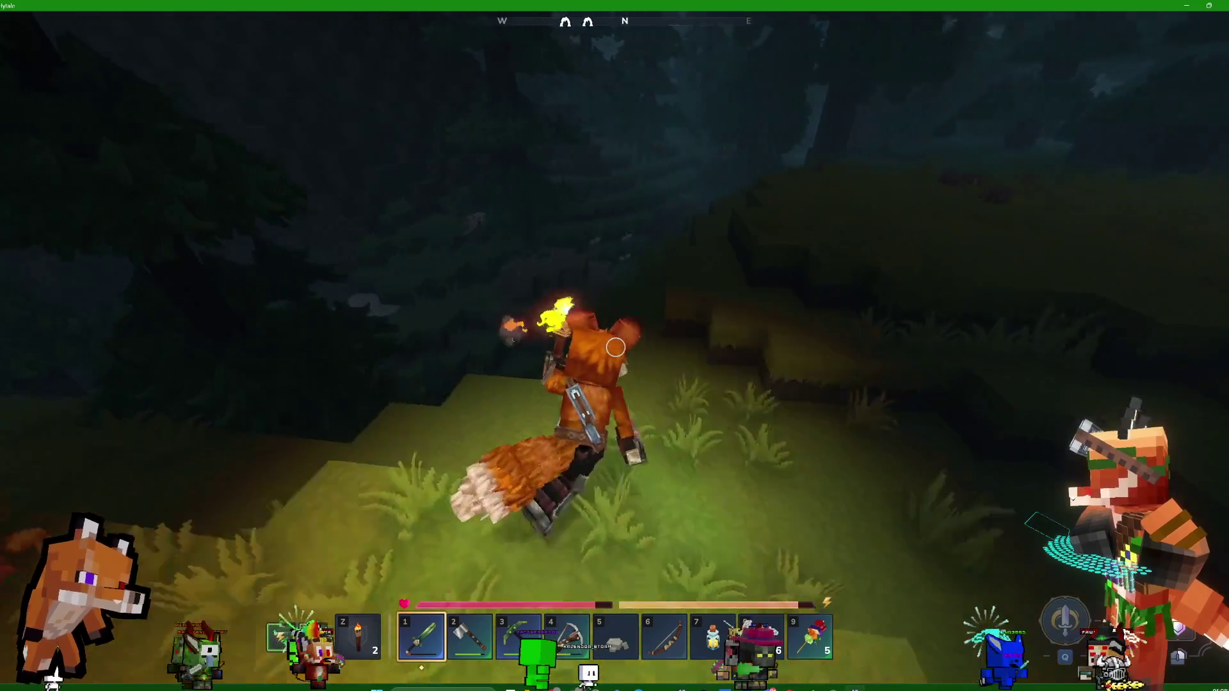
key(w)
key(w)
key(w)
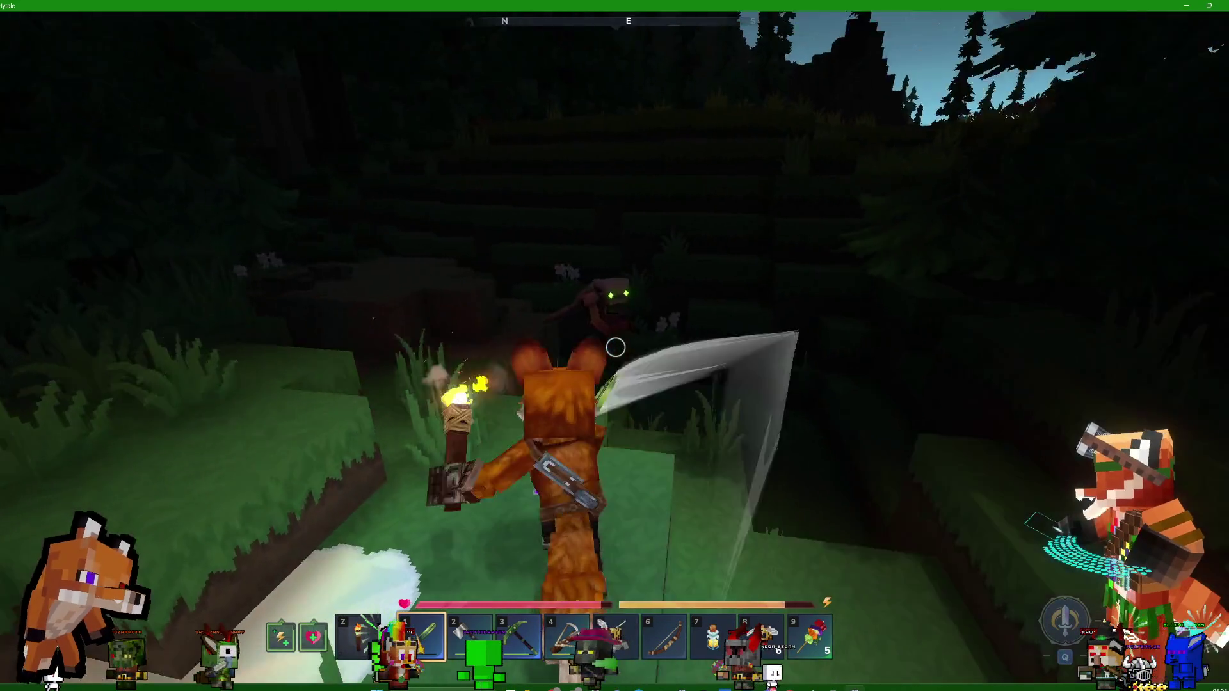
Strike the creature, fight it down in the stone pit, then climb out onto the grassy ledge
click(616, 347)
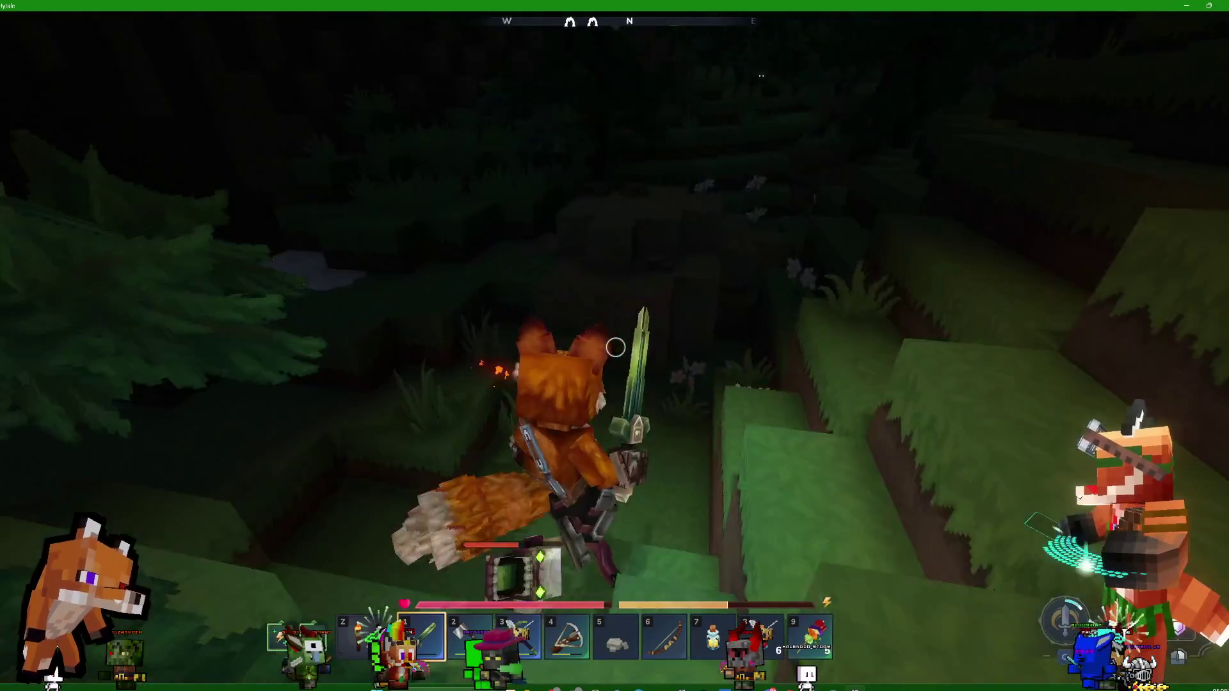
key(w)
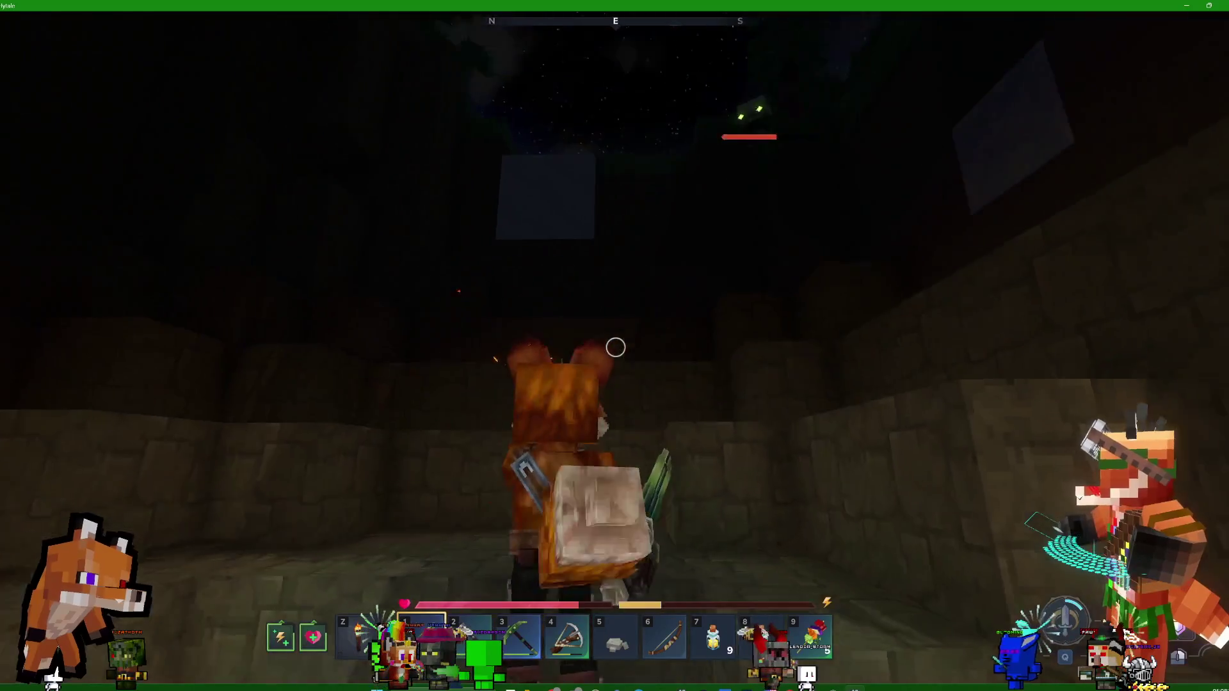
click(615, 347)
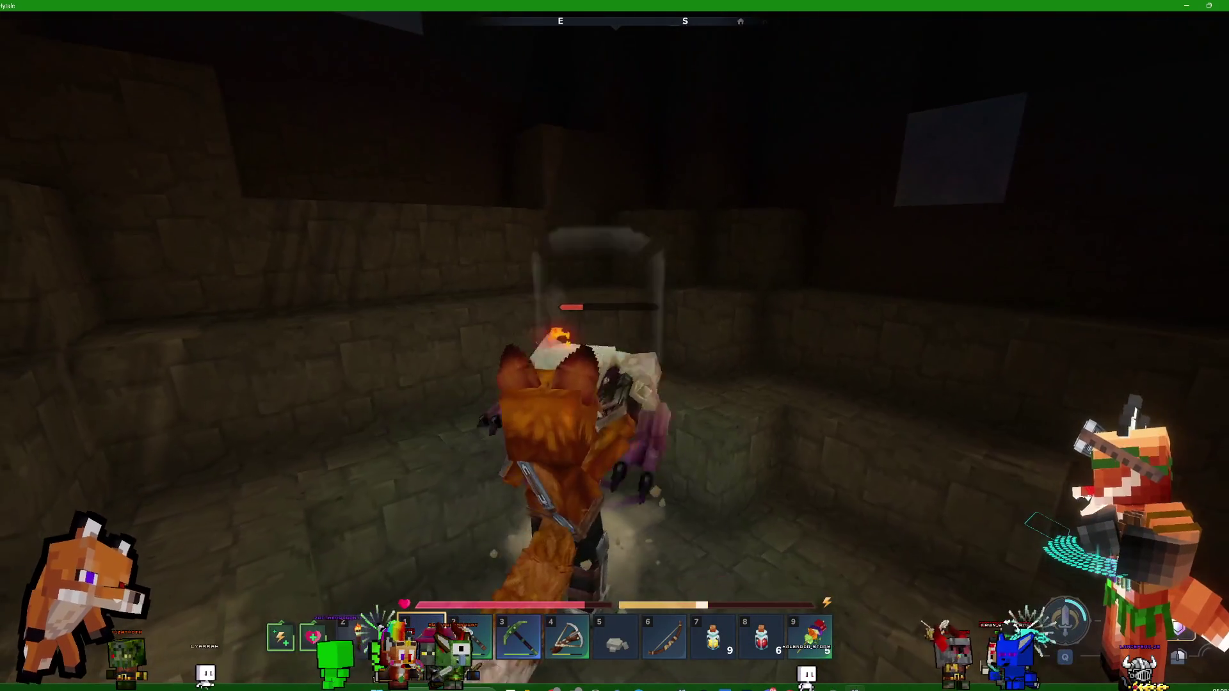
key(w)
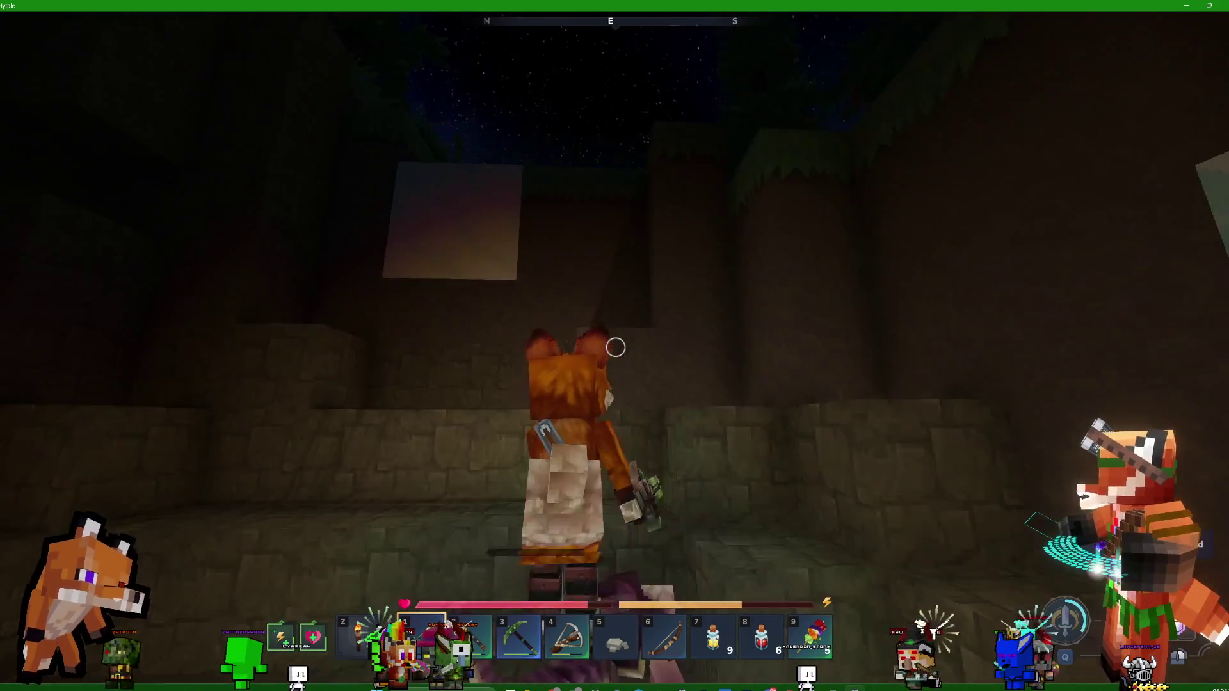
key(space)
Walk through the forest along the stone and grass paths between the ledges
key(w)
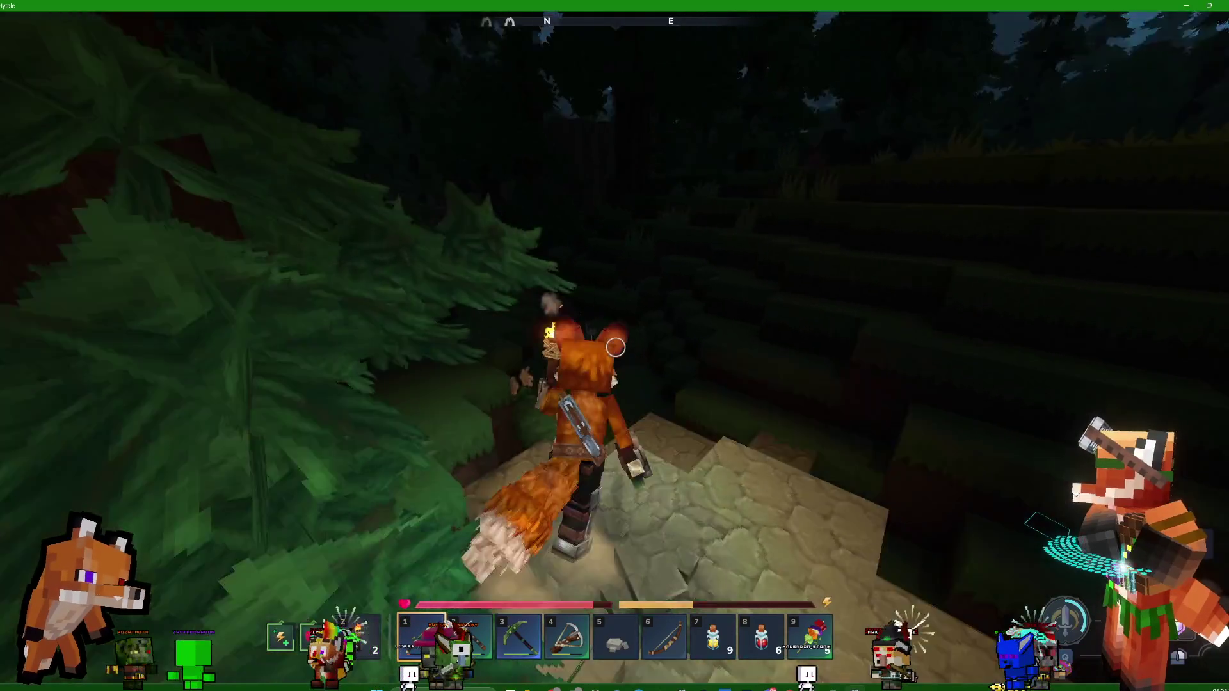
key(w)
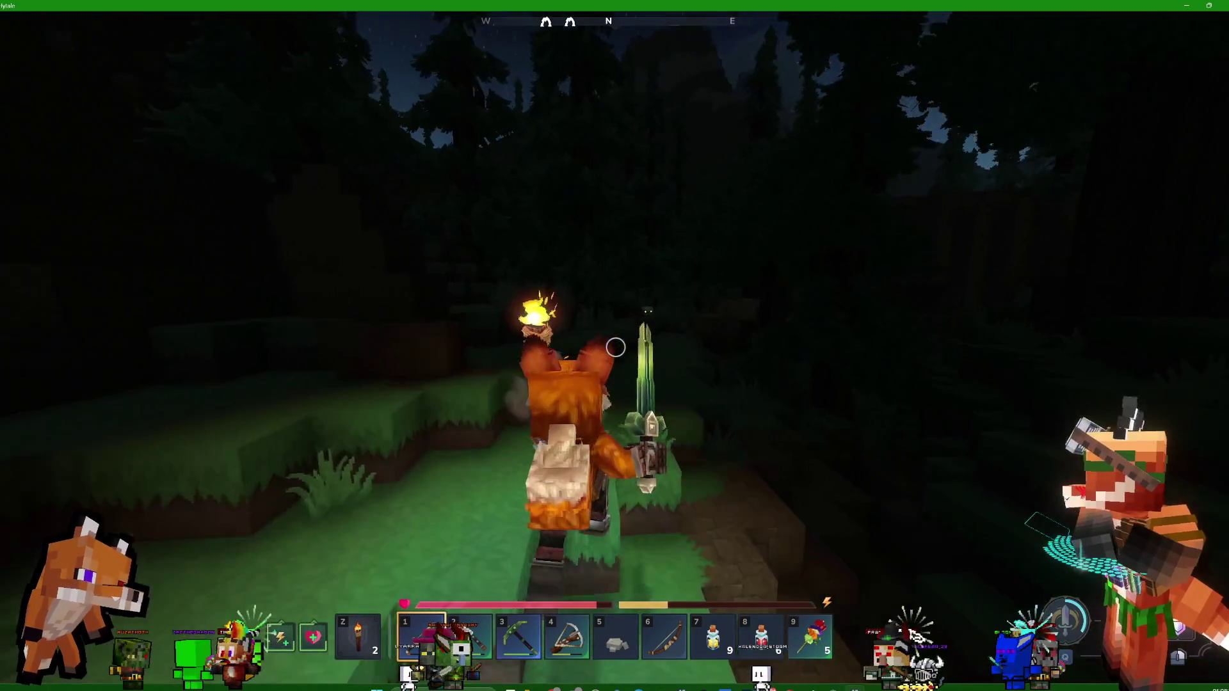
key(w)
Slash the pale shielded creature until it is knocked back, then run on through the pines to the rocky area
click(615, 347)
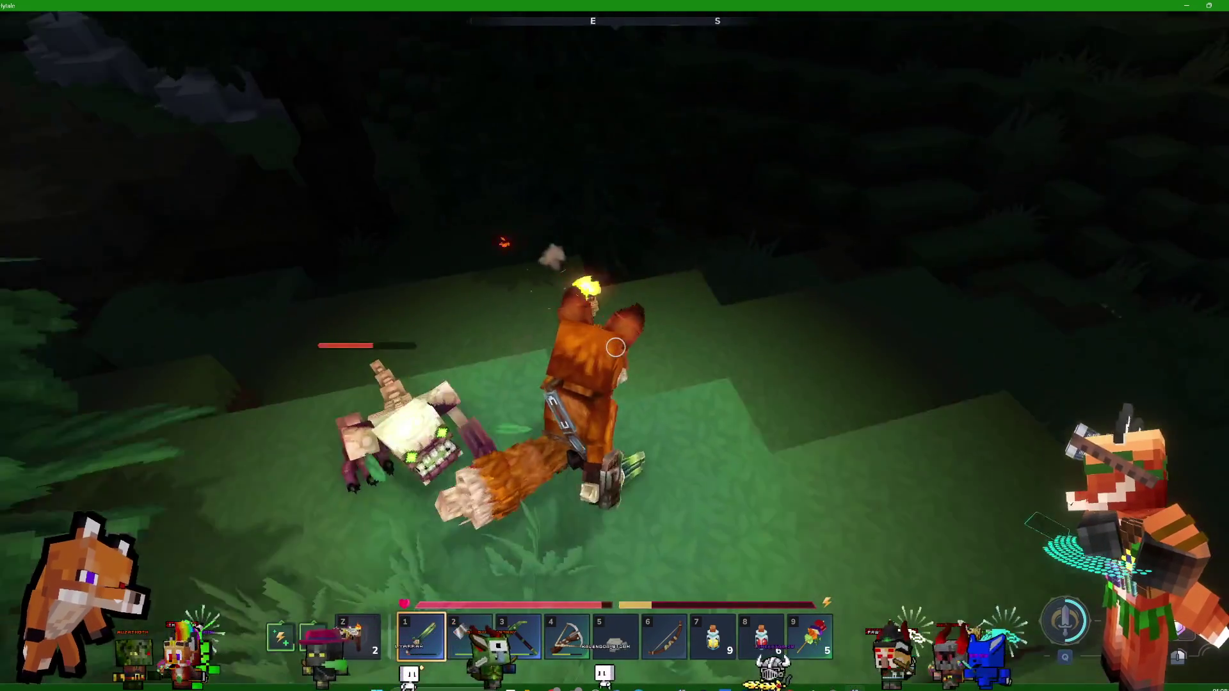
click(615, 347)
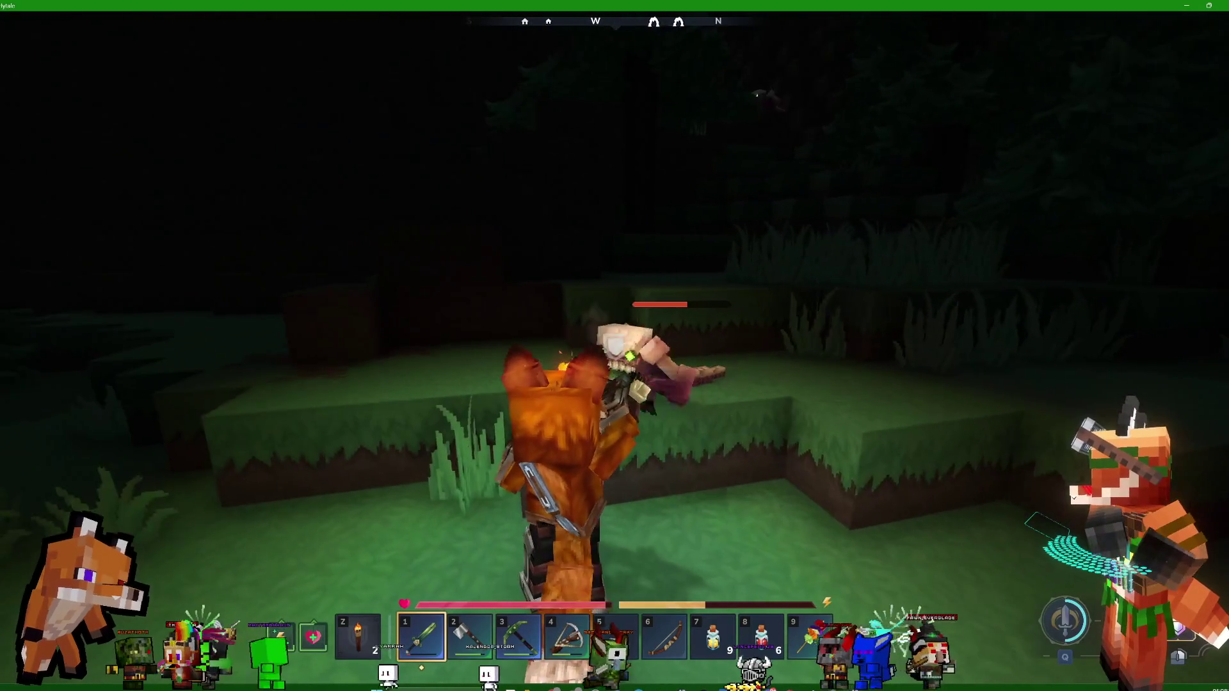
click(615, 347)
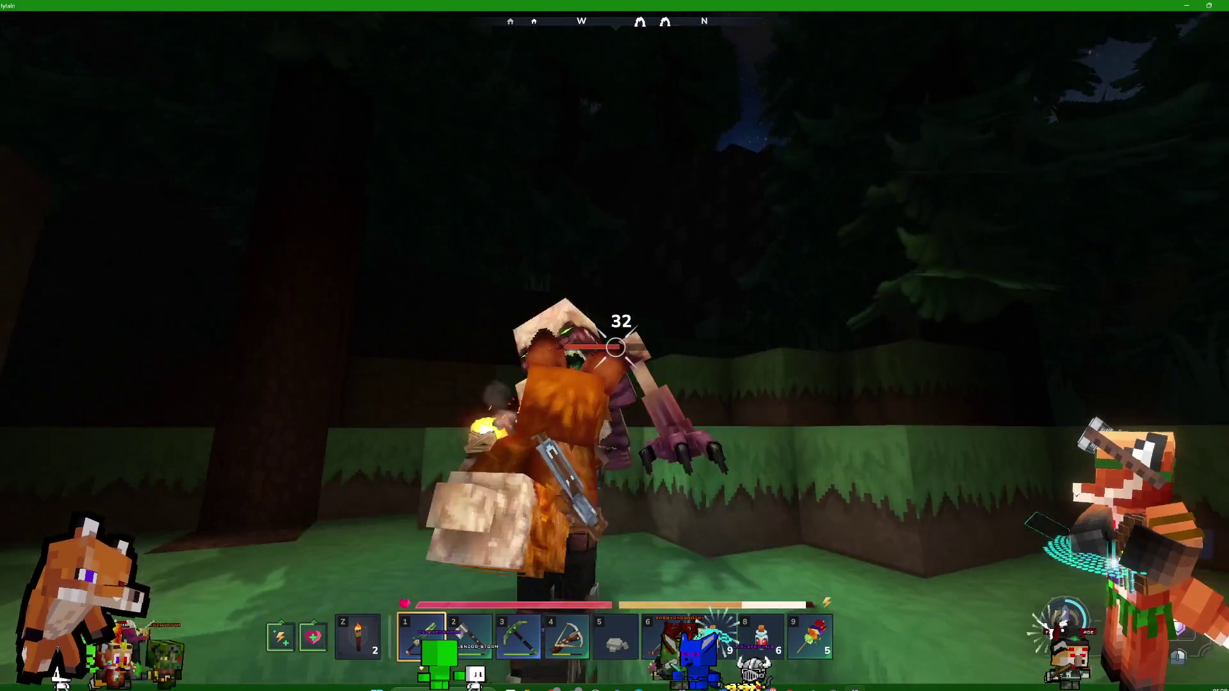
click(615, 346)
click(615, 347)
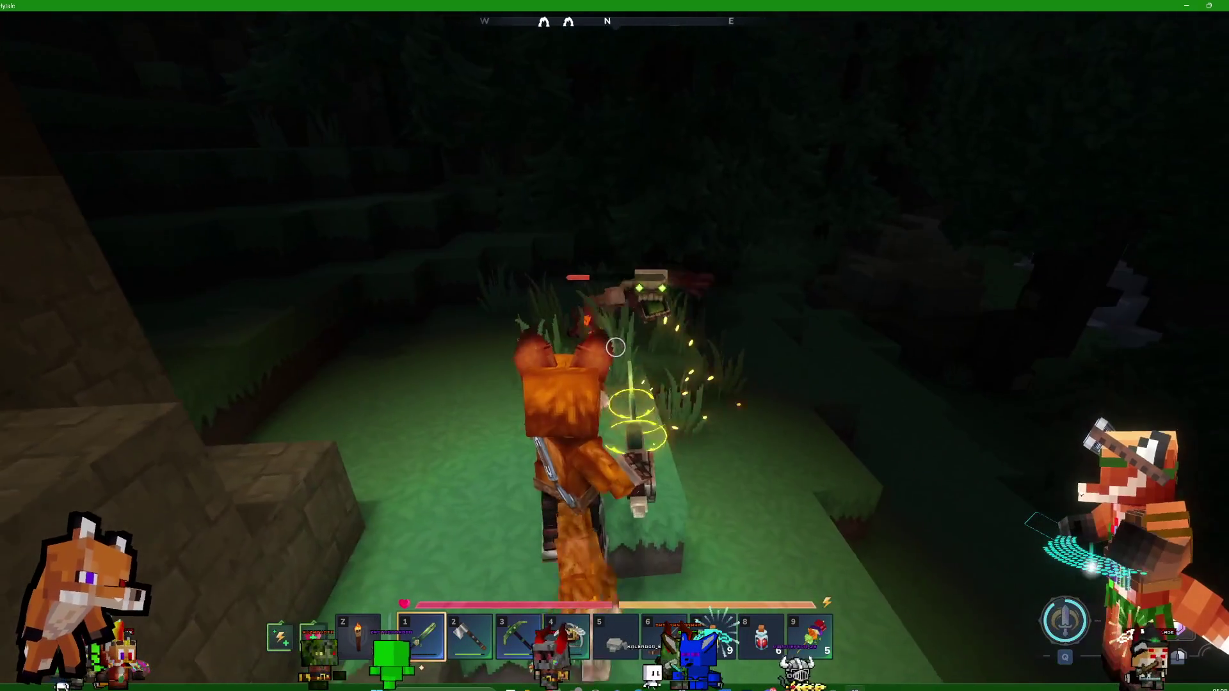
key(w)
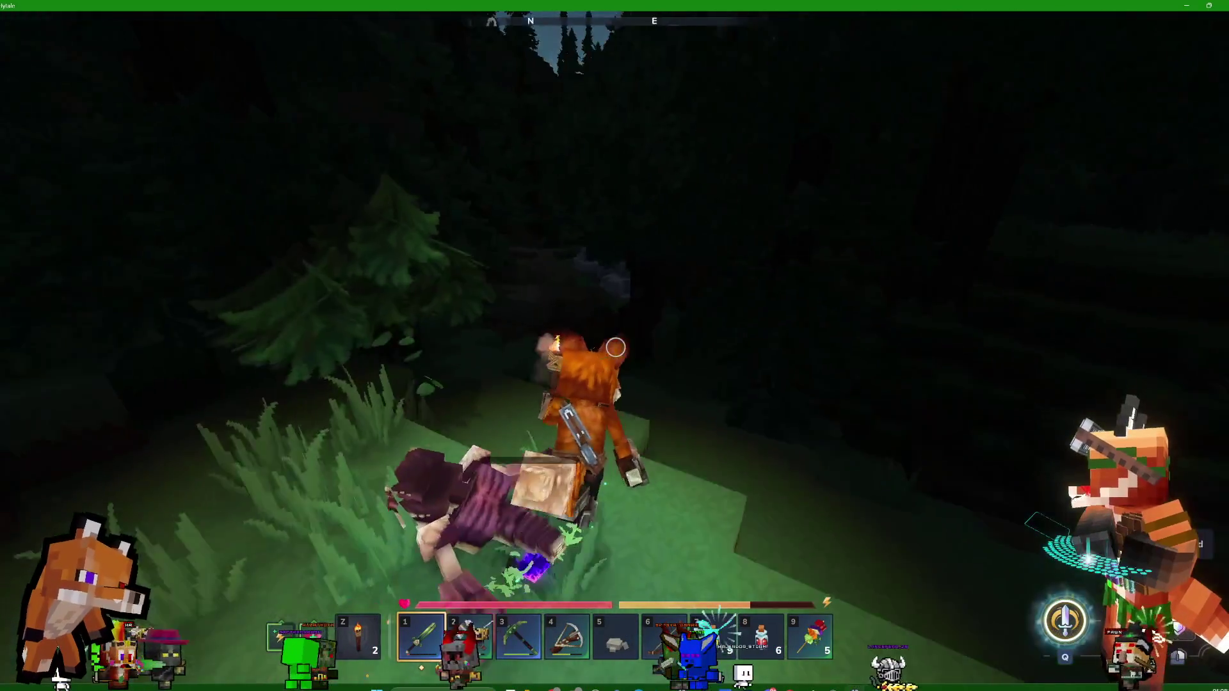
key(w)
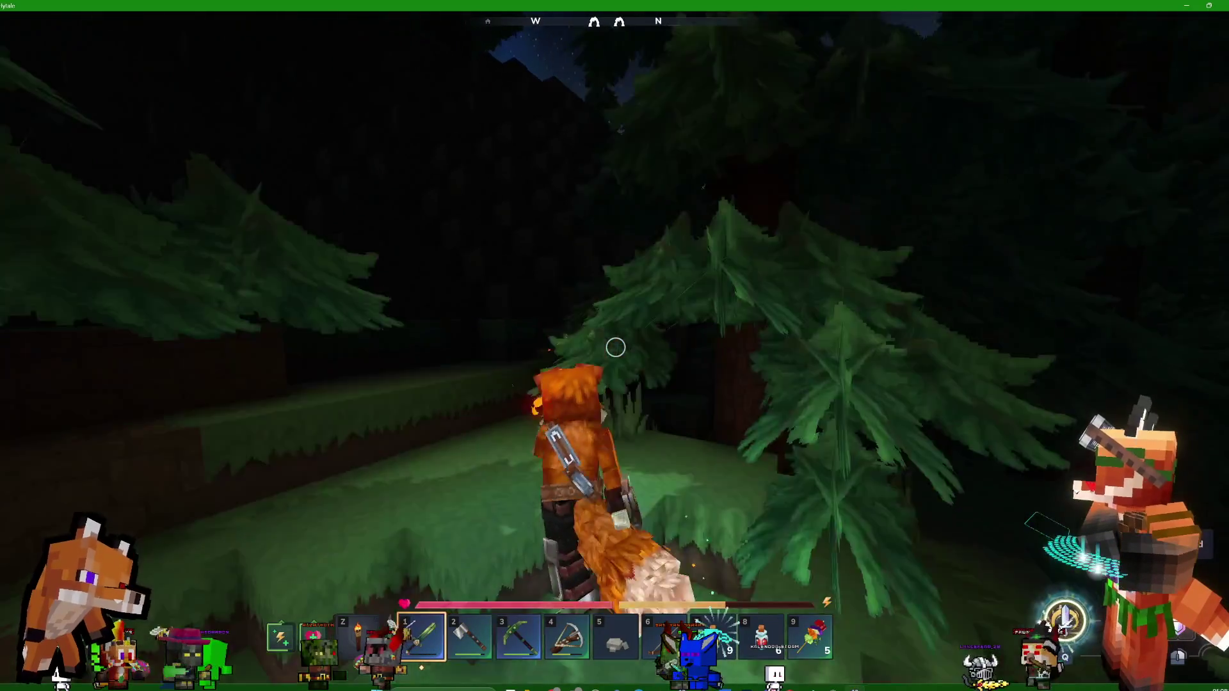
Climb the stone steps, follow the grassy path down through the pines and over the stone ledge
key(w)
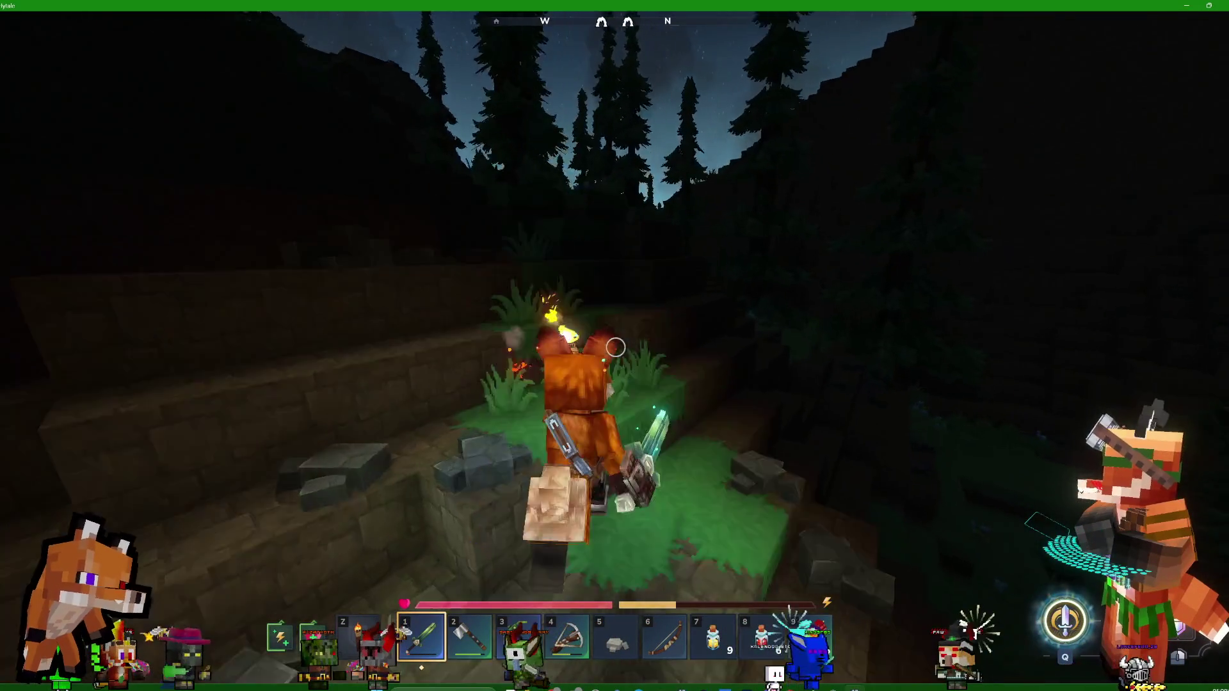
key(w)
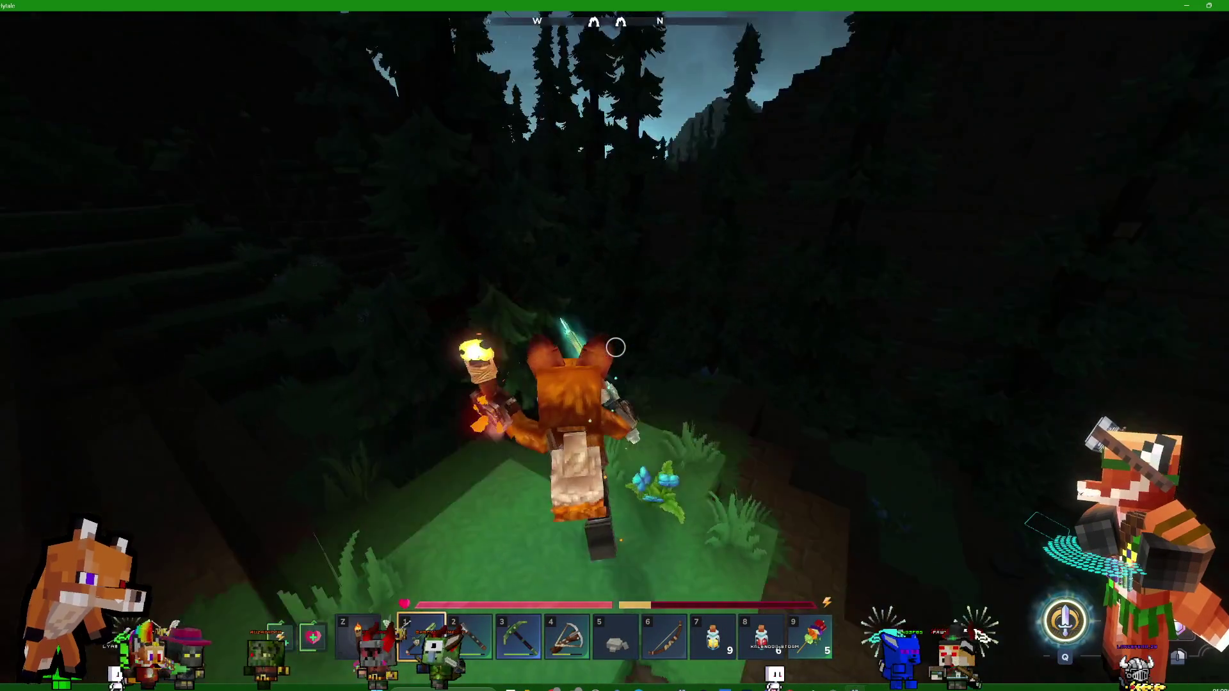
key(w)
key(w)
key(w)
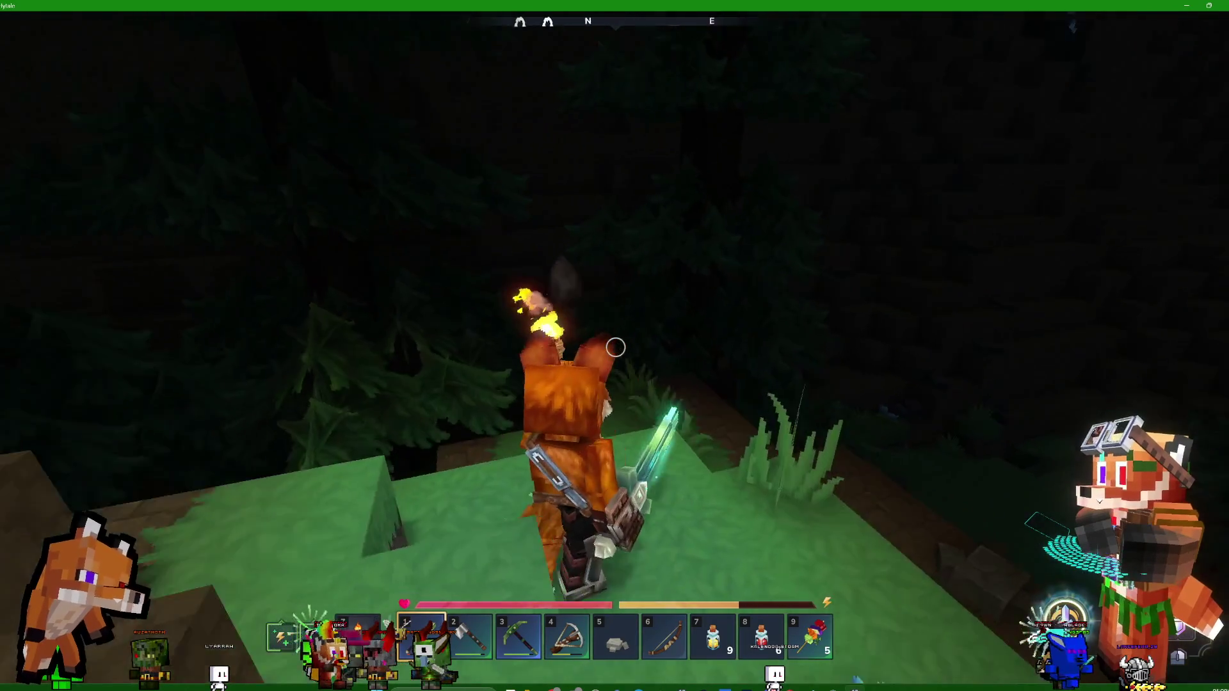
key(w)
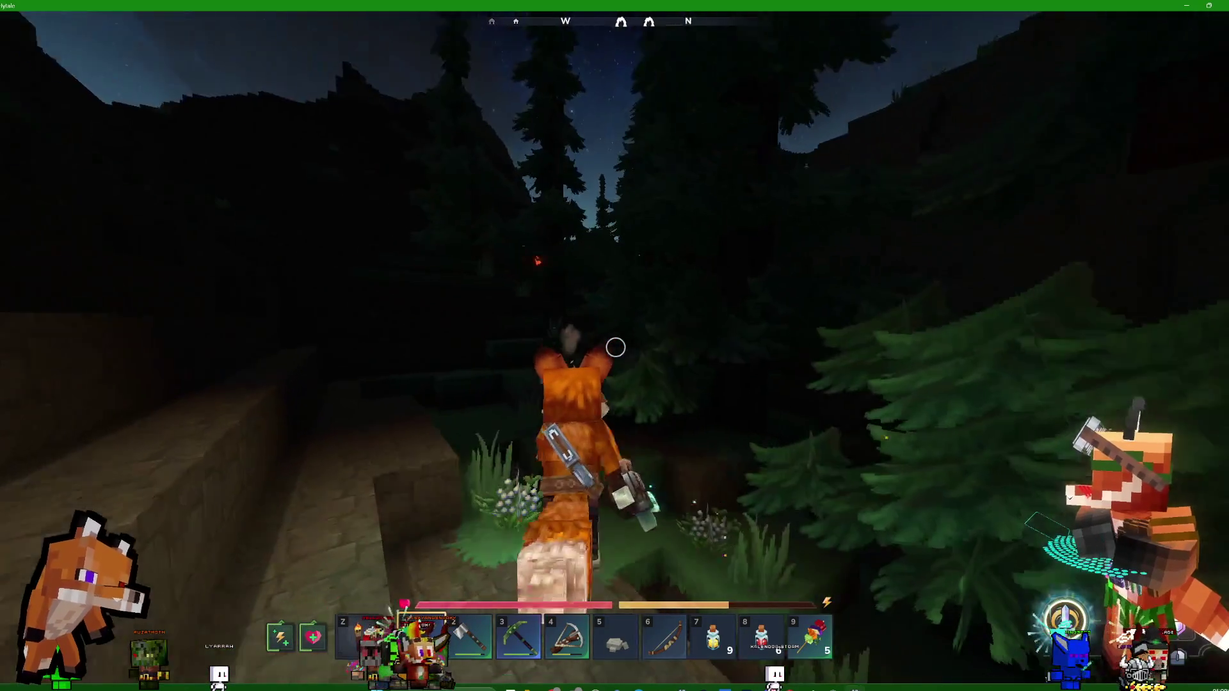
key(w)
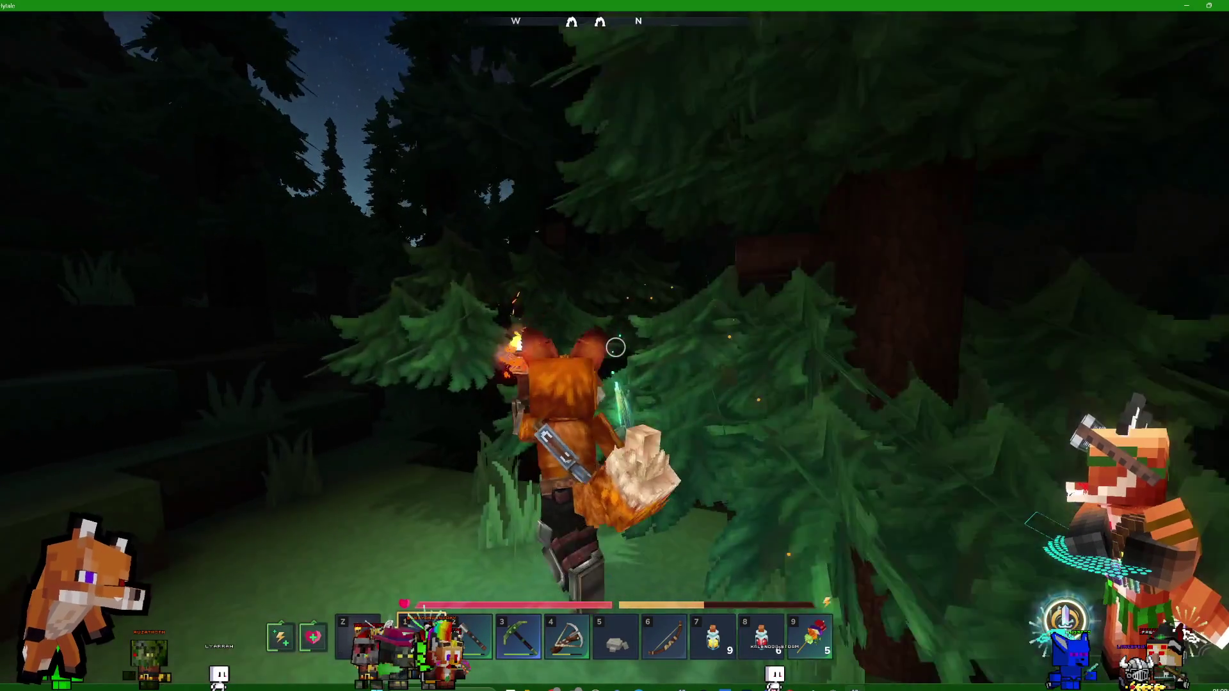
key(w)
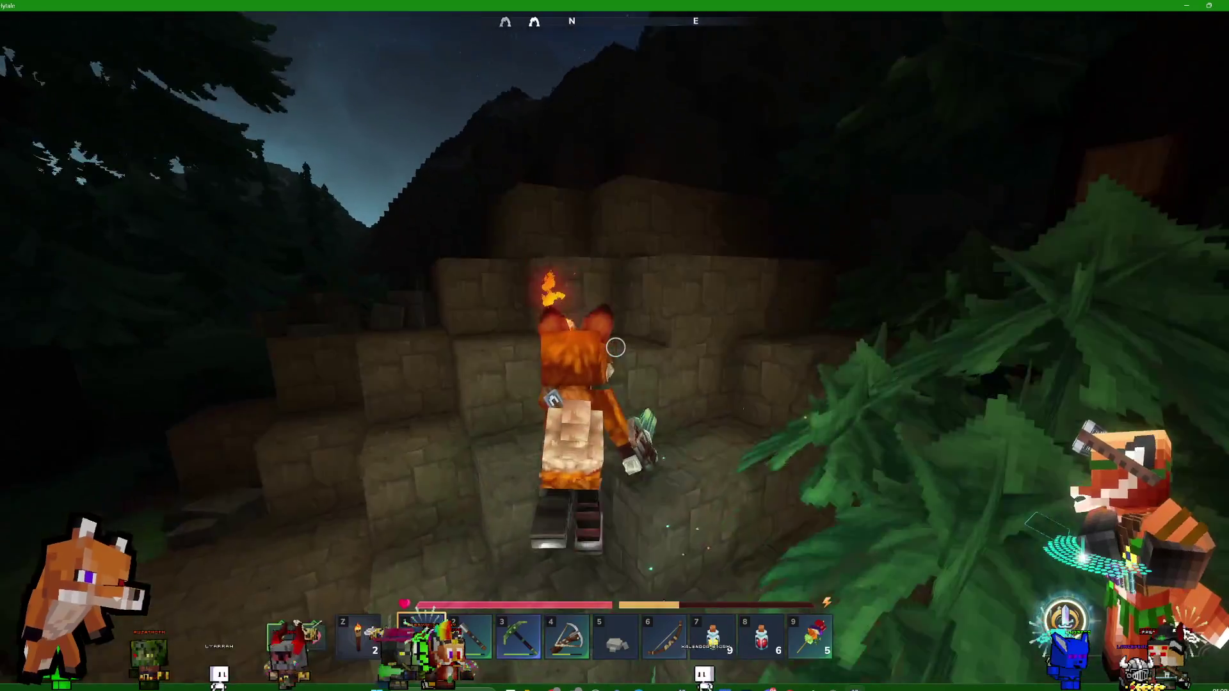
key(w)
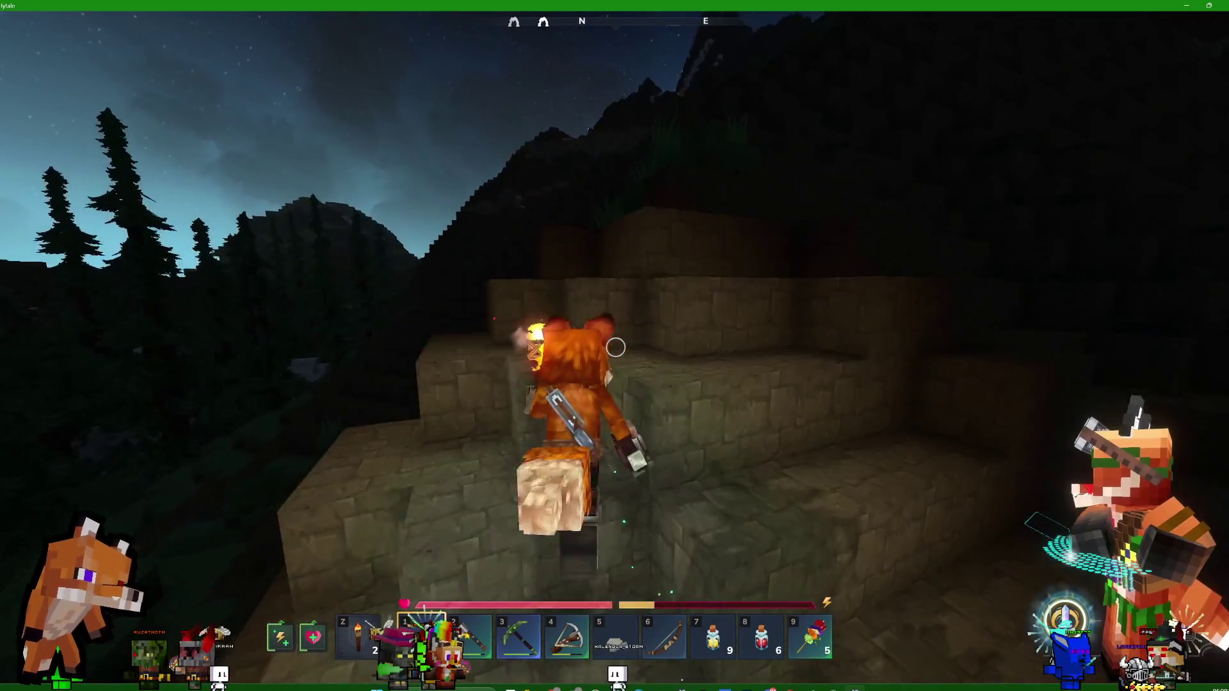
key(w)
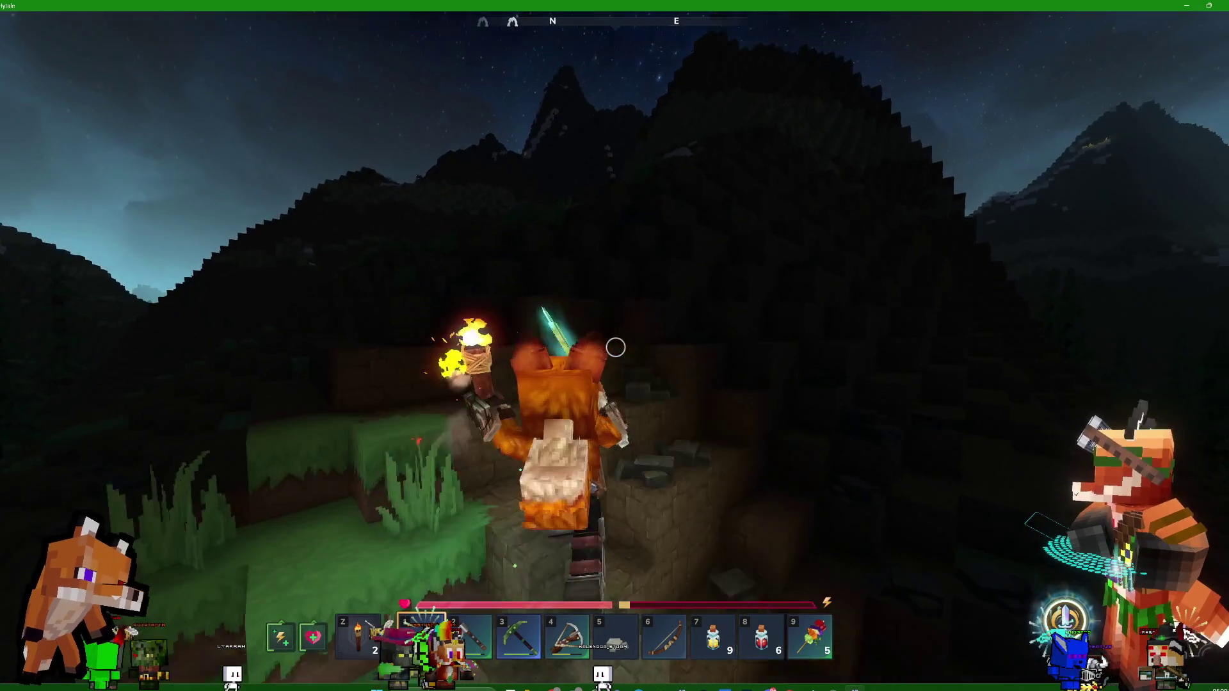
Follow the stone ledge across the grass to the overlook edge and back toward the stone wall
key(w)
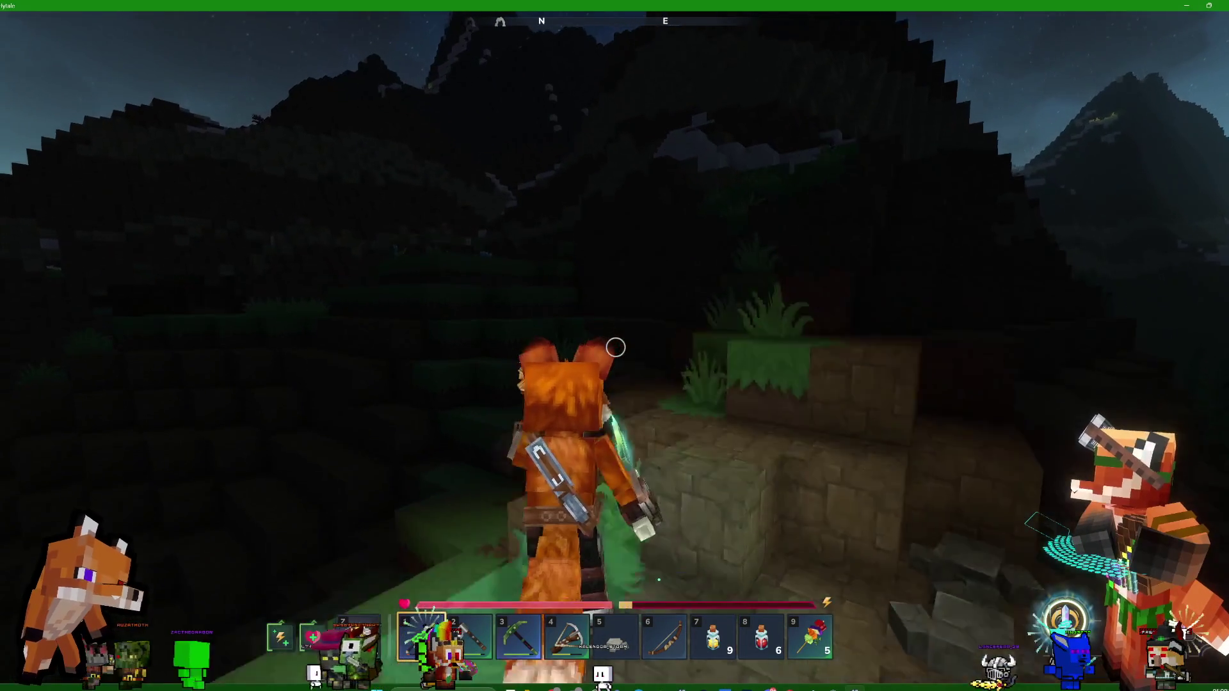
key(w)
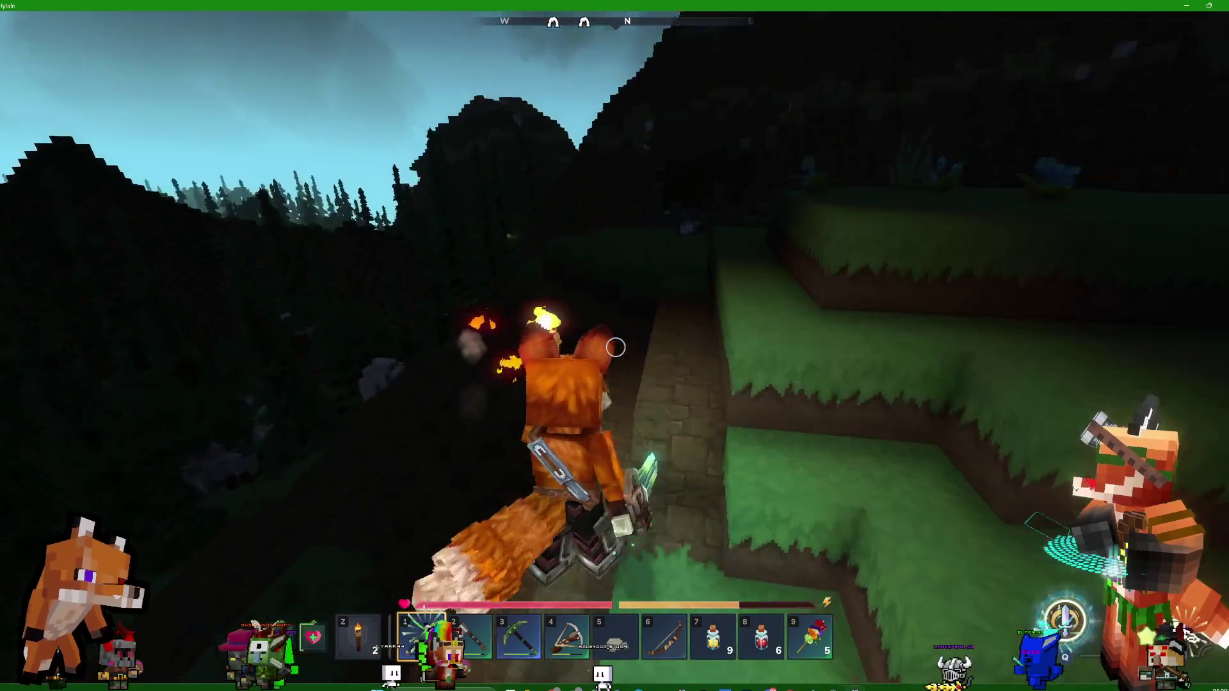
key(w)
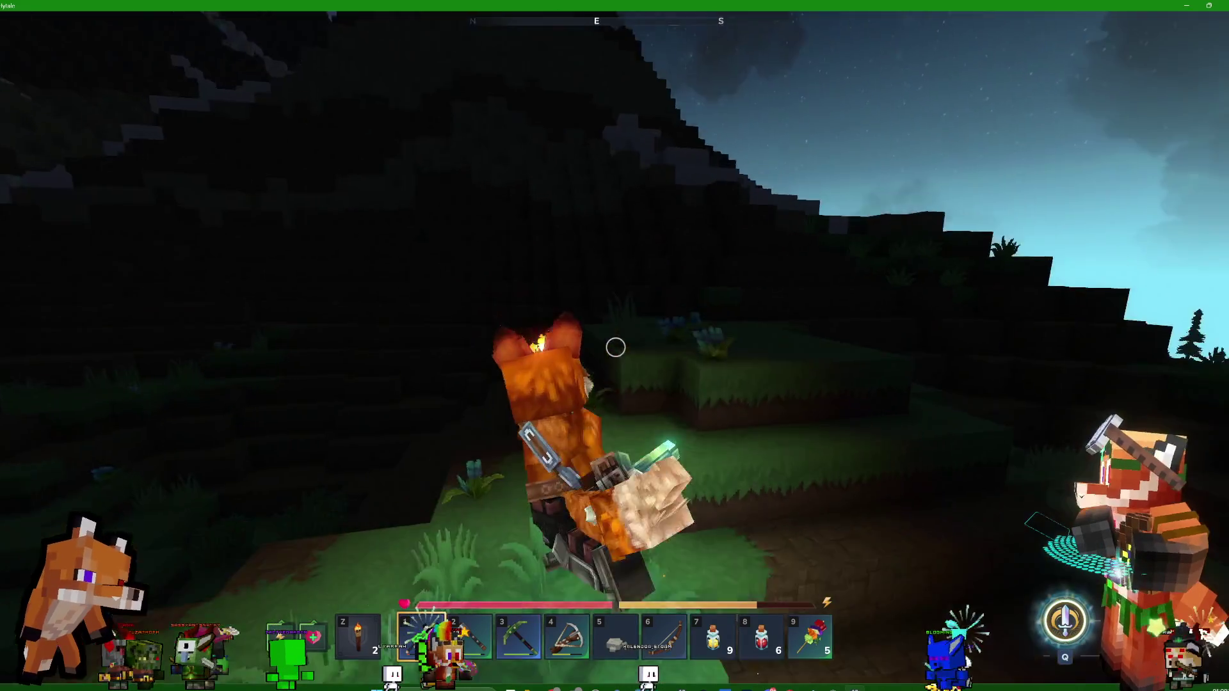
key(w)
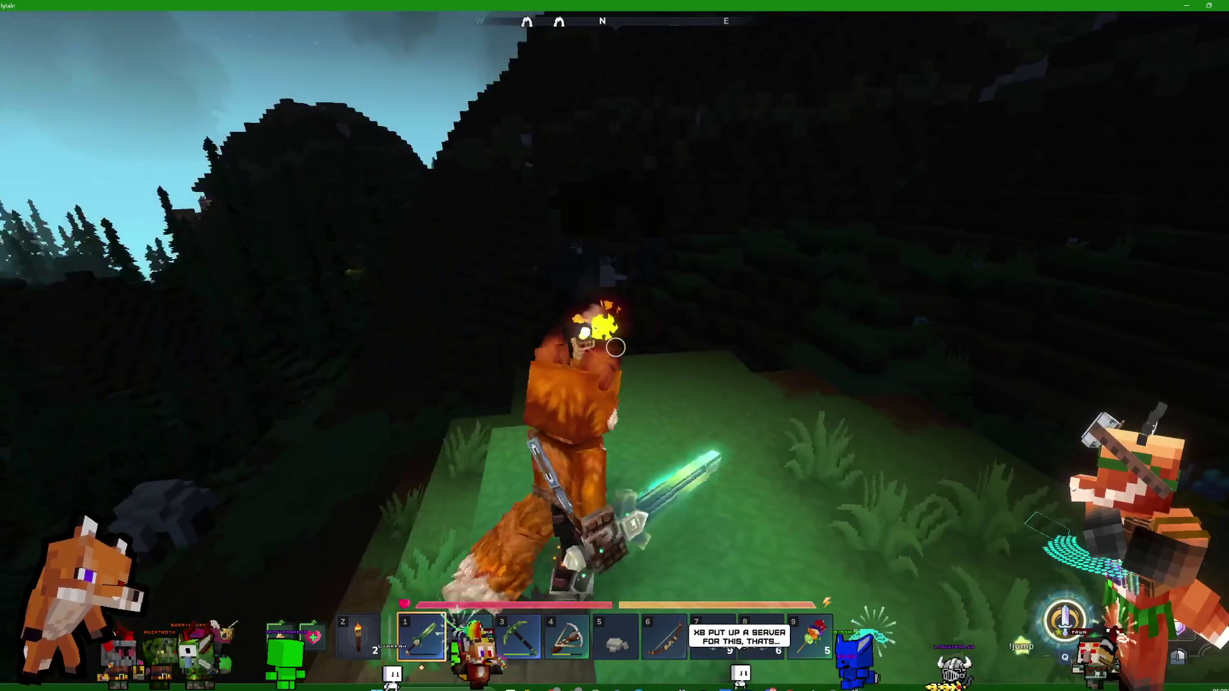
key(w)
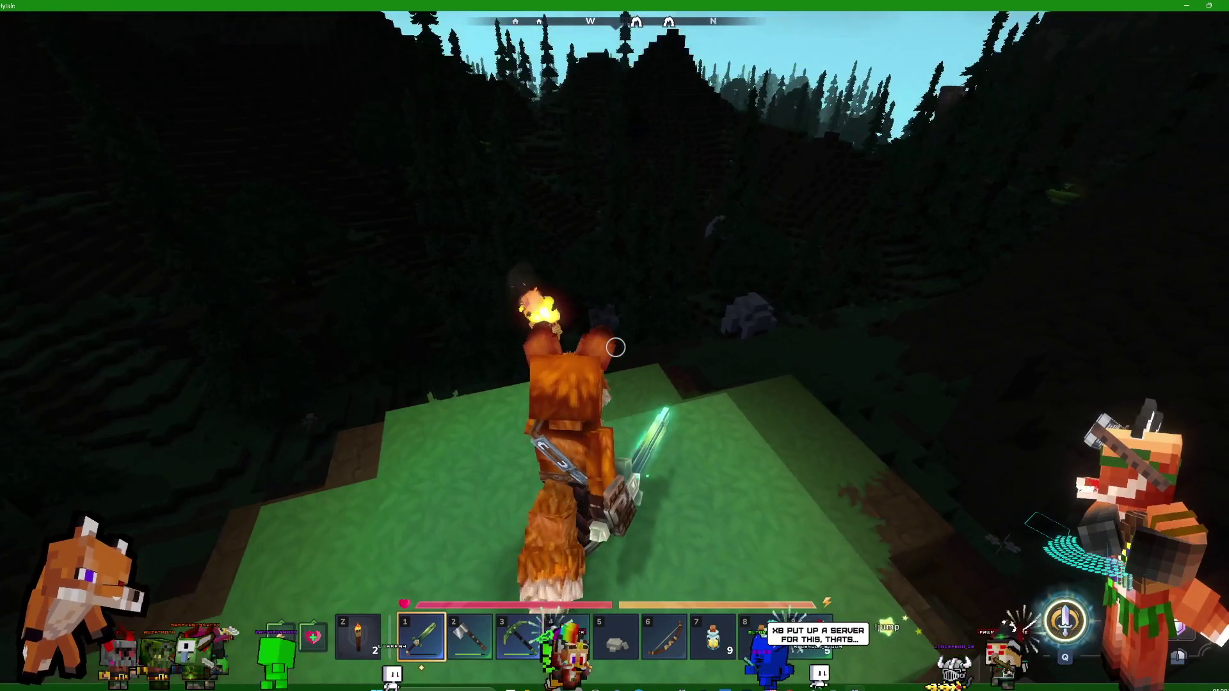
key(w)
key(w)
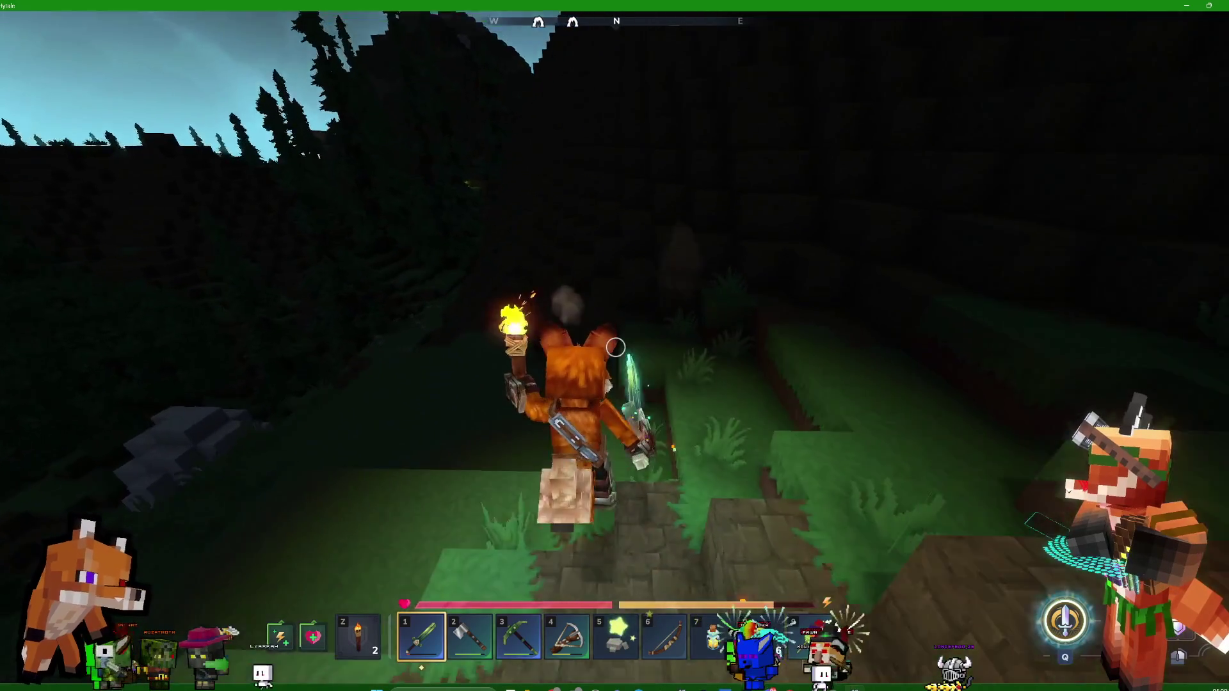
key(w)
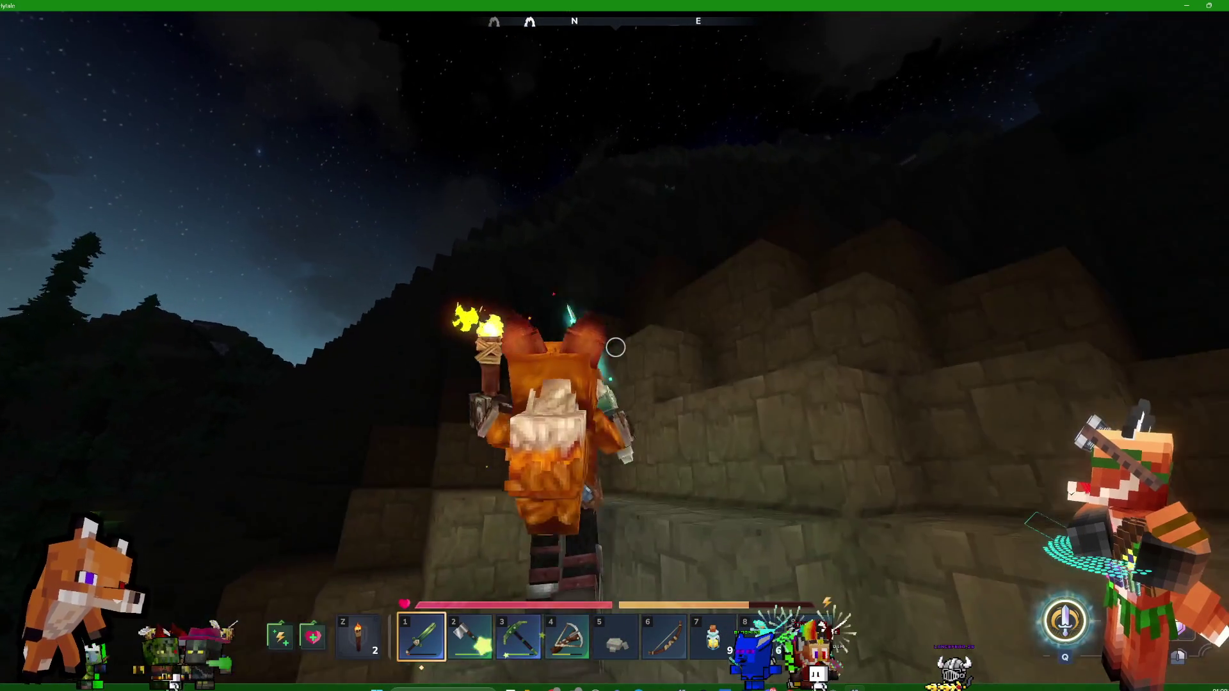
Climb the stone wall and stepped ledges up to the snowy top, switching to the slot 2 item
key(w)
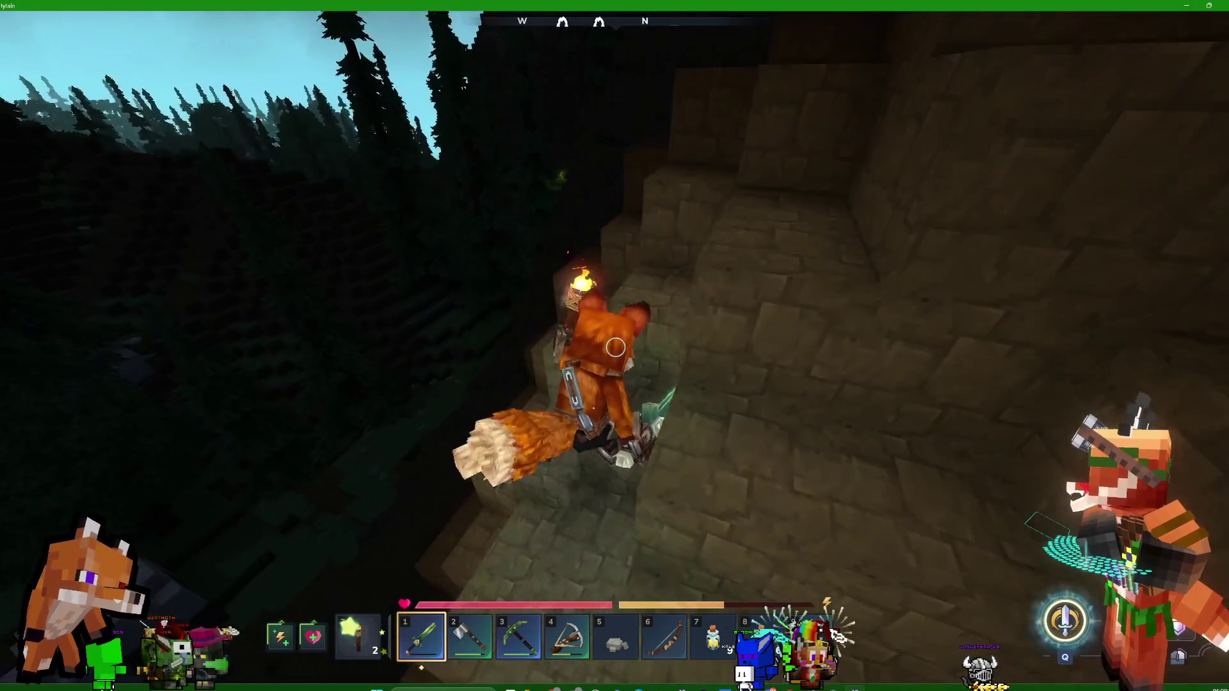
key(w)
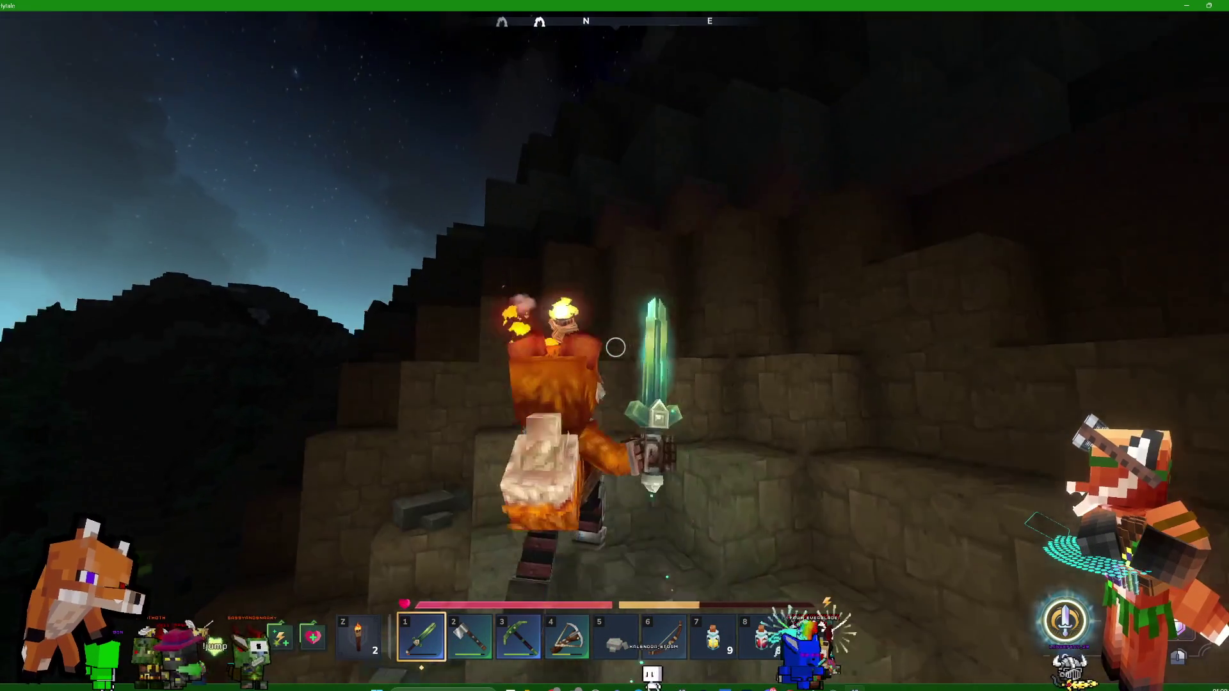
key(w)
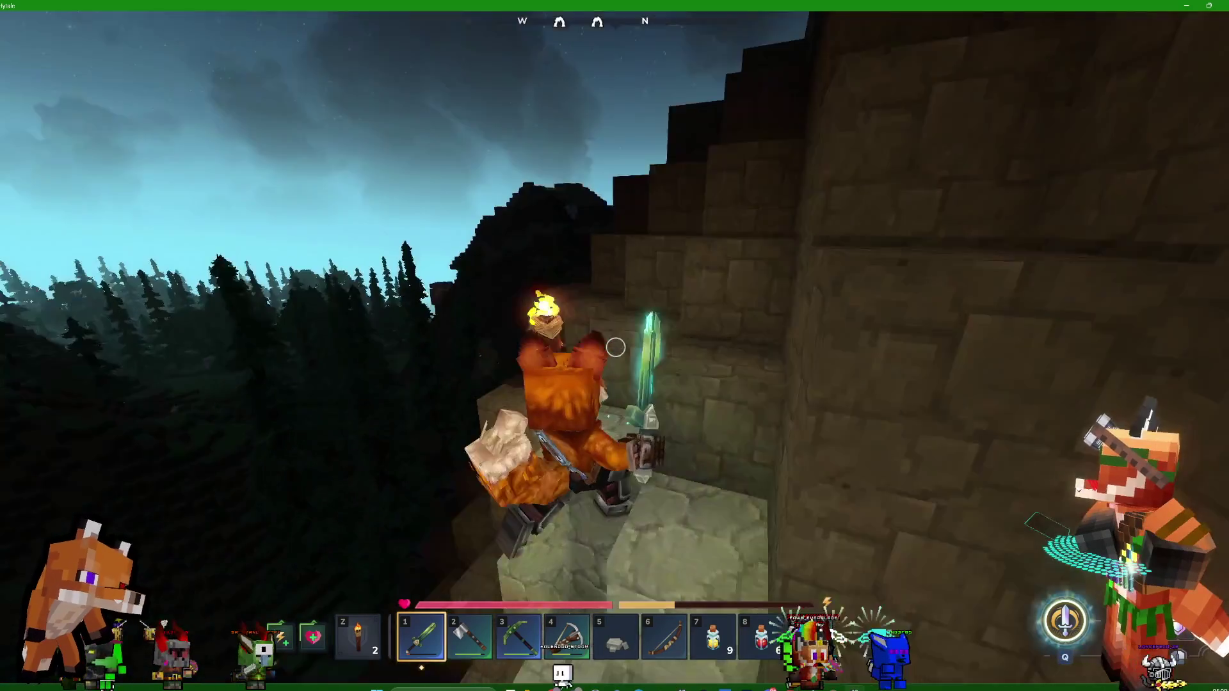
key(w)
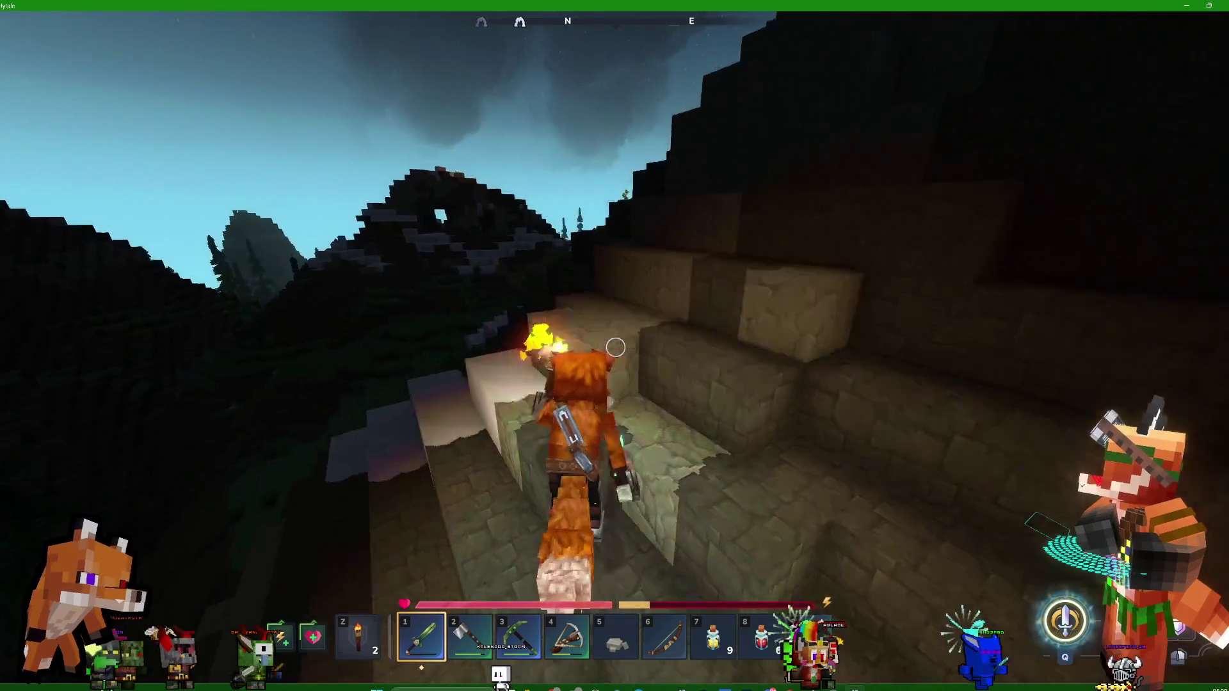
key(w)
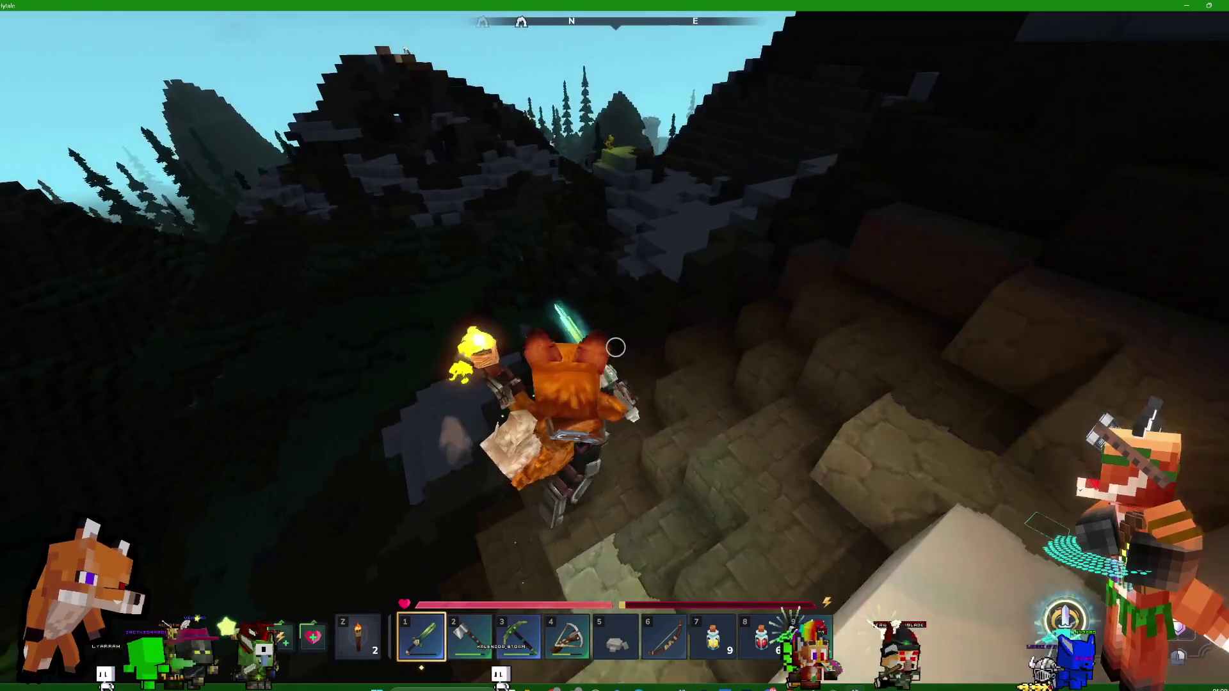
key(w)
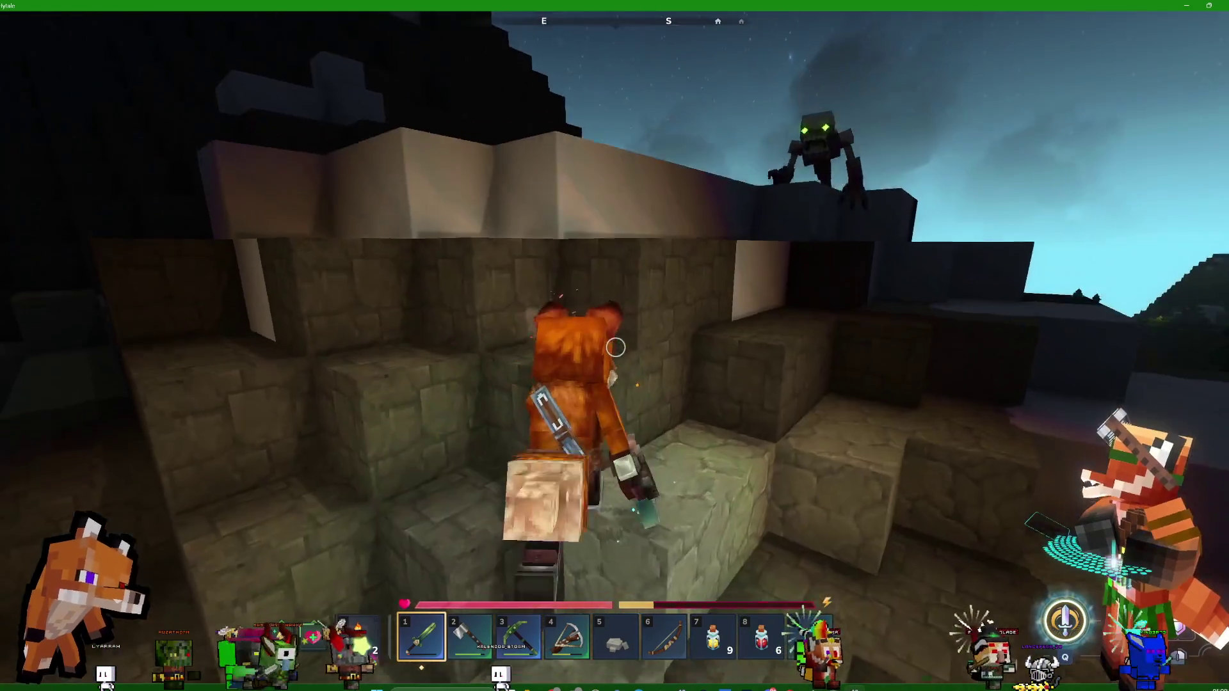
key(w)
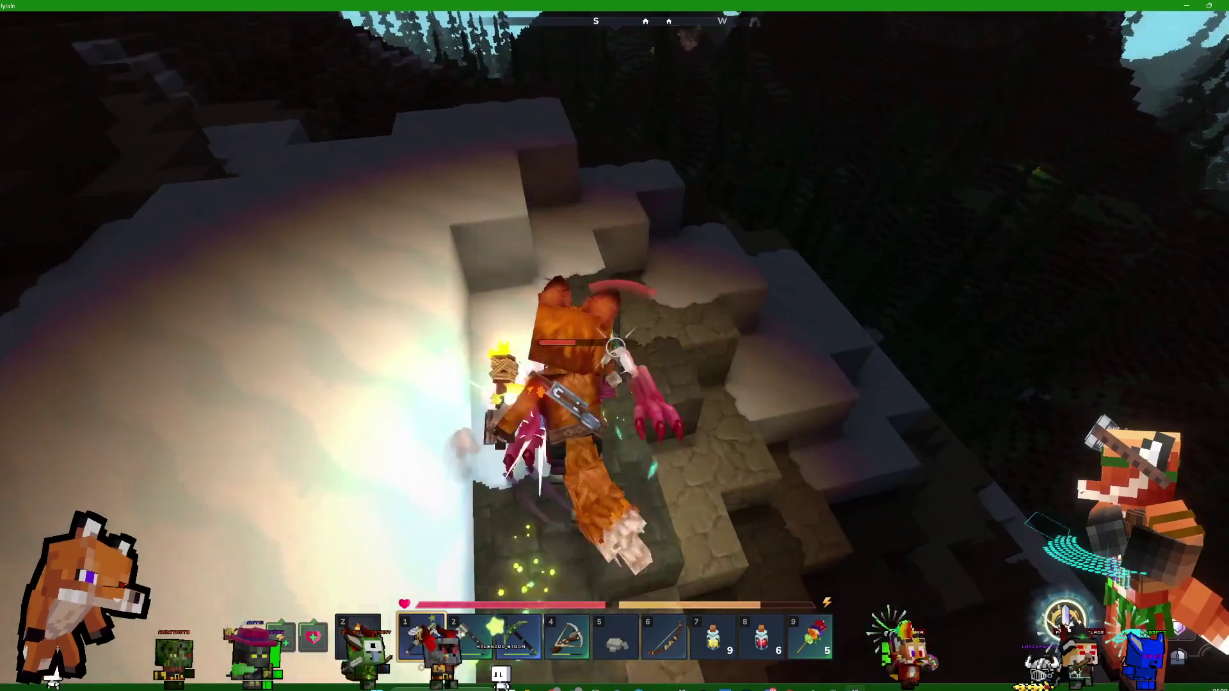
key(w)
key(2)
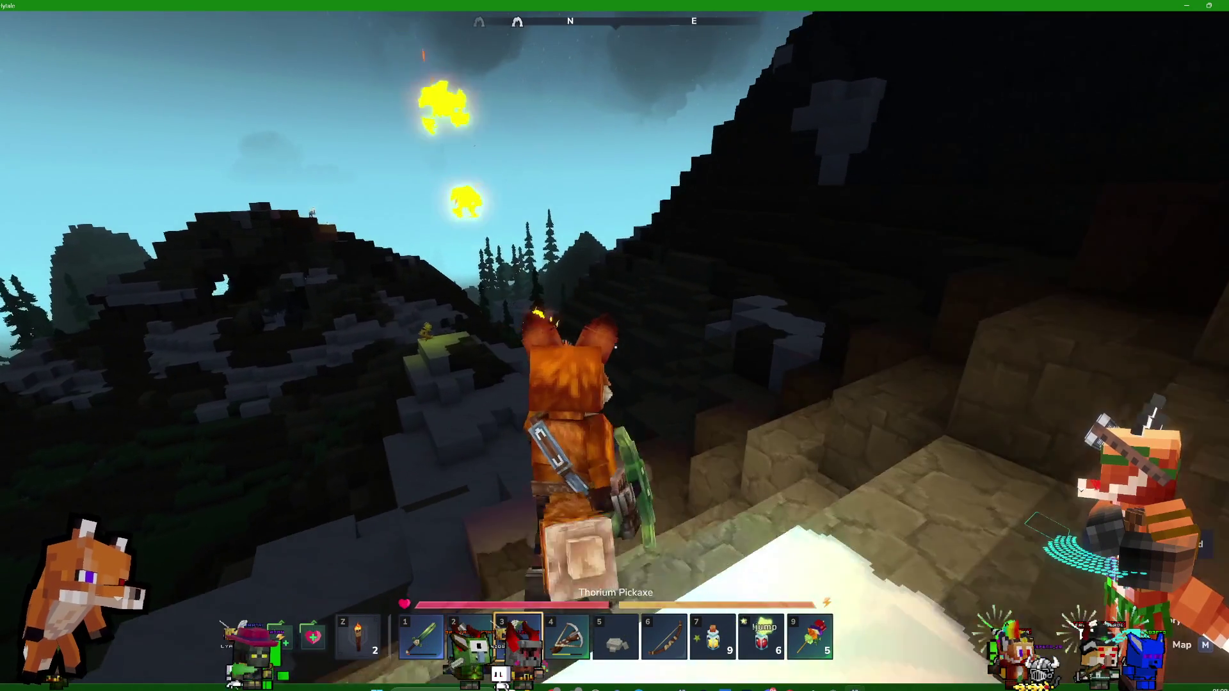
Jump down onto the snow and attack the enemy near the rock ledge with the sword
key(w)
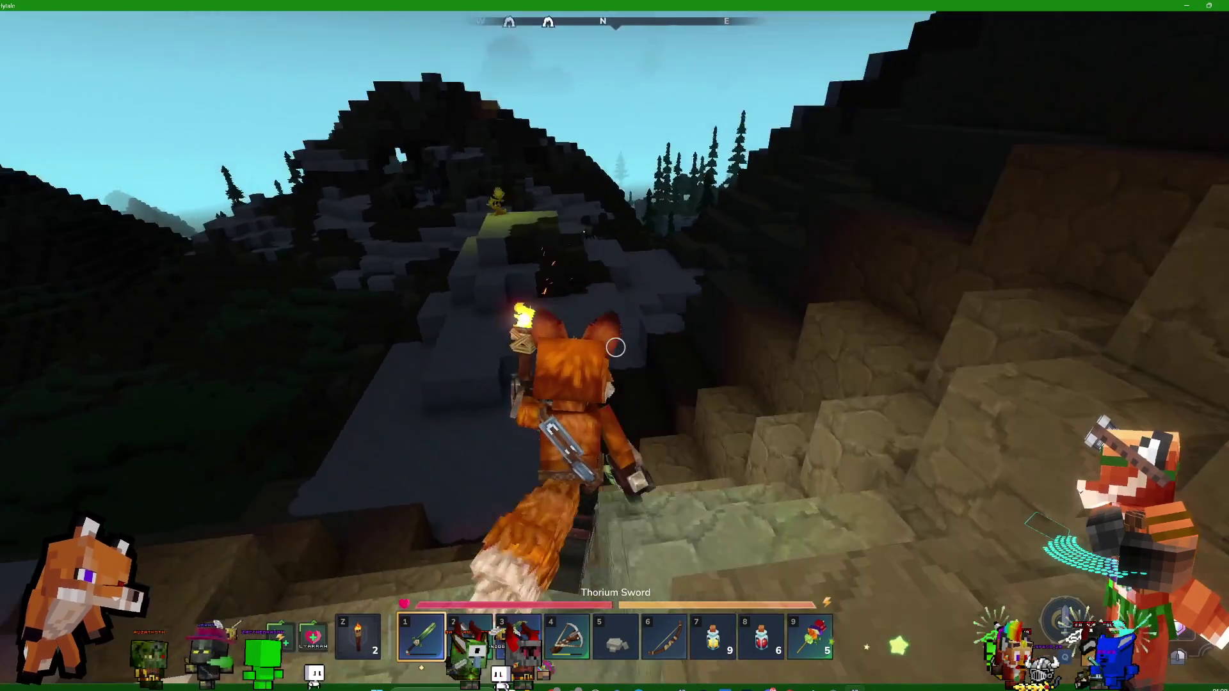
key(w)
key(space)
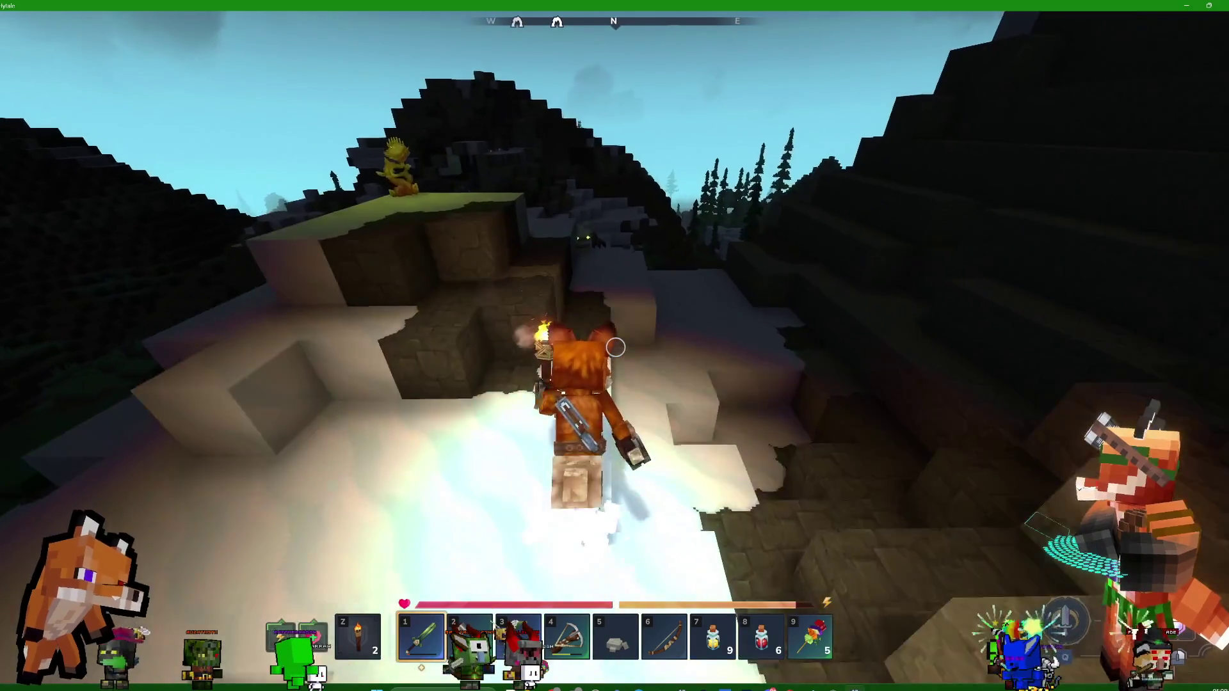
key(w)
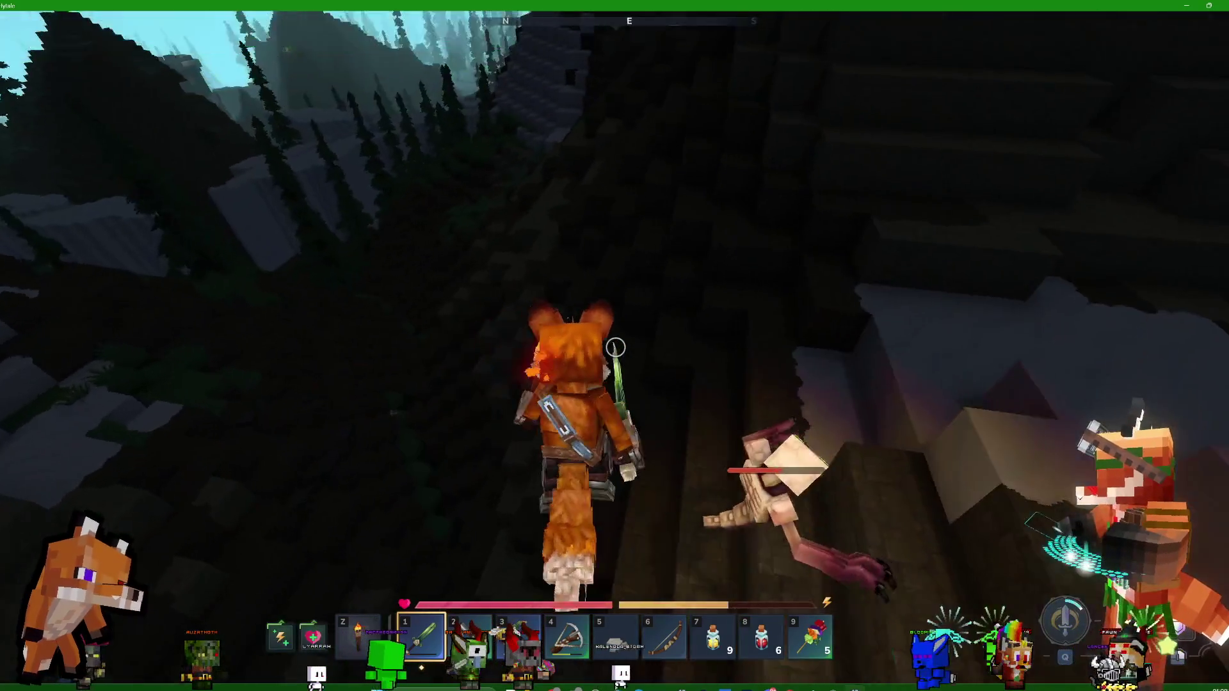
key(w)
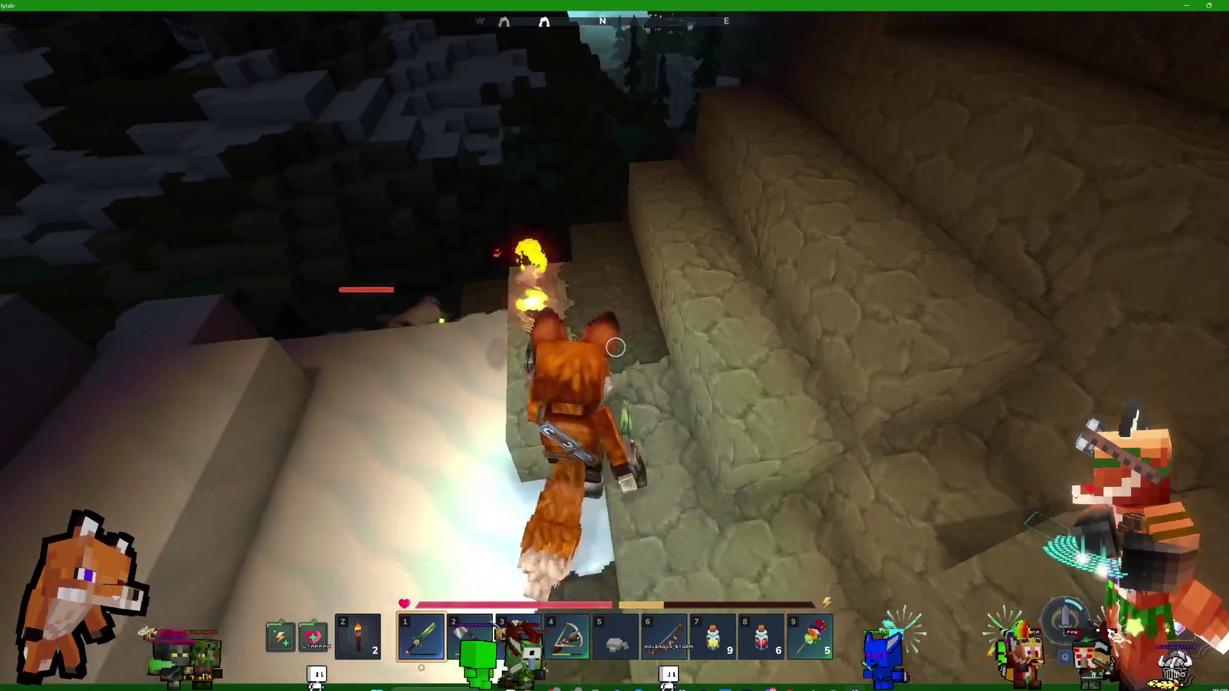
key(w)
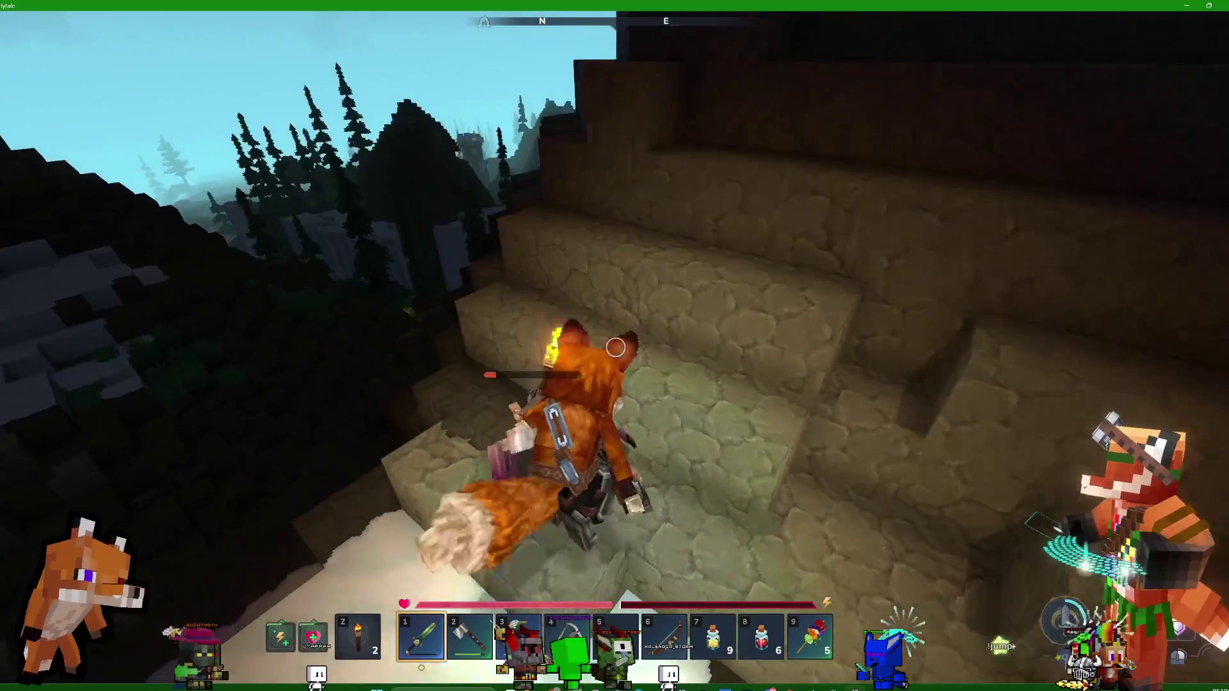
key(w)
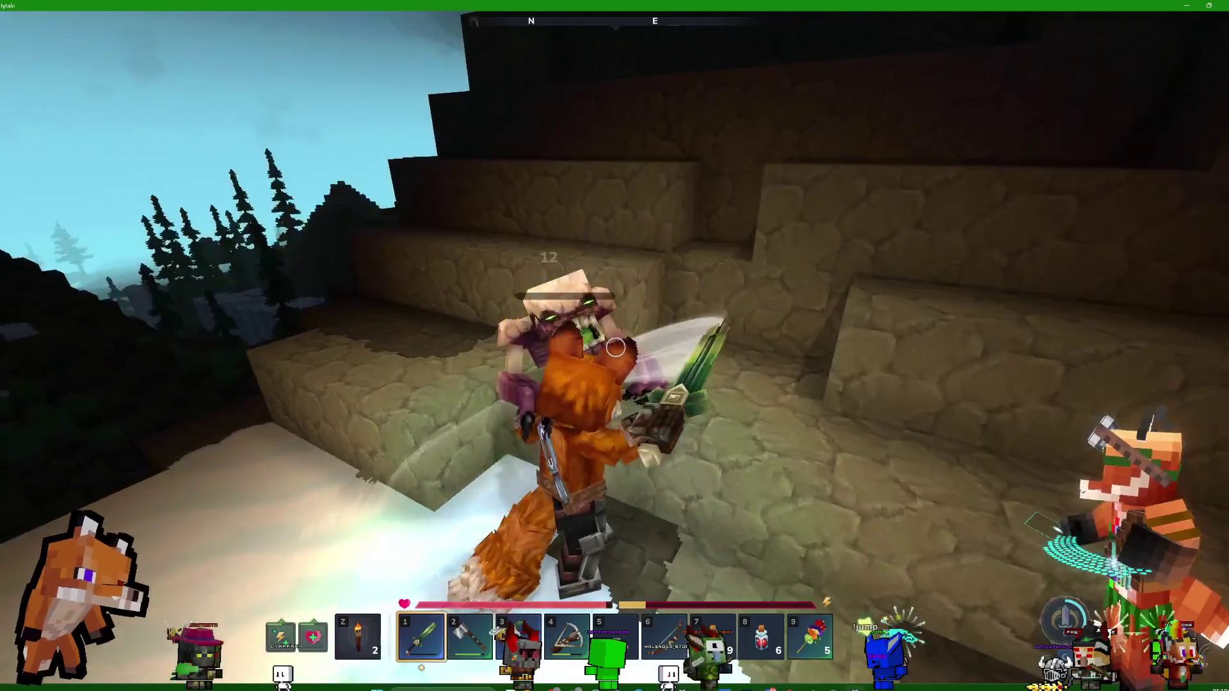
Cross the overlook ledge and cliff path, then turn and climb toward the two skeletons
key(w)
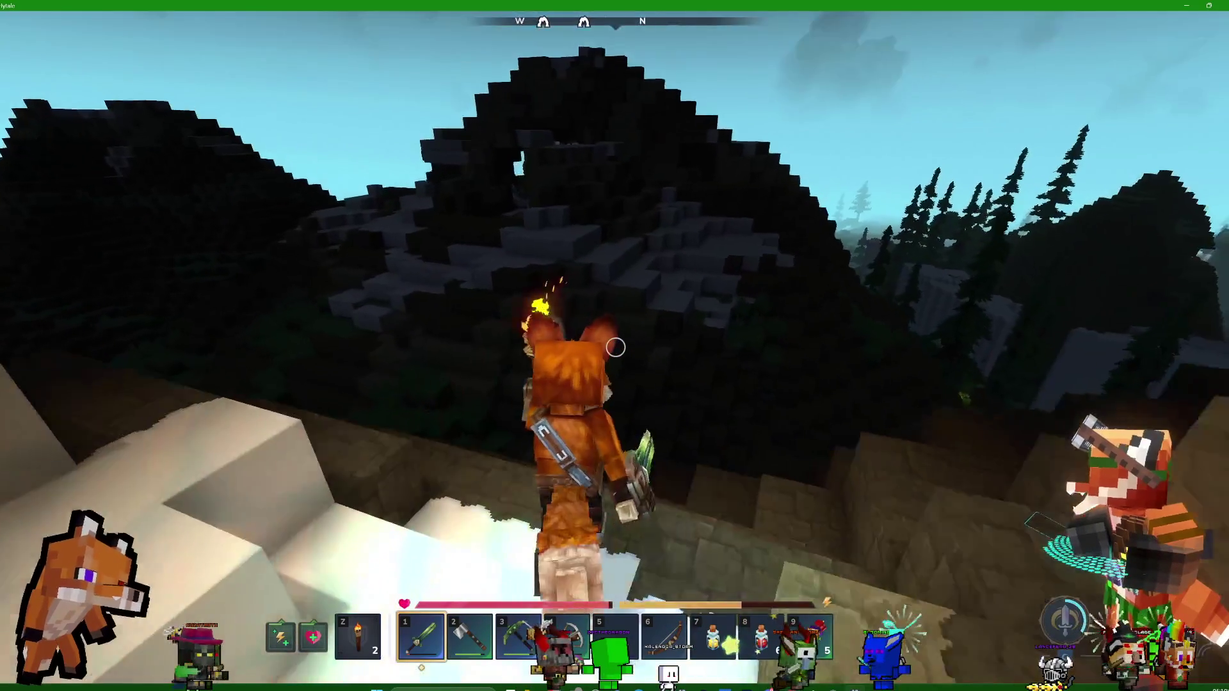
key(w)
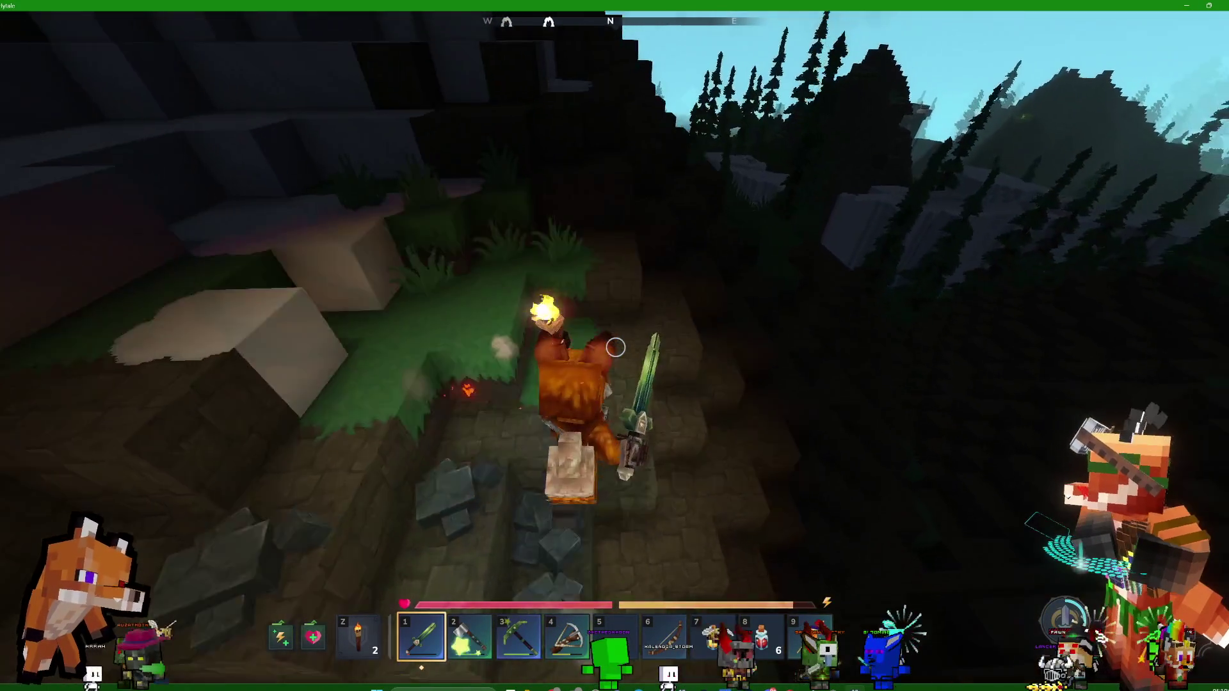
key(w)
key(w)
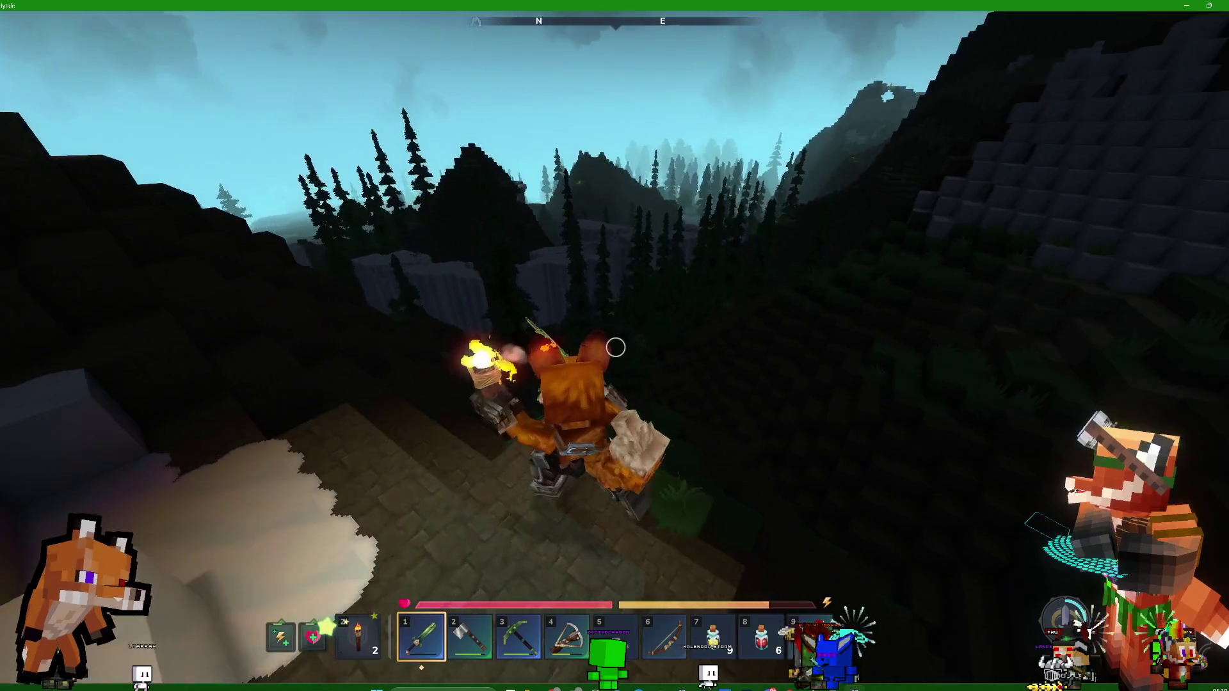
key(w)
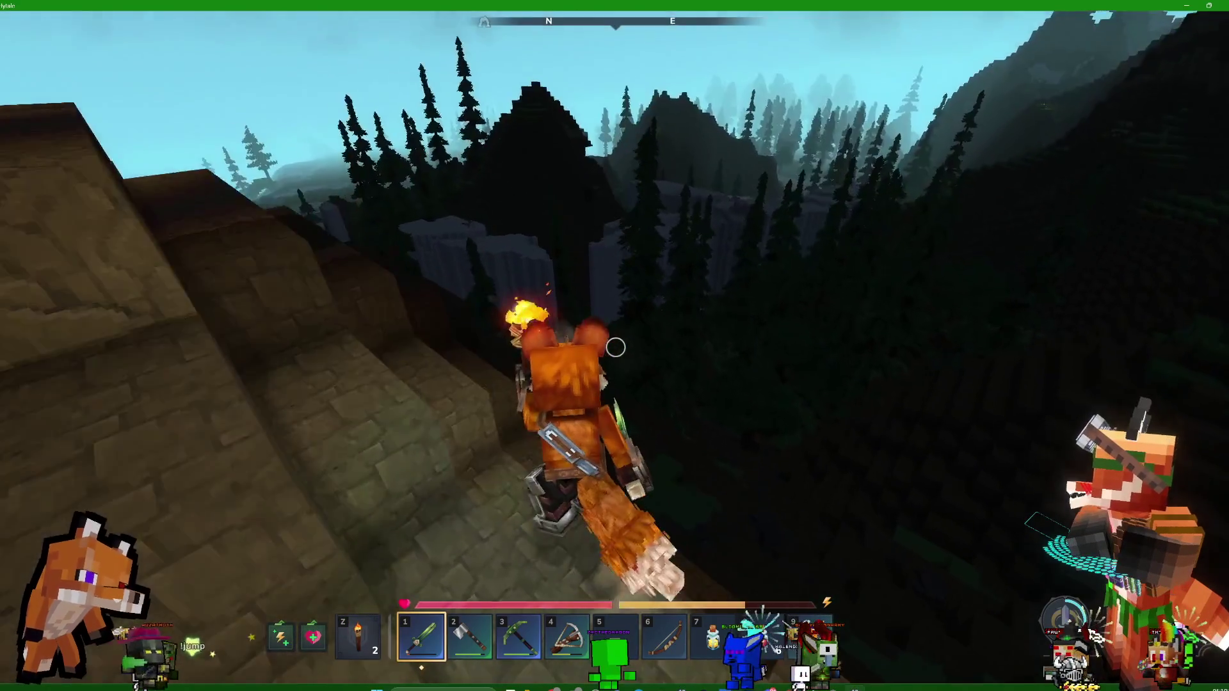
key(w)
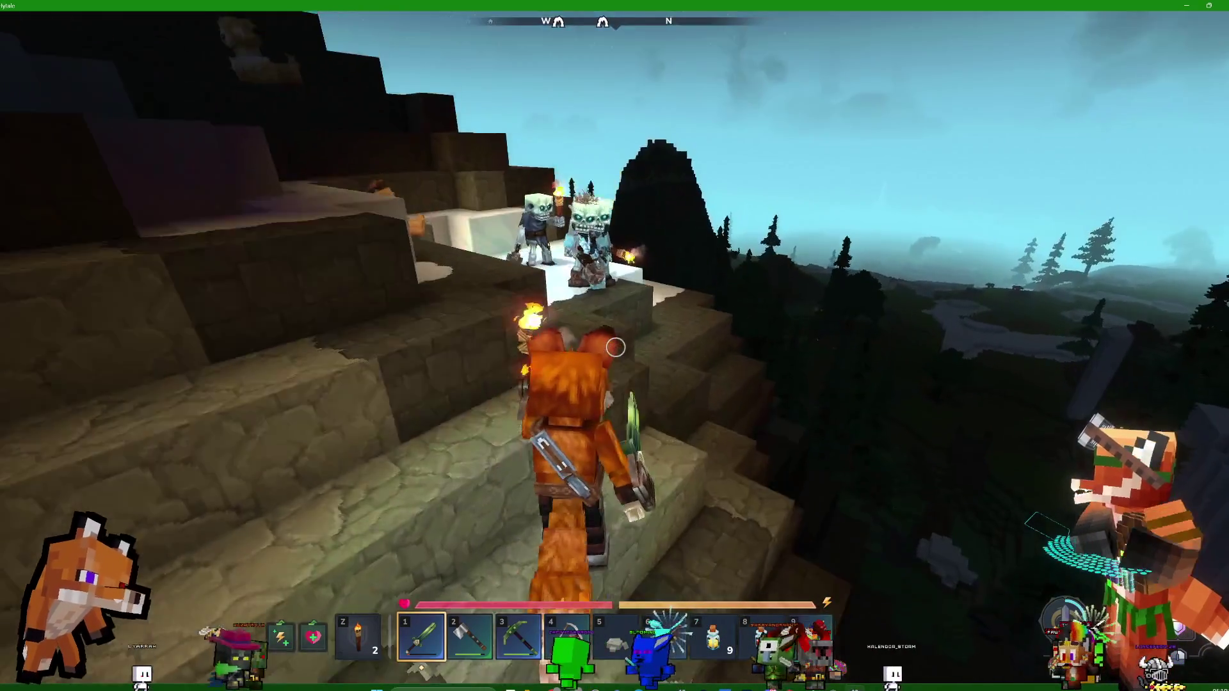
Strike the skeleton on the steps and chase the pair up onto the snowy ledge
key(w)
key(w)
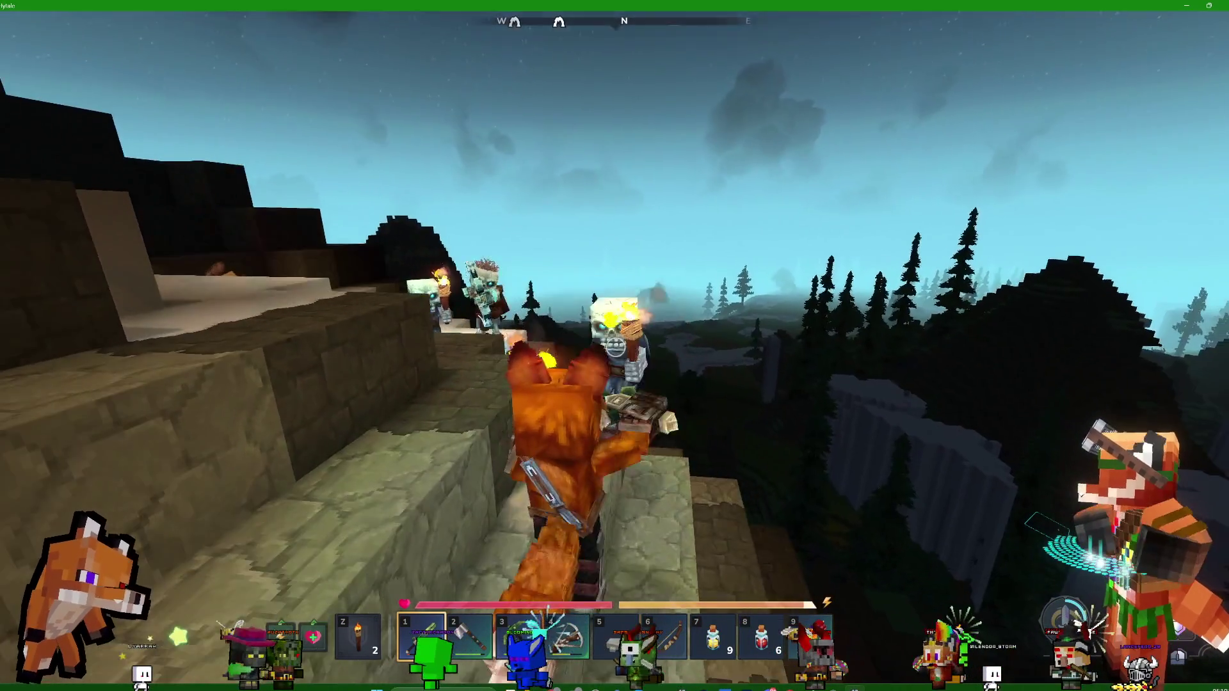
click(614, 345)
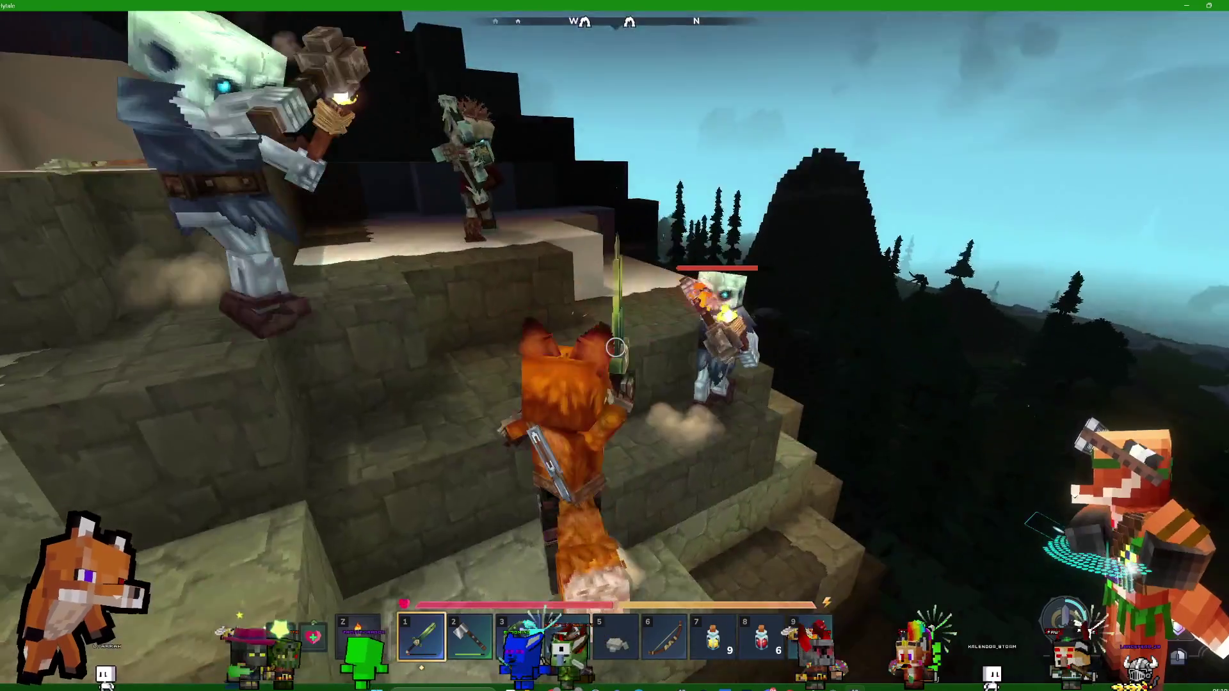
click(615, 346)
key(w)
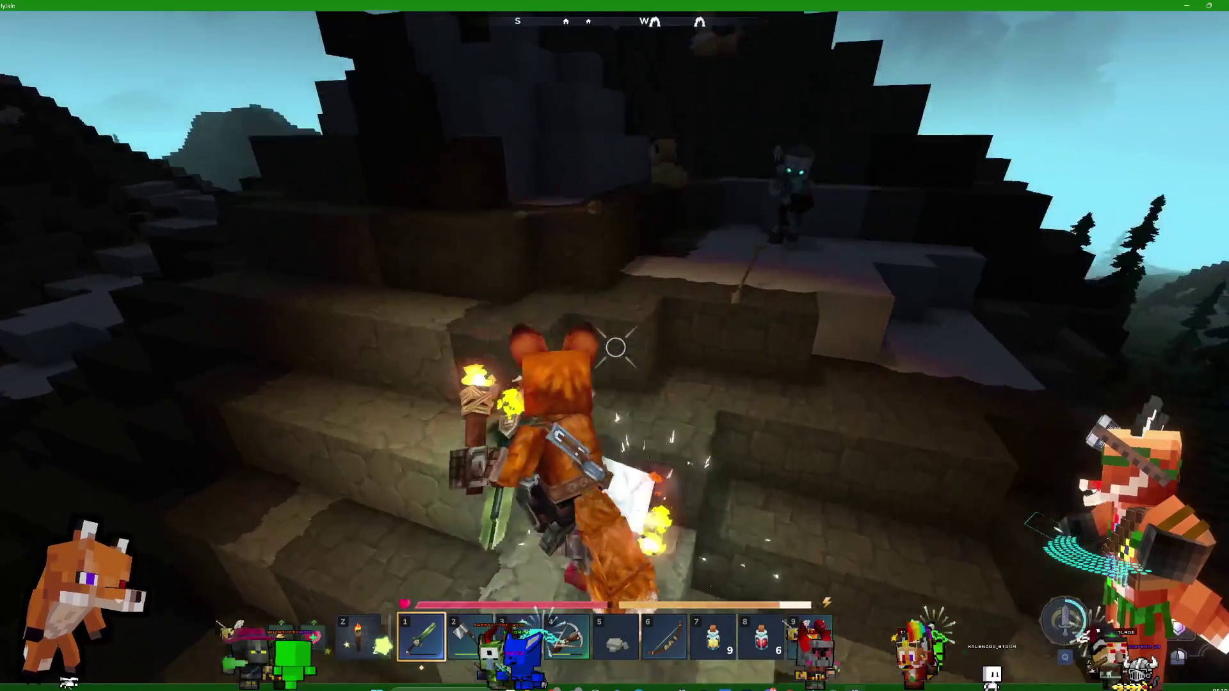
key(w)
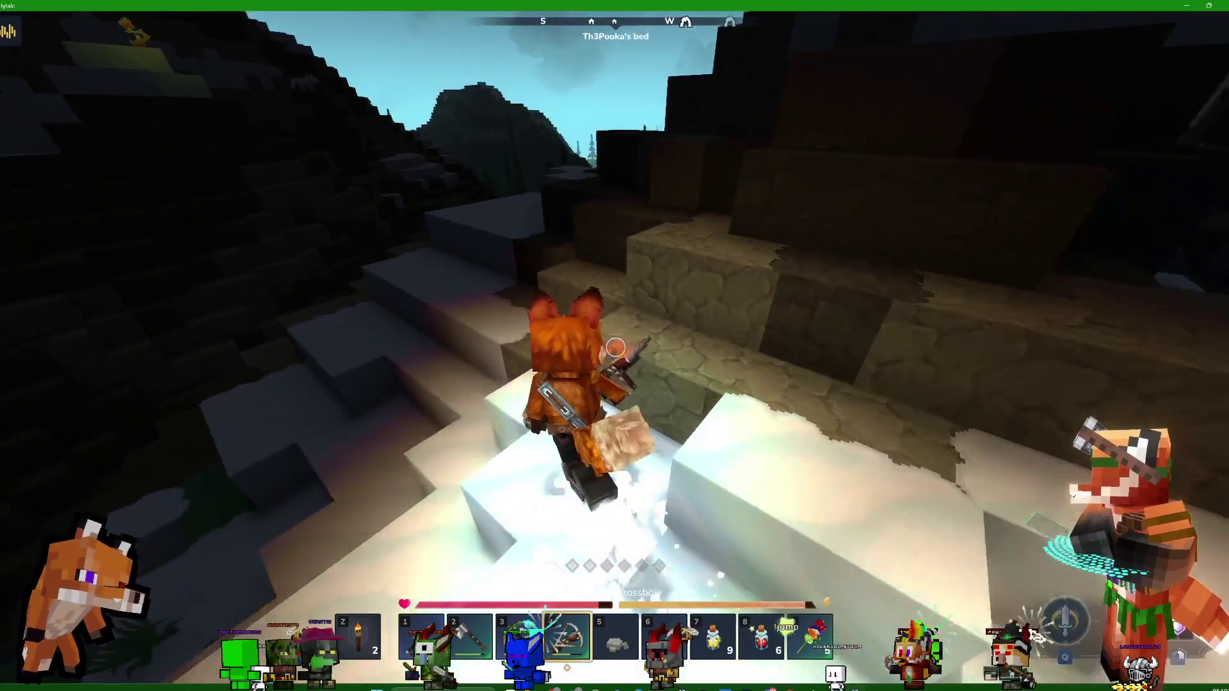
key(w)
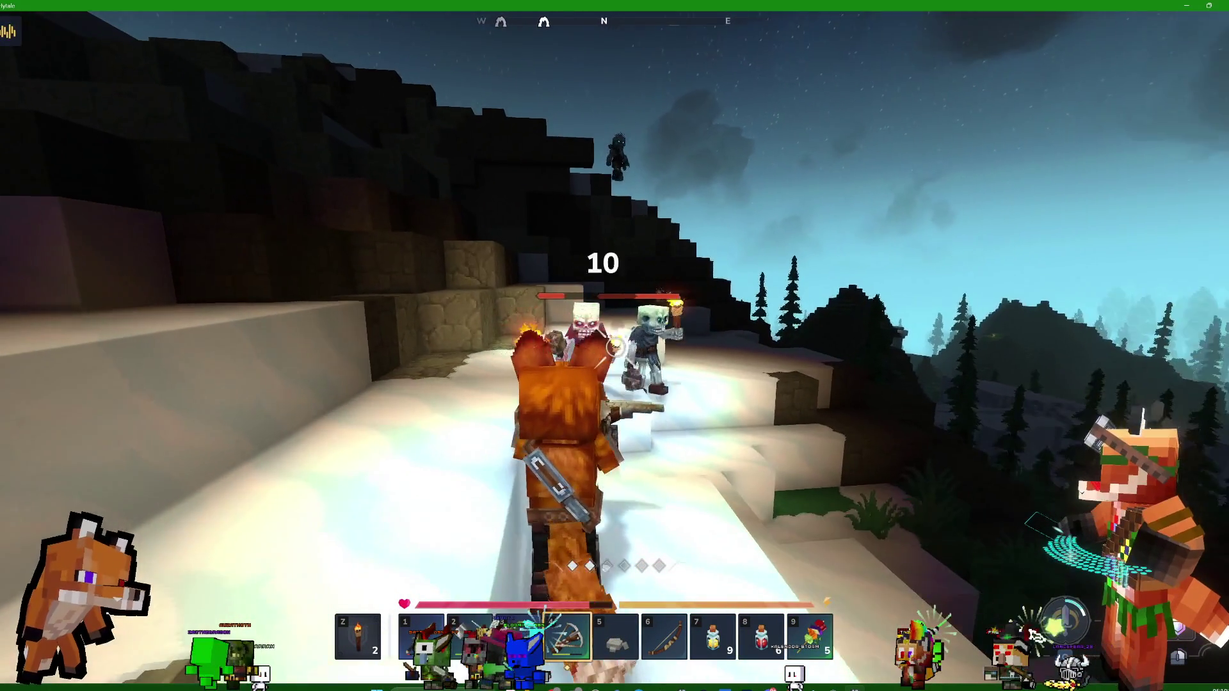
key(w)
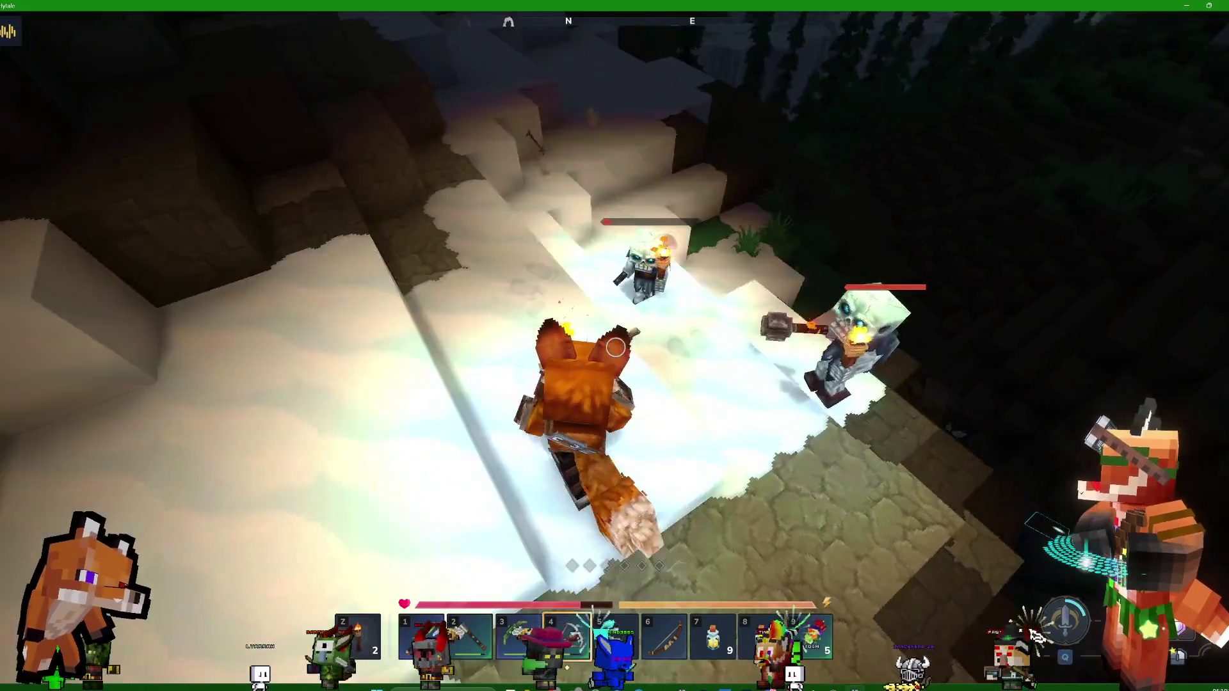
Equip the Thorium Sword and land repeated hits on the skeletons along the snowy path
key(1)
click(614, 346)
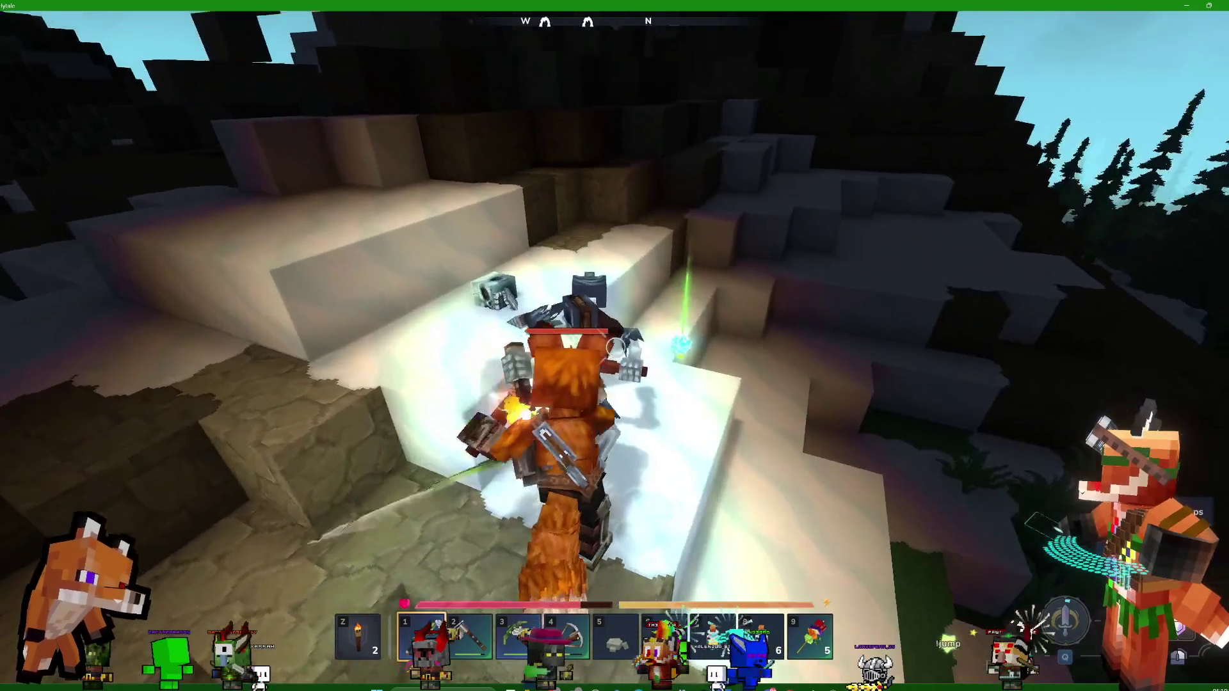
click(614, 345)
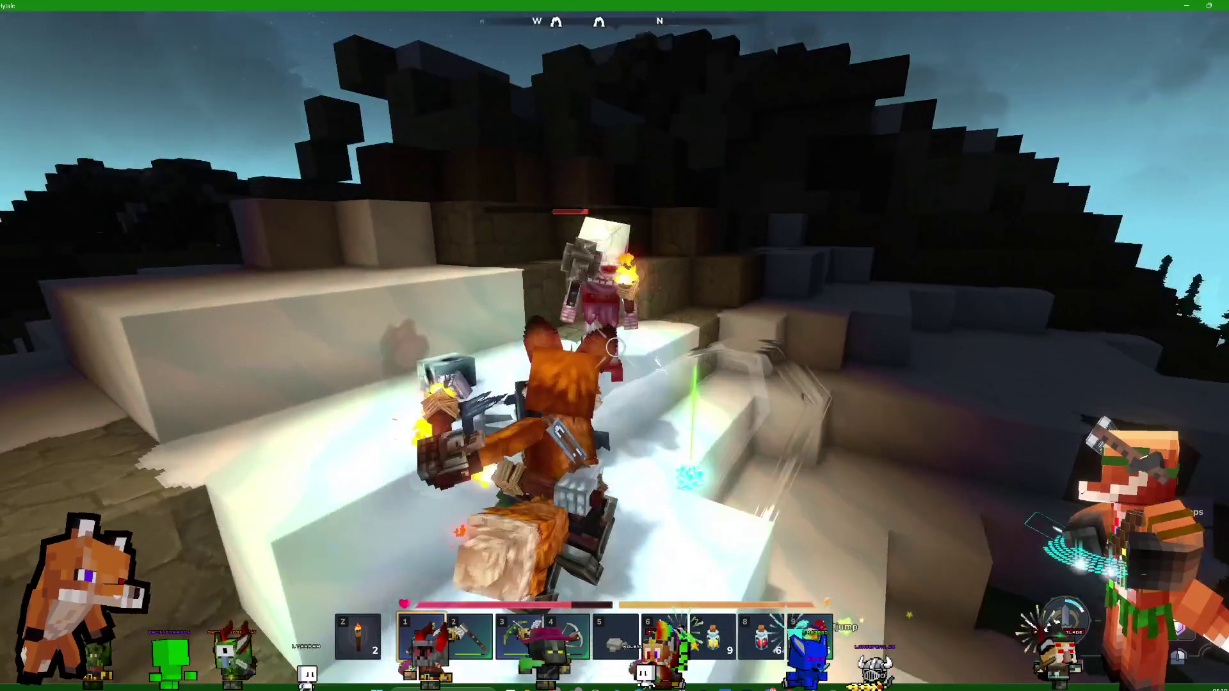
click(614, 345)
key(w)
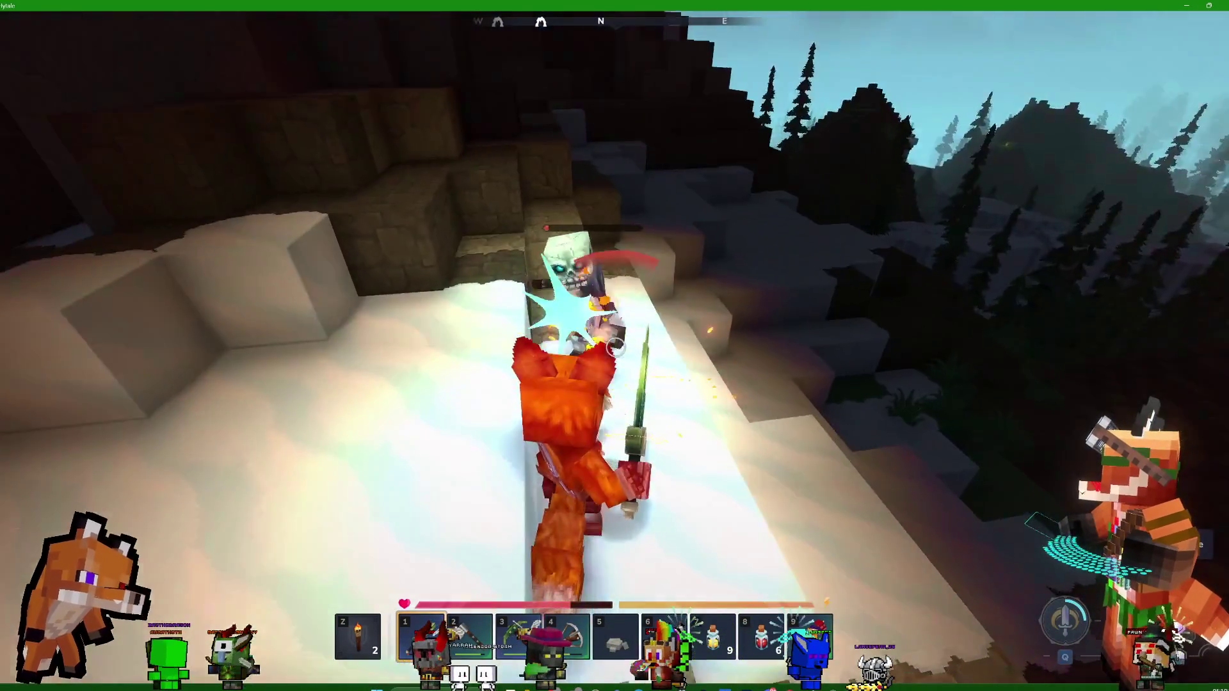
click(614, 346)
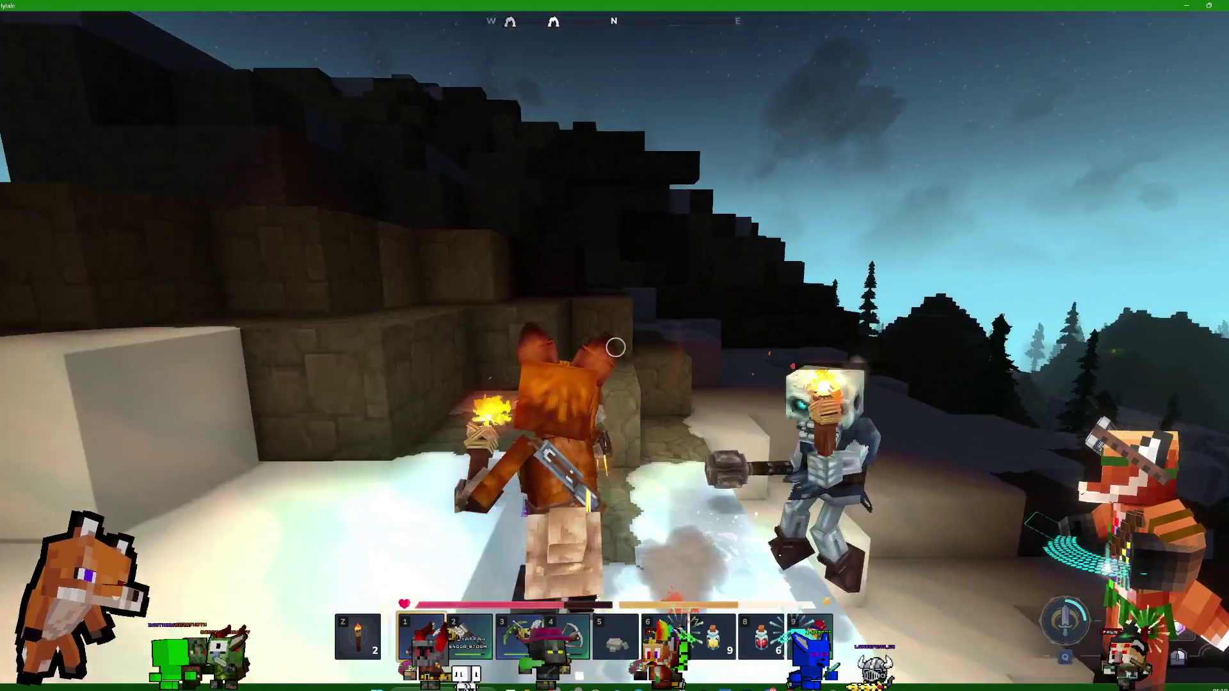
Retreat down the slope, strike the skeleton twice at the stone steps, and climb onto the snowy ledge
key(w)
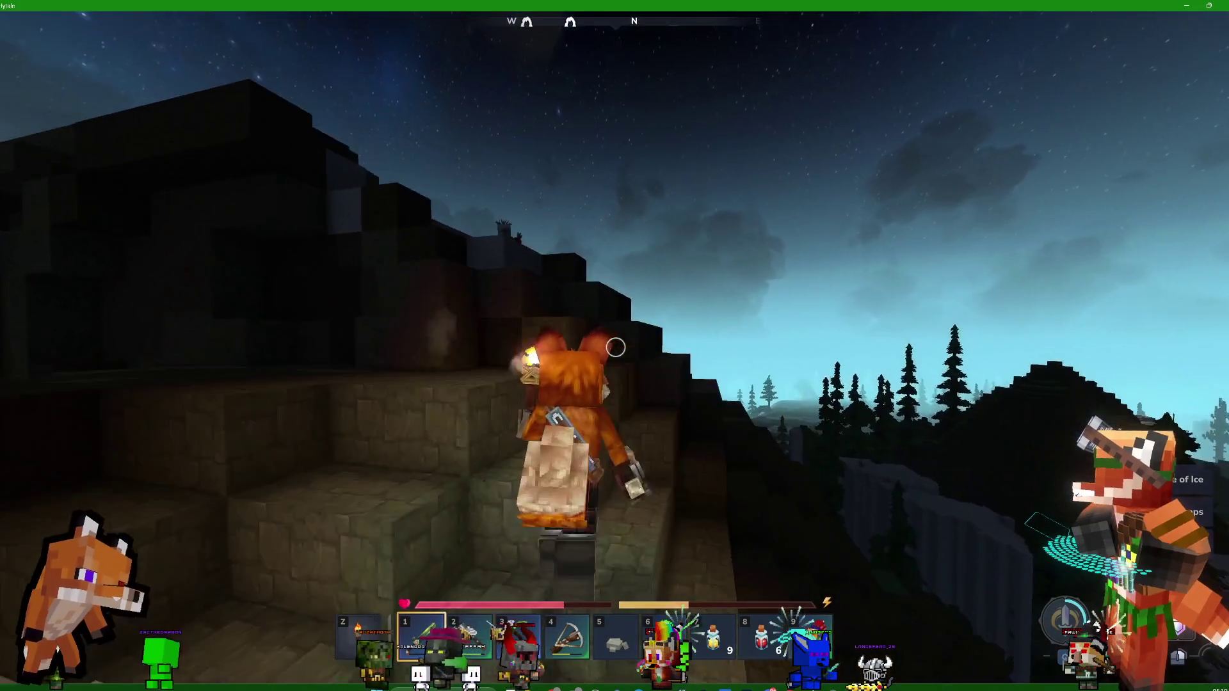
key(w)
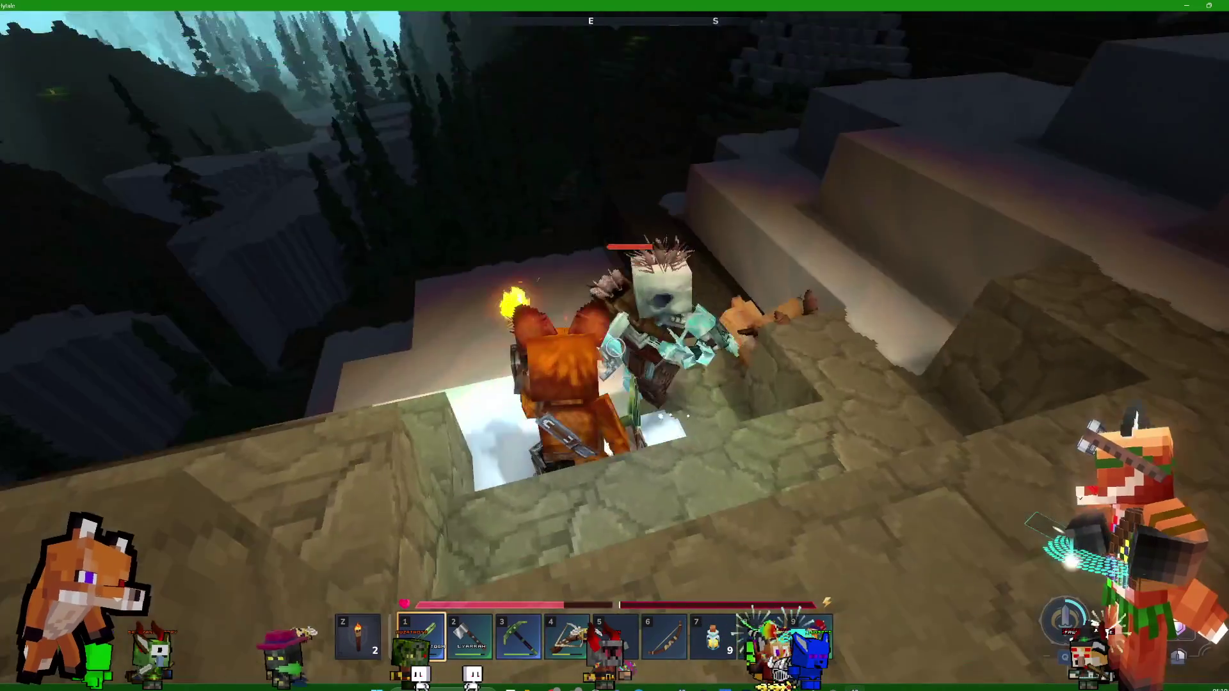
click(614, 346)
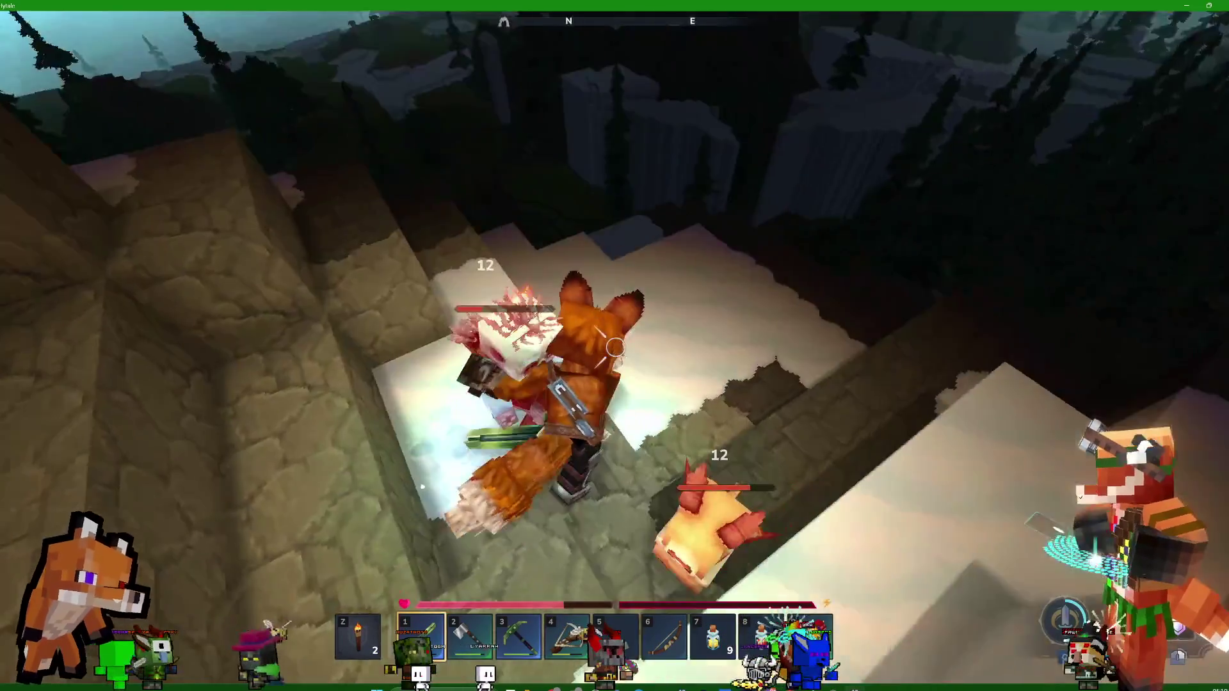
click(614, 346)
key(w)
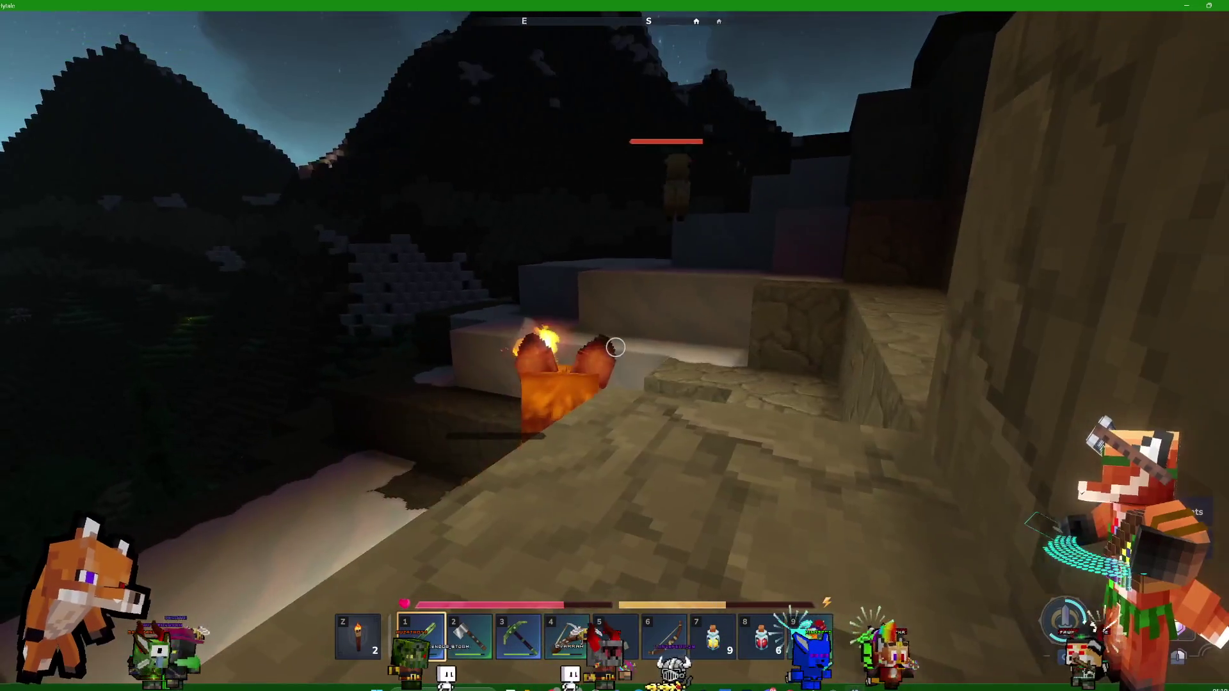
Descend the snowy ledge and stone slope onto the grass and follow the stone path
key(w)
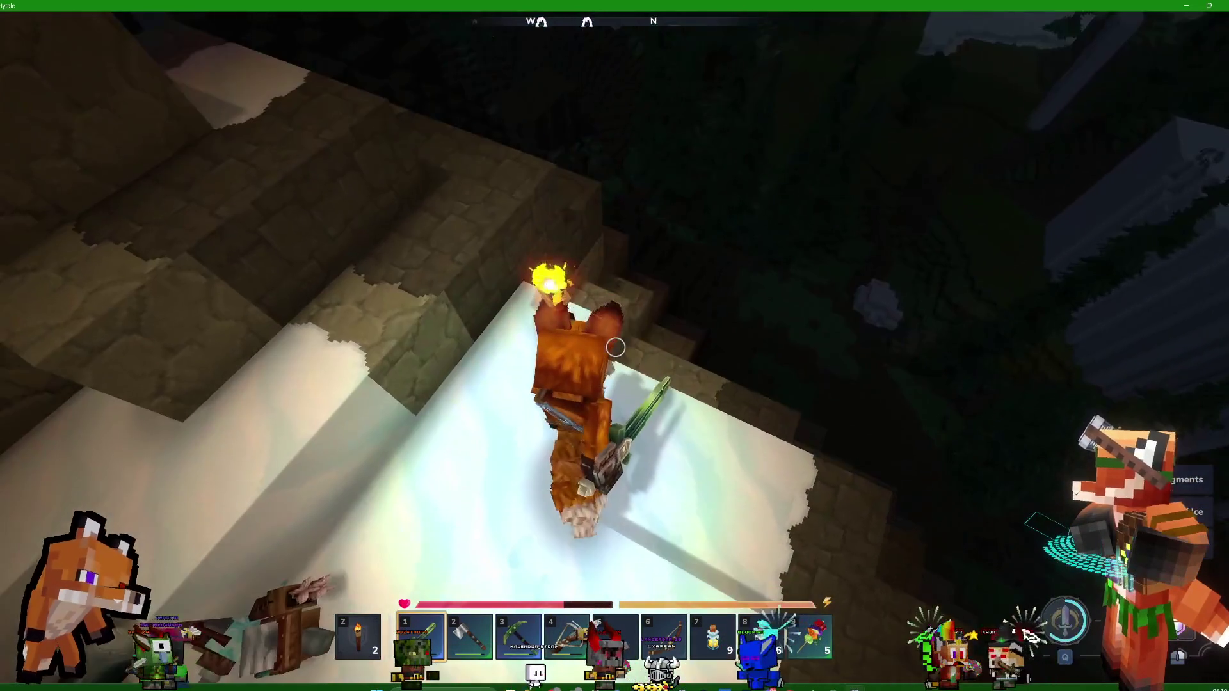
key(w)
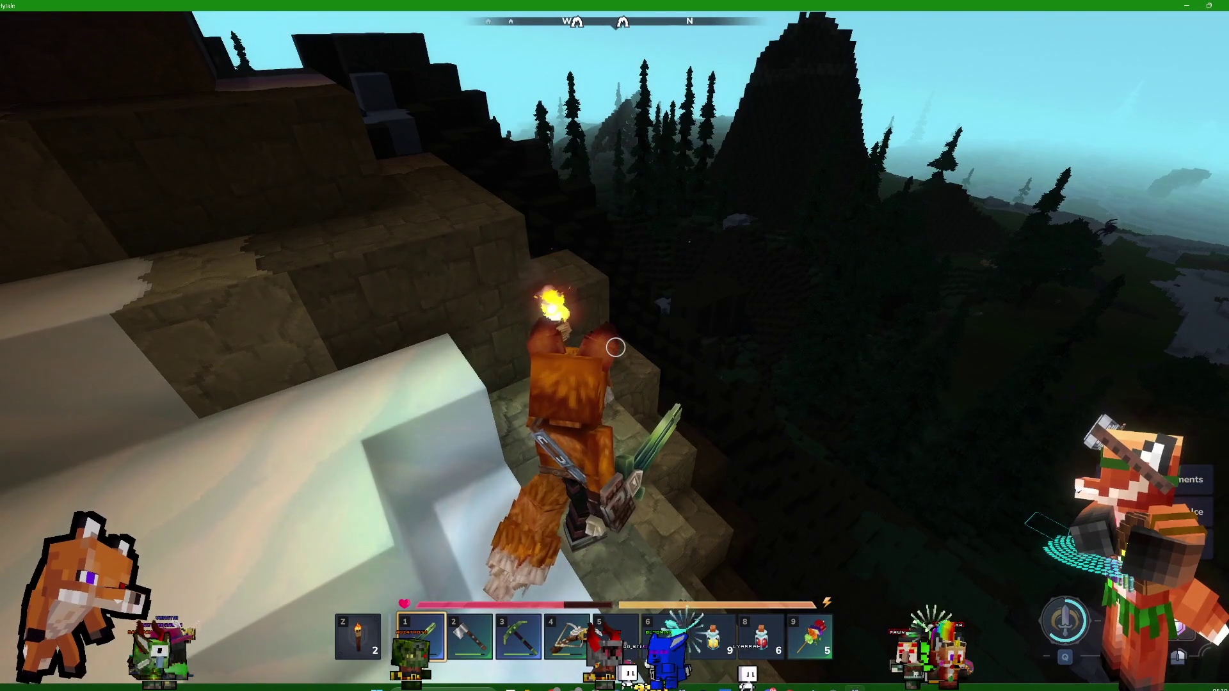
key(w)
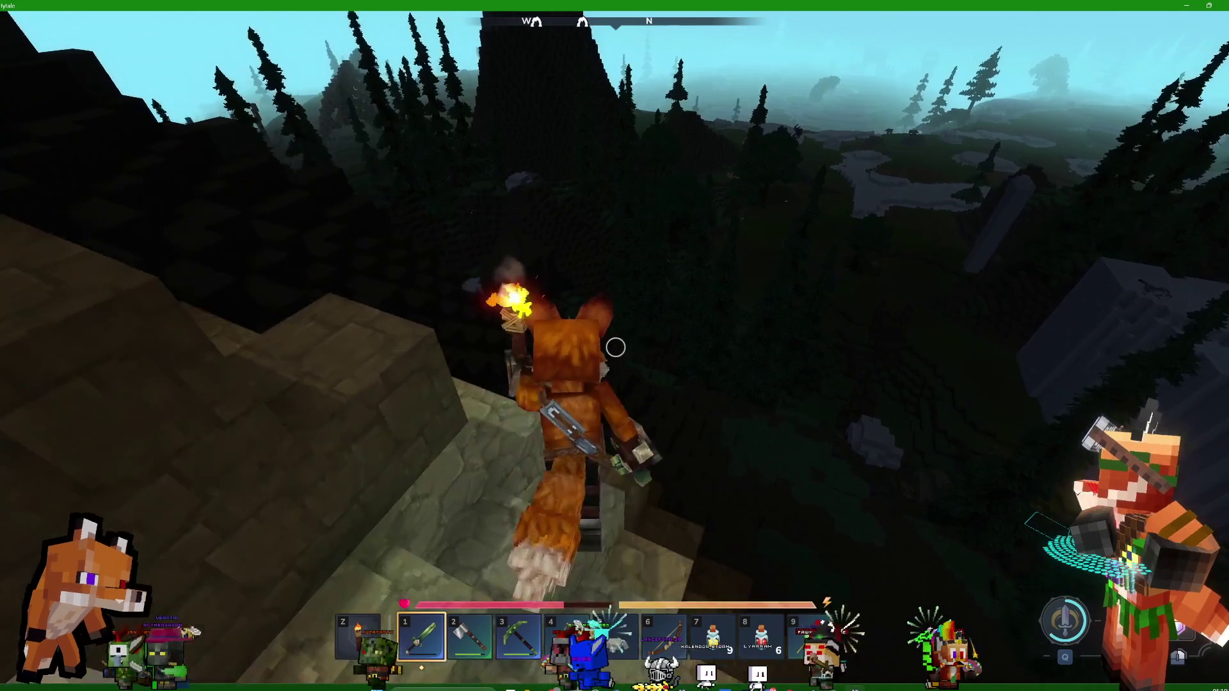
key(w)
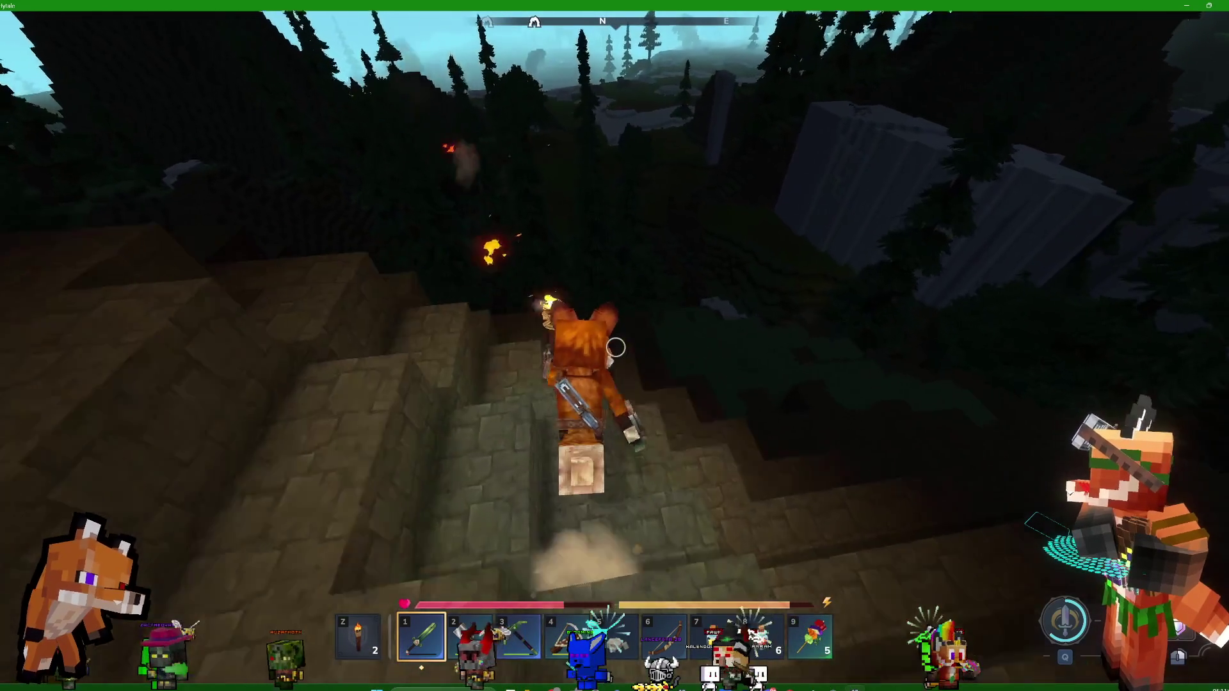
key(w)
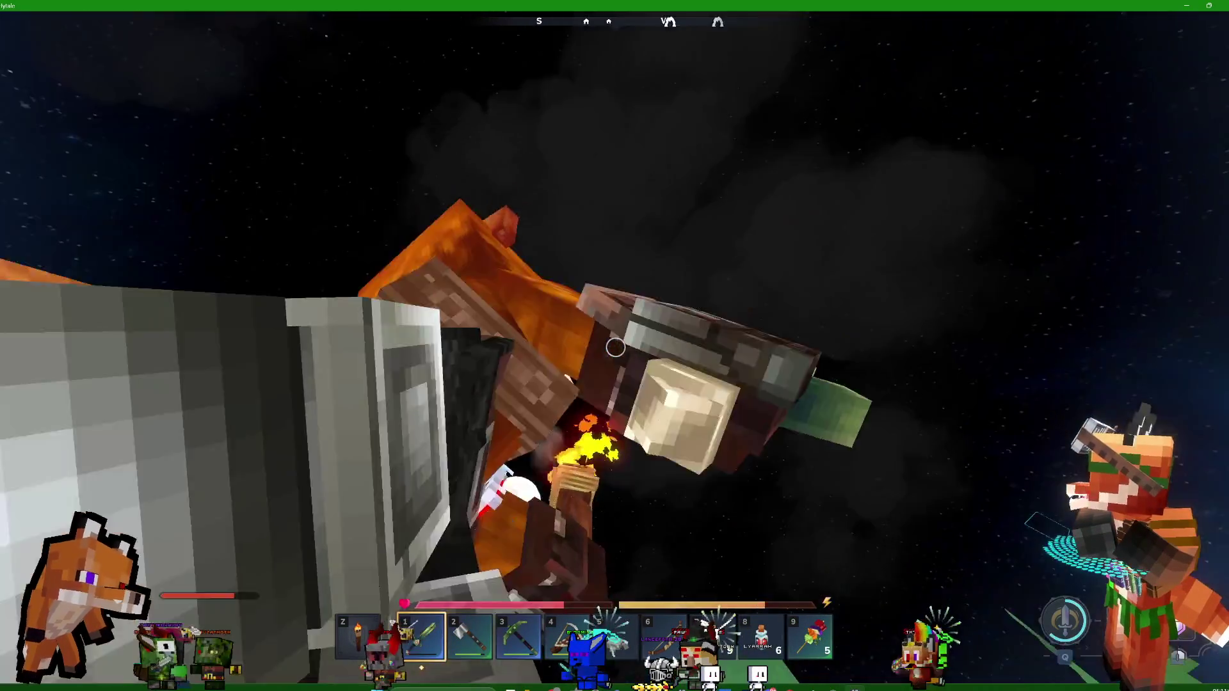
key(w)
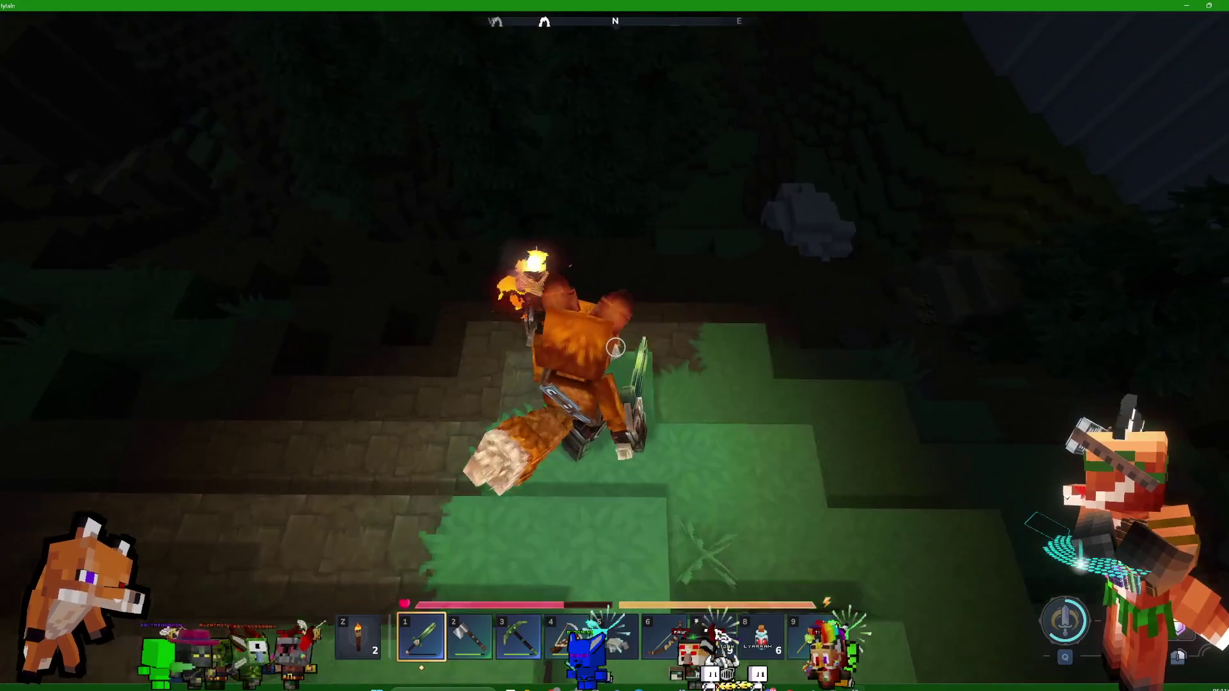
key(w)
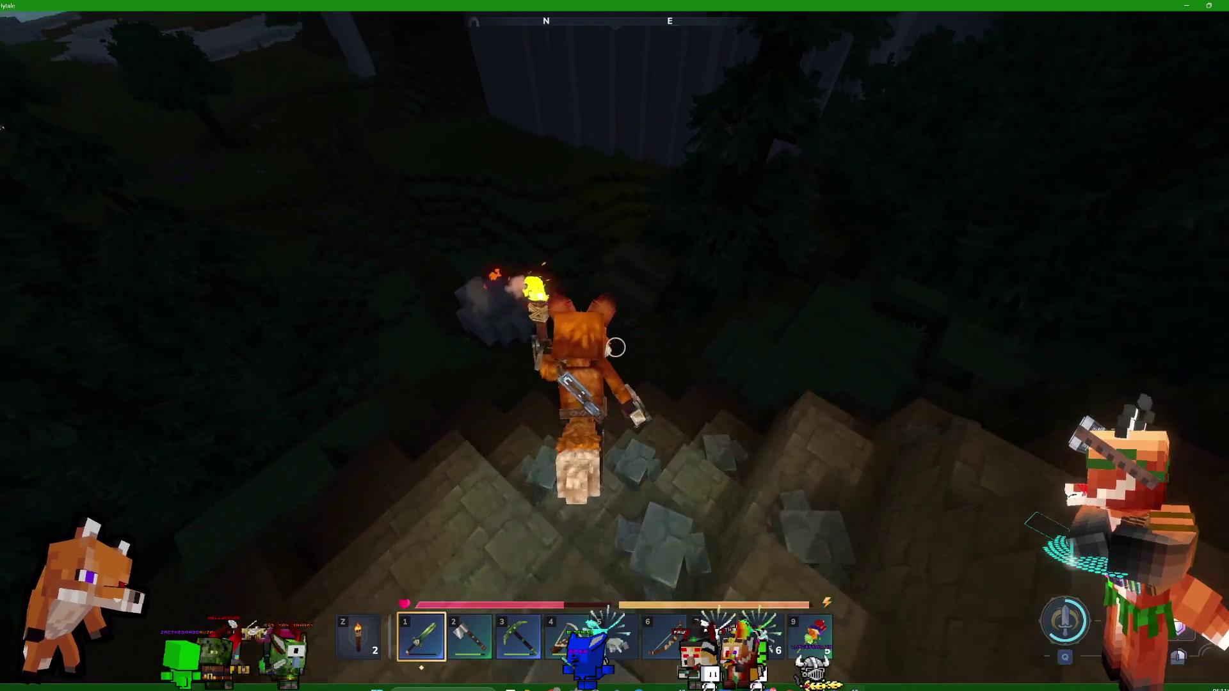
Climb over the grey rock into the dark forest clearing and cross it with the Iron Hand Crossbow out
key(w)
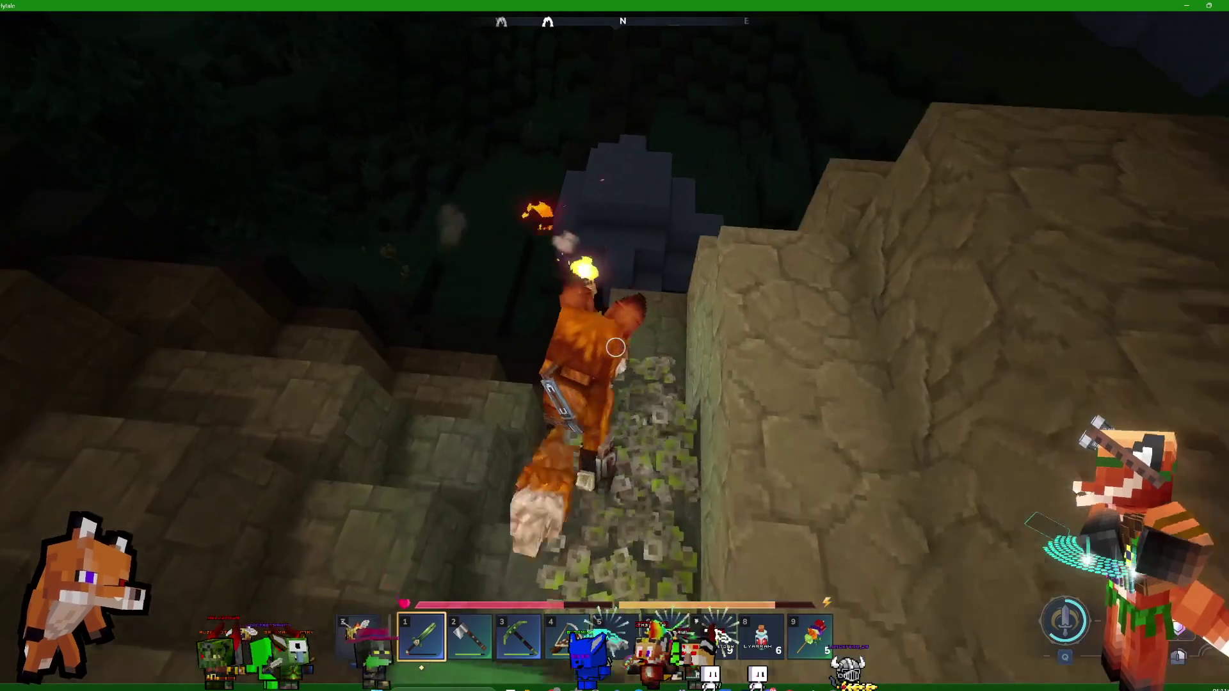
key(w)
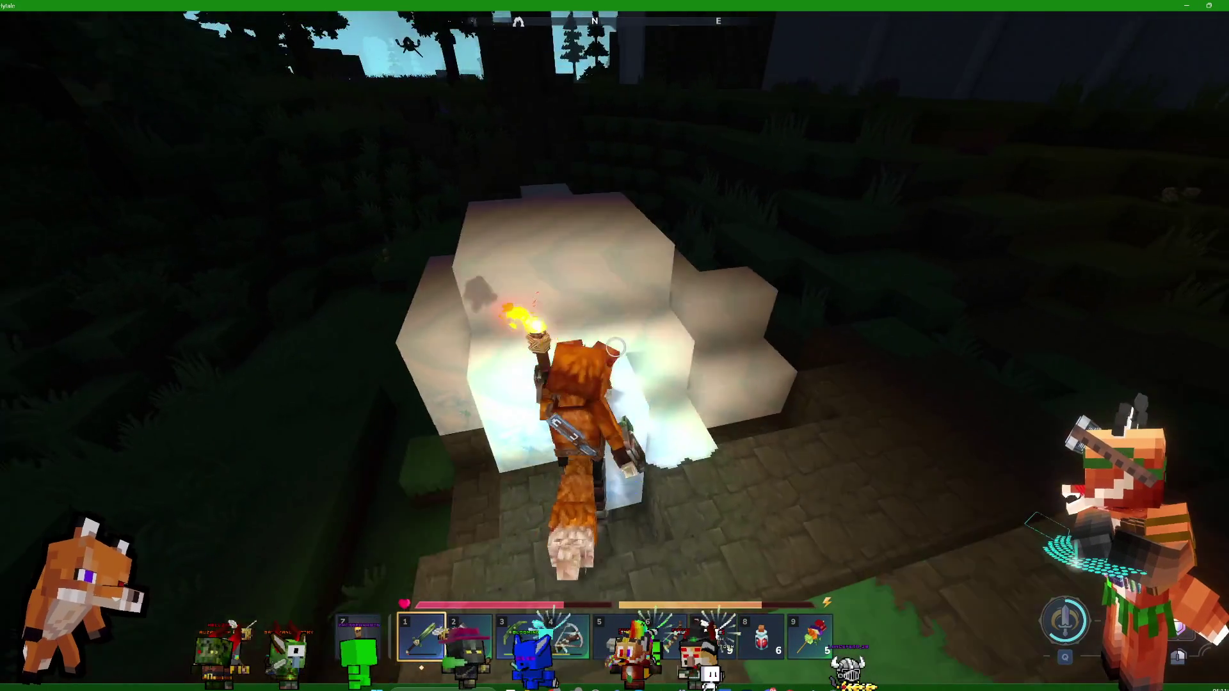
key(w)
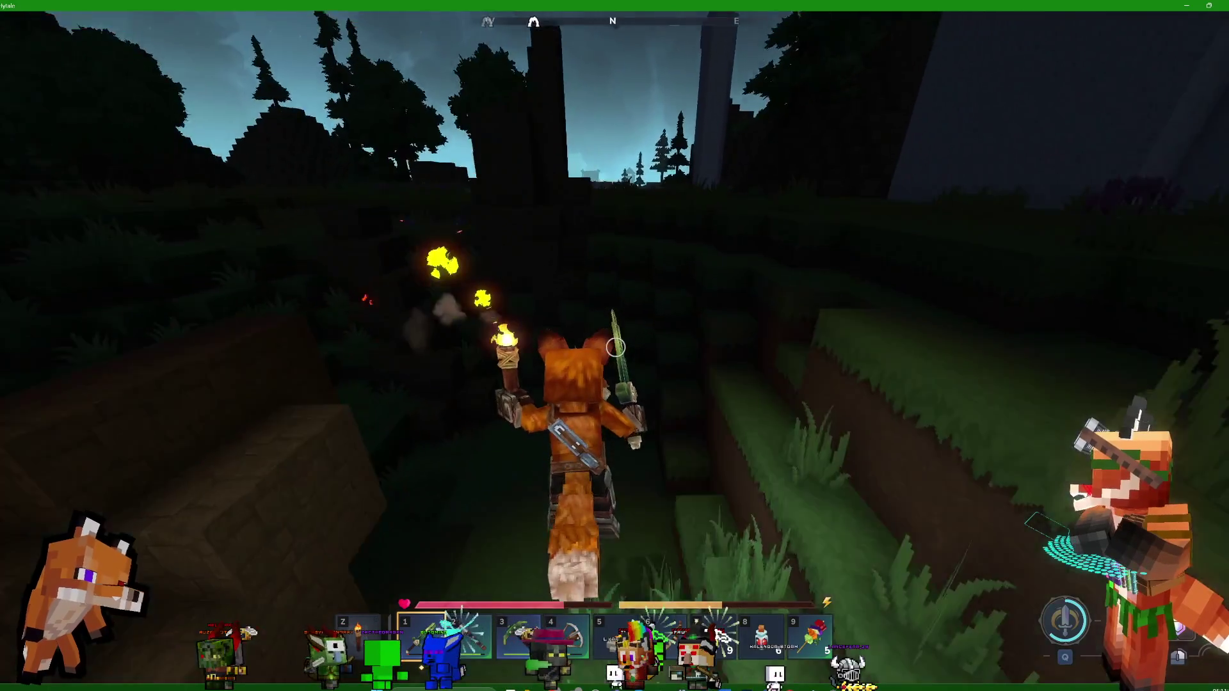
key(w)
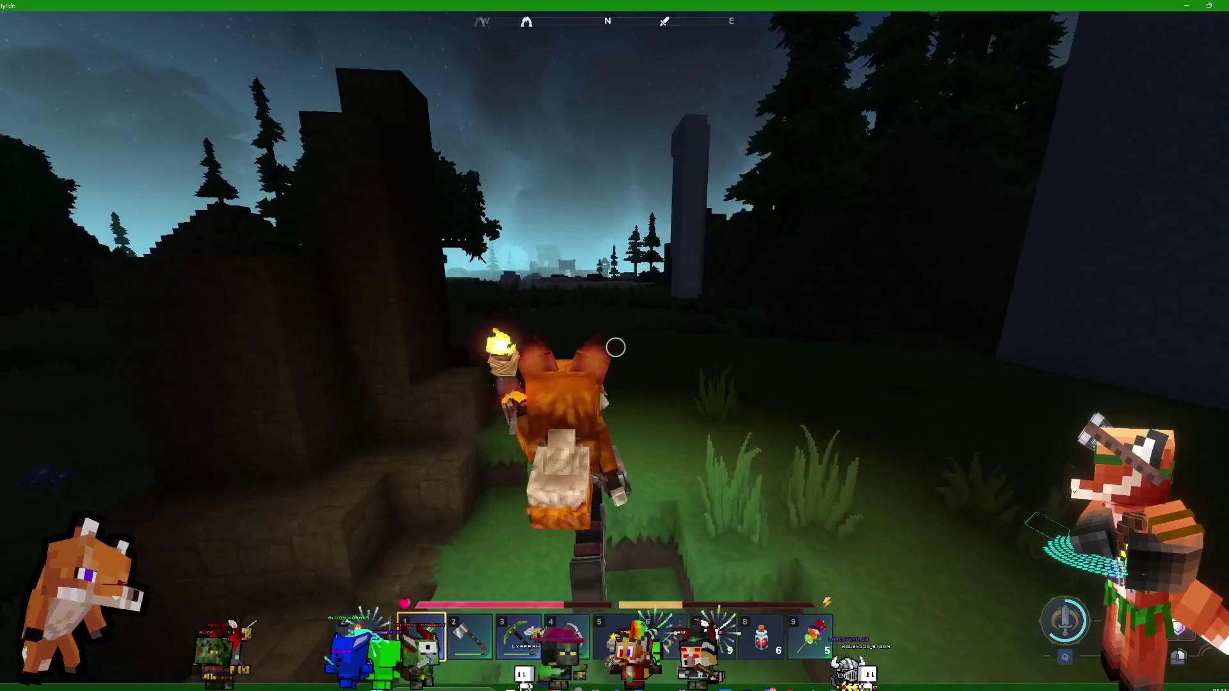
key(w)
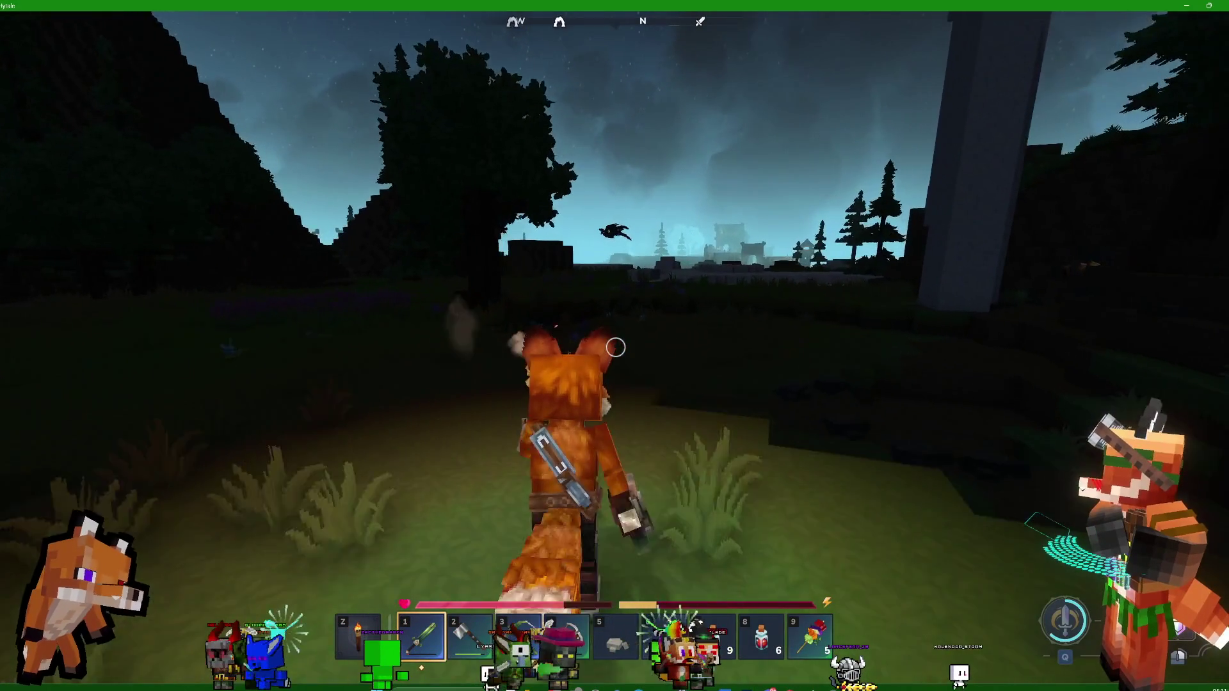
key(w)
scroll(614, 346, down, 4)
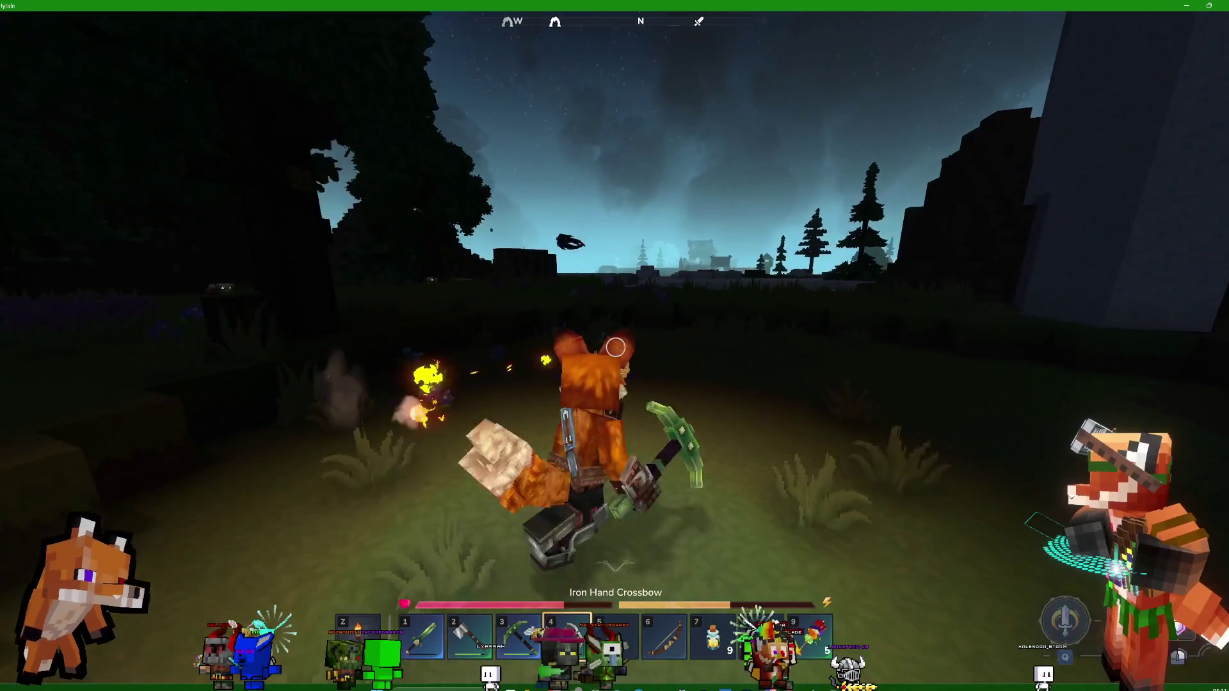
scroll(614, 345, up, 1)
key(w)
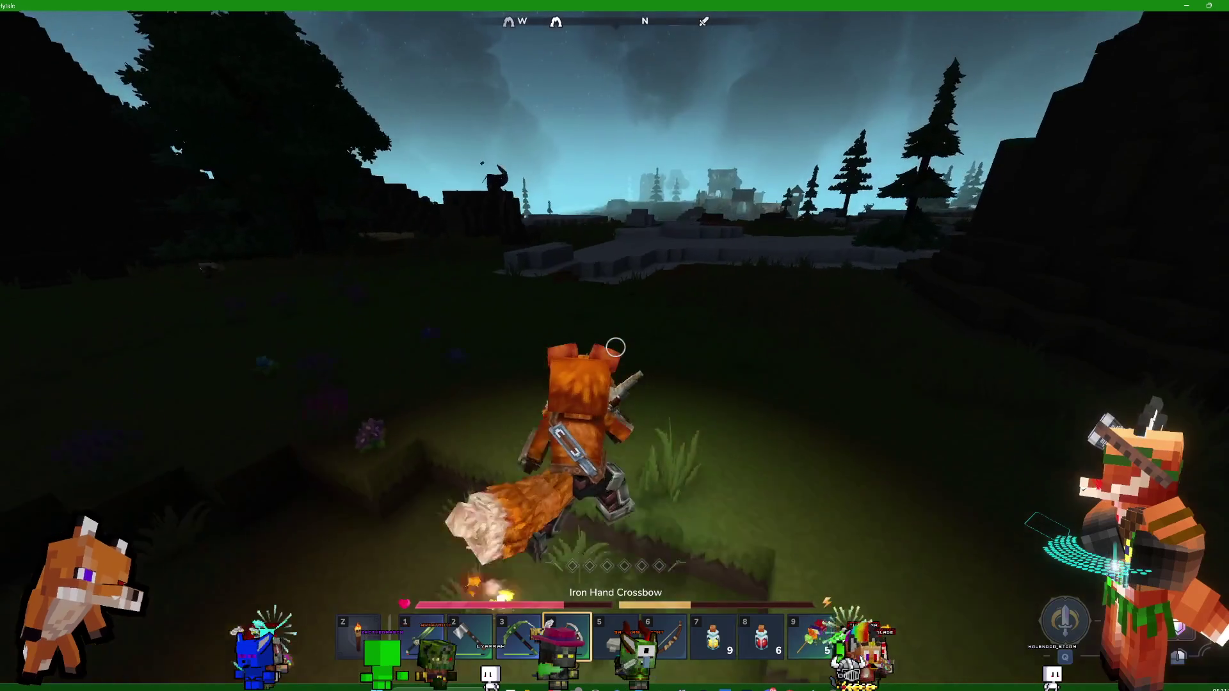
Climb the stone block, walk to the grassy cliff edge with the torch lit, and switch to the Thorium Sword in slot 1
key(w)
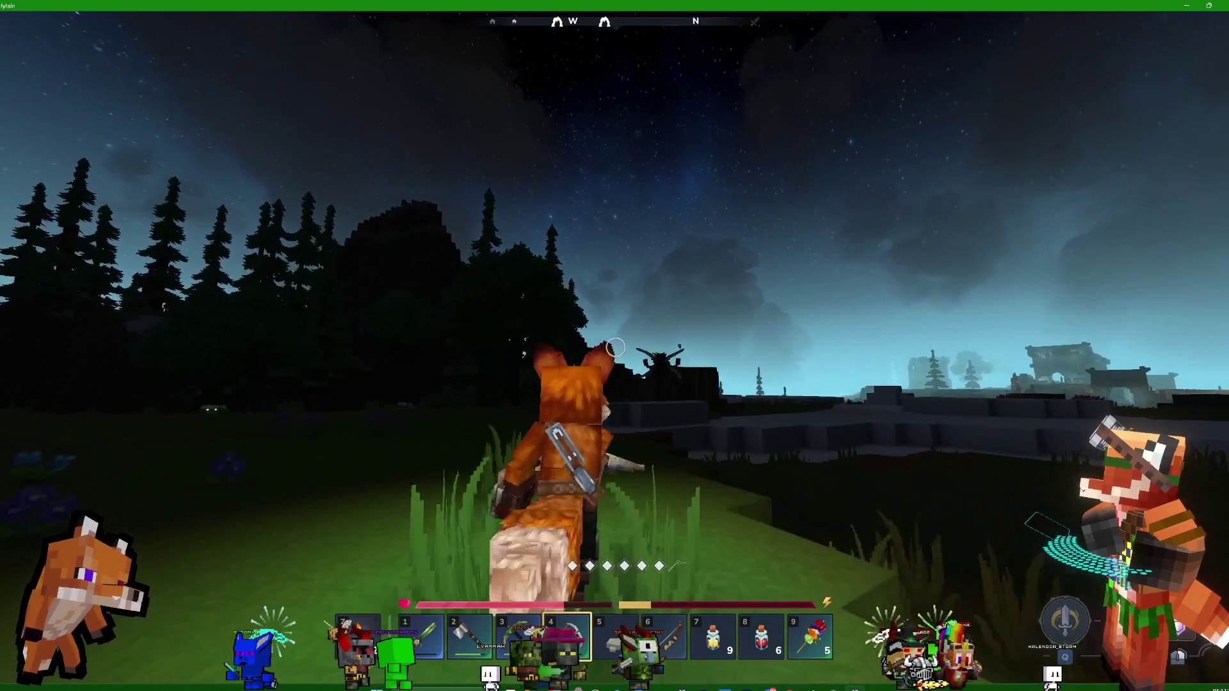
key(w)
key(space)
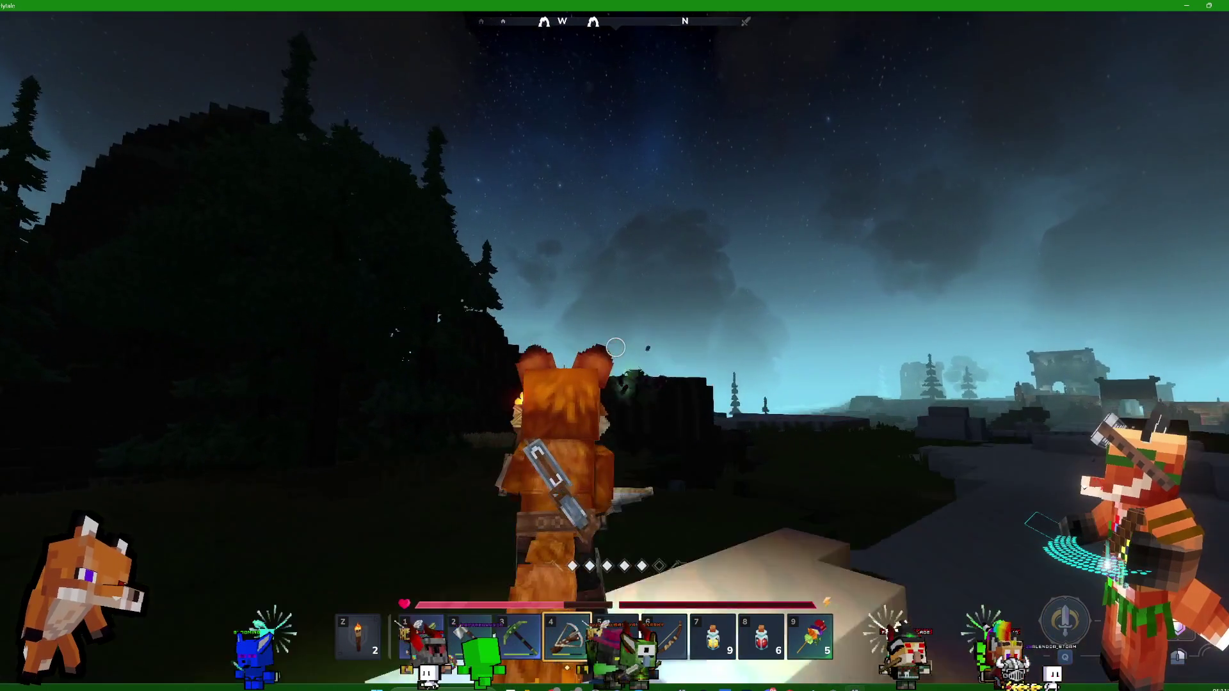
key(w)
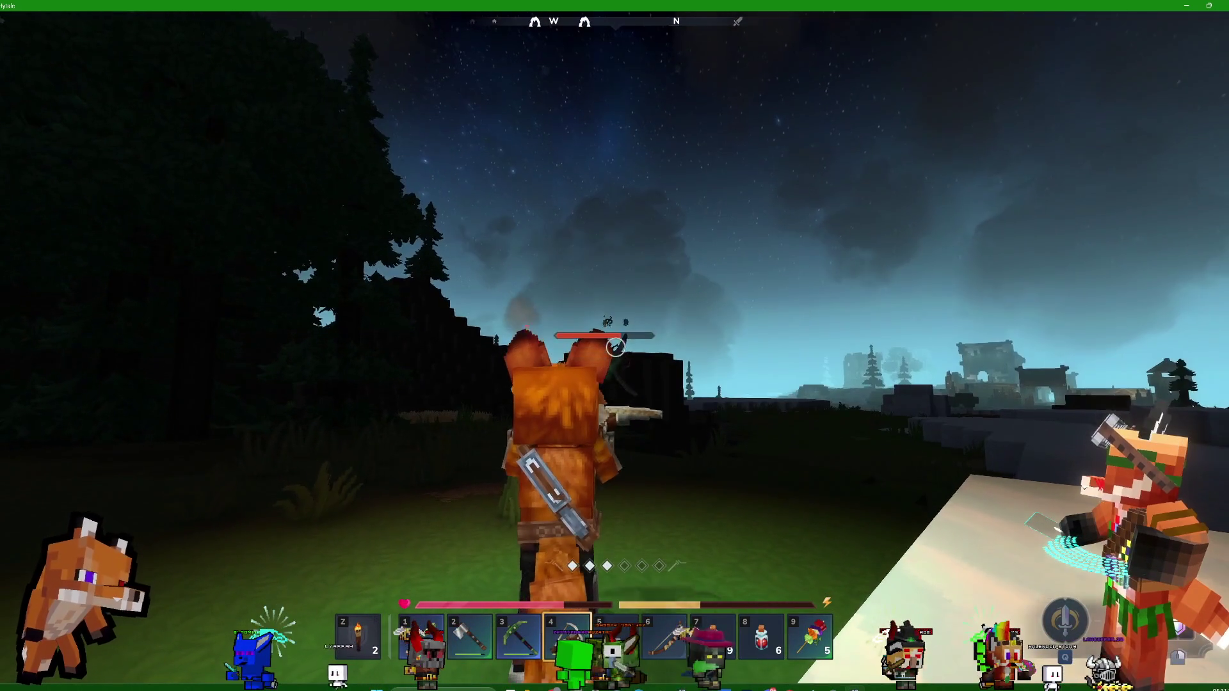
key(w)
key(z)
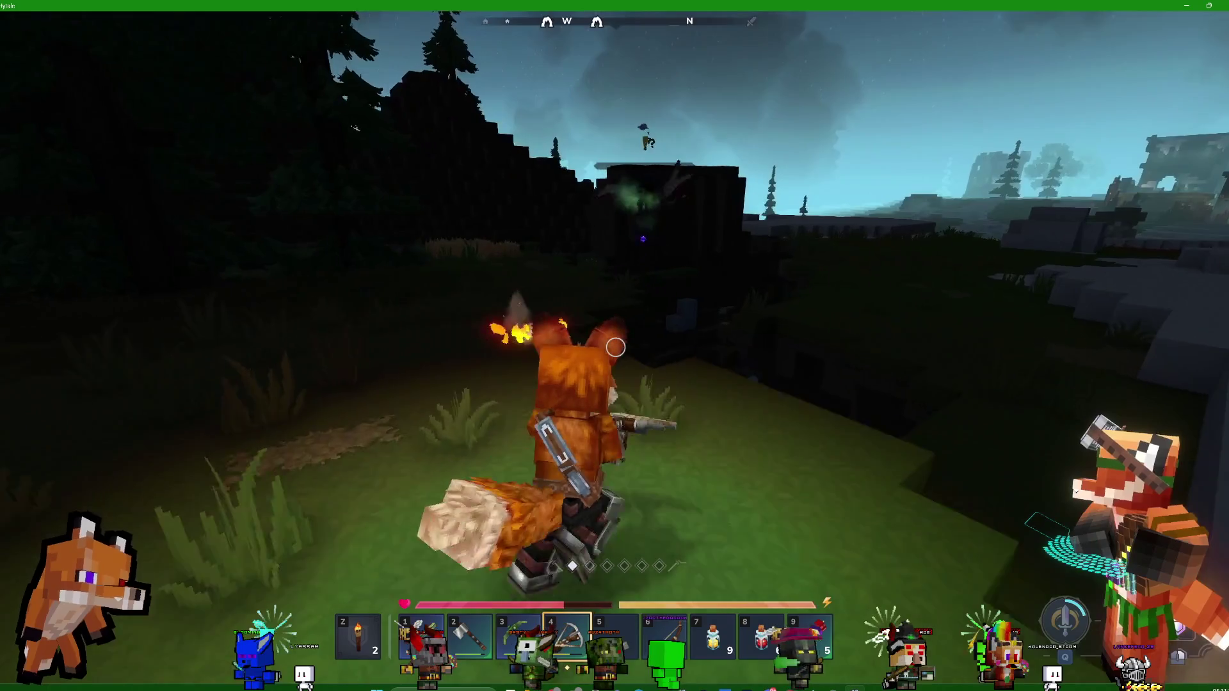
key(w)
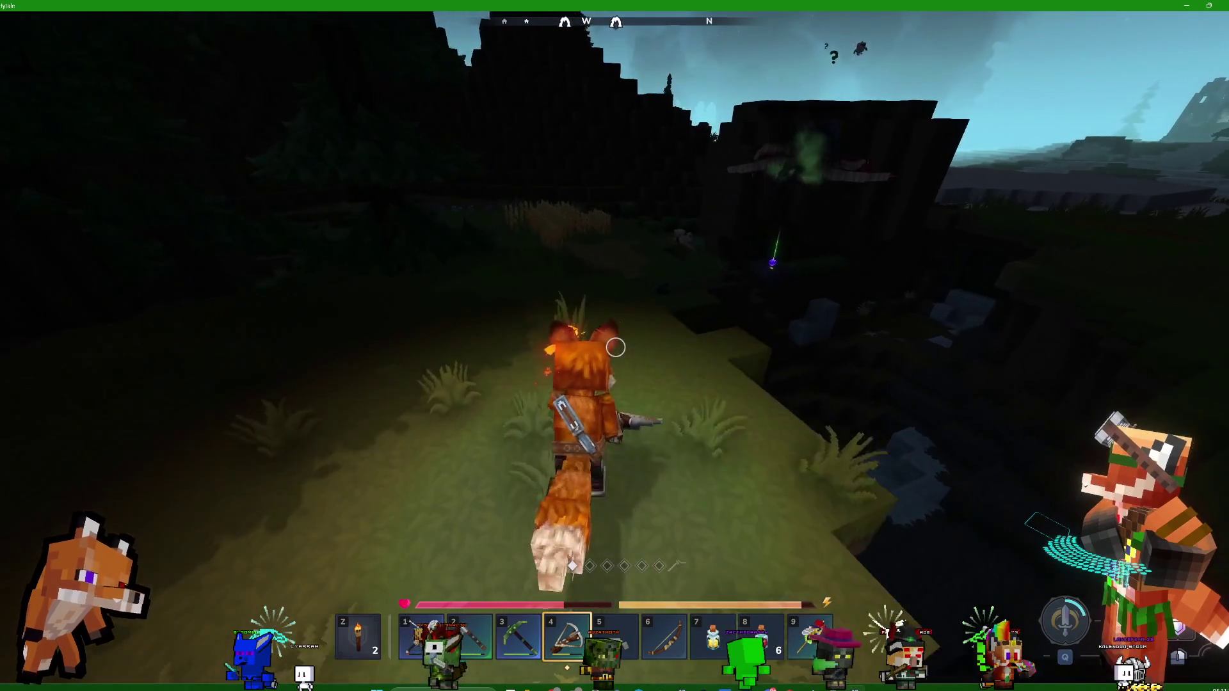
key(w)
key(1)
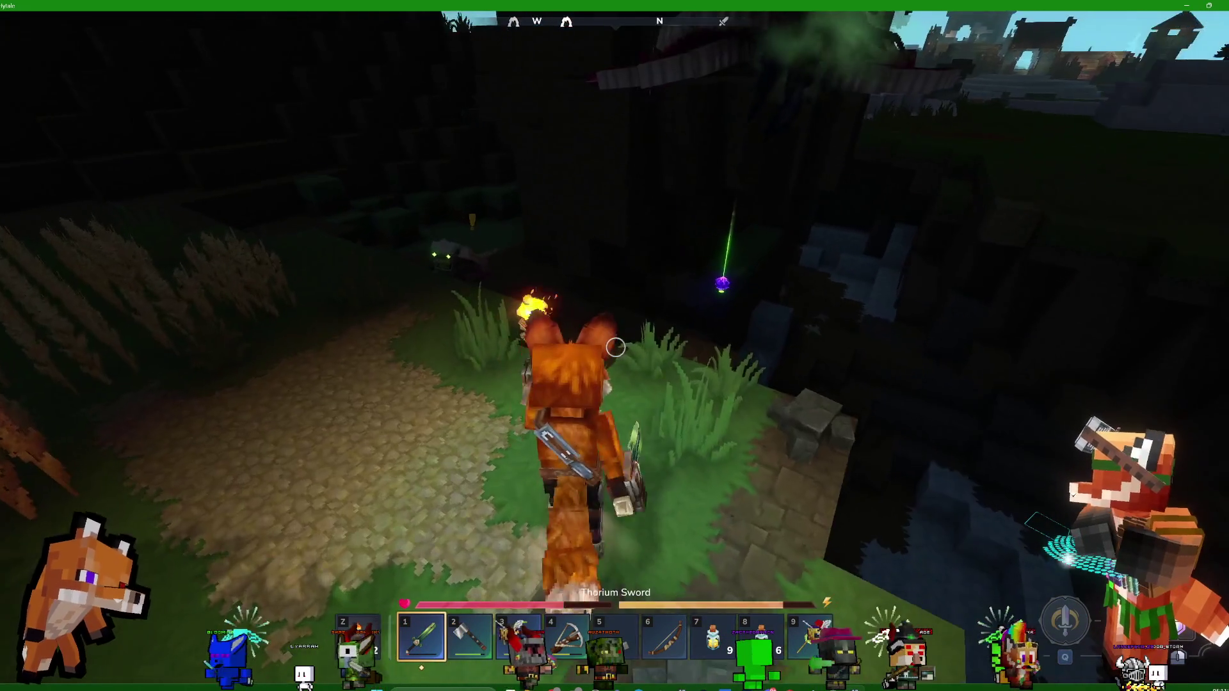
Close in on the clawed creature and slash it with the sword until it falls
key(w)
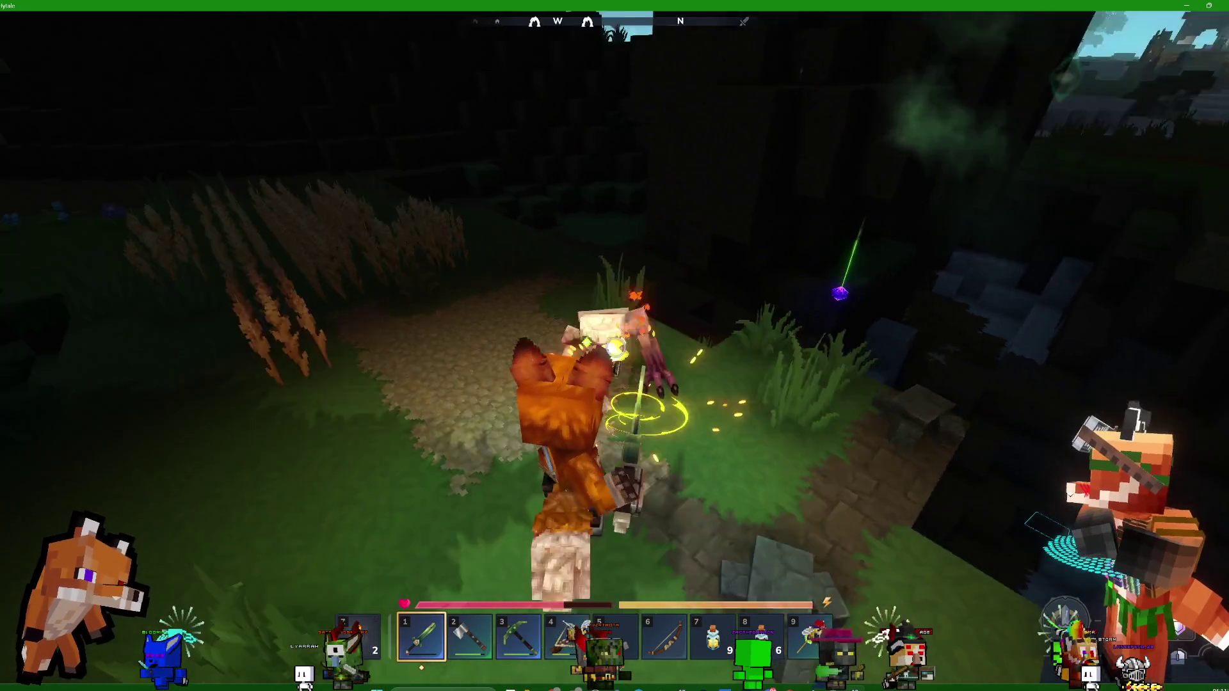
click(615, 346)
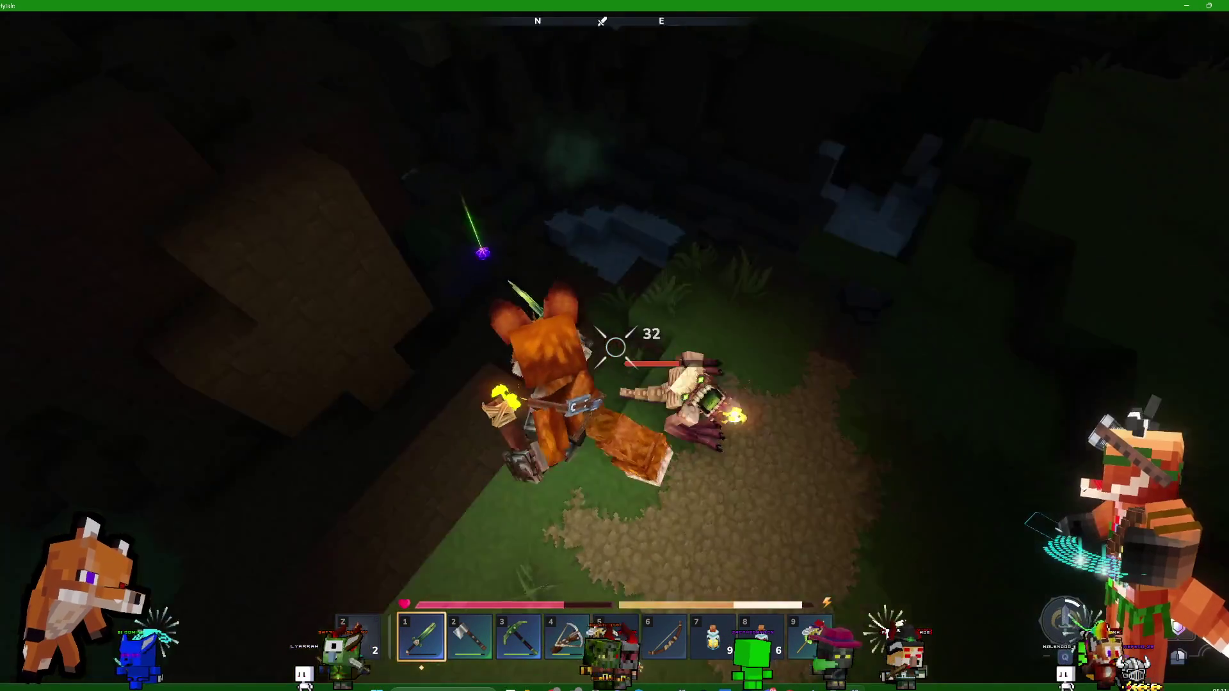
click(615, 347)
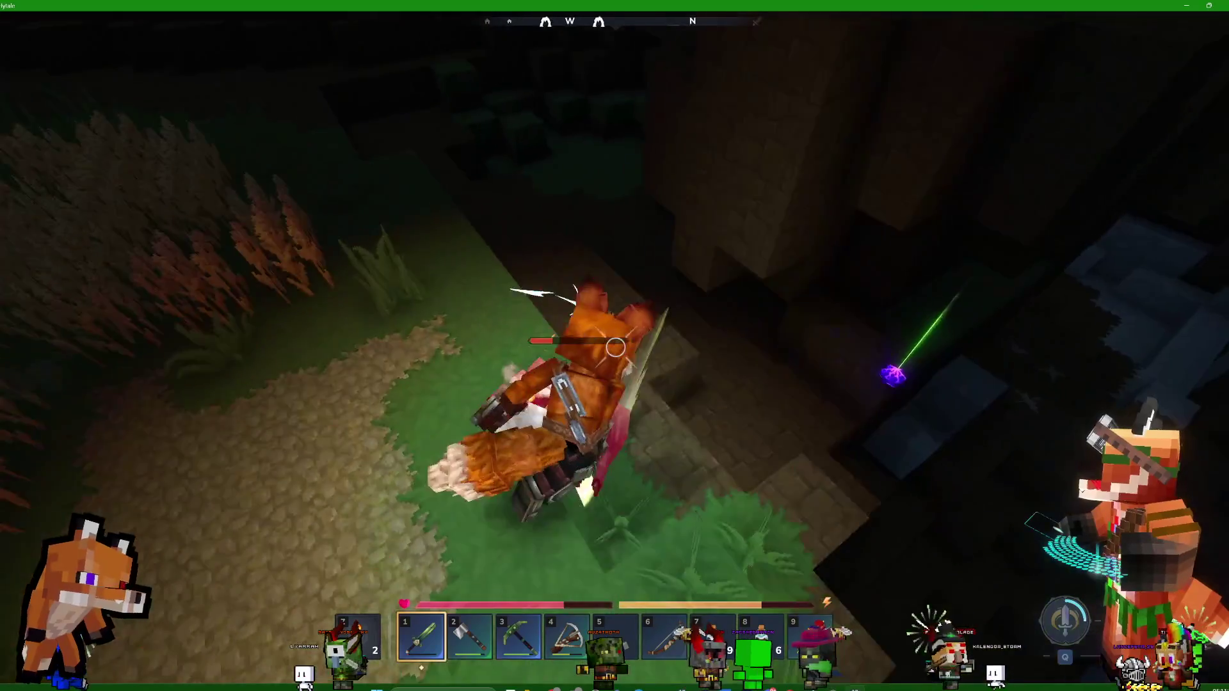
click(615, 347)
Walk past the stone wall into the wheat field and cut the mature wheat patches
key(w)
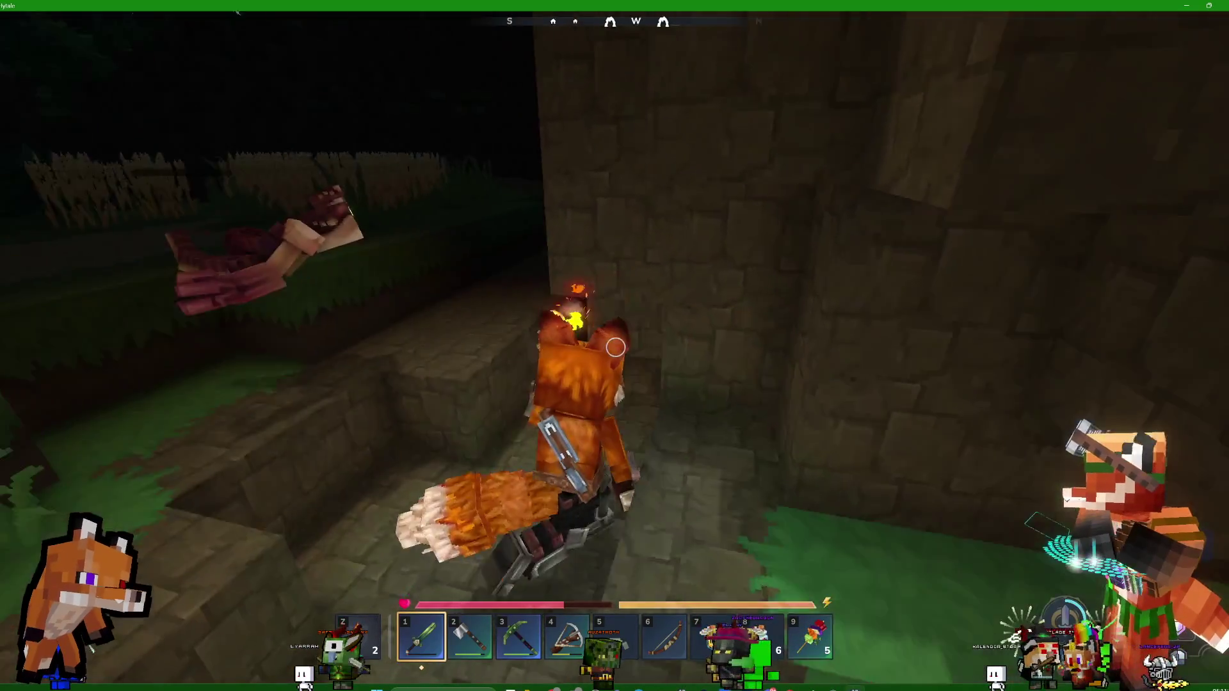
key(w)
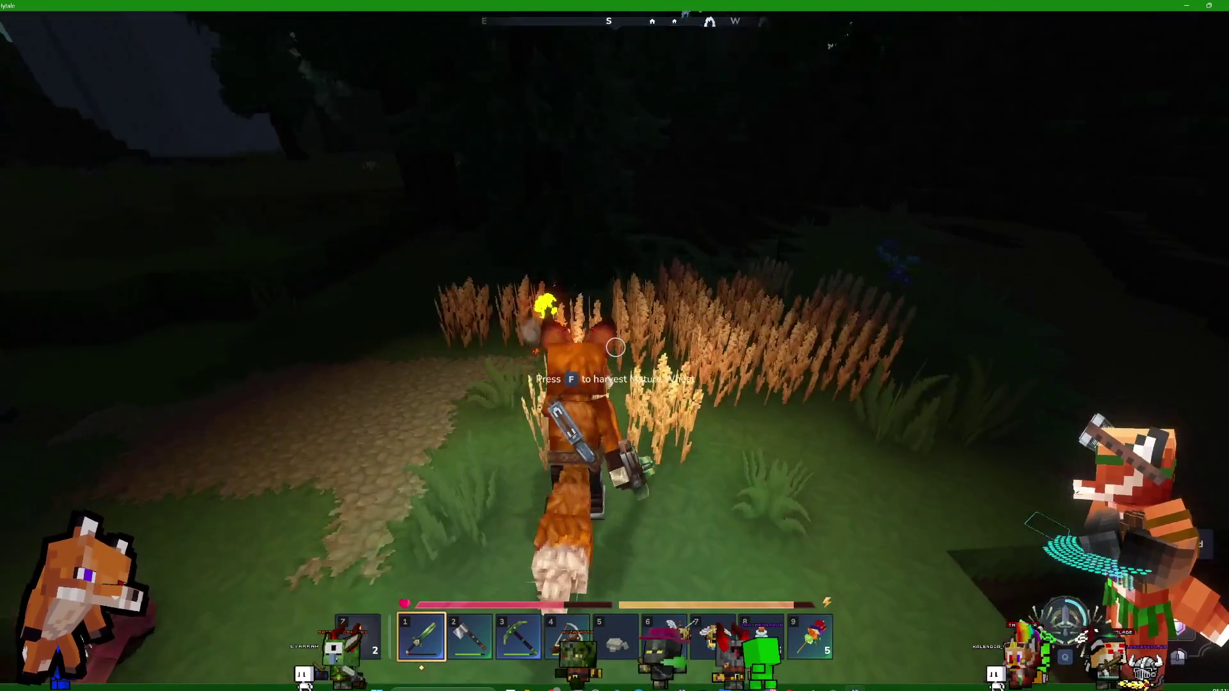
click(615, 347)
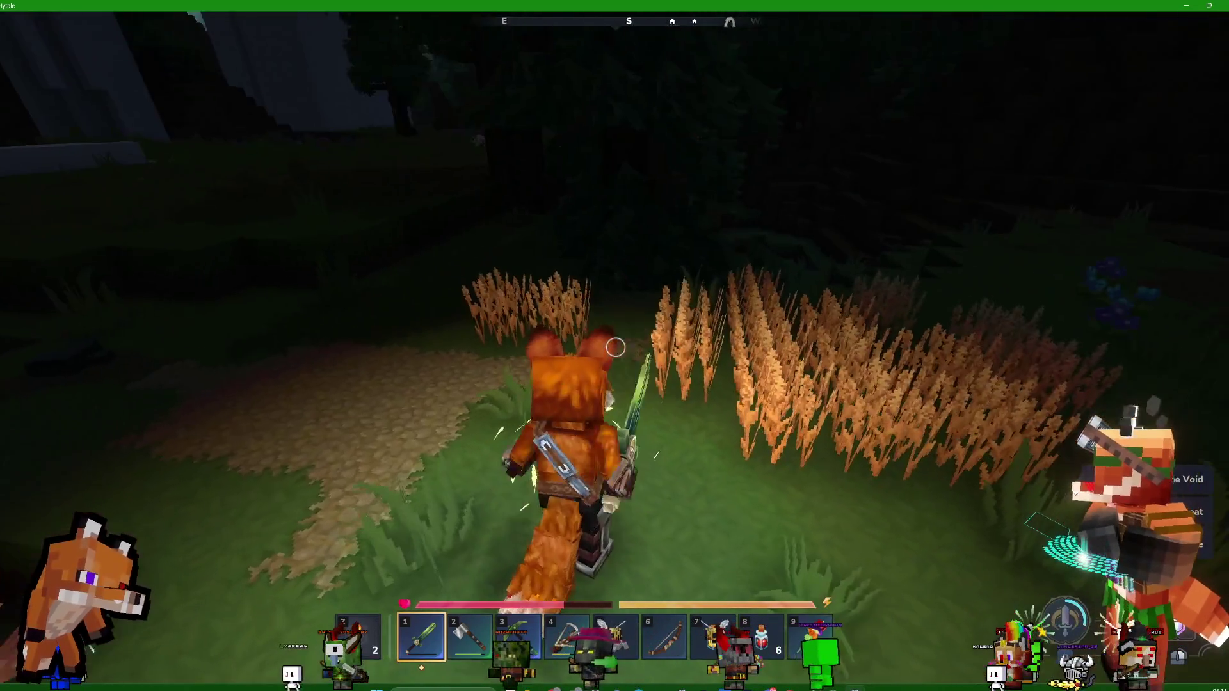
click(615, 347)
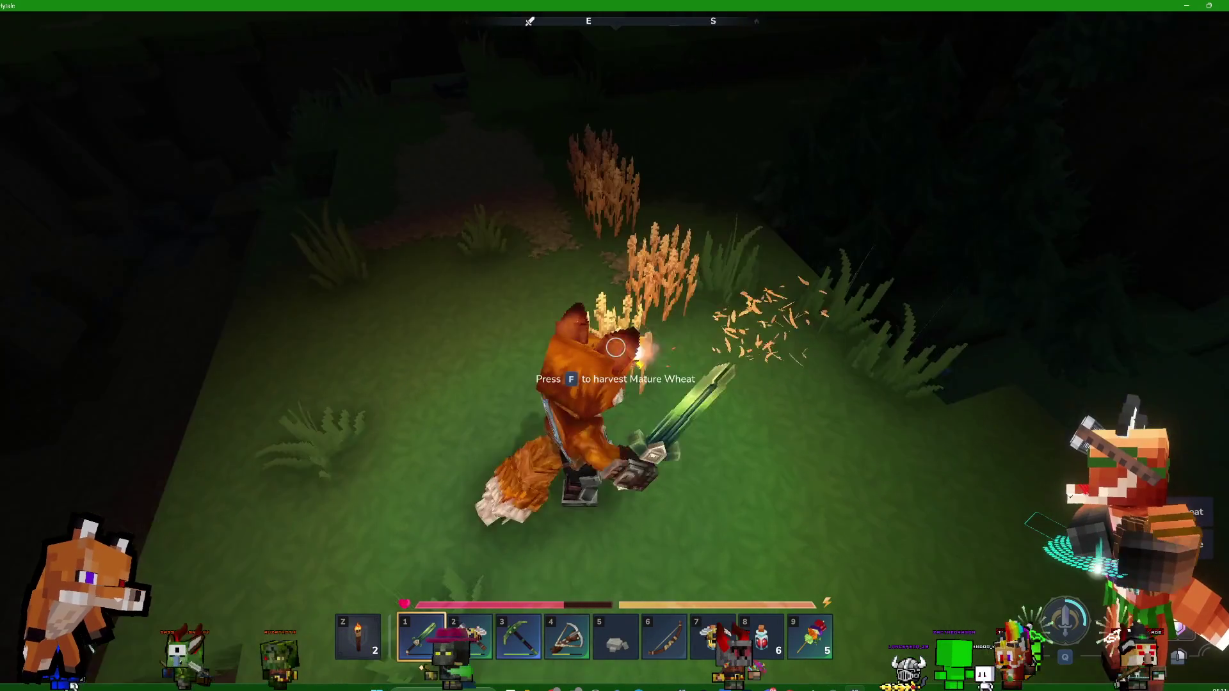
Collect the mature wheat, then run along the dirt path through the forest toward the creatures
key(f)
key(w)
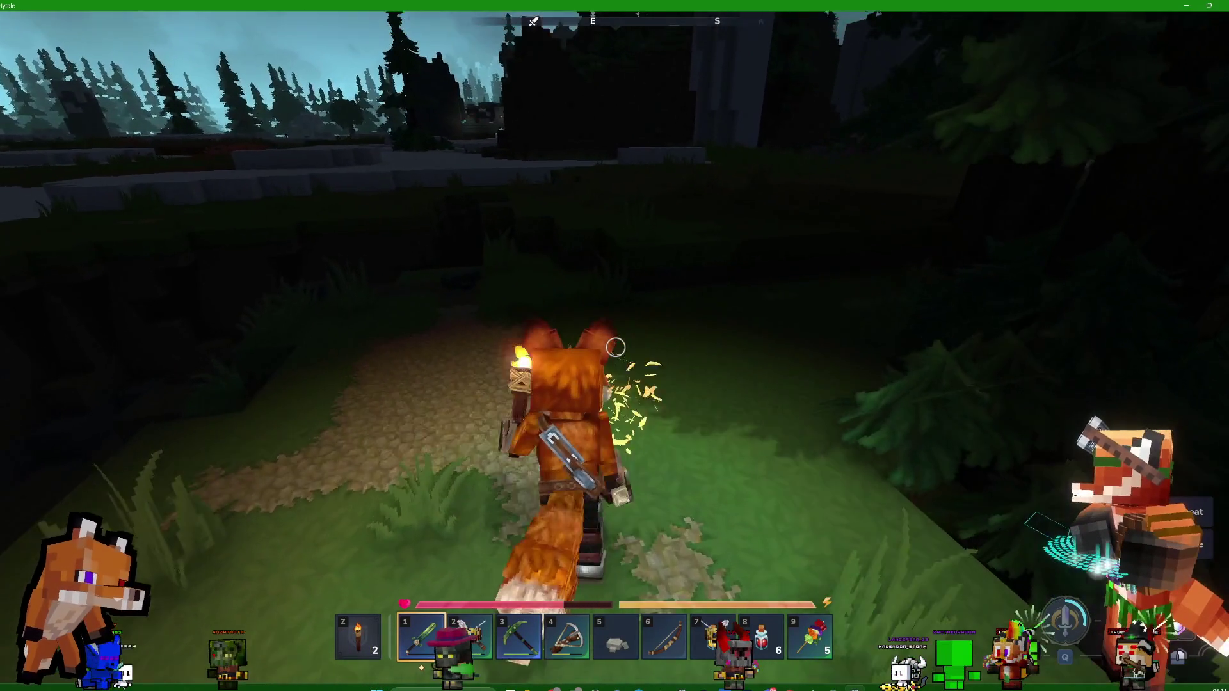
key(w)
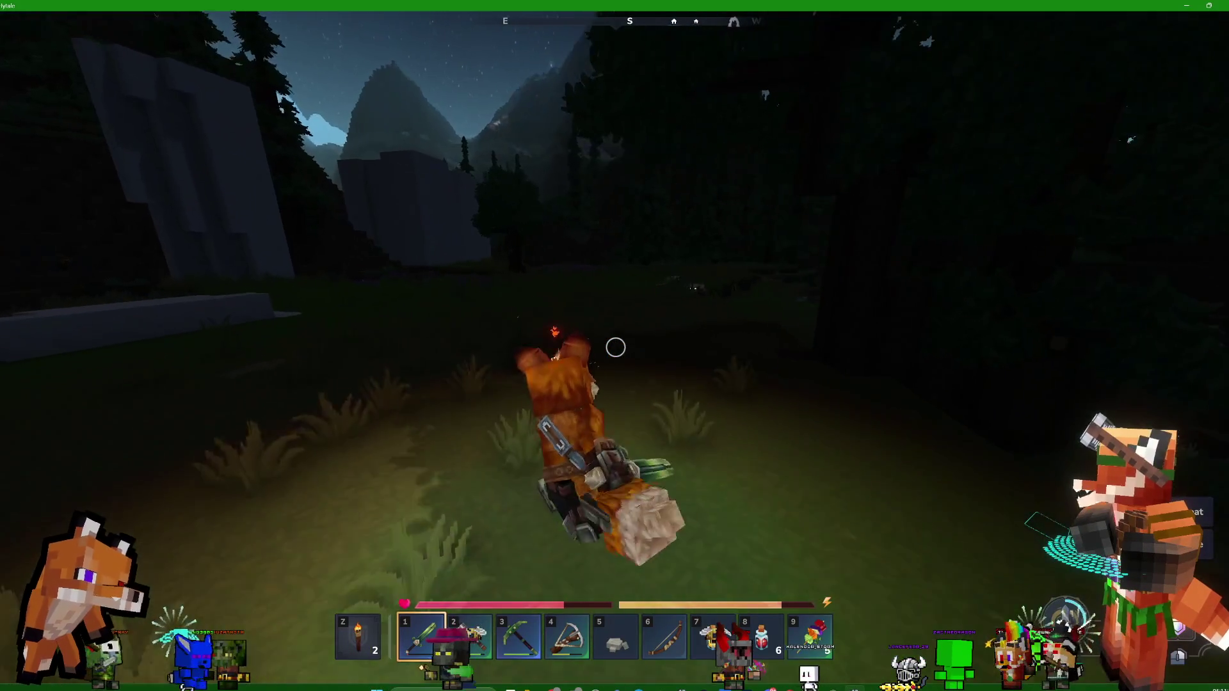
key(w)
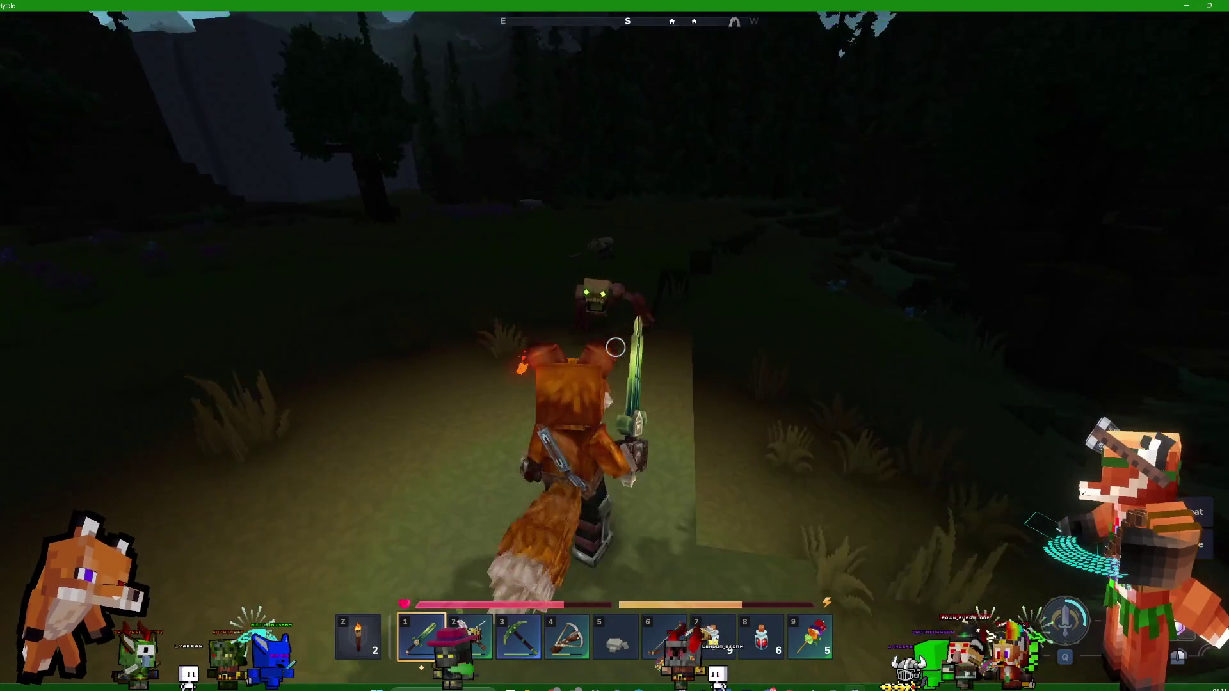
key(w)
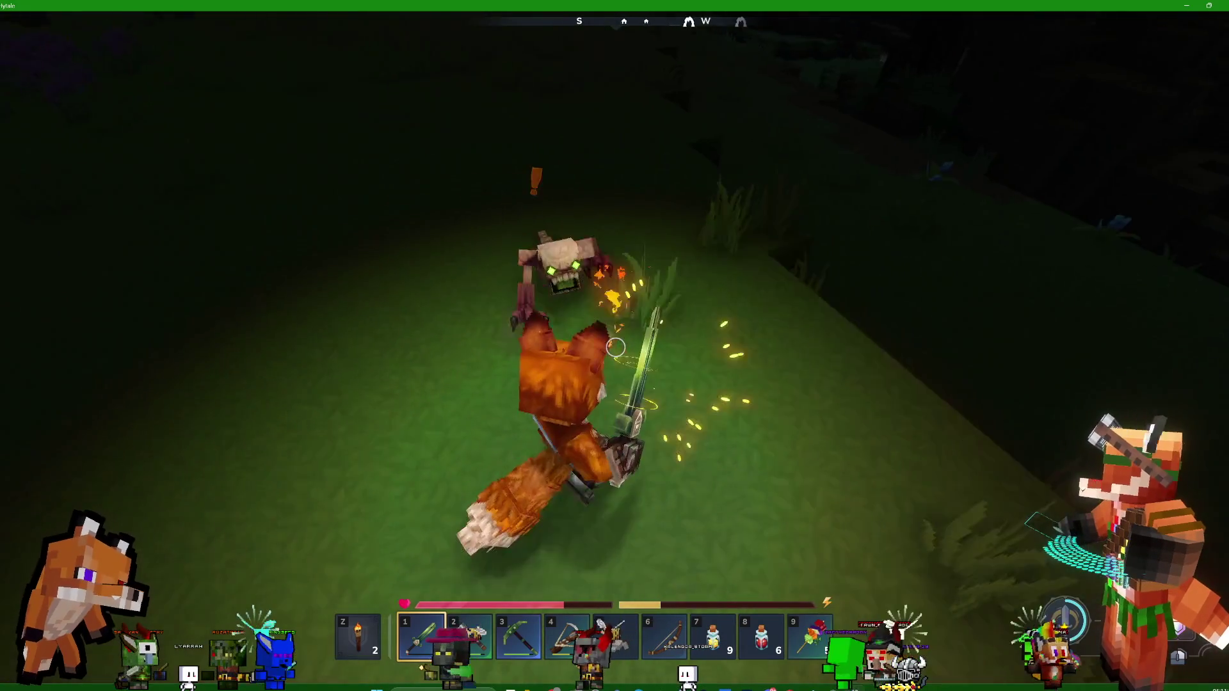
Beat back the skeletal and clawed creatures with repeated sword swings, then run off across the grass
click(615, 346)
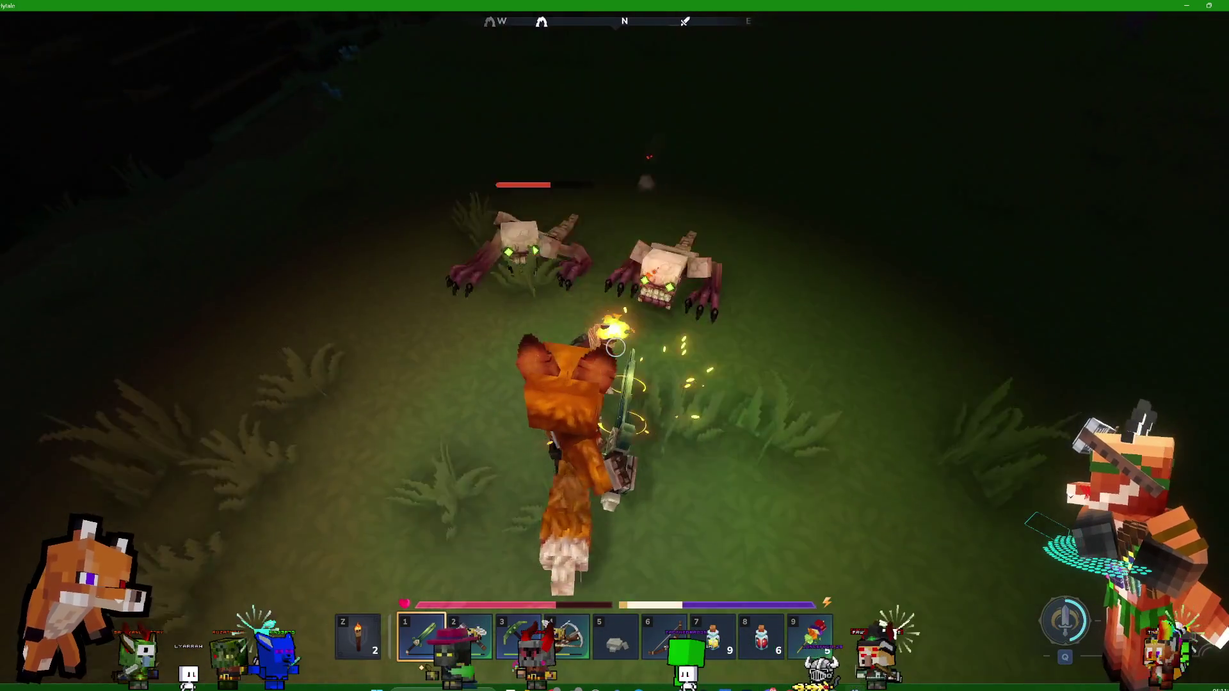
click(615, 347)
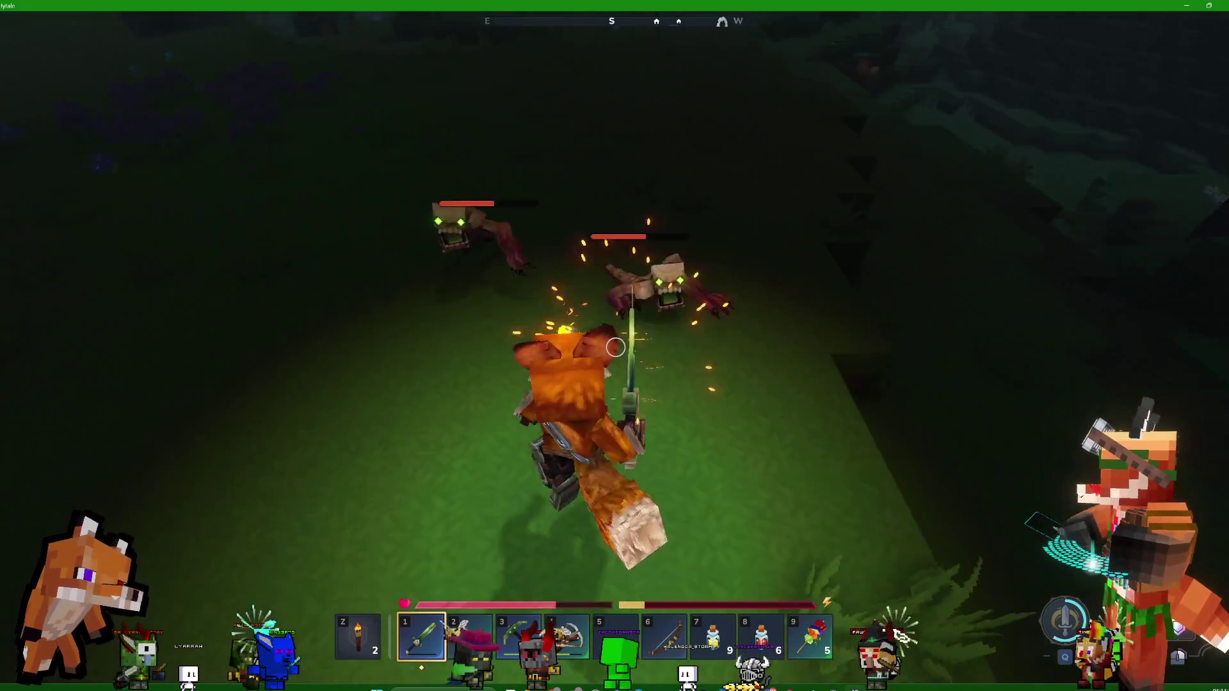
click(615, 347)
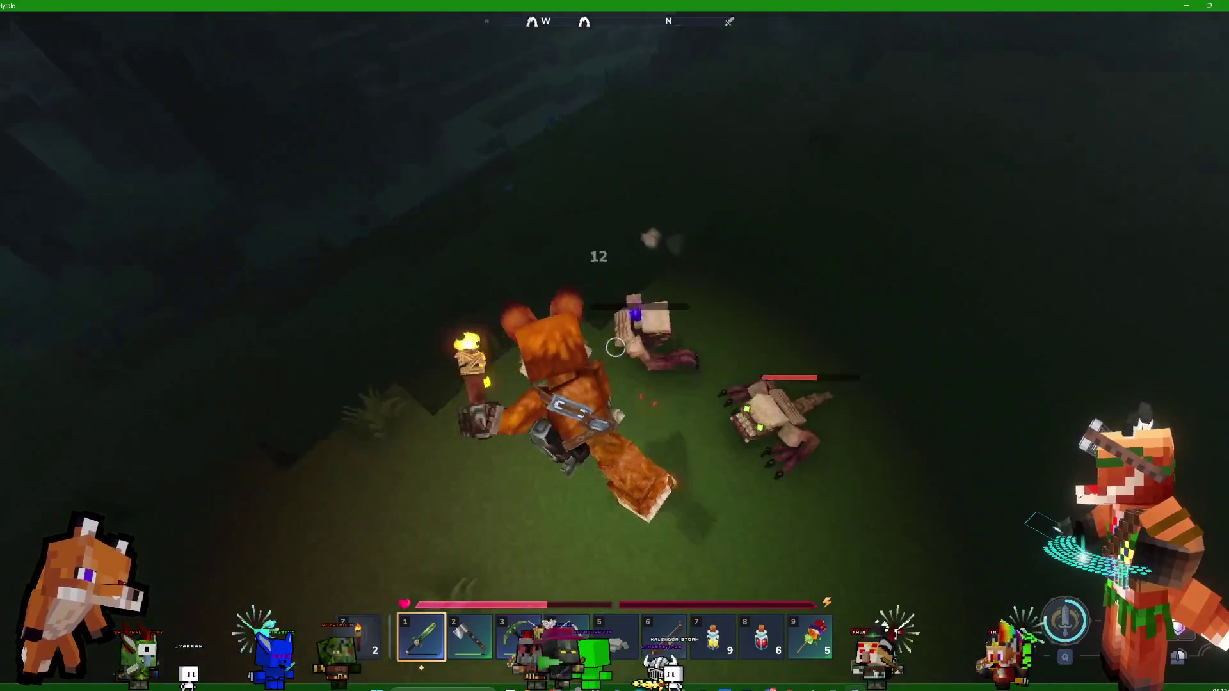
click(615, 347)
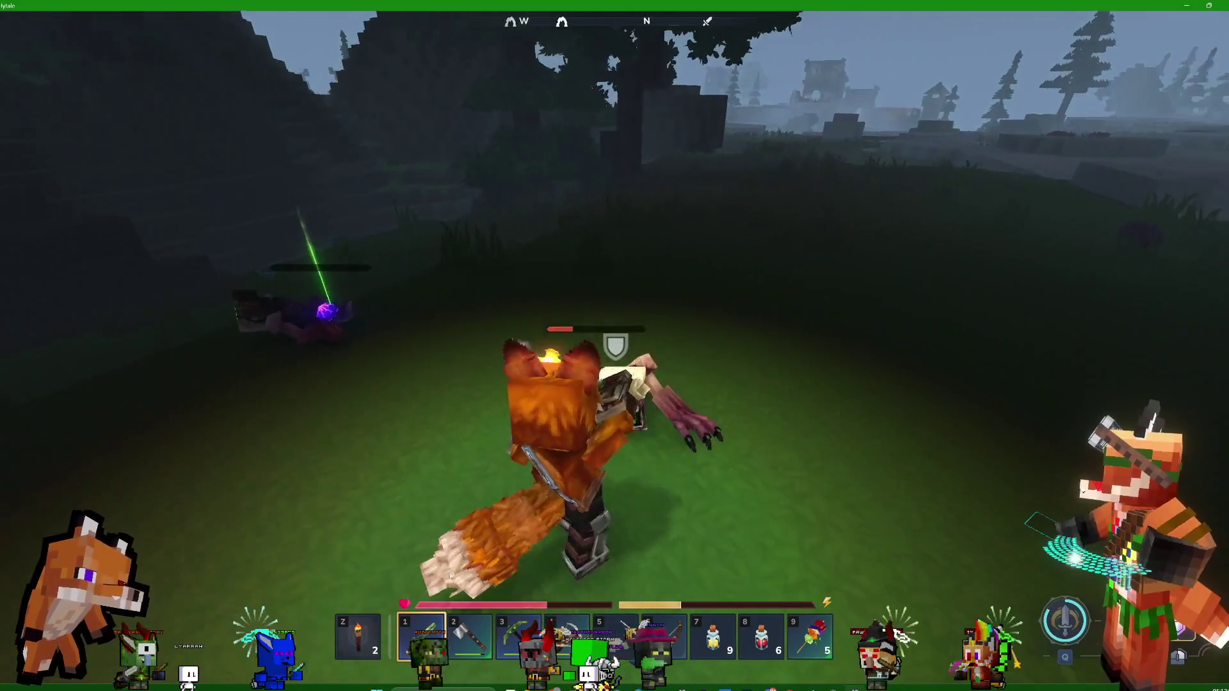
click(615, 347)
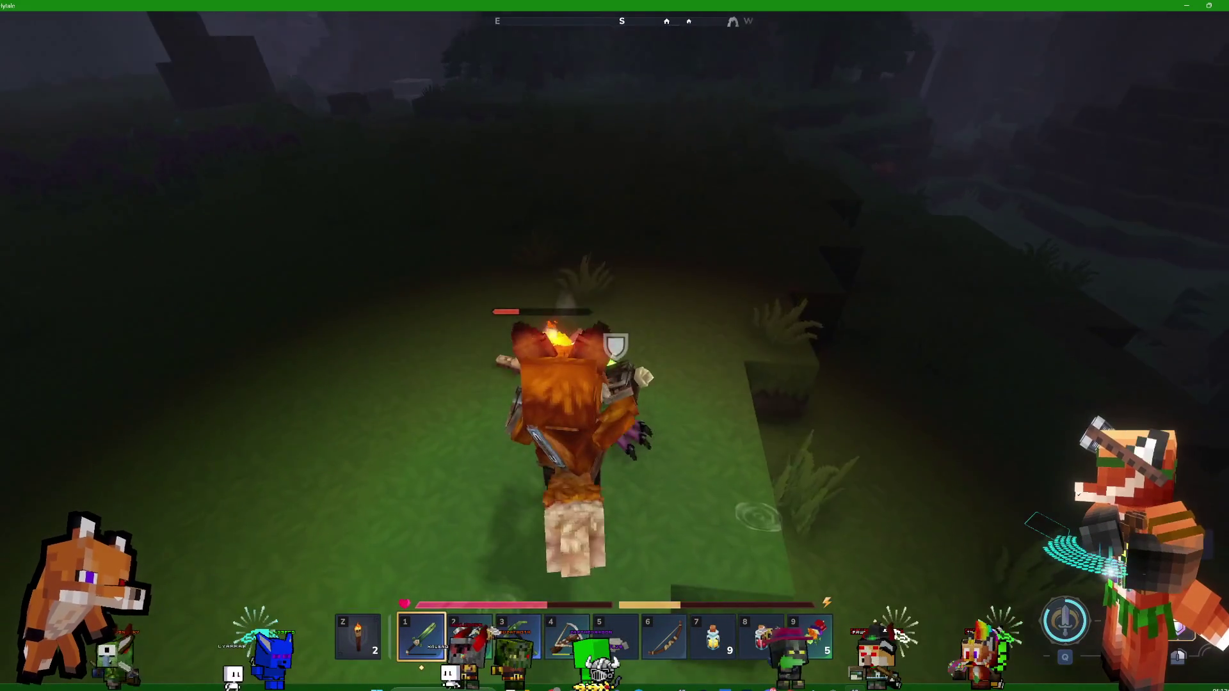
click(615, 346)
click(615, 347)
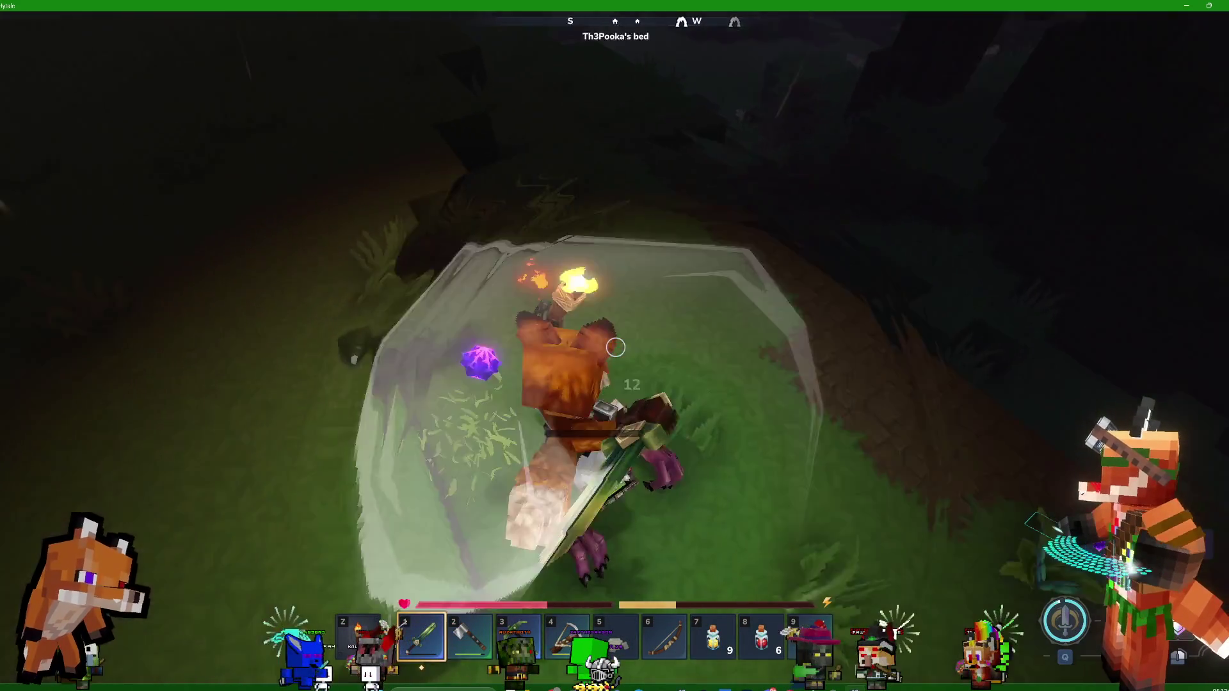
key(w)
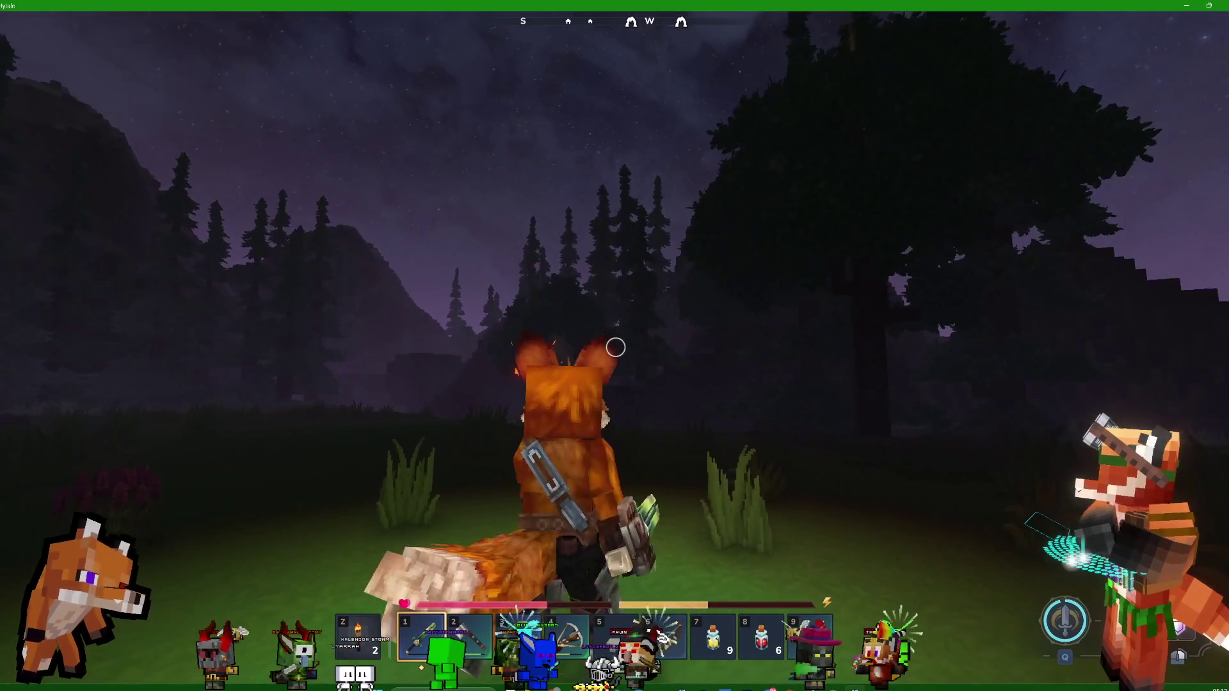
Hold a lit torch, briefly check the inventory, then slash the nearby enemy twice more
key(z)
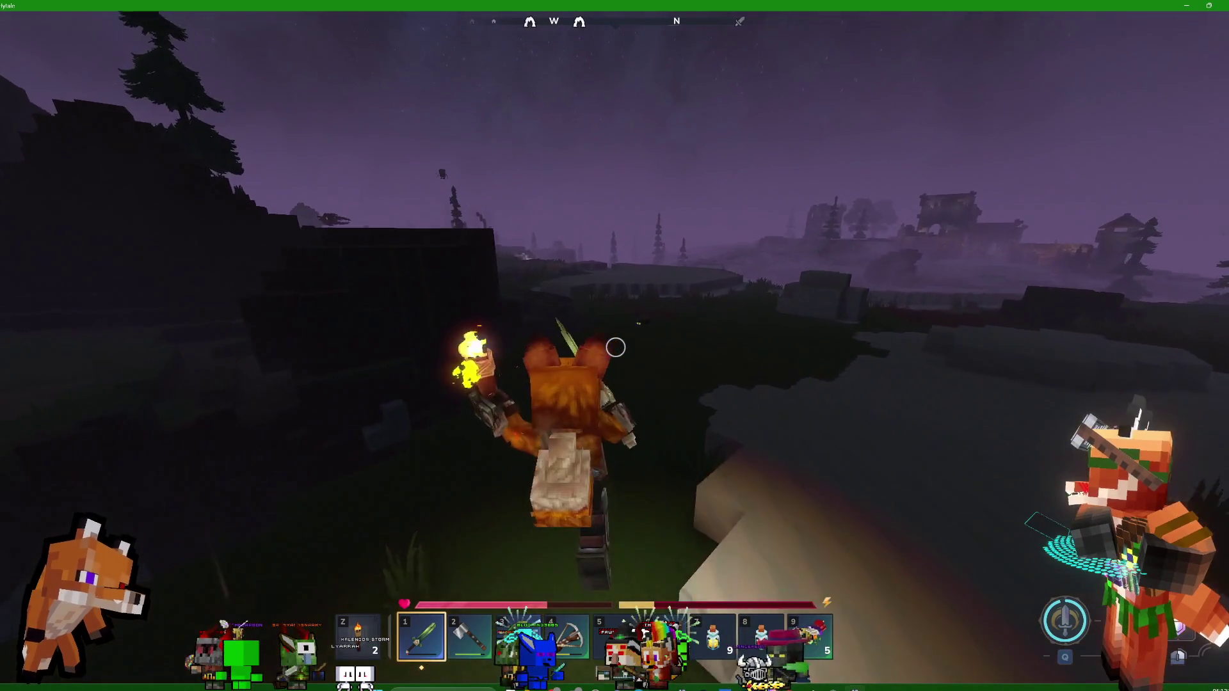
key(Tab)
key(Tab)
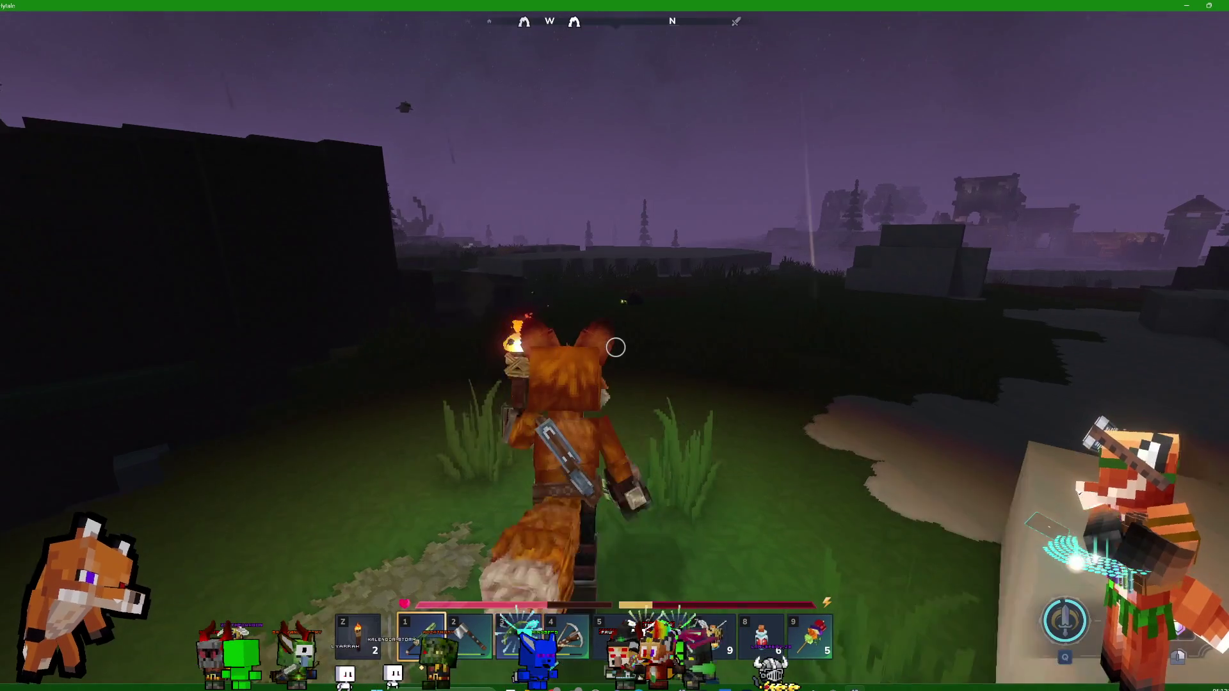
click(615, 347)
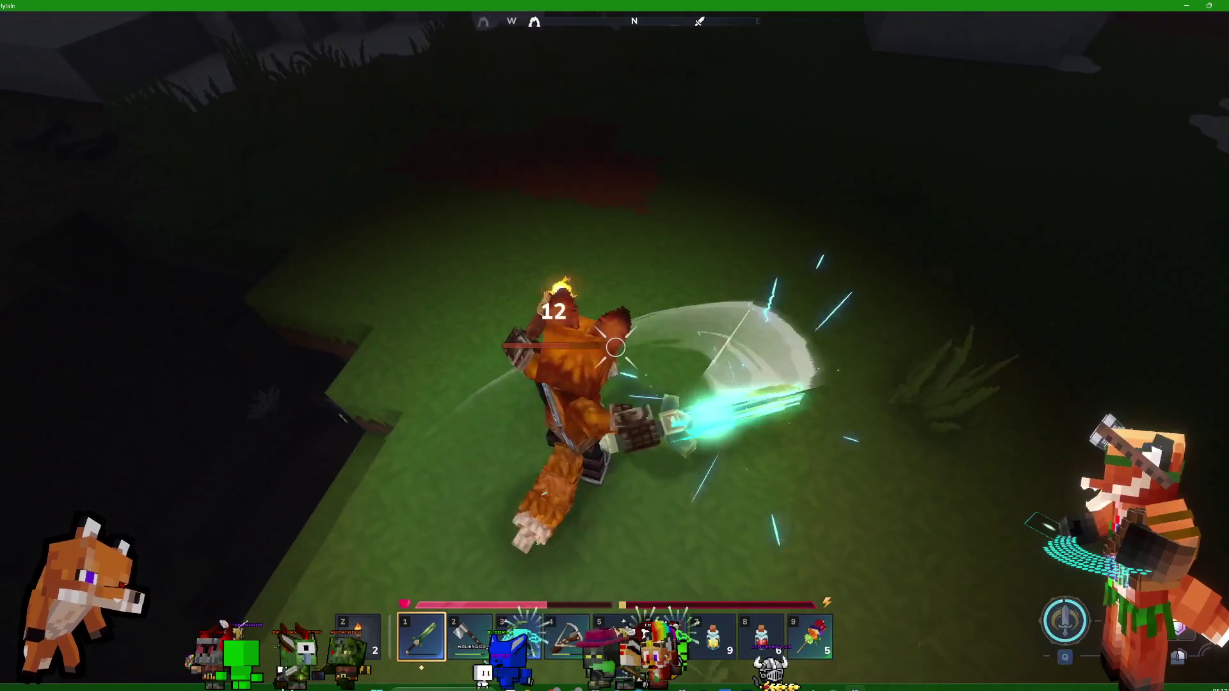
click(615, 347)
click(615, 347)
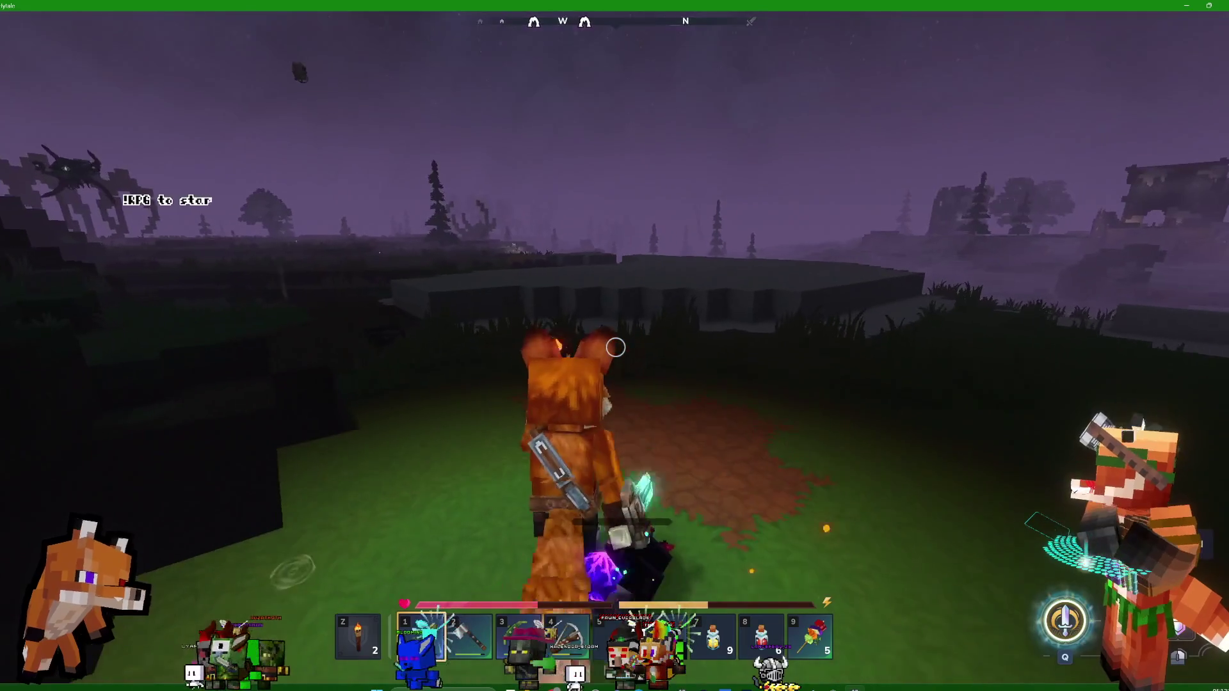
Walk along the dark cliff and grass onto the stone ledges with the torch out
key(w)
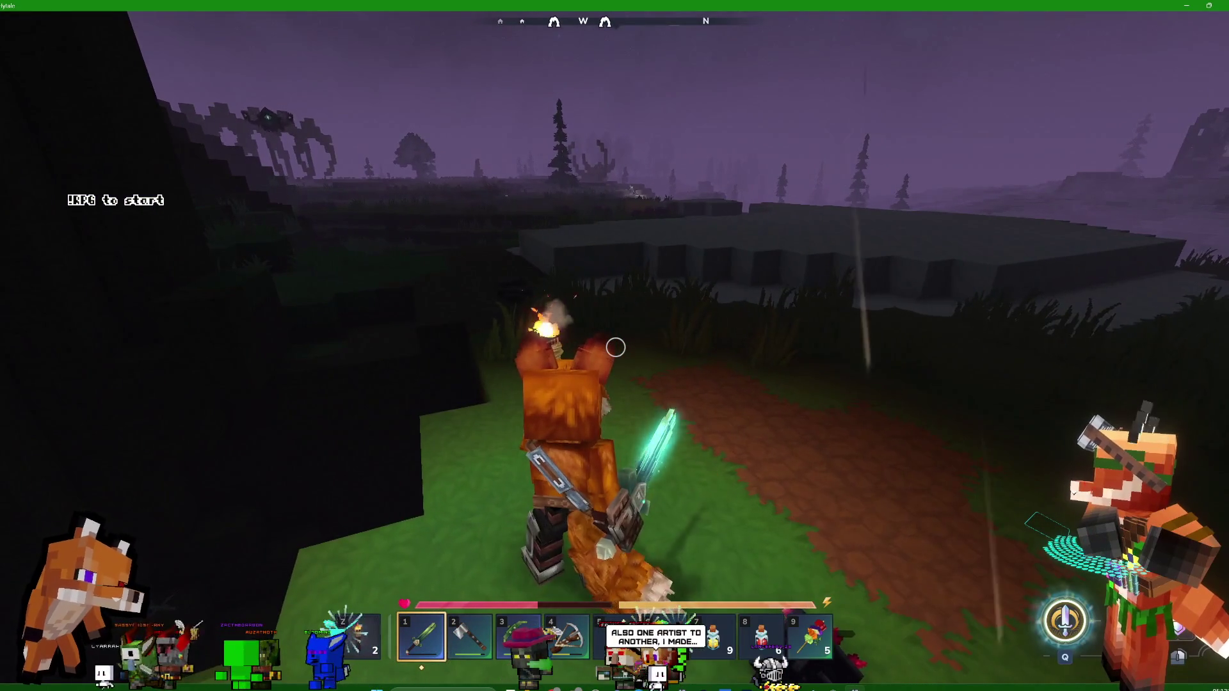
key(w)
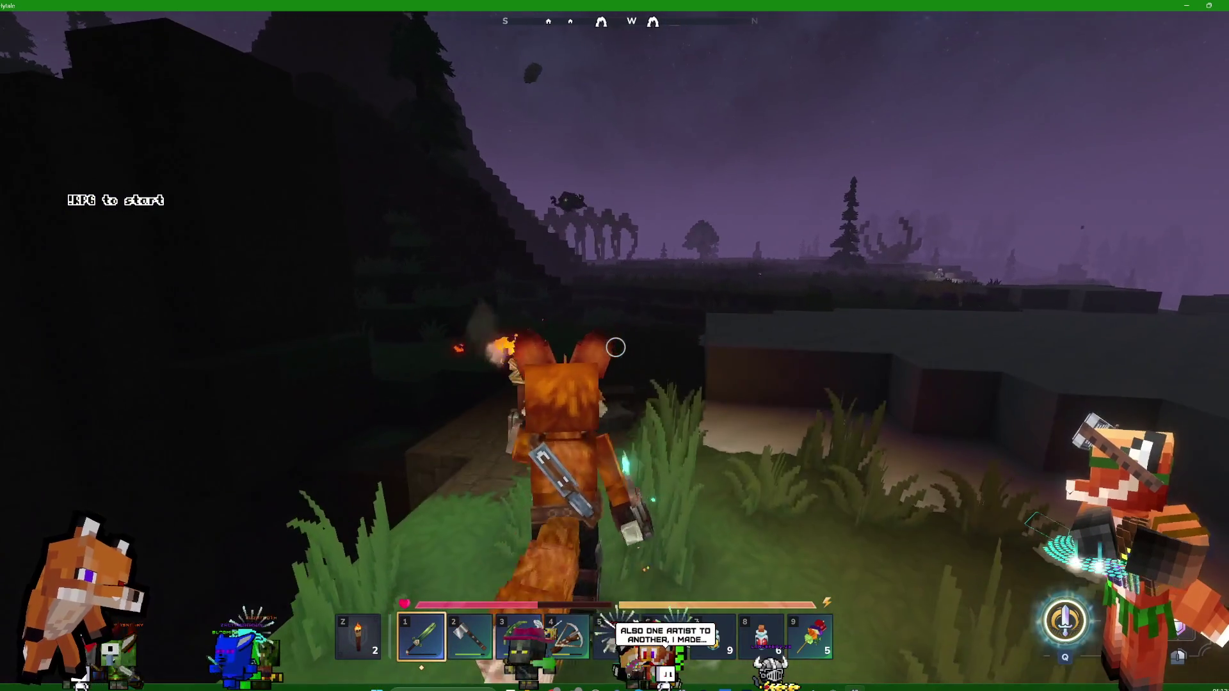
key(w)
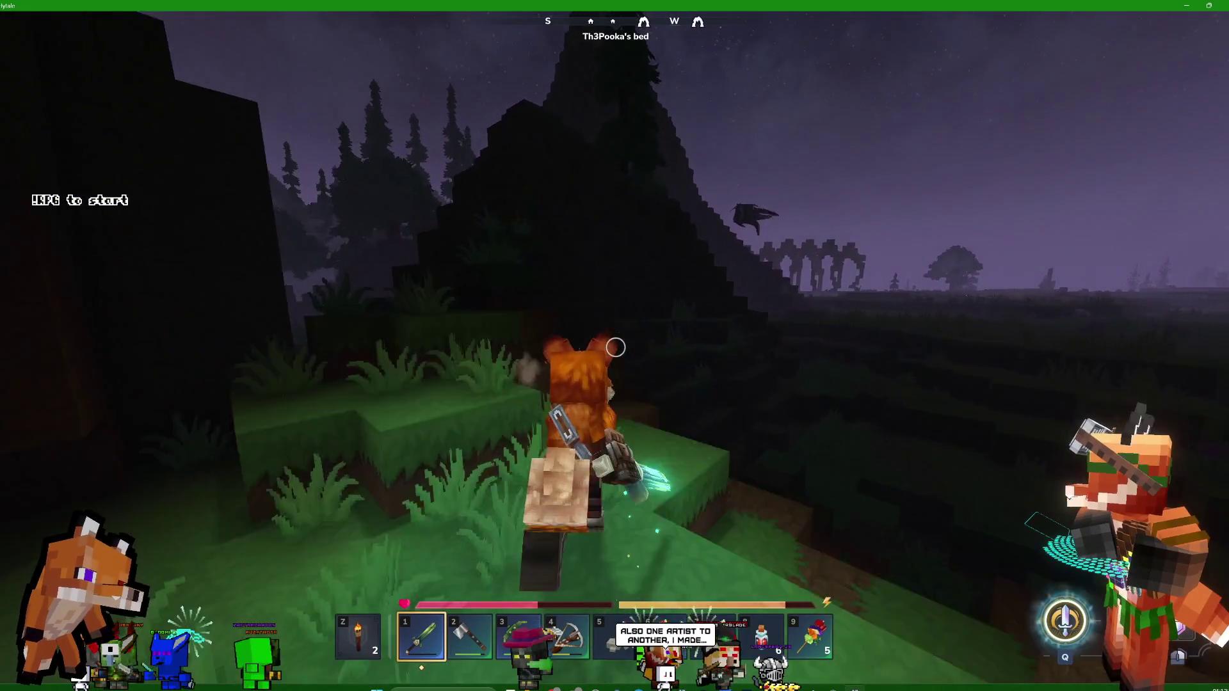
key(w)
key(z)
key(w)
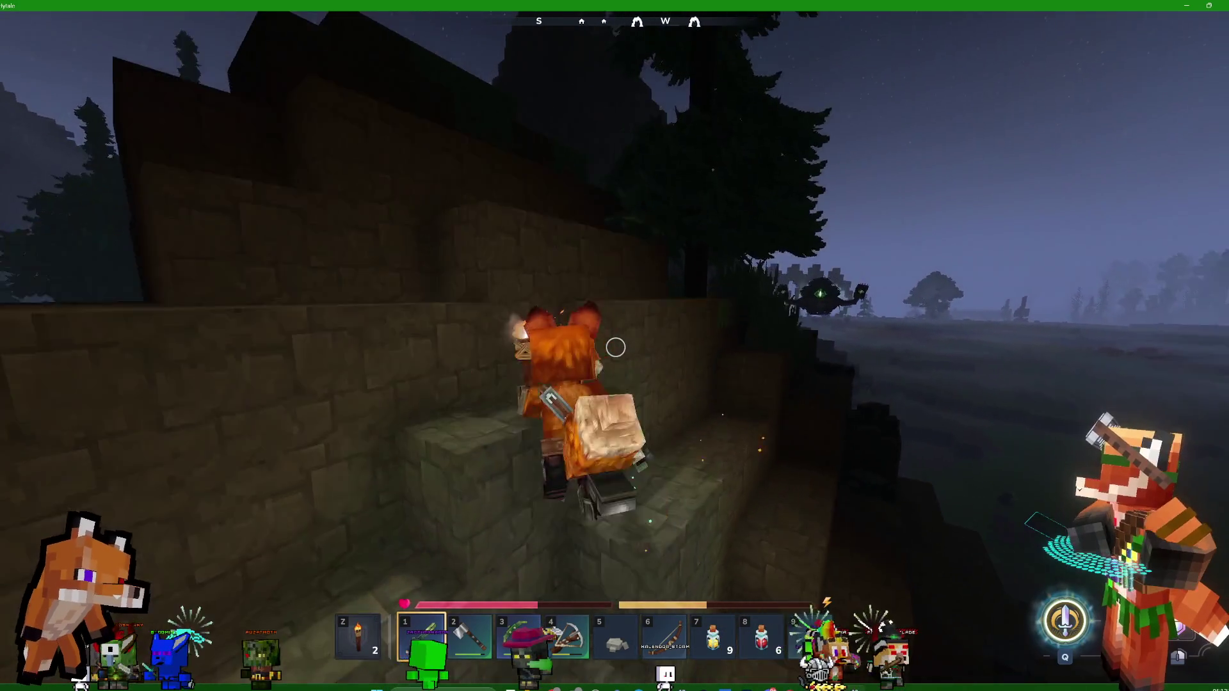
Climb the grassy stone ledges and push through the pine foliage along the ledge
key(w)
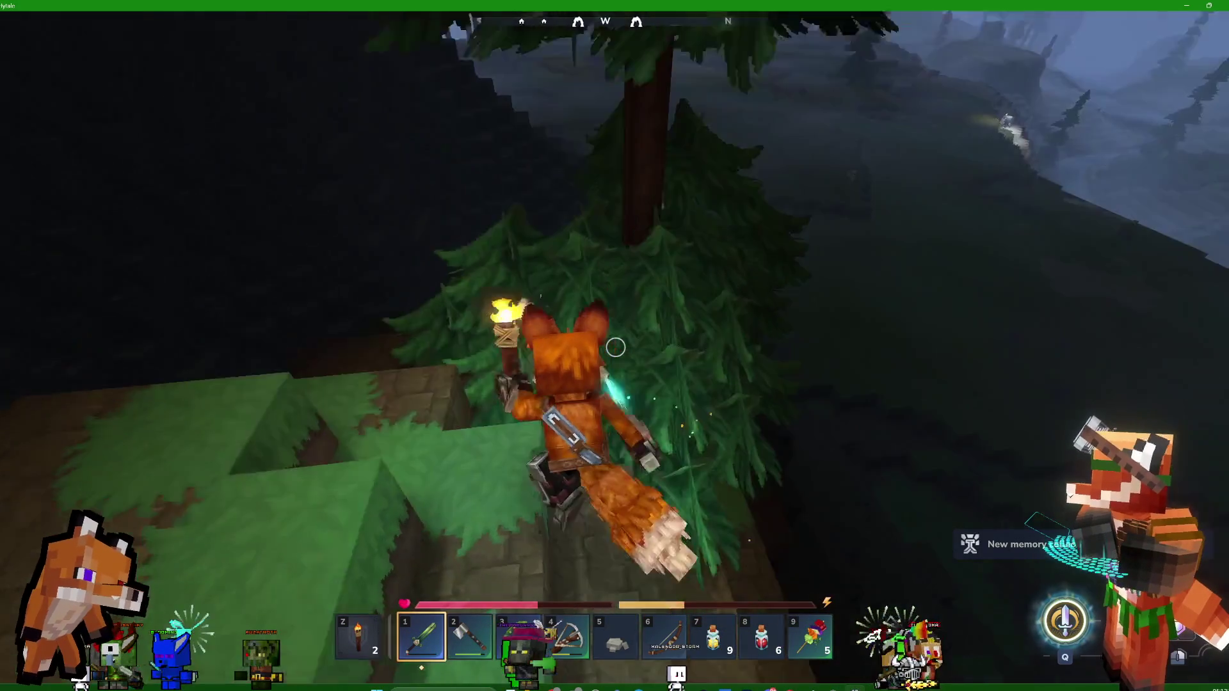
key(w)
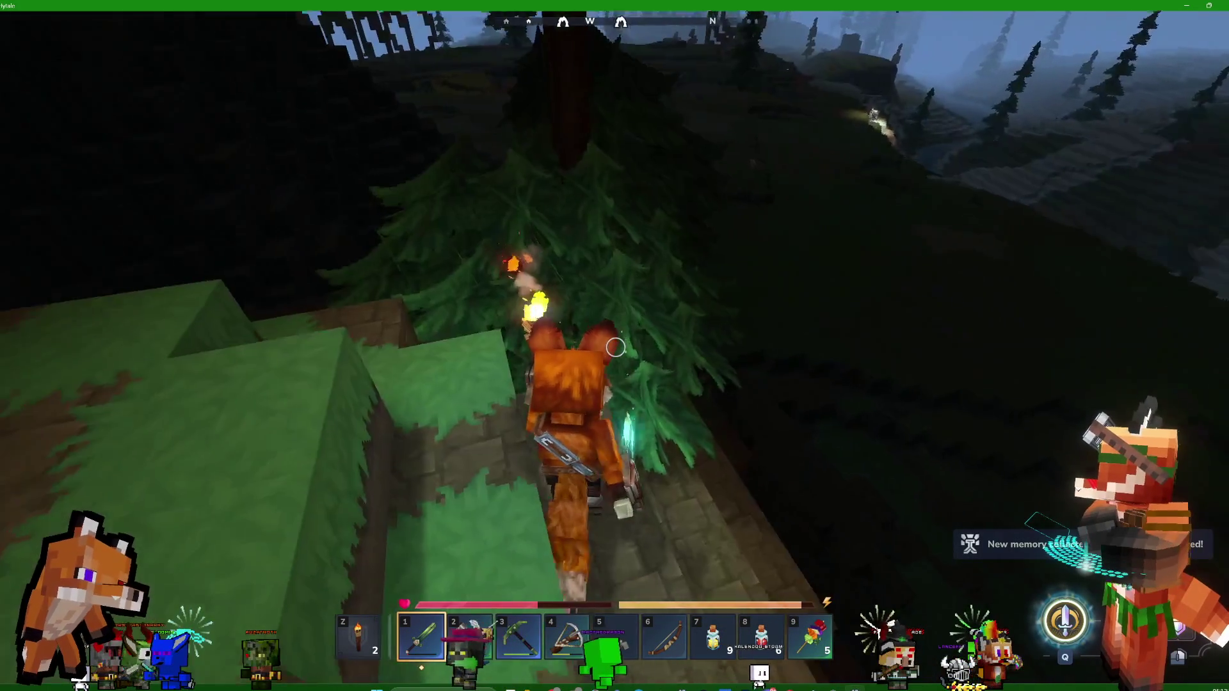
key(w)
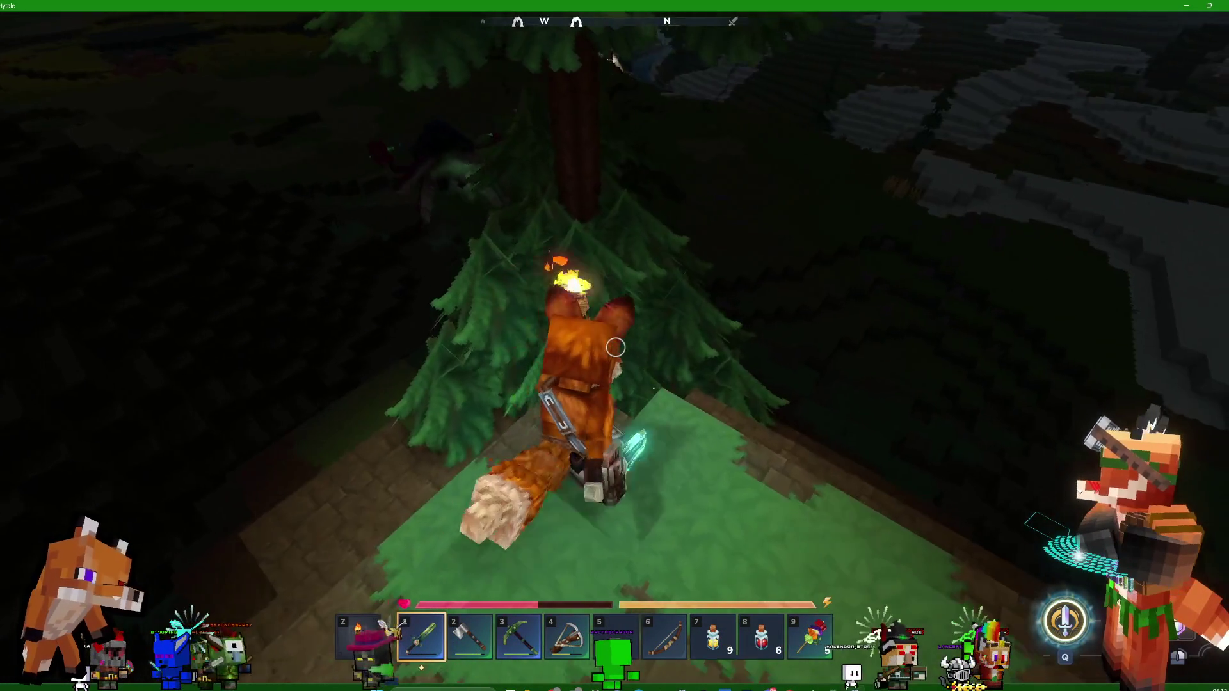
key(w)
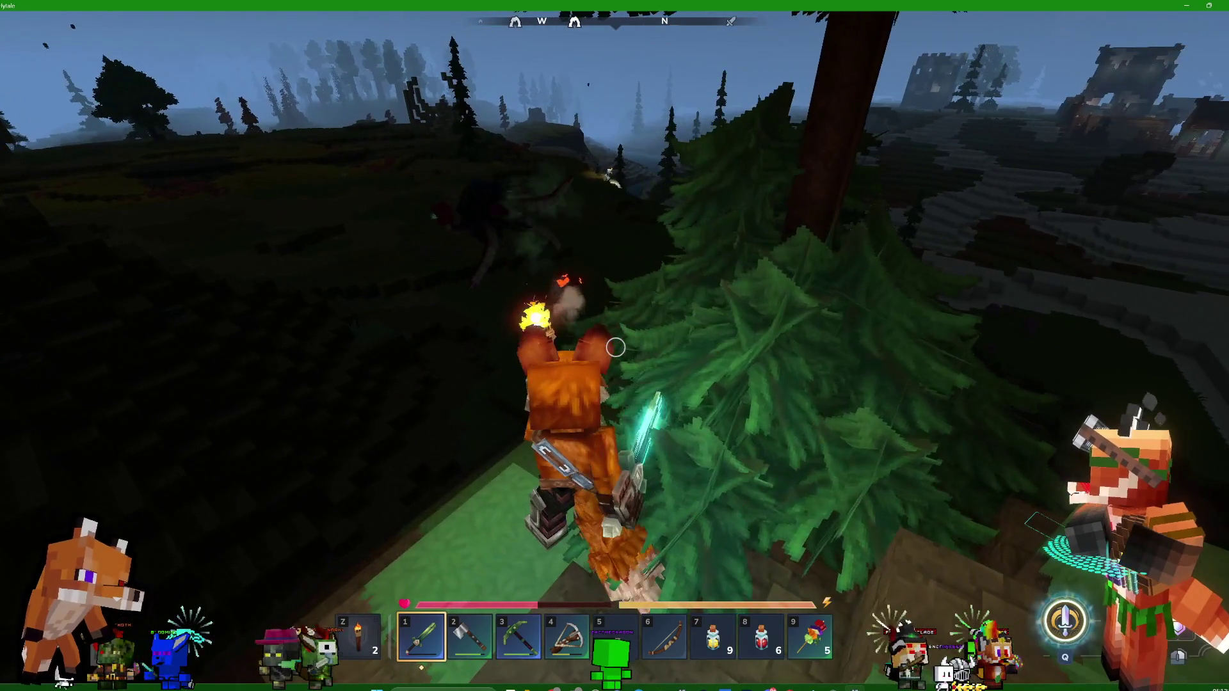
key(w)
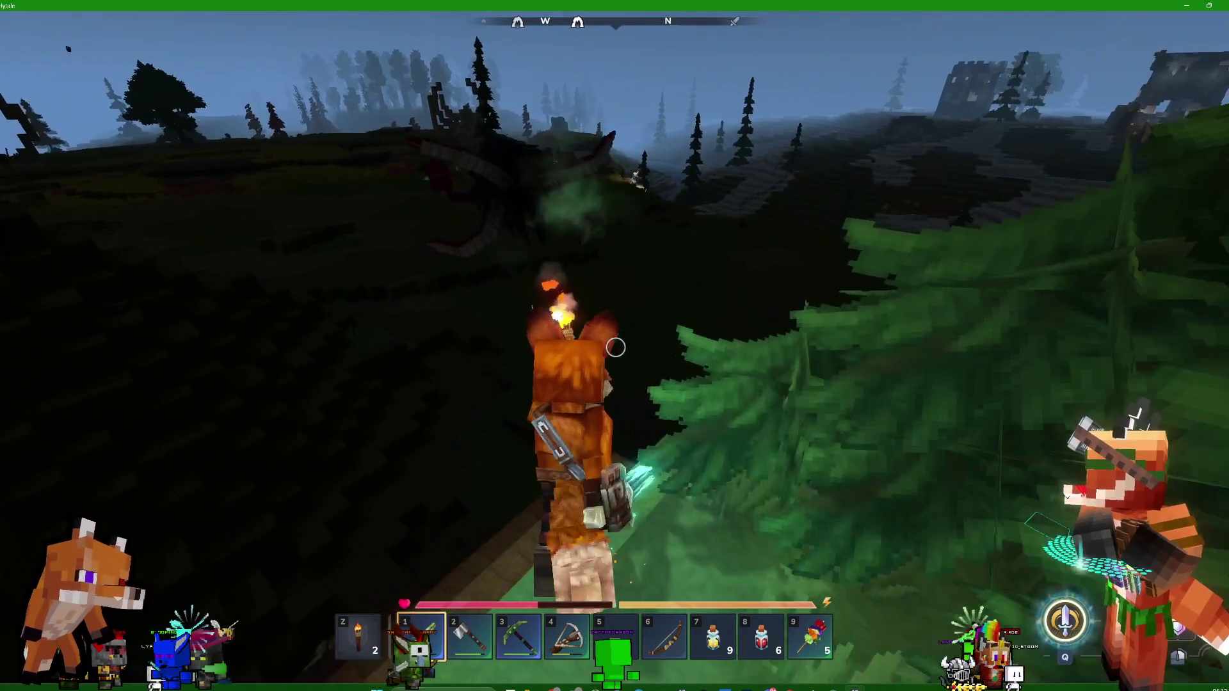
key(w)
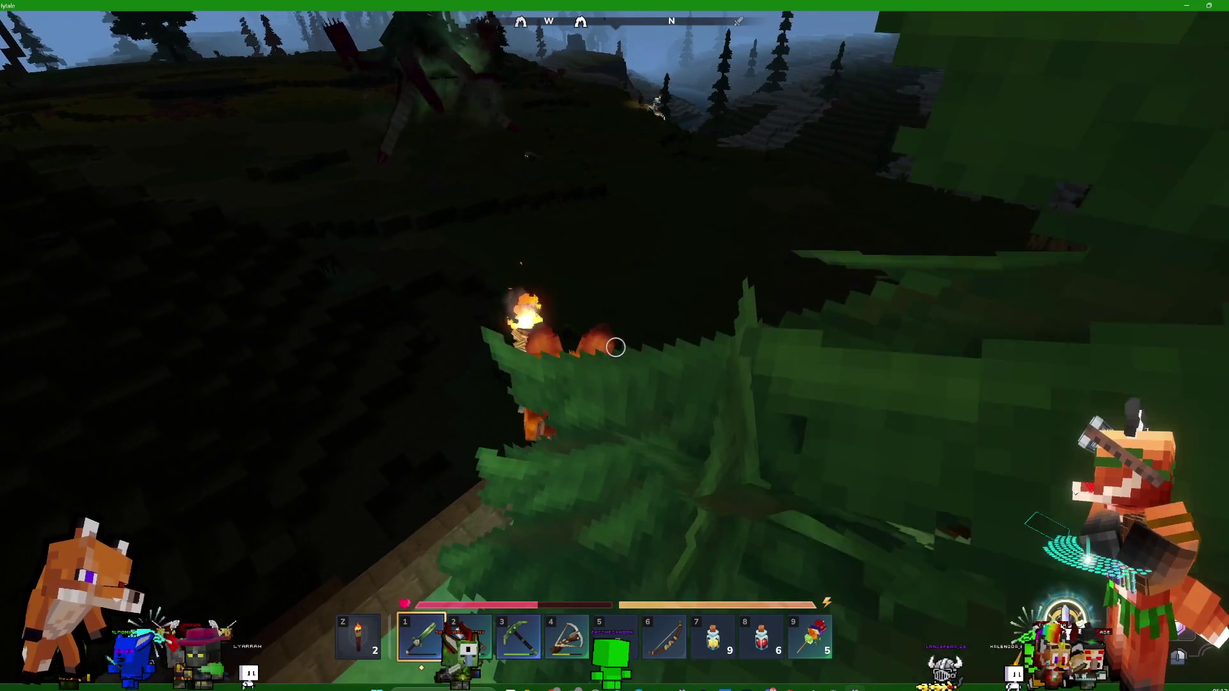
key(w)
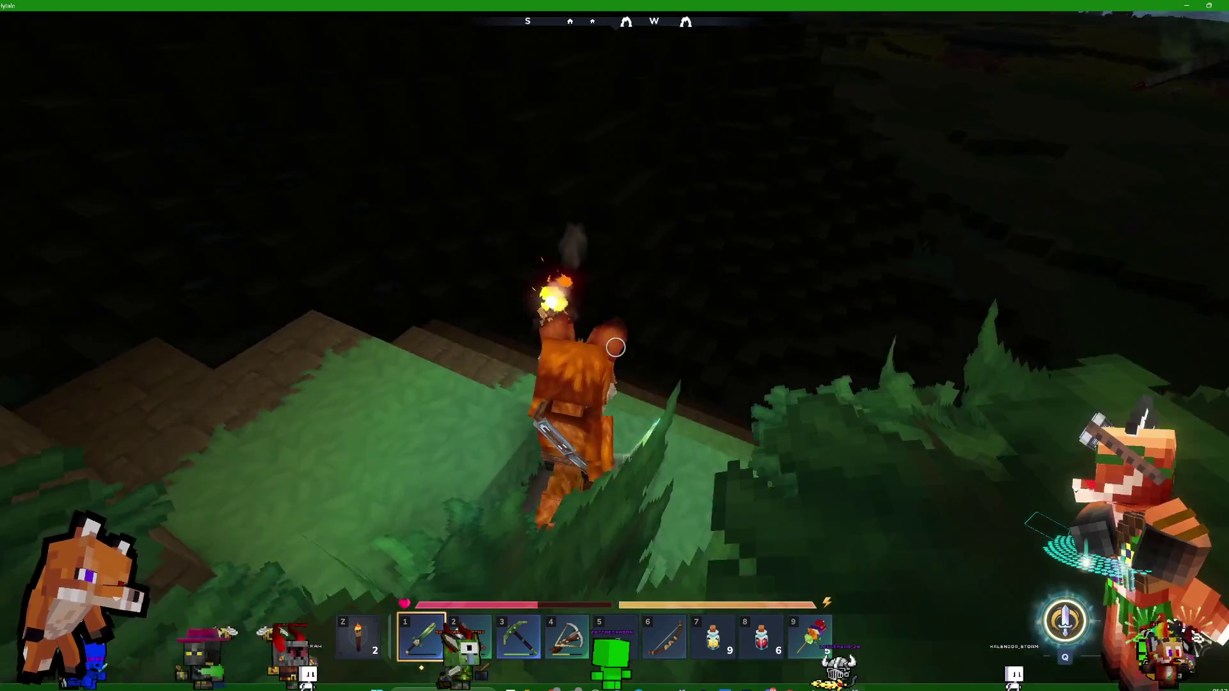
key(w)
Strike the enemy ahead twice, then leave the stone steps and head down the hillside
click(615, 347)
click(615, 347)
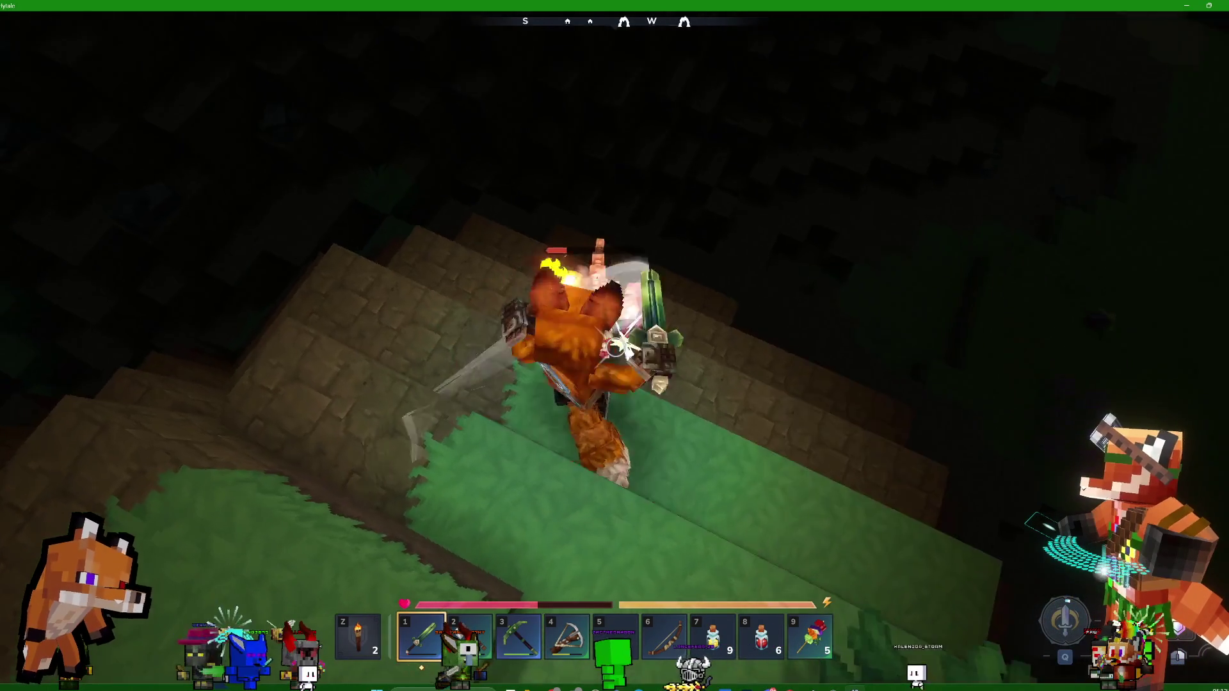
key(w)
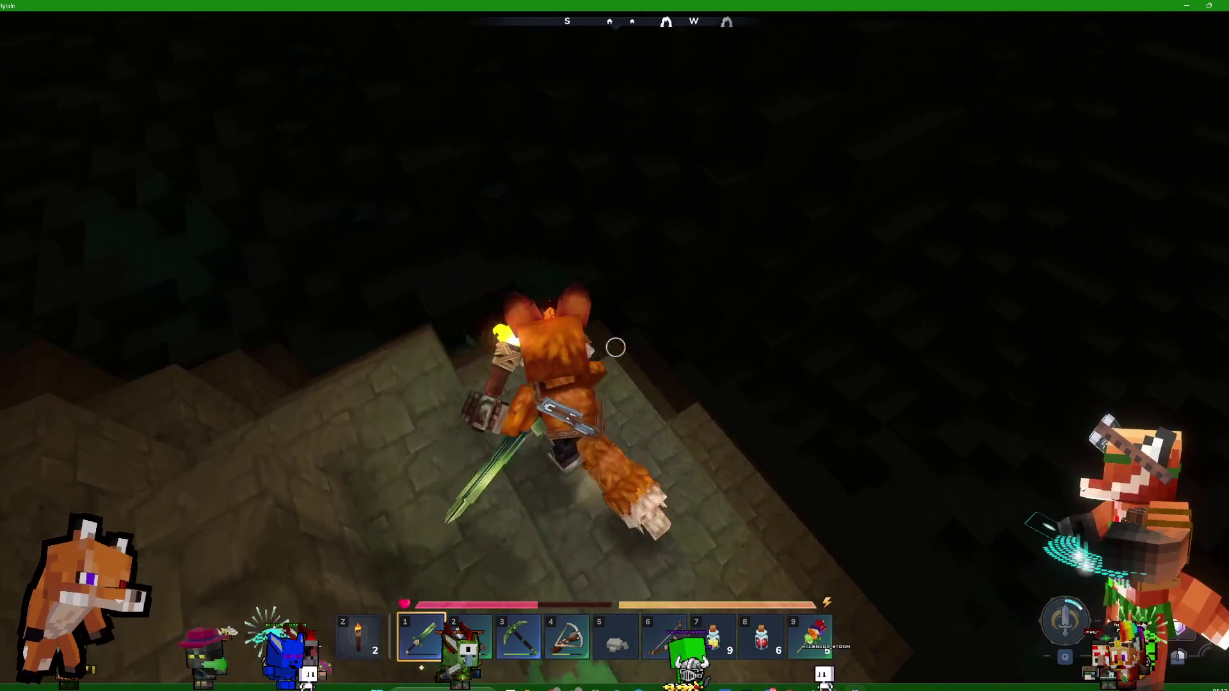
key(w)
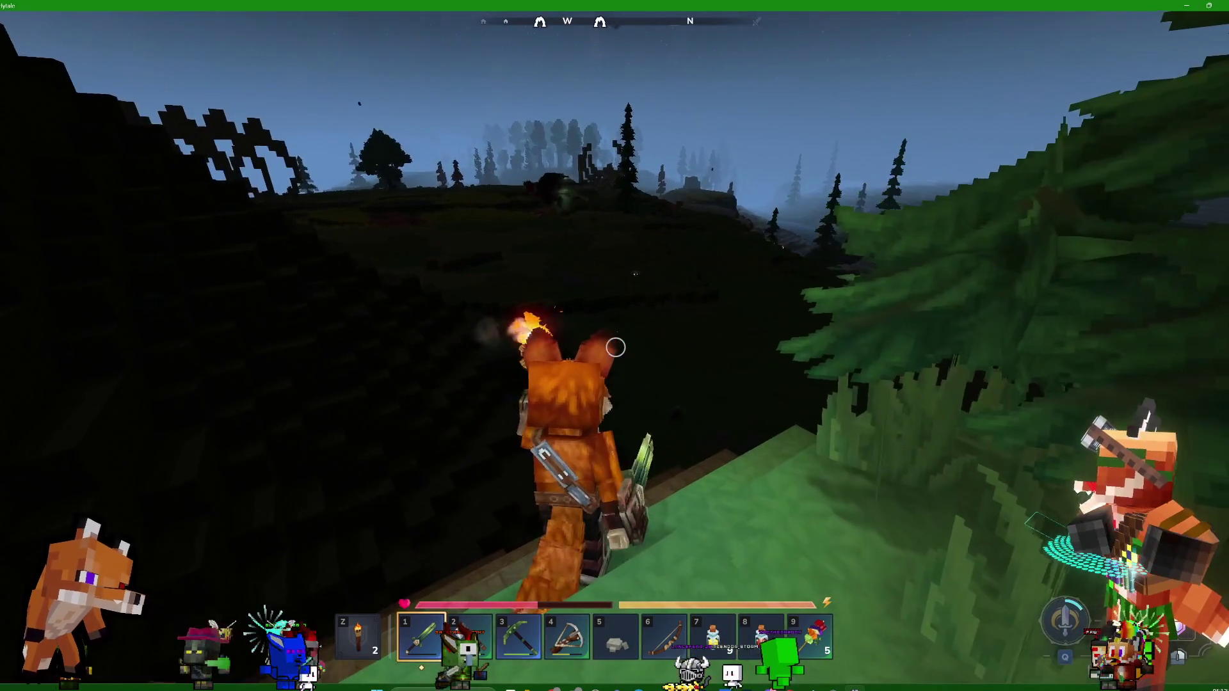
key(w)
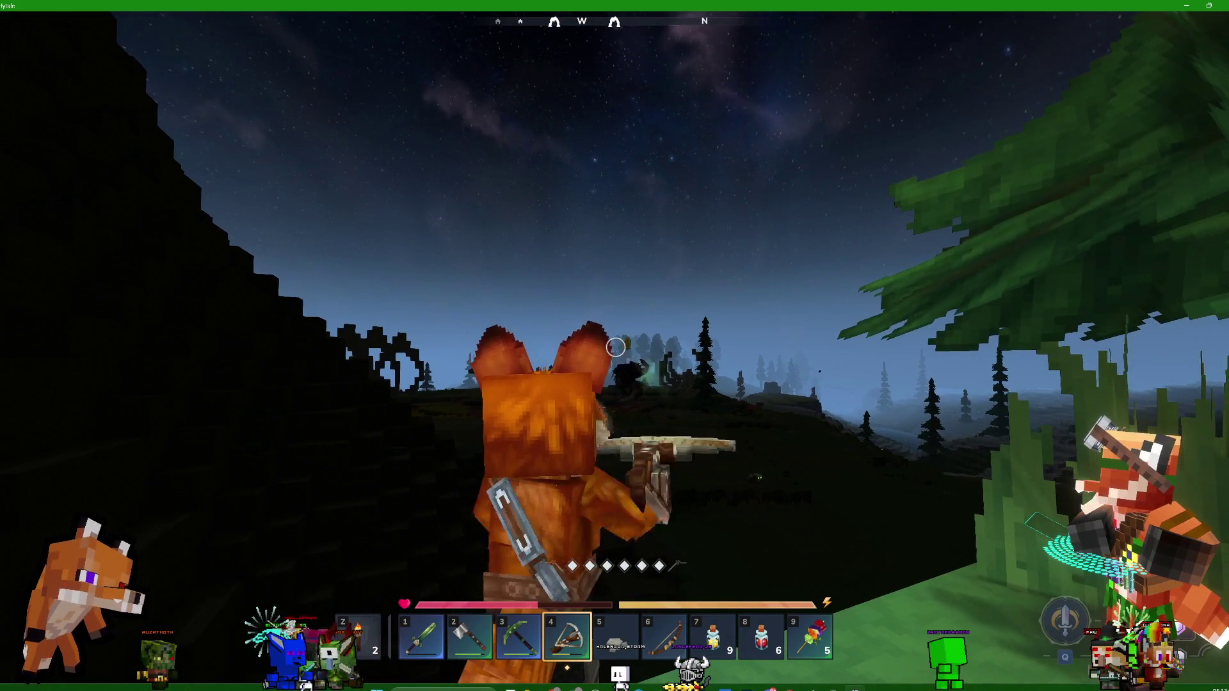
key(w)
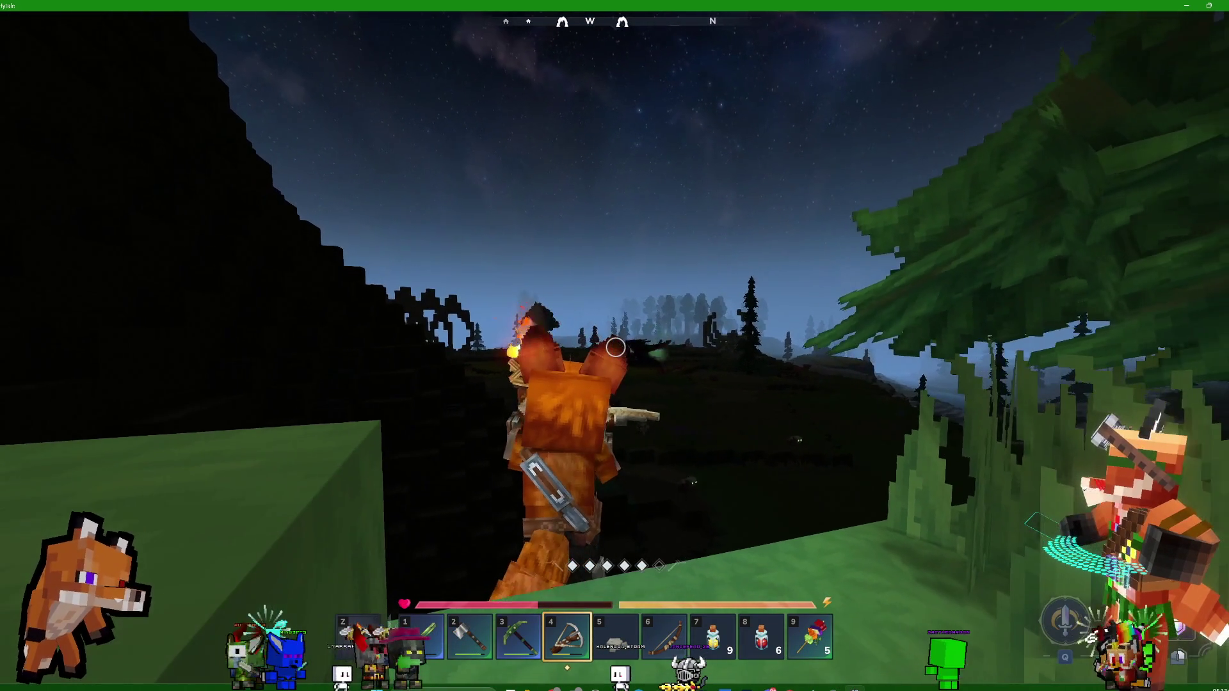
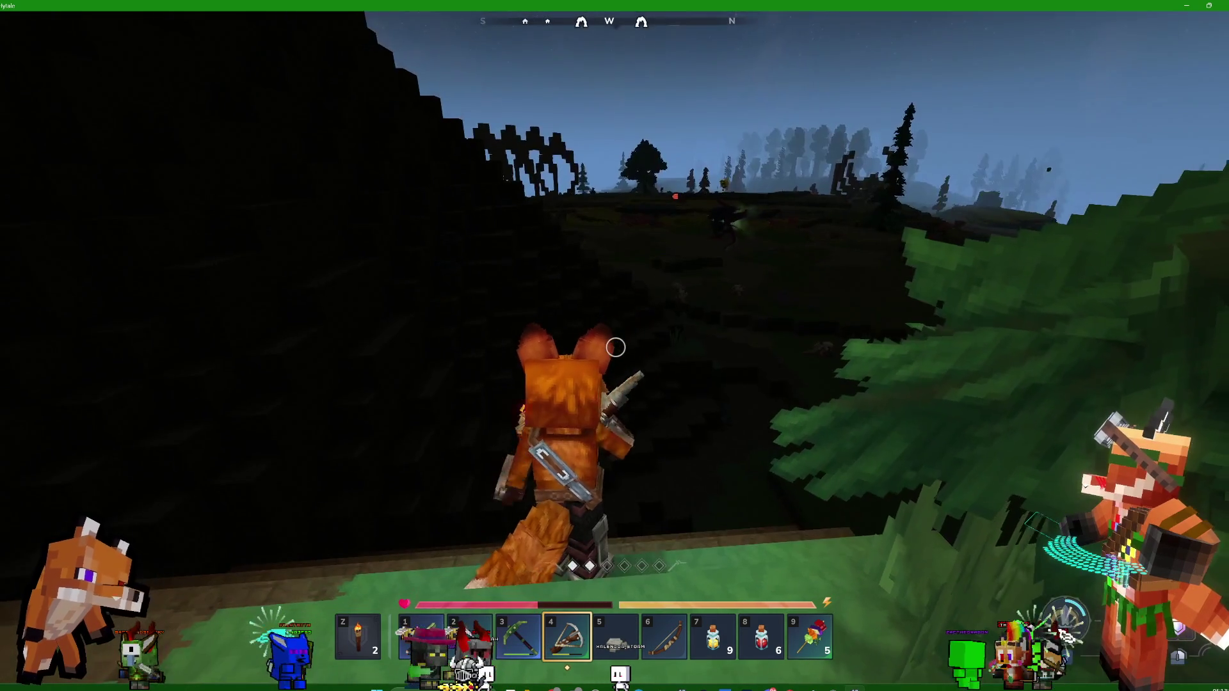
Walk the fox up the slope and over the stone ledge, switching to the Thorium Sword midway
key(w)
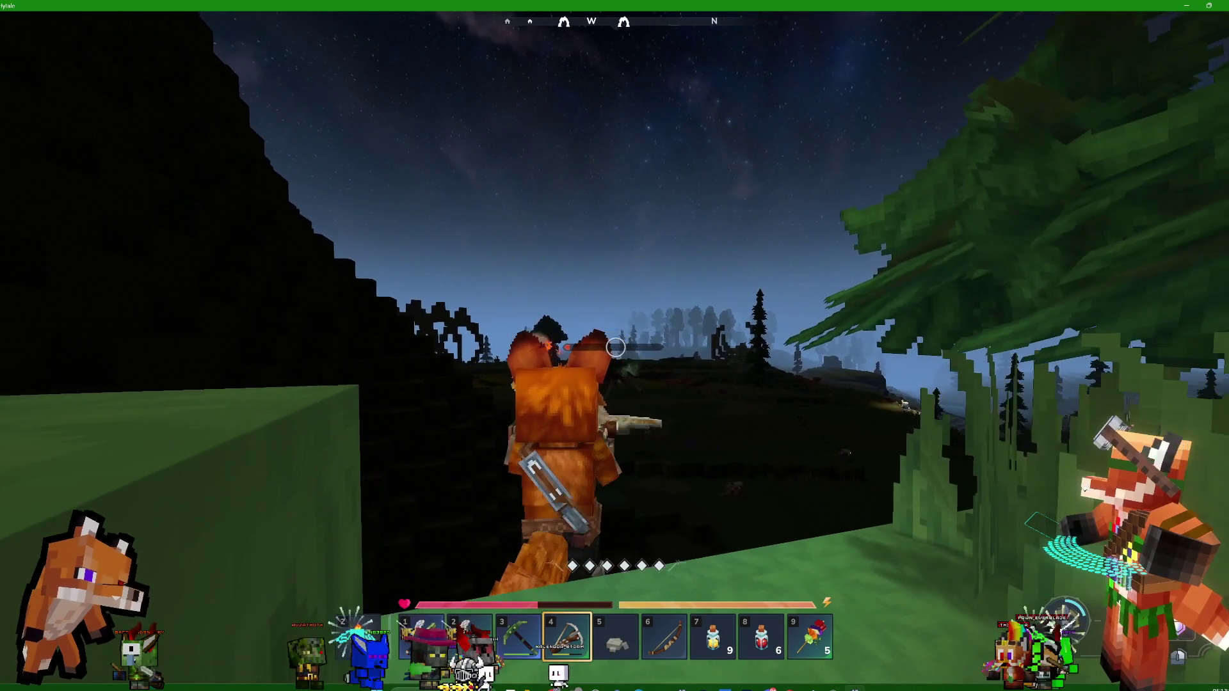
key(w)
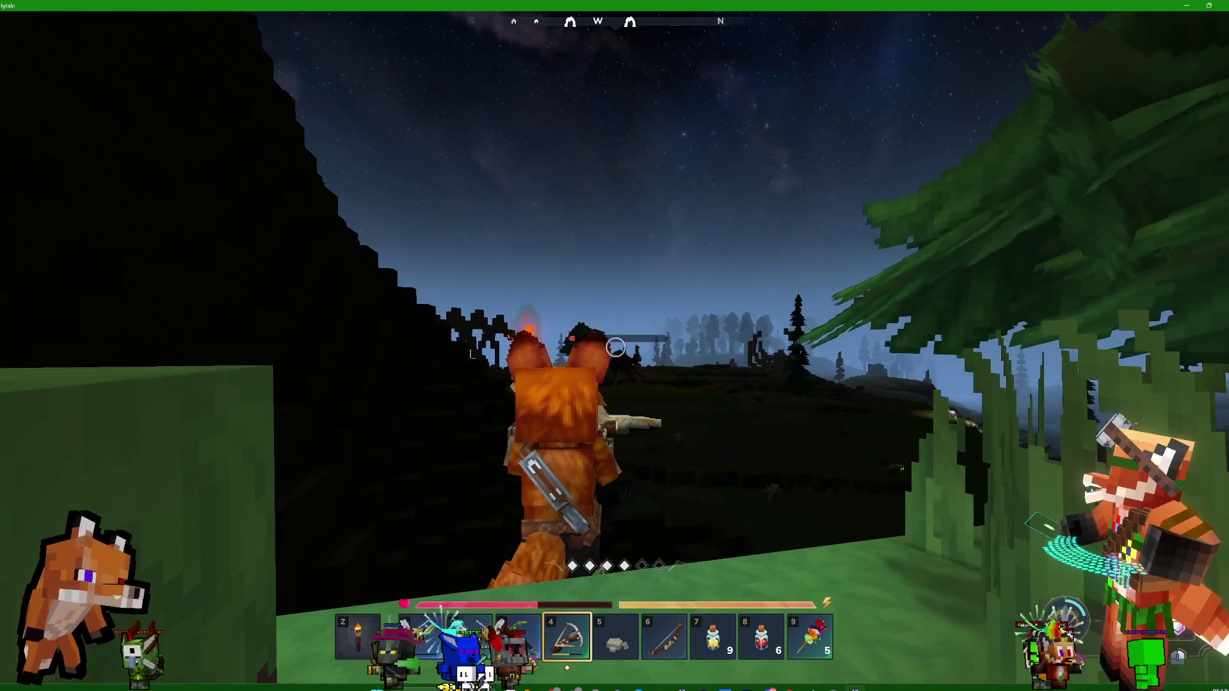
key(w)
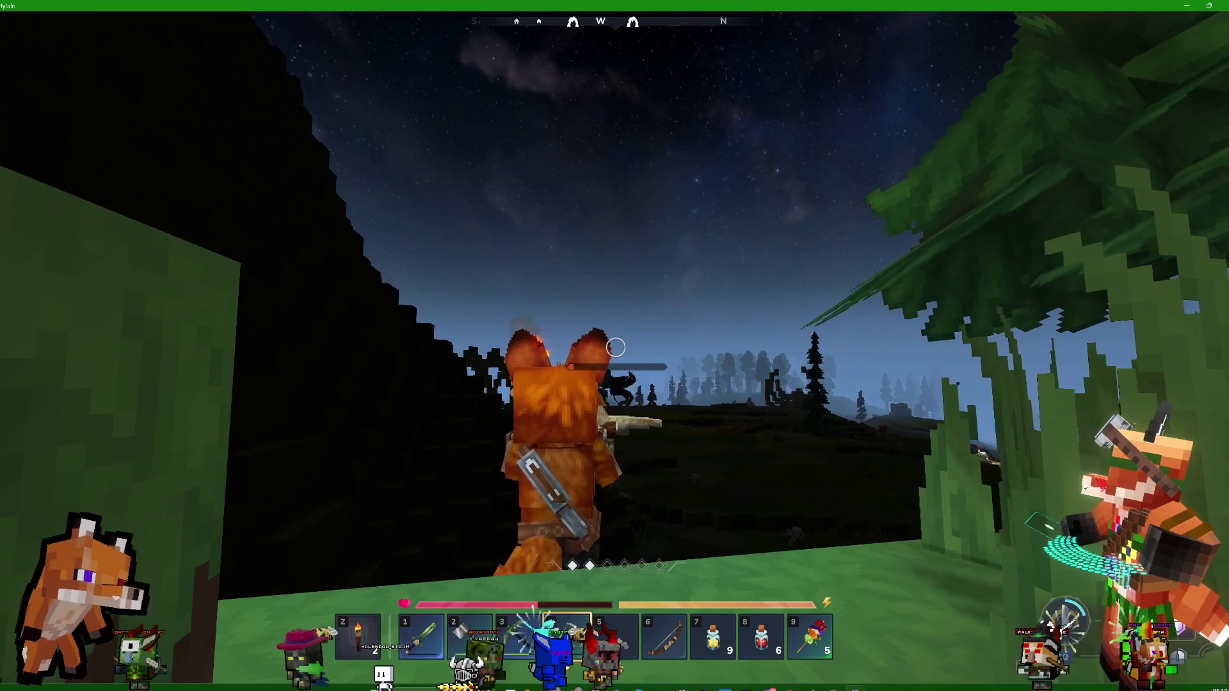
key(w)
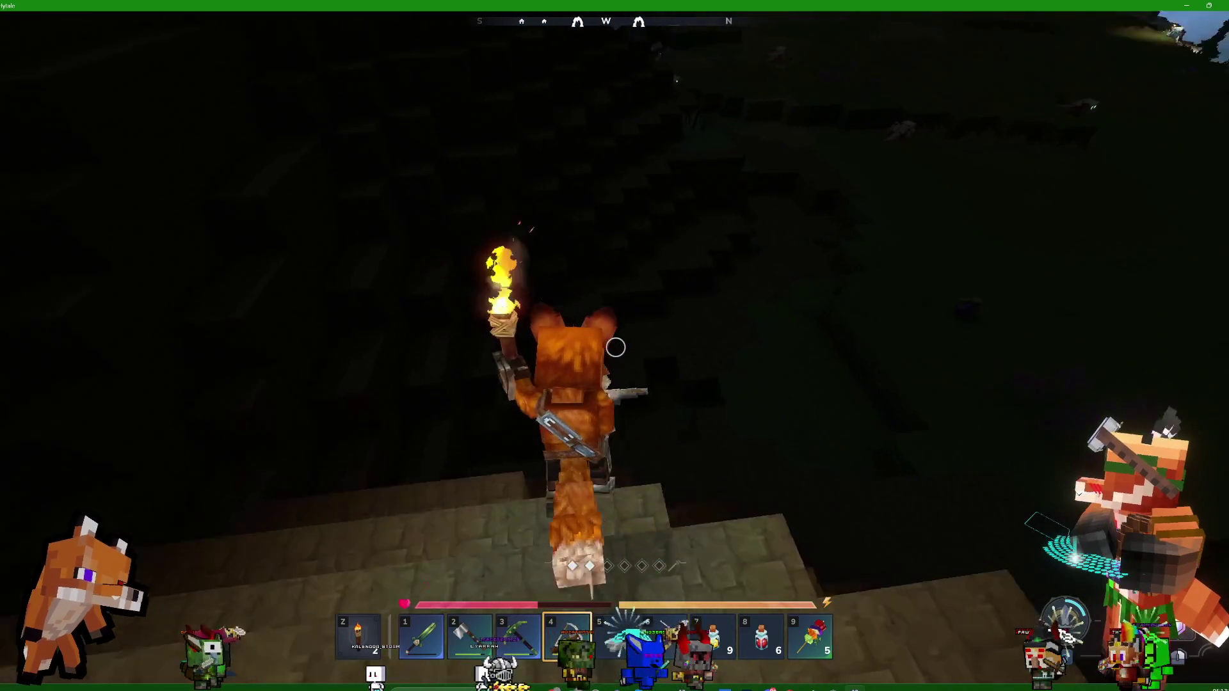
key(1)
key(w)
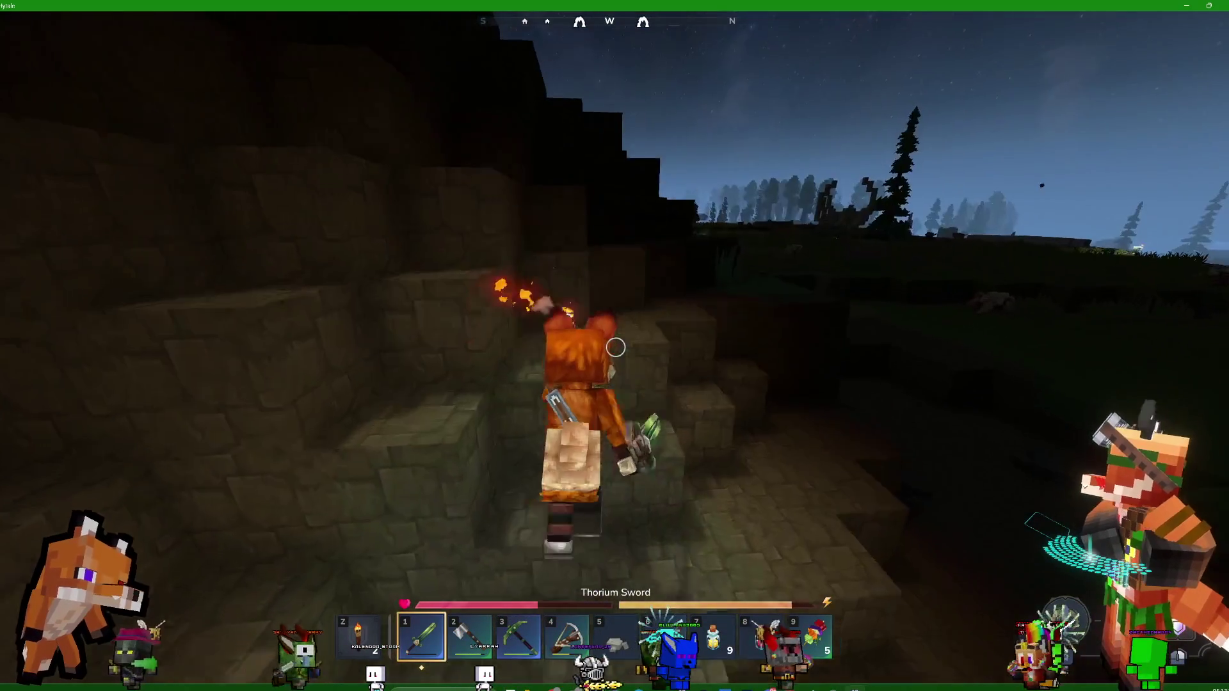
key(w)
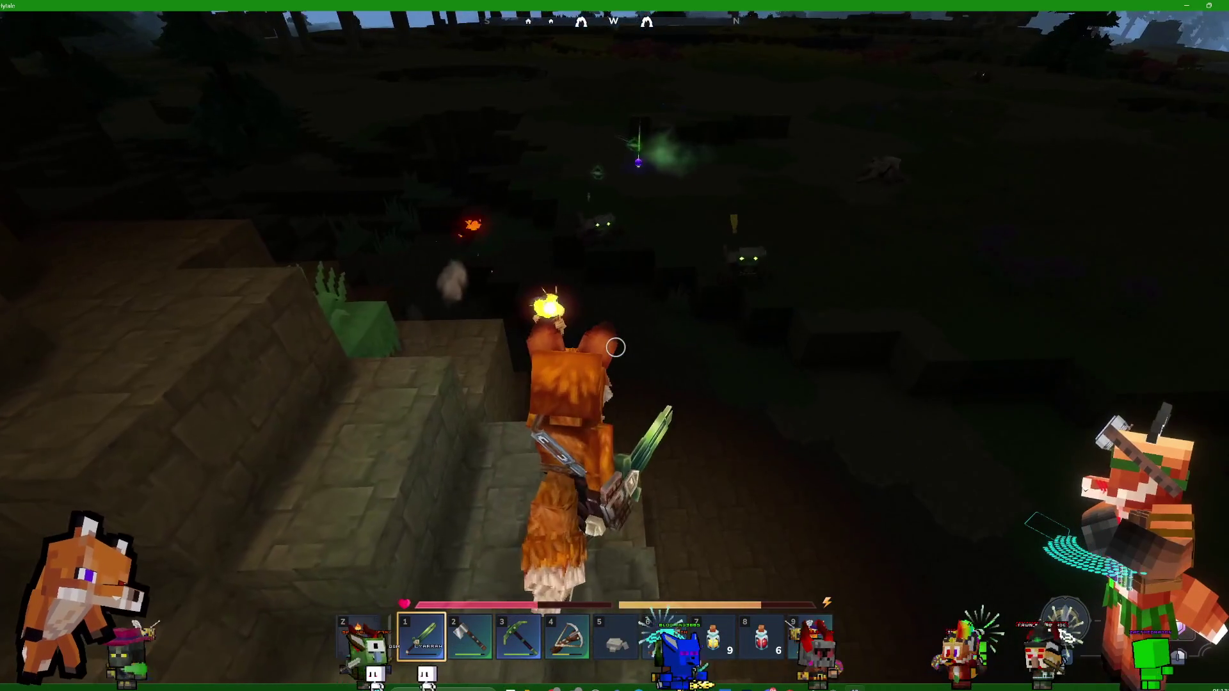
key(w)
key(w)
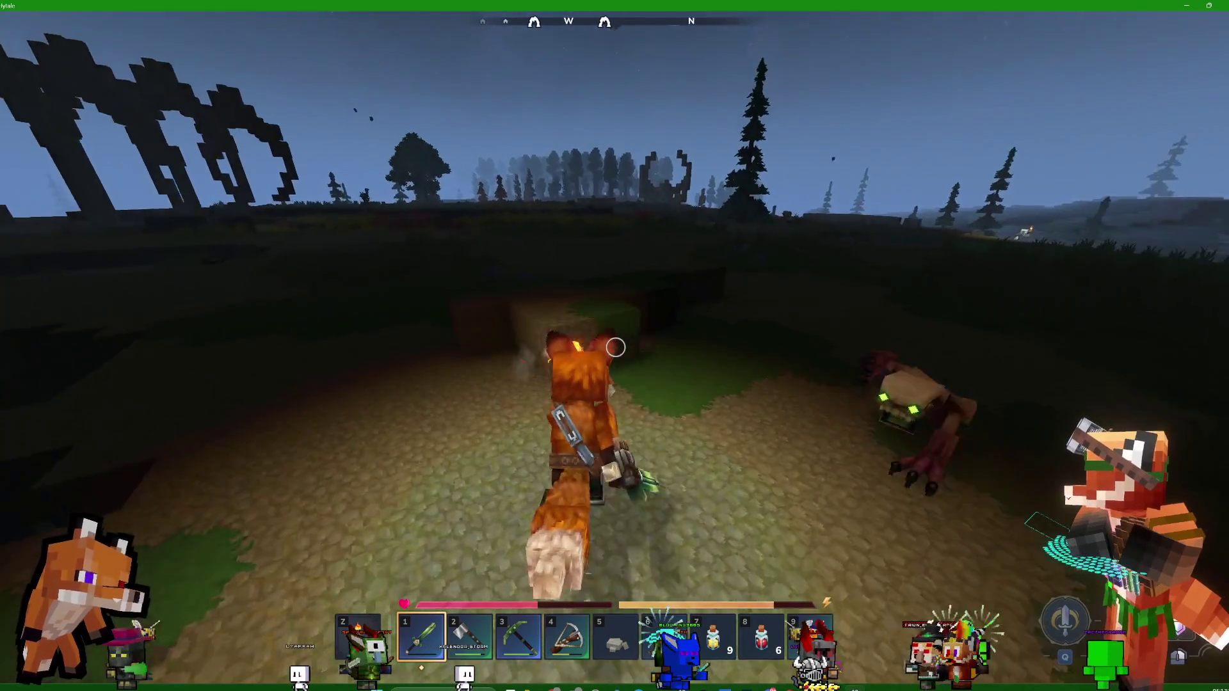
key(w)
key(w)
key(w)
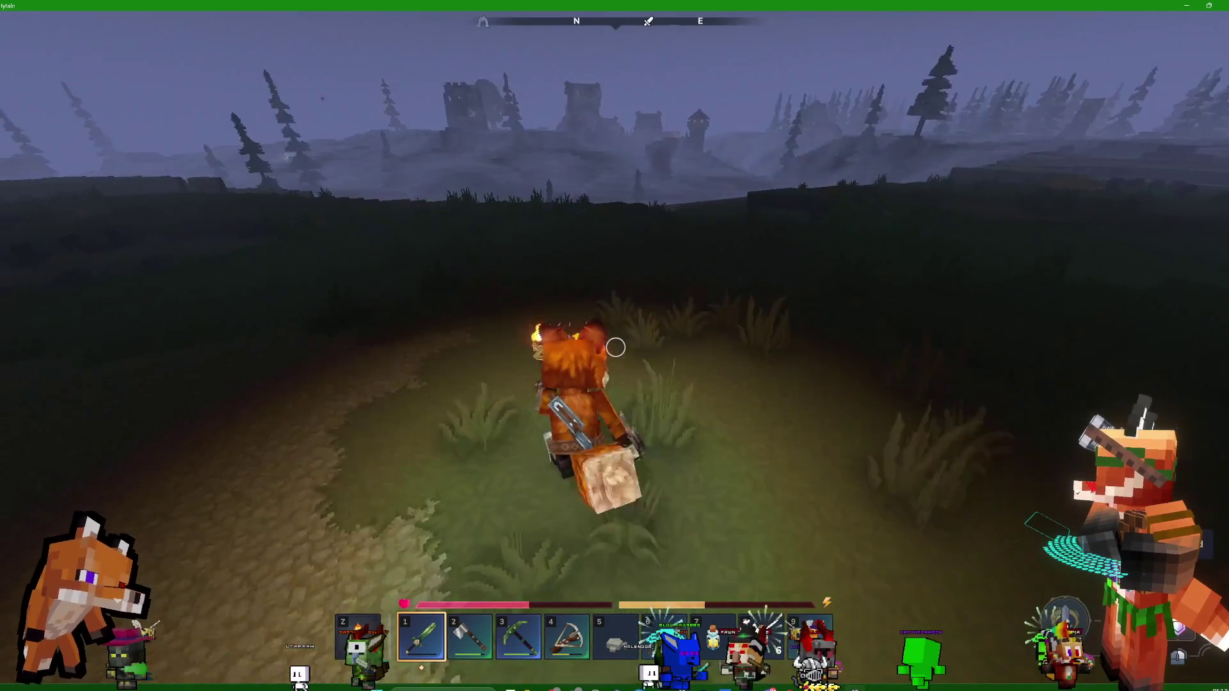
Cross the ridge onto the grassland while cycling through the stamina and health potion slots
key(6)
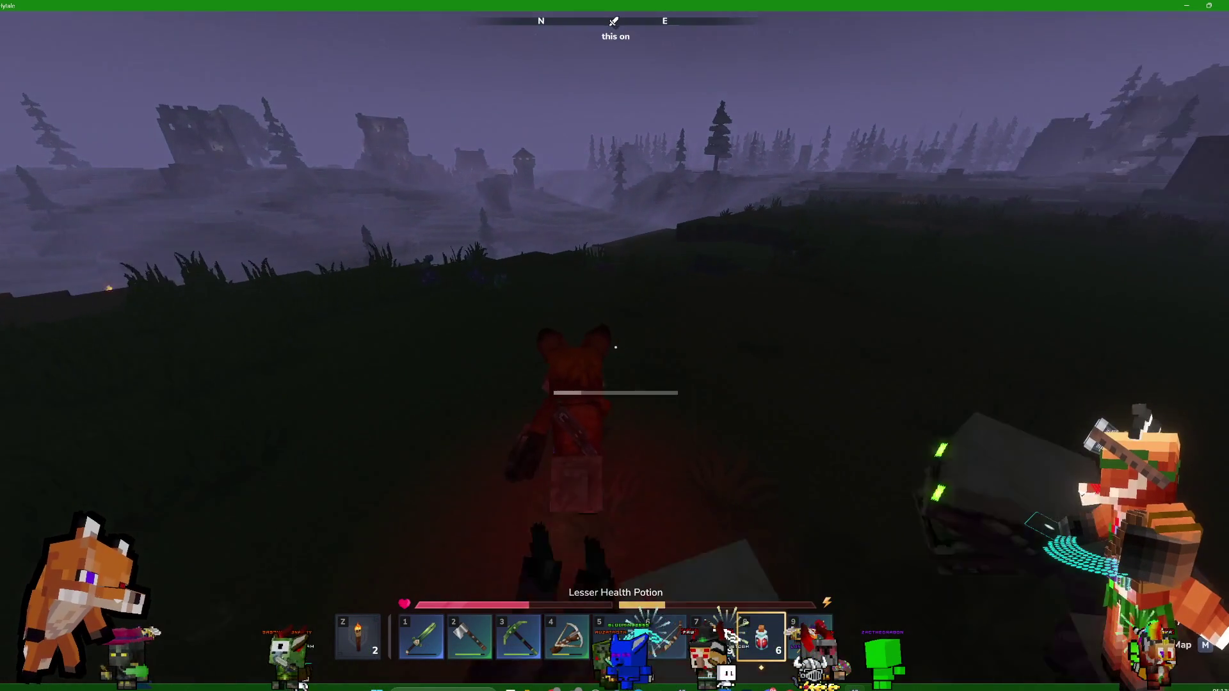
key(w)
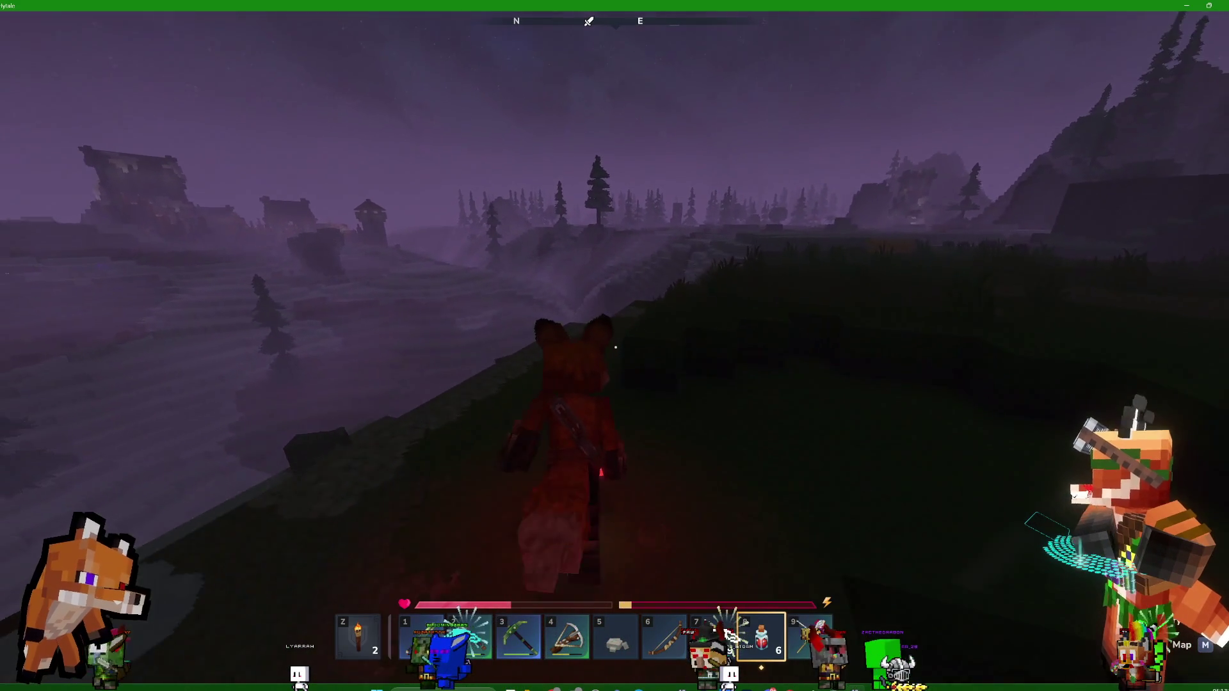
key(7)
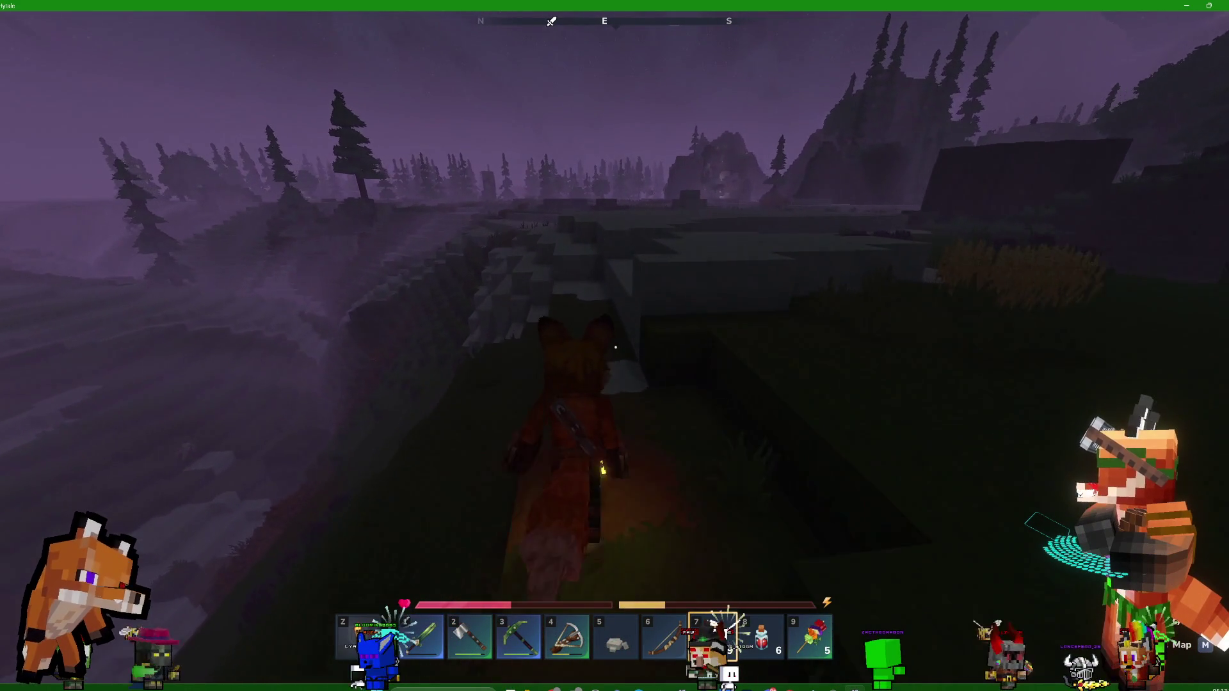
key(w)
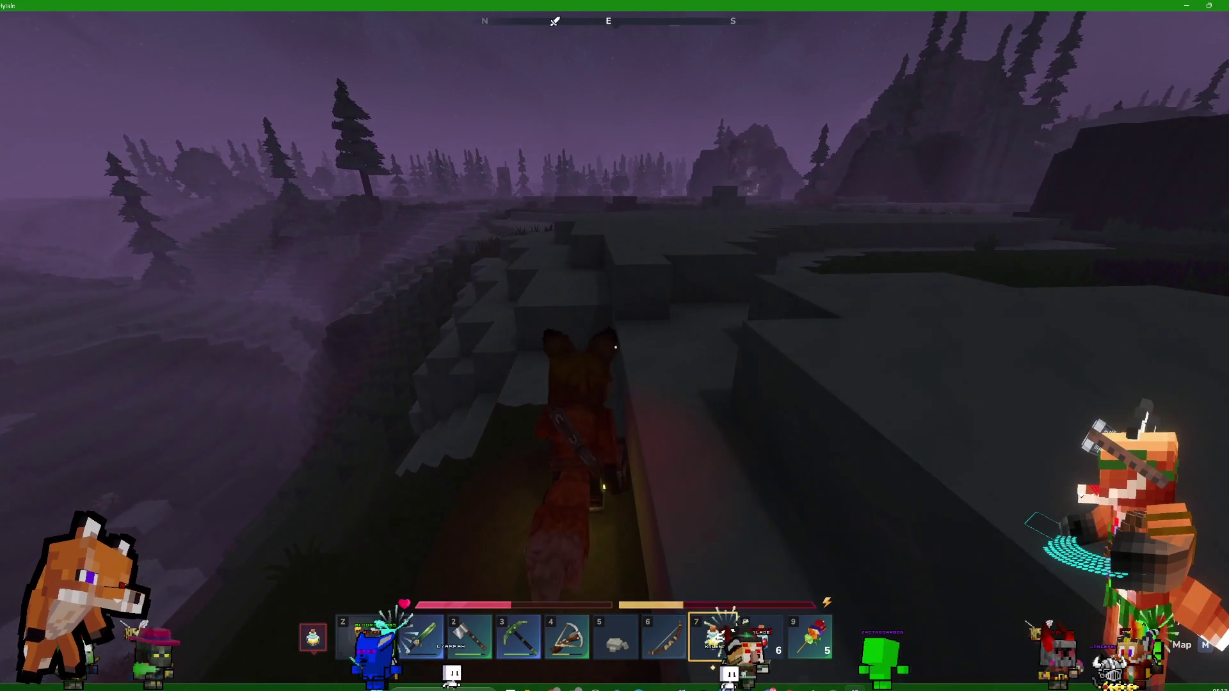
key(8)
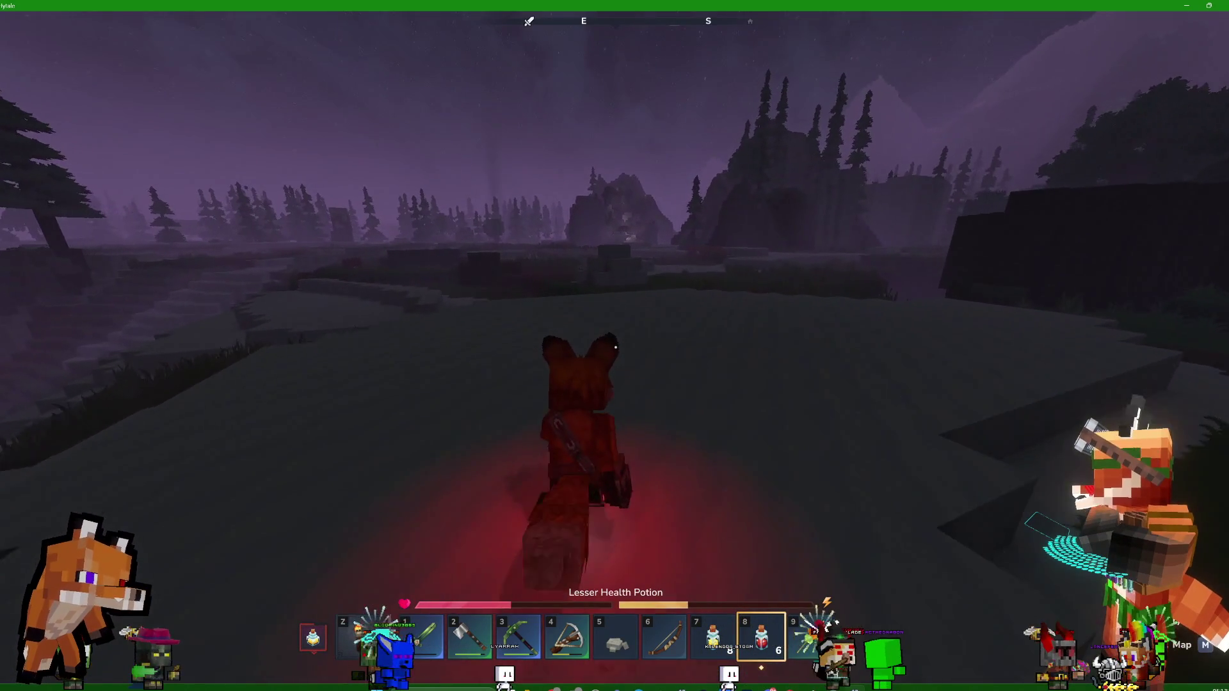
key(w)
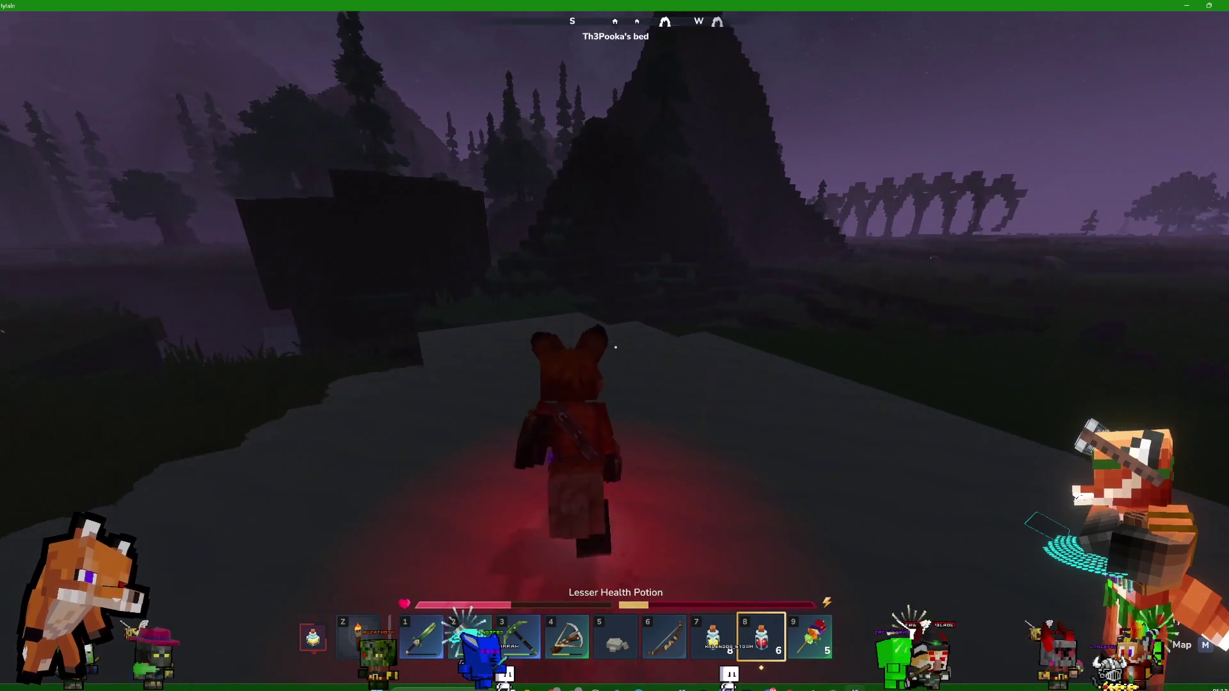
key(w)
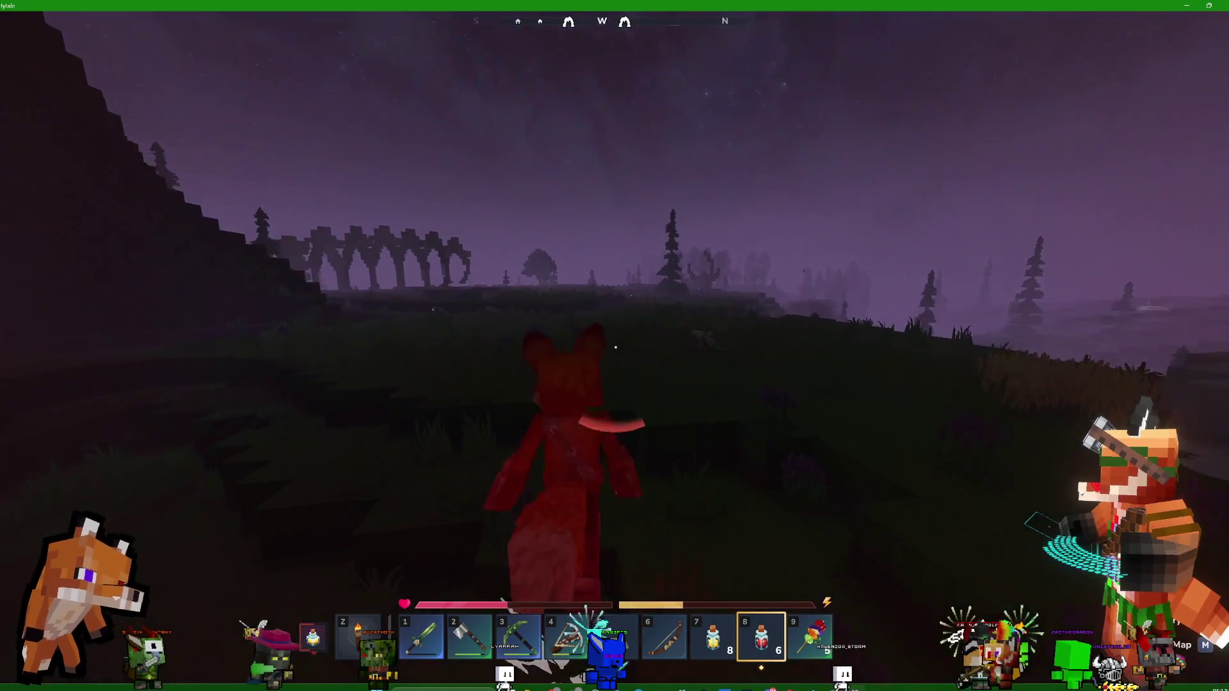
key(7)
scroll(615, 346, down, 1)
scroll(615, 347, down, 1)
scroll(615, 347, down, 1)
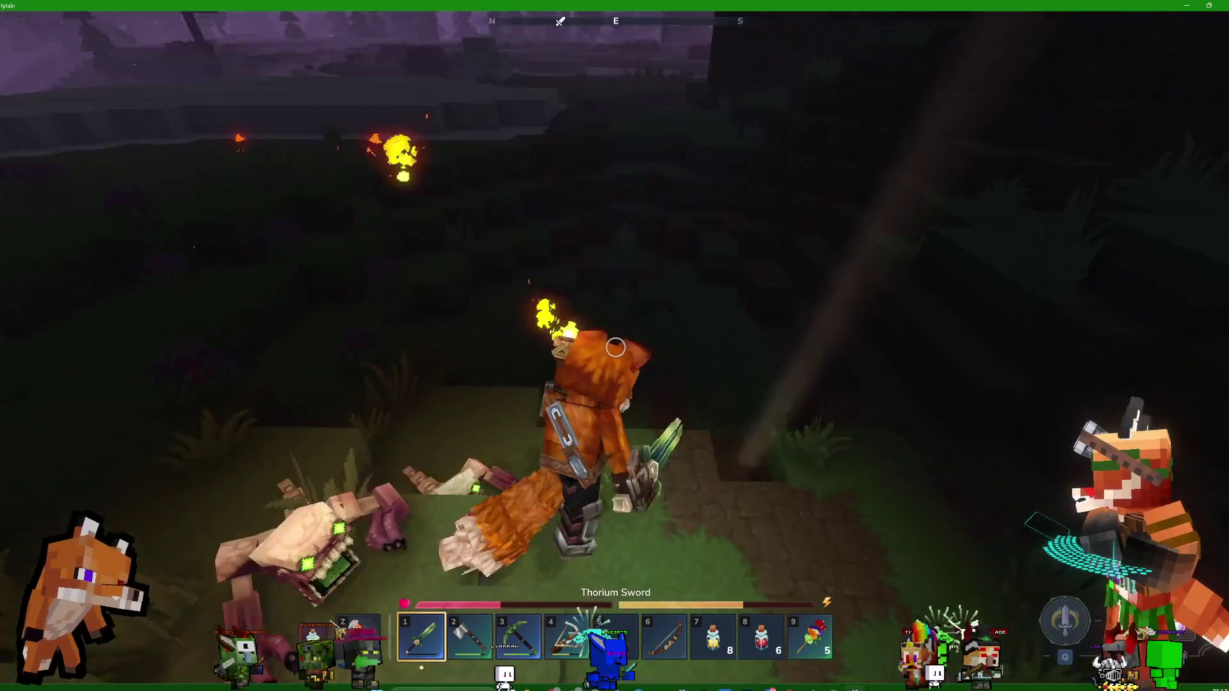
Swing the Thorium Sword repeatedly to fight off the two clawed creatures
click(615, 346)
click(615, 346)
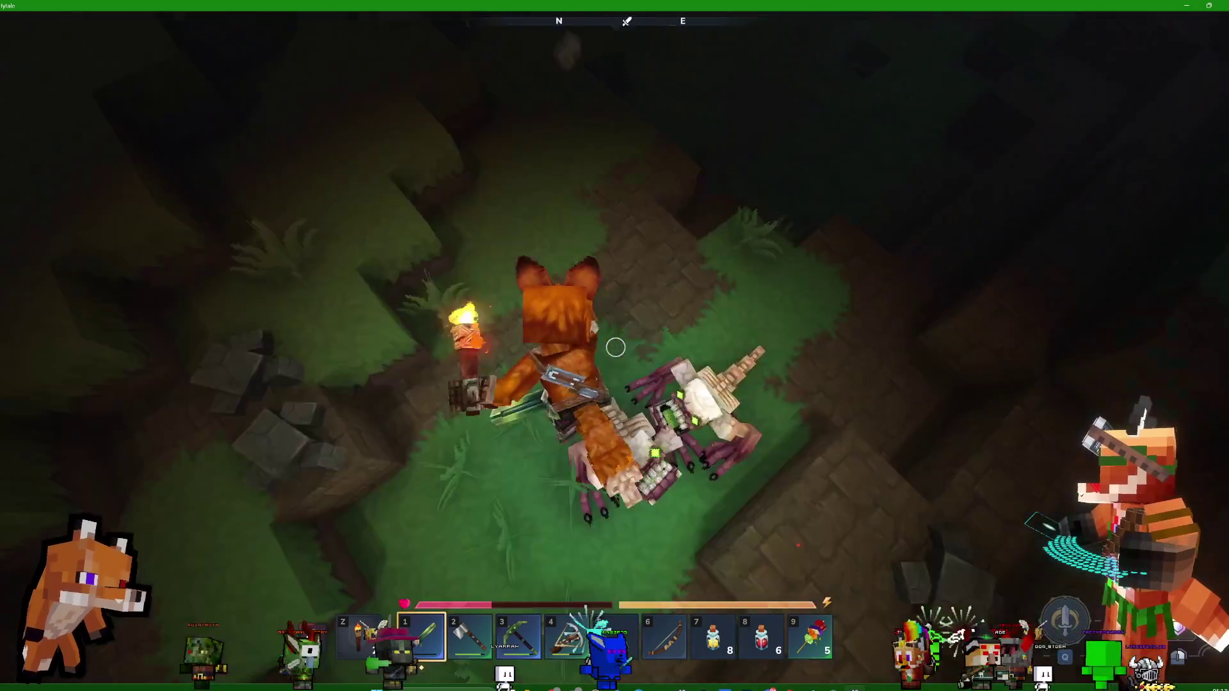
click(615, 346)
click(615, 347)
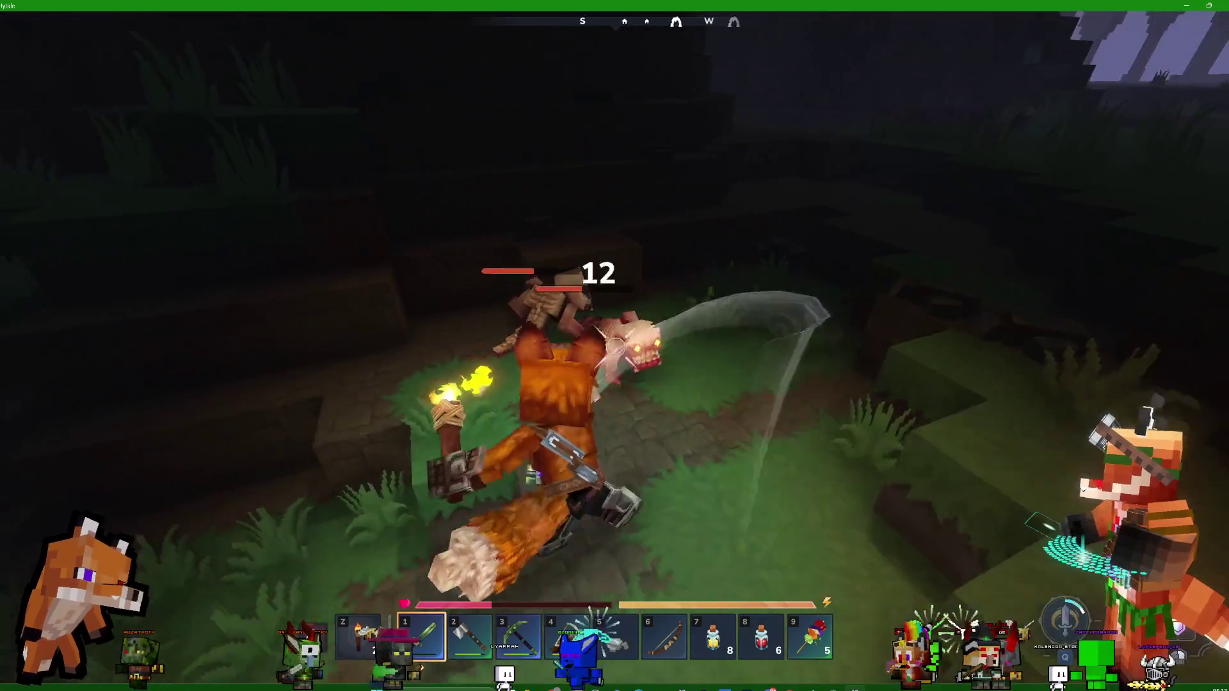
click(615, 347)
click(616, 346)
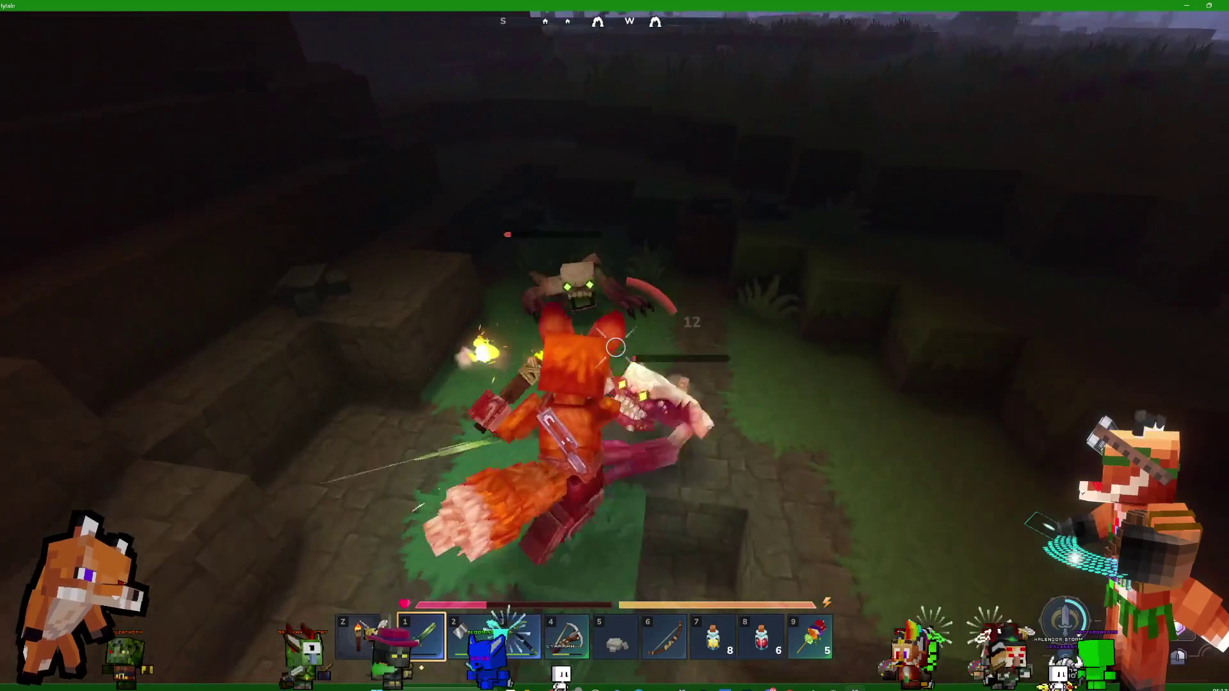
click(616, 346)
scroll(615, 347, down, 3)
scroll(616, 347, down, 3)
scroll(615, 347, down, 1)
scroll(615, 347, down, 1)
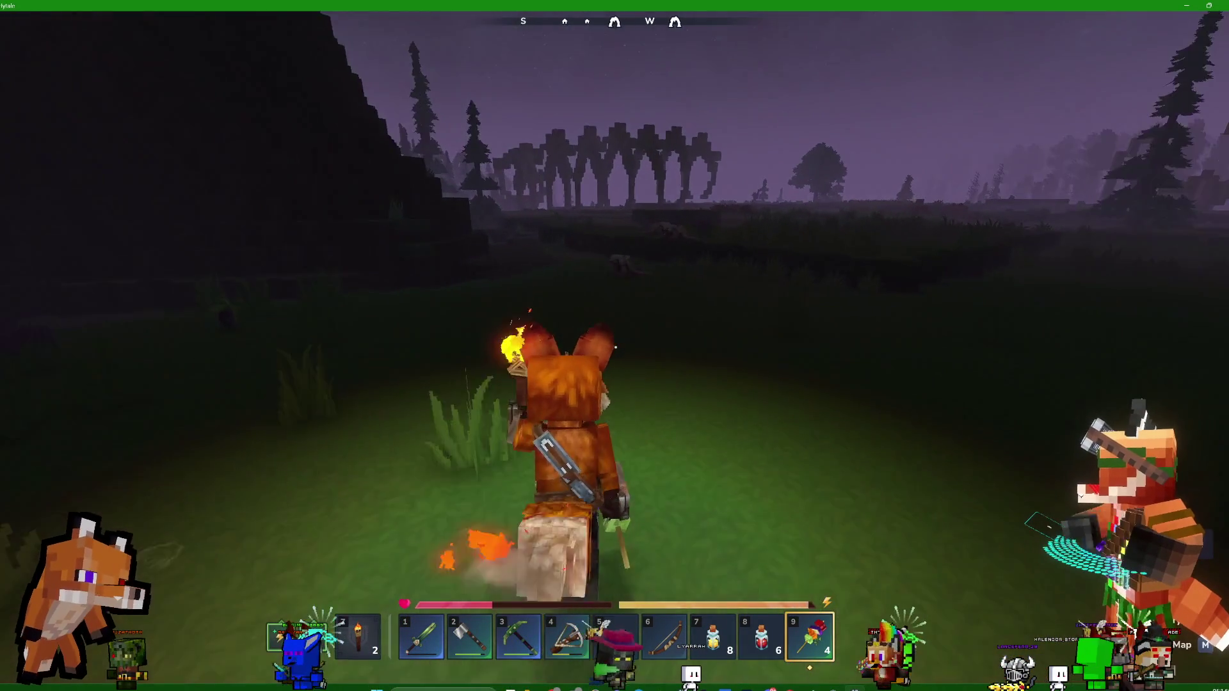
scroll(616, 347, up, 2)
scroll(616, 346, up, 3)
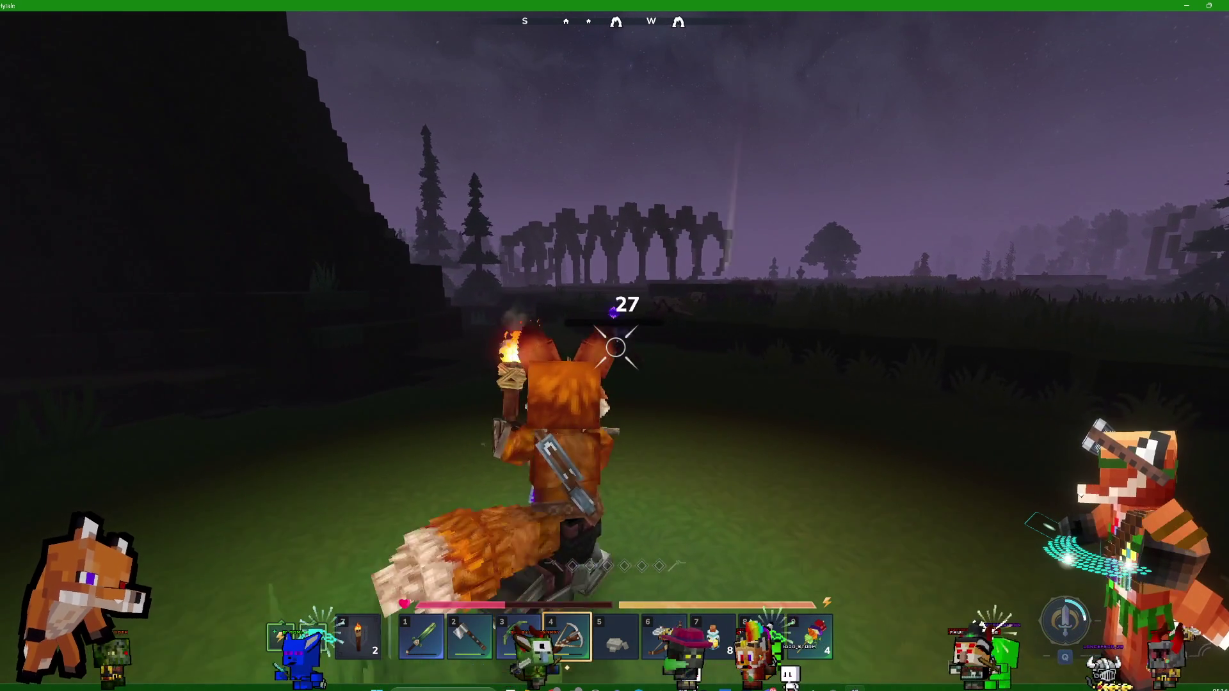
Fire two crossbow bolts at the approaching creature, then switch to the Thorium Sword
key(Tab)
key(Tab)
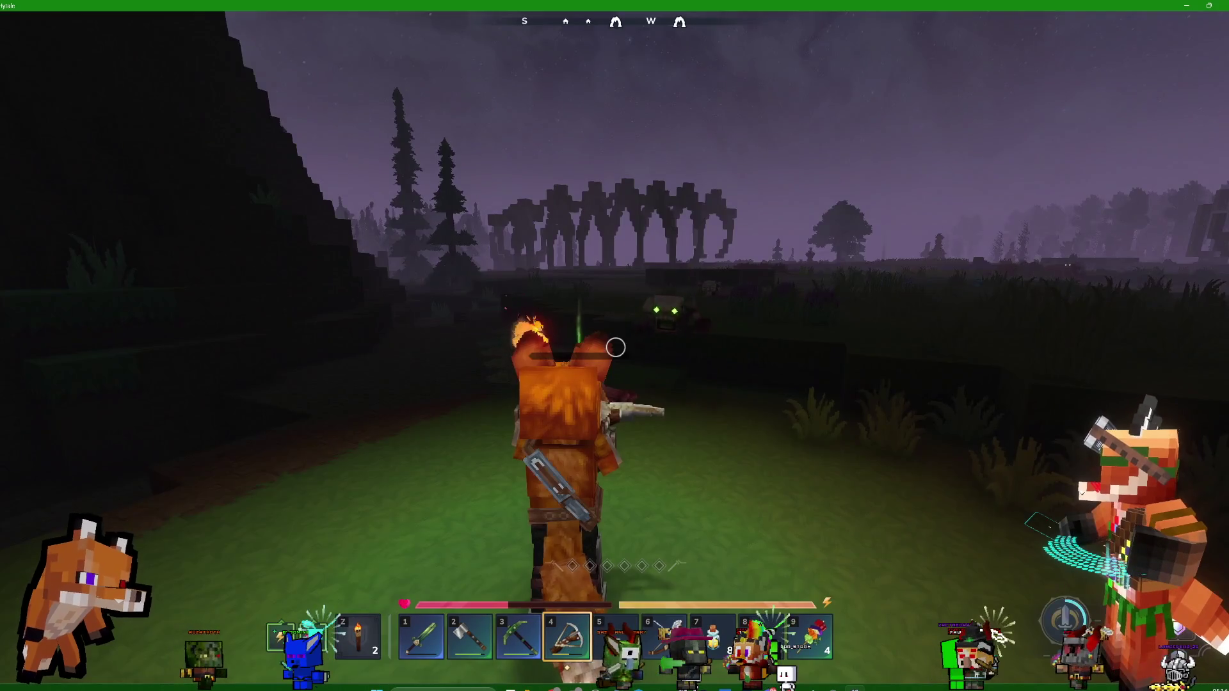
click(616, 347)
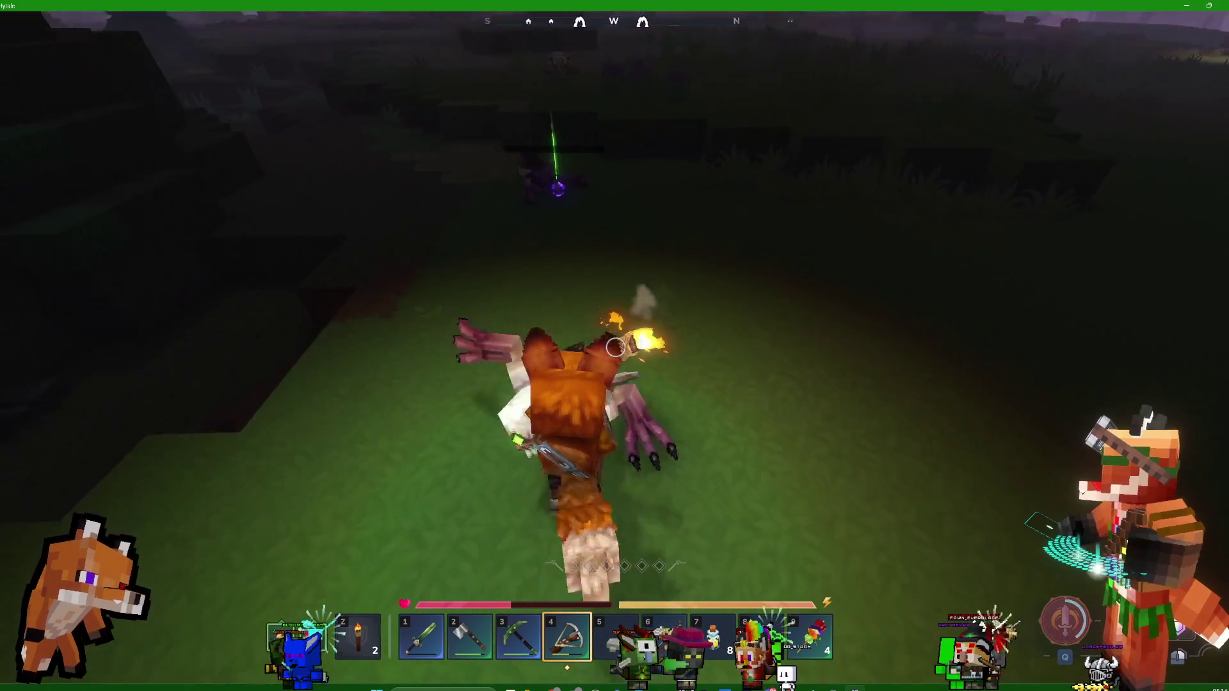
click(616, 347)
key(1)
Finish off the creature with repeated sword strikes and glance at the inventory
click(616, 346)
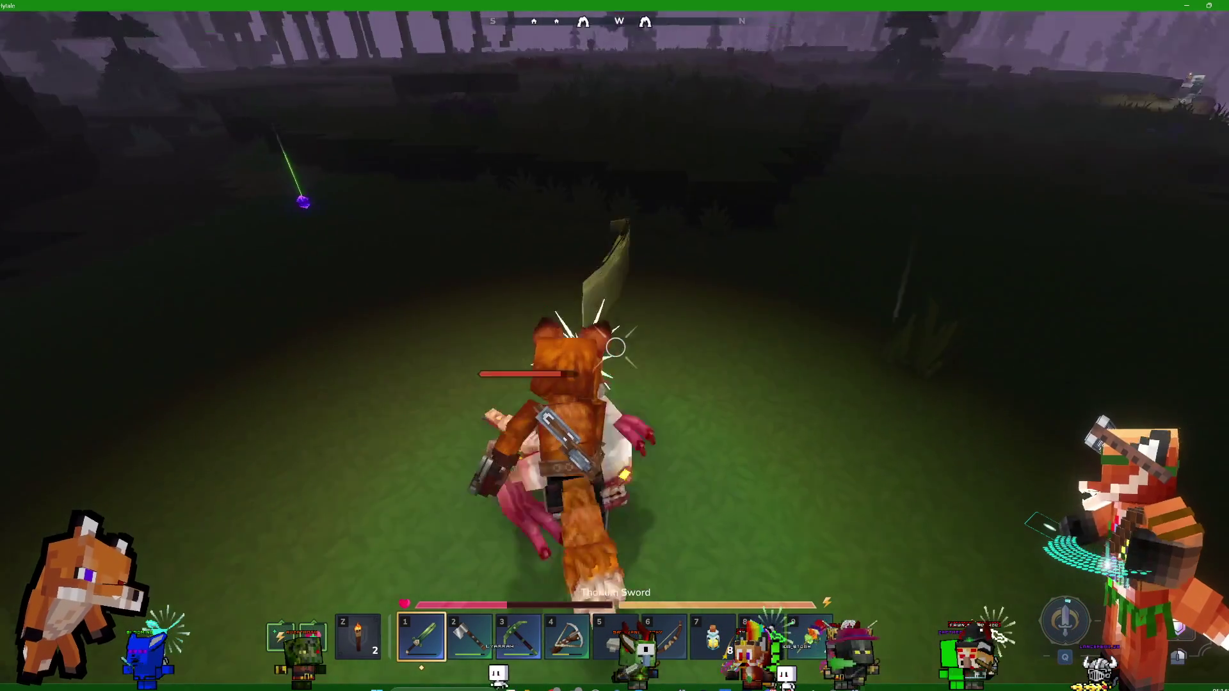
click(615, 347)
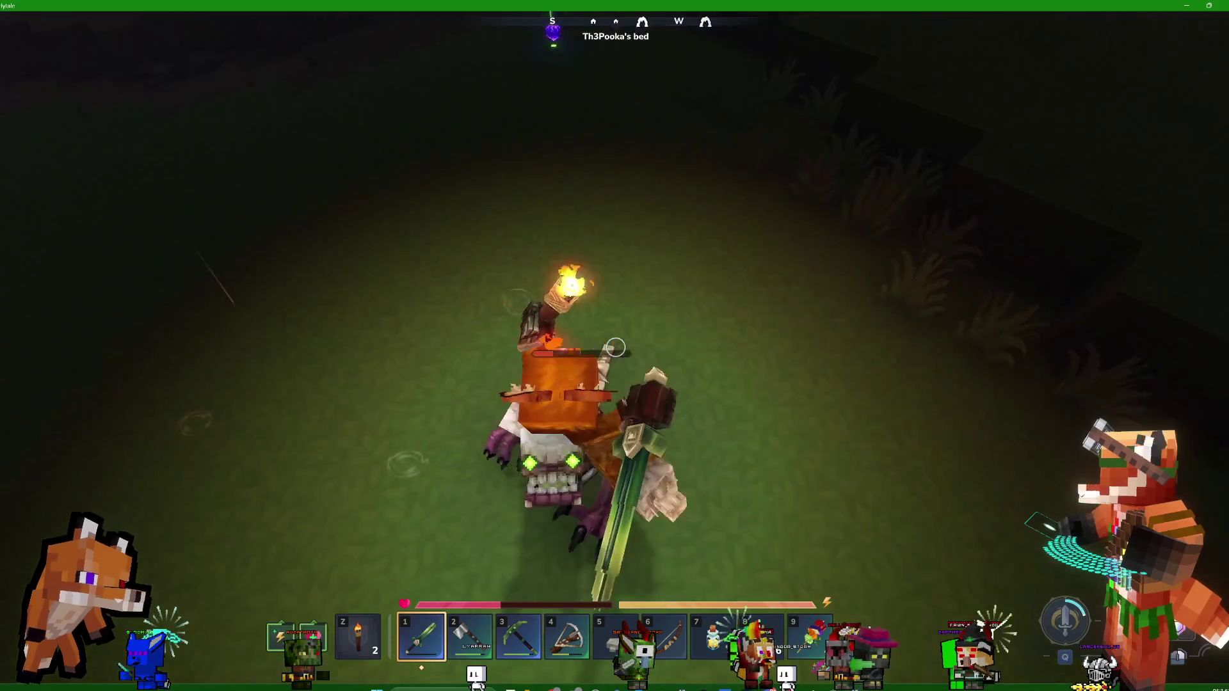
click(615, 347)
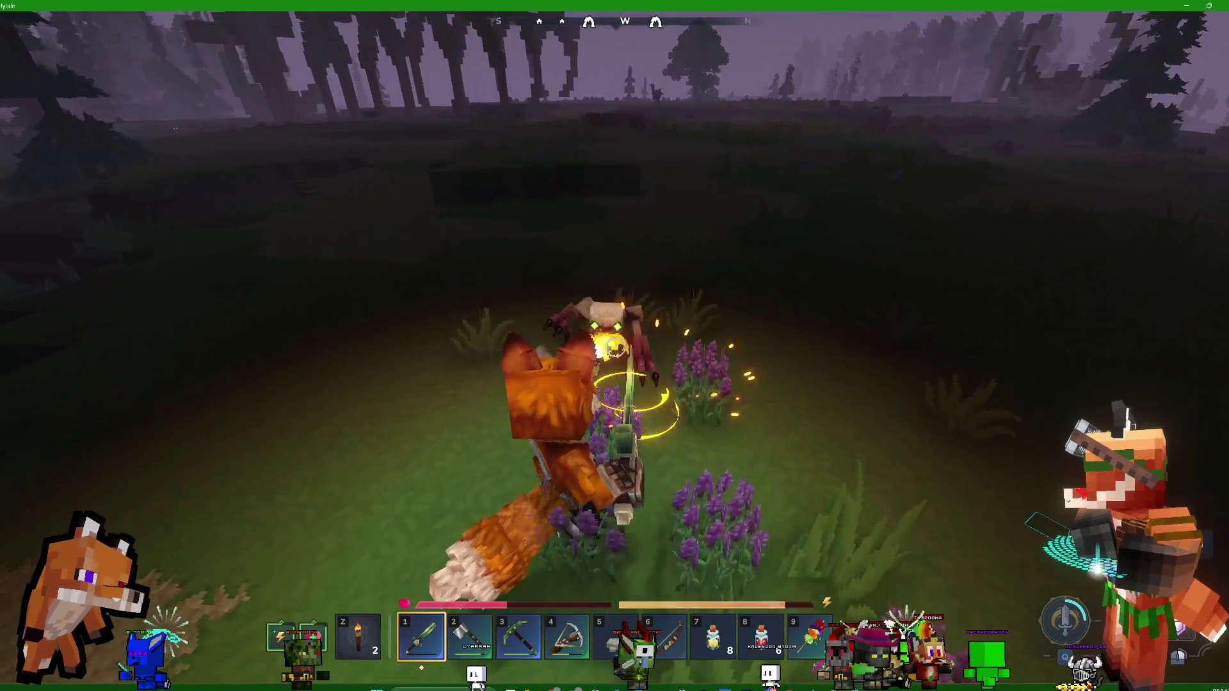
click(615, 346)
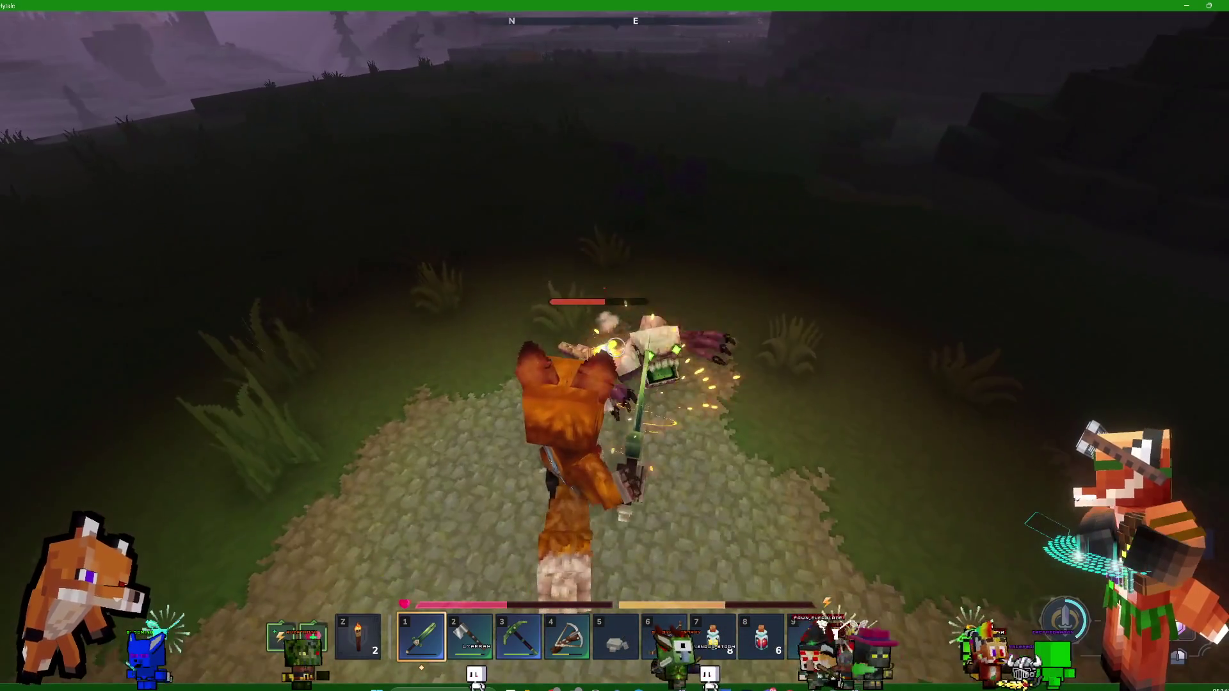
click(616, 346)
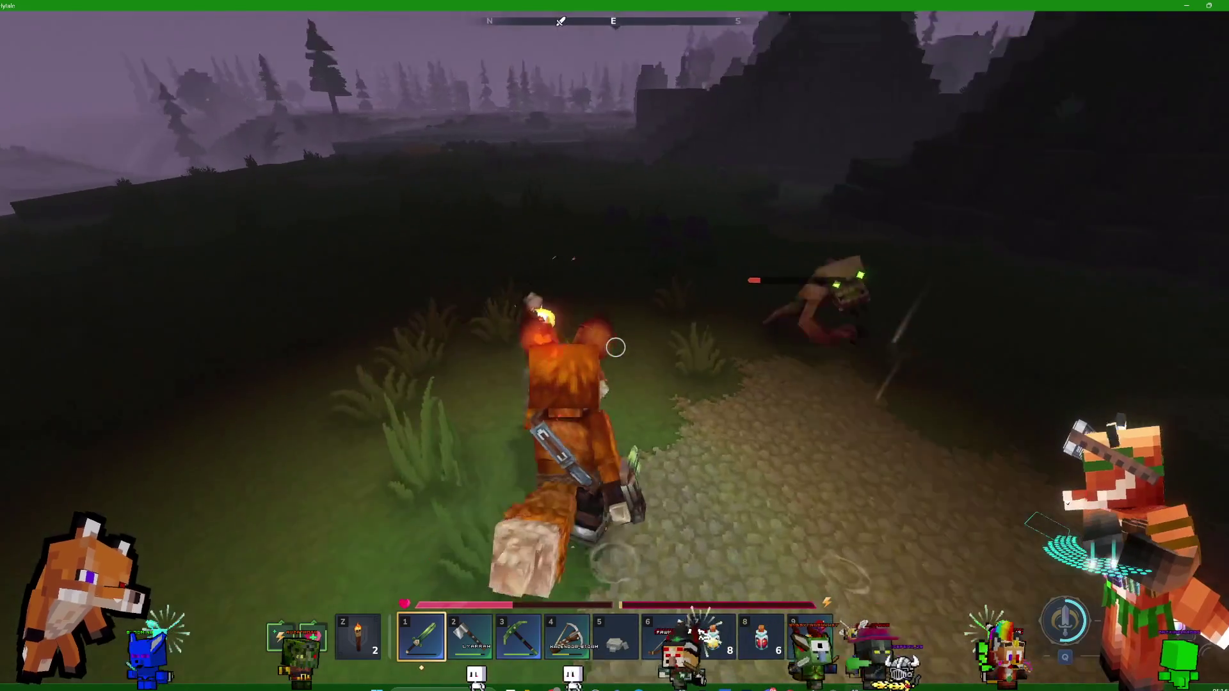
click(616, 347)
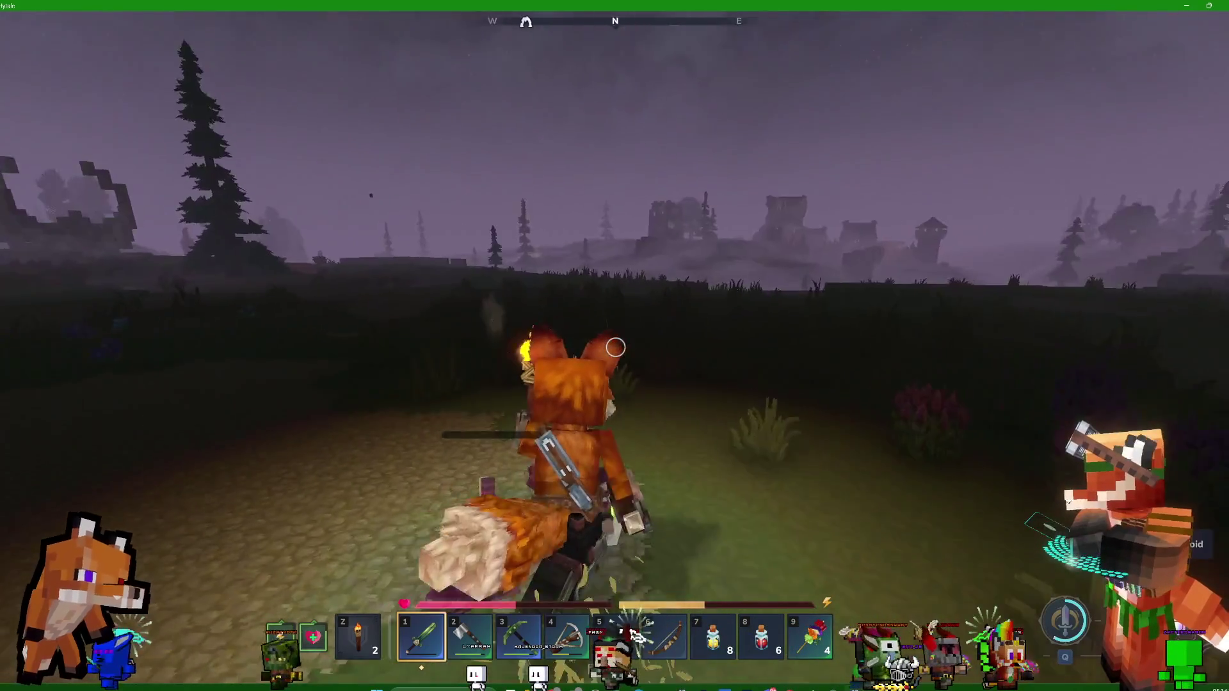
key(Tab)
key(Tab)
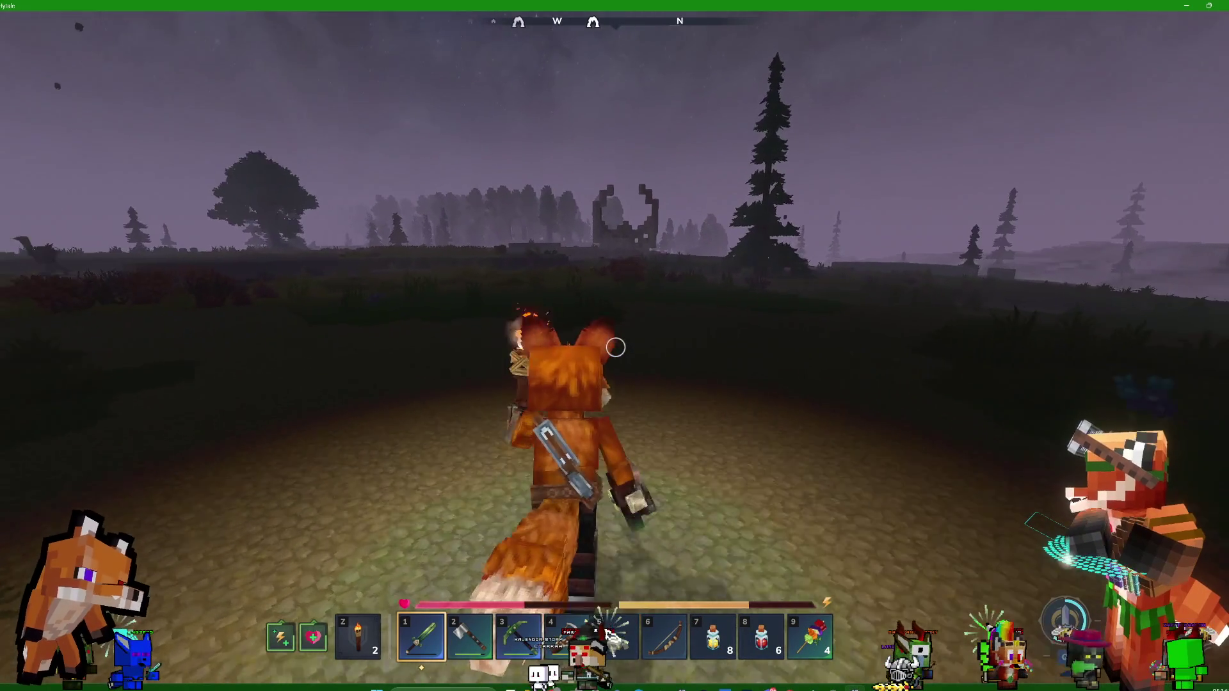
Eat a Vegetable Skewer to restore health, then equip the Thorium Sword
right_click(614, 345)
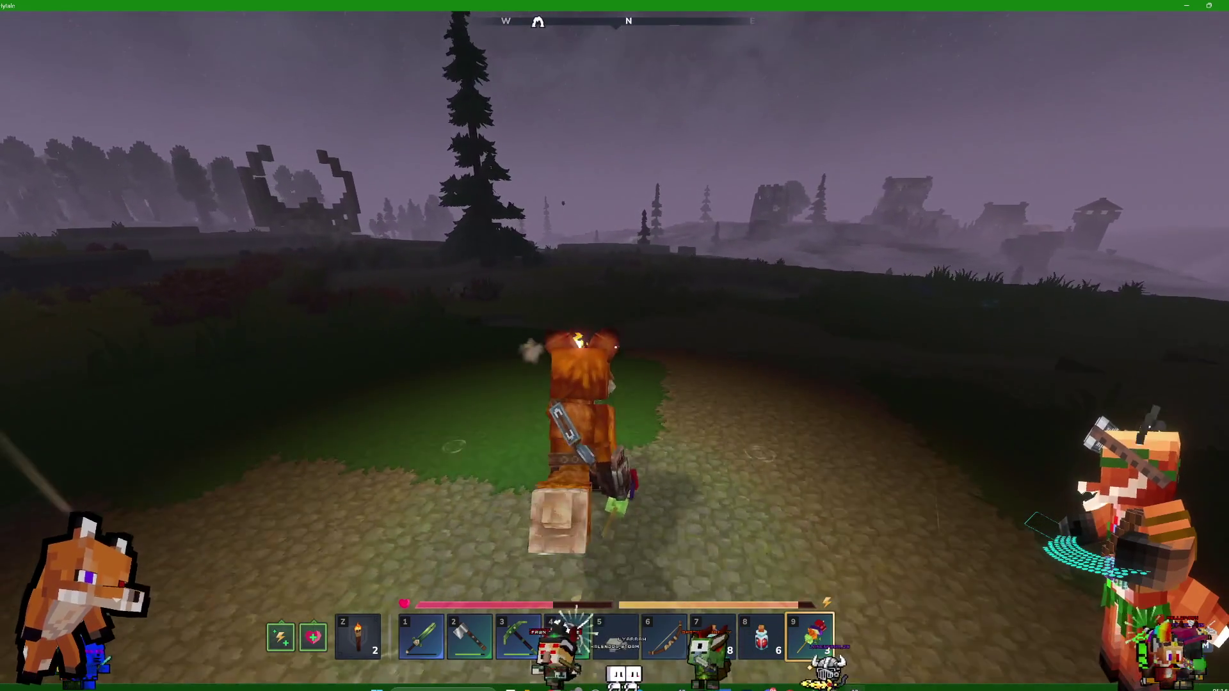
key(9)
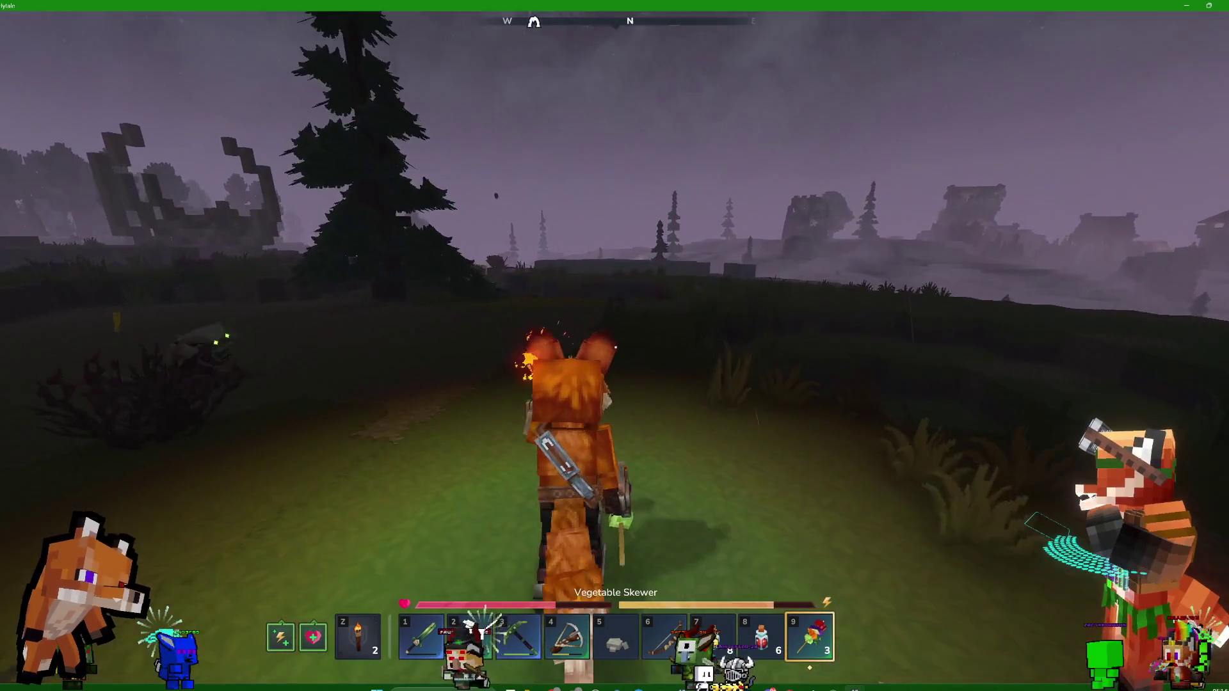
key(Tab)
key(Tab)
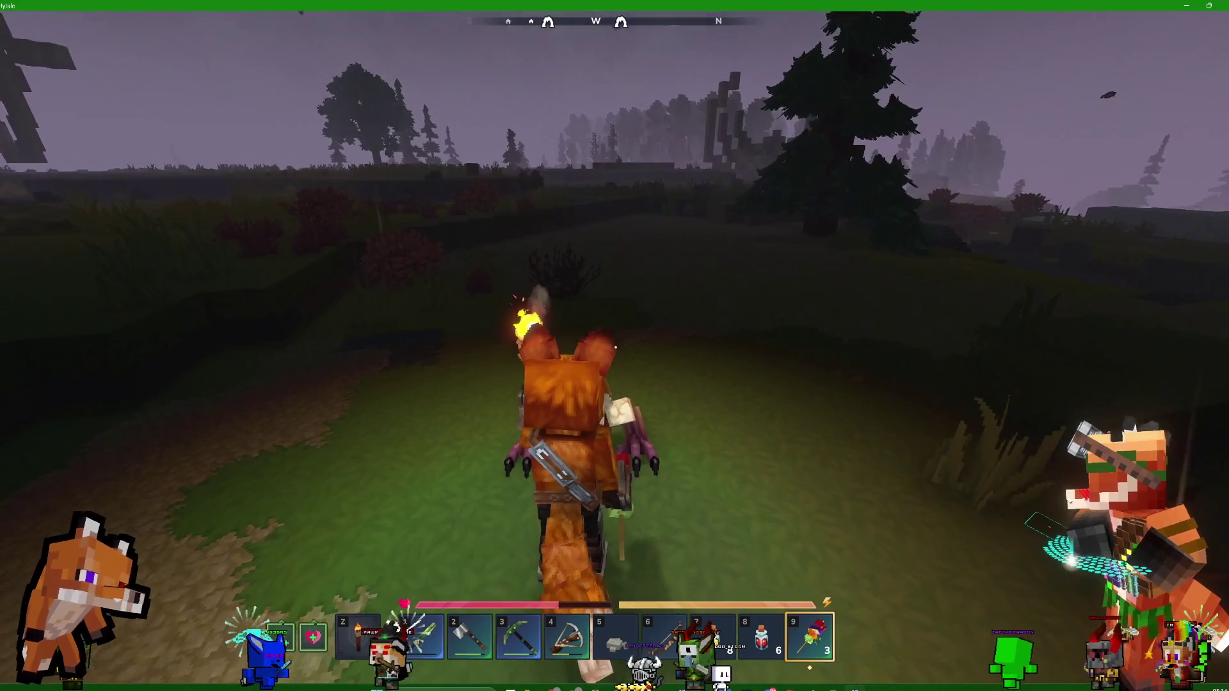
key(1)
Strike the nearby creature with the sword until it falls
click(615, 346)
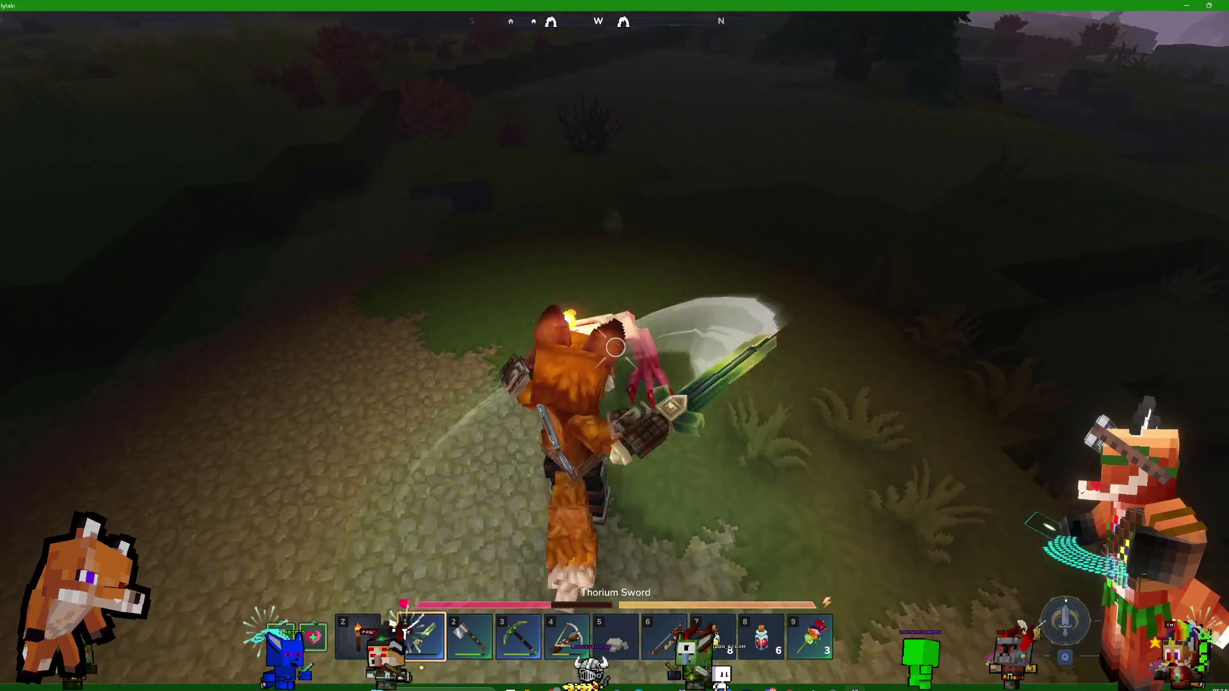
click(615, 345)
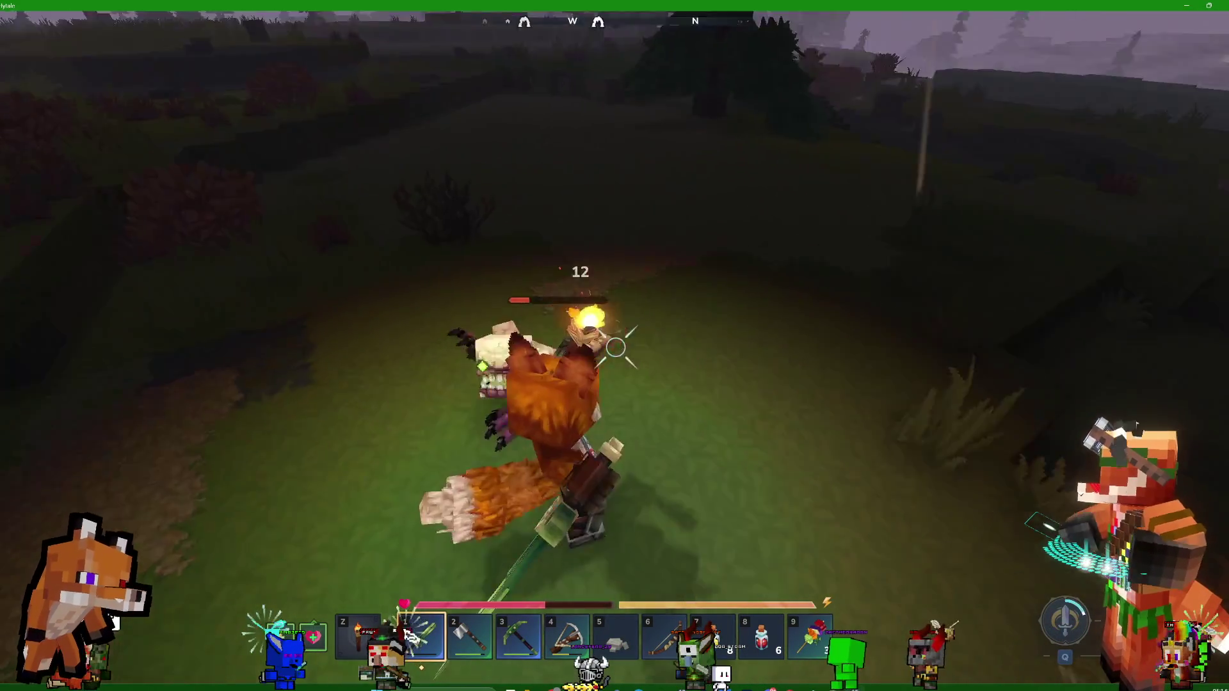
click(615, 346)
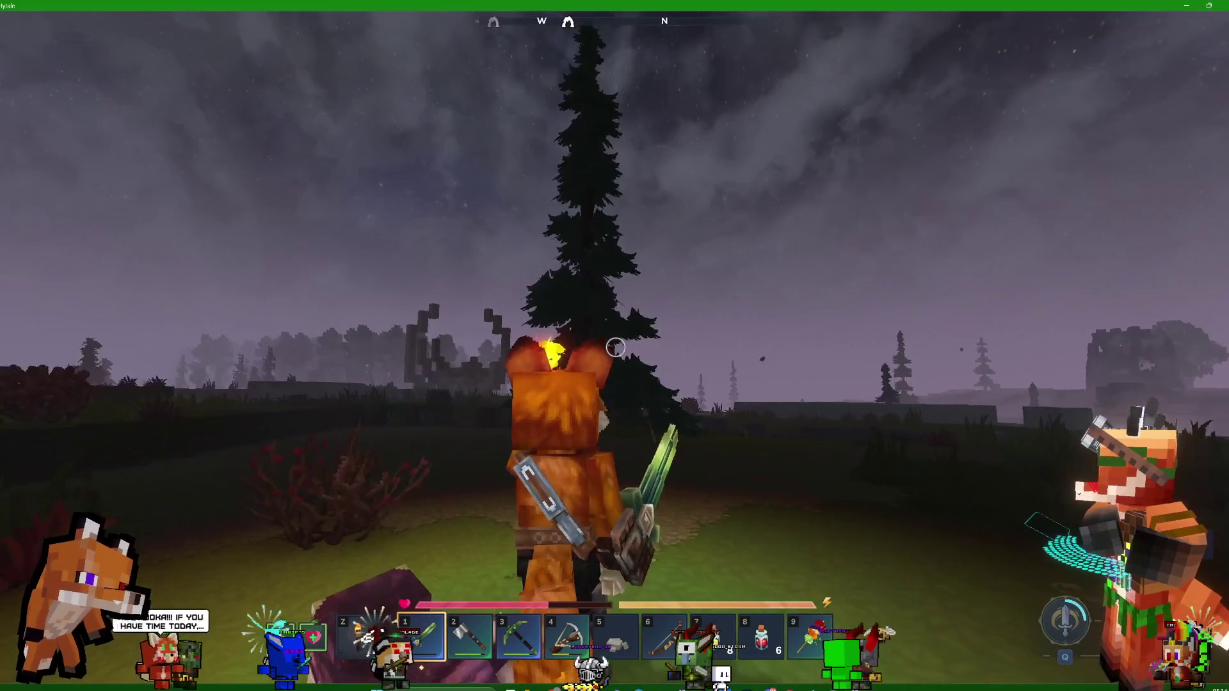
Review the inventory, then switch the held item to the Repair Kit
key(Tab)
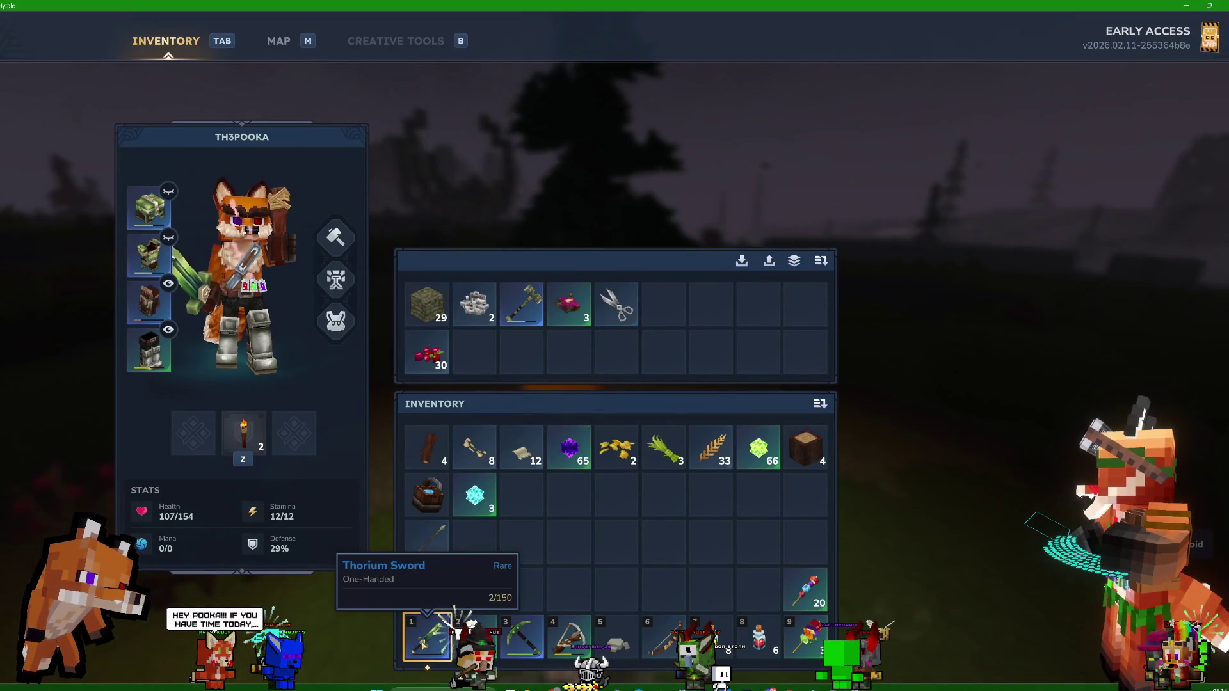
key(Tab)
key(Tab)
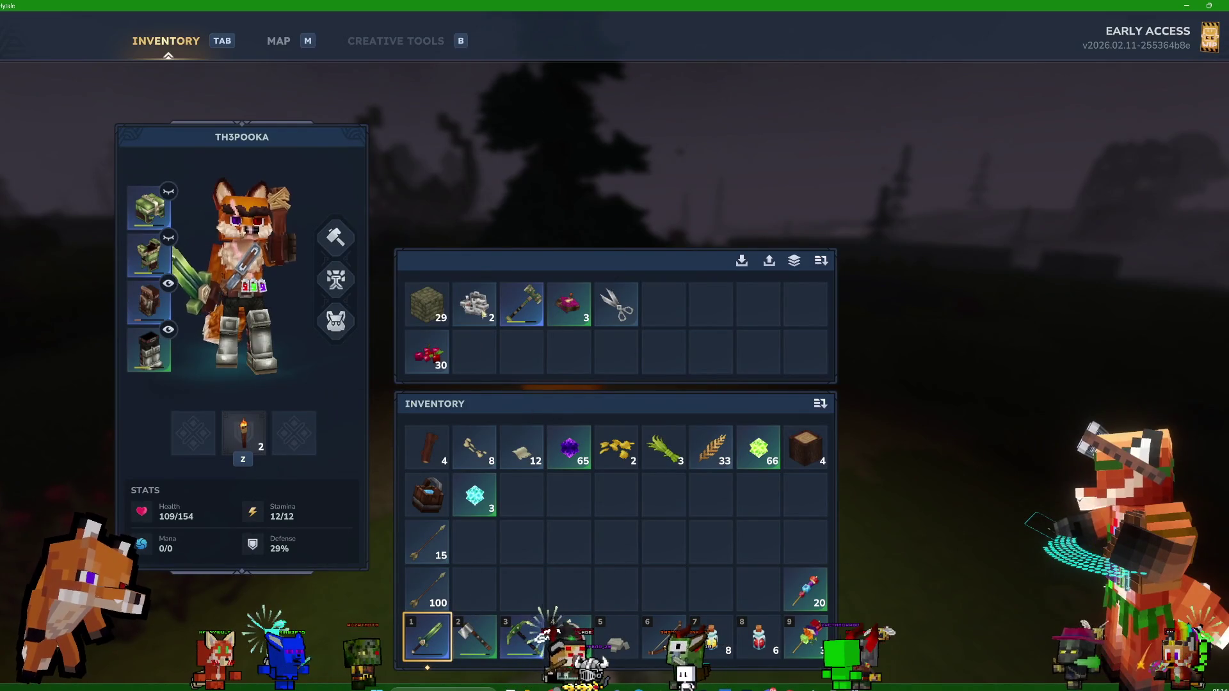
key(Tab)
key(6)
Use the Repair Kit to restore the Thorium Sword and check the result in the inventory
right_click(615, 346)
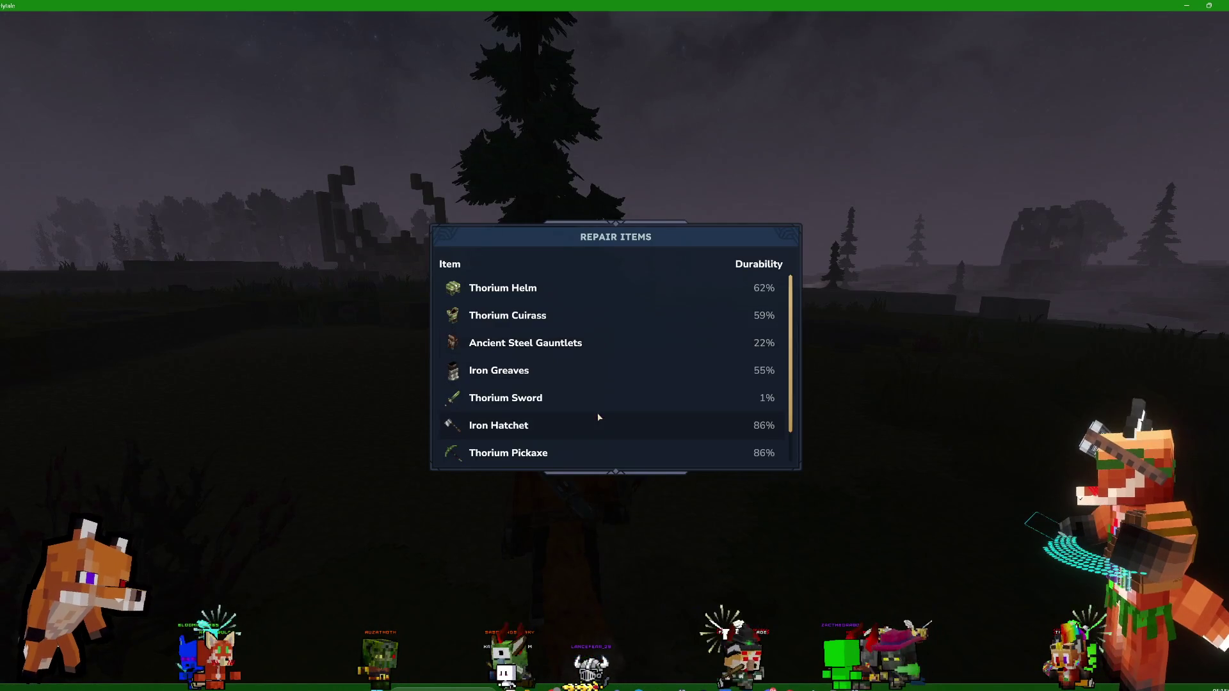
click(567, 402)
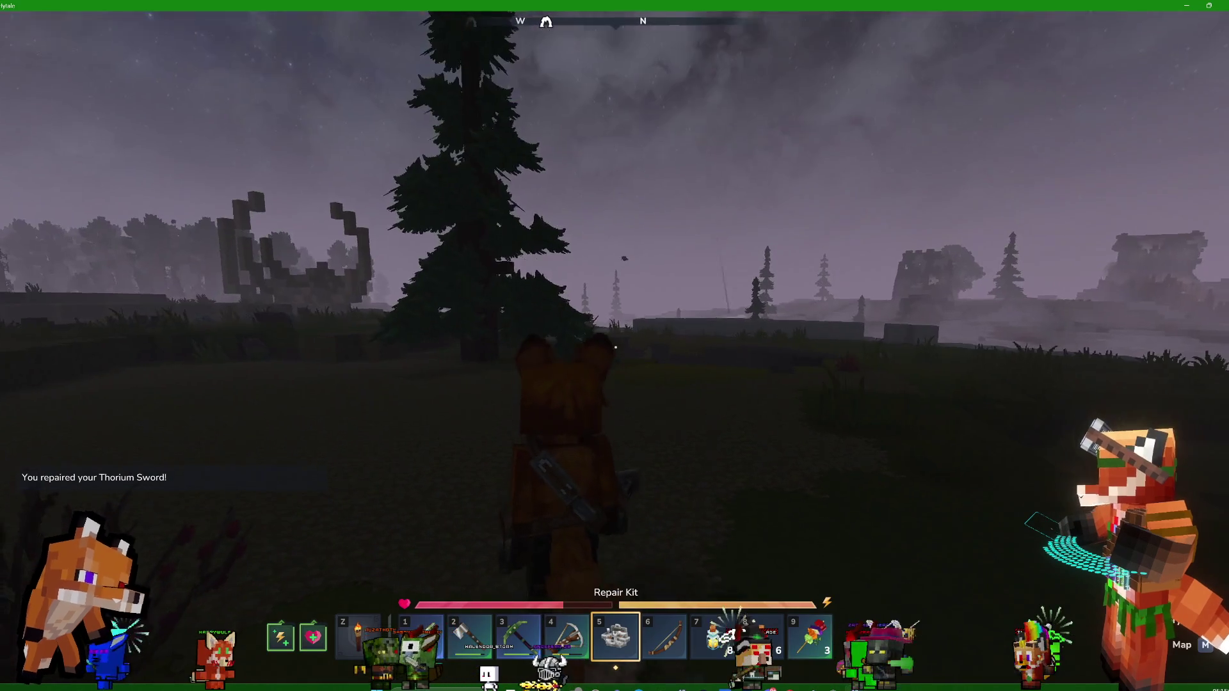
key(Tab)
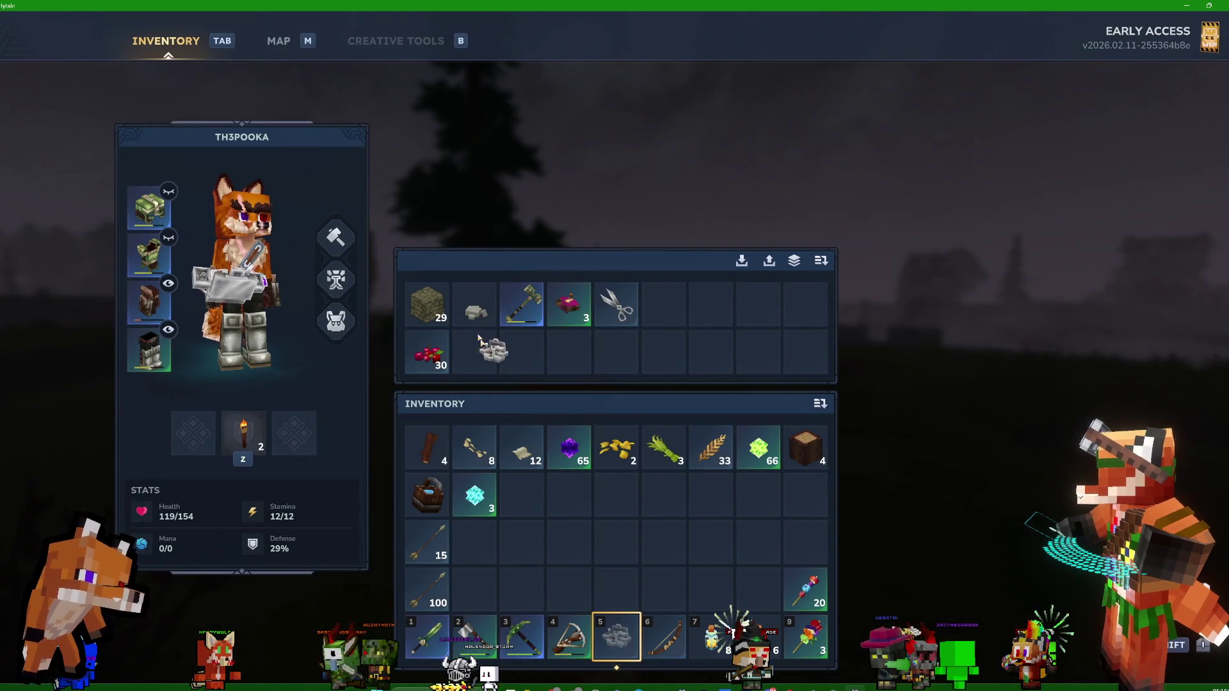
Equip the Thorium Sword and climb onto the pale ledge toward the skeleton
key(Tab)
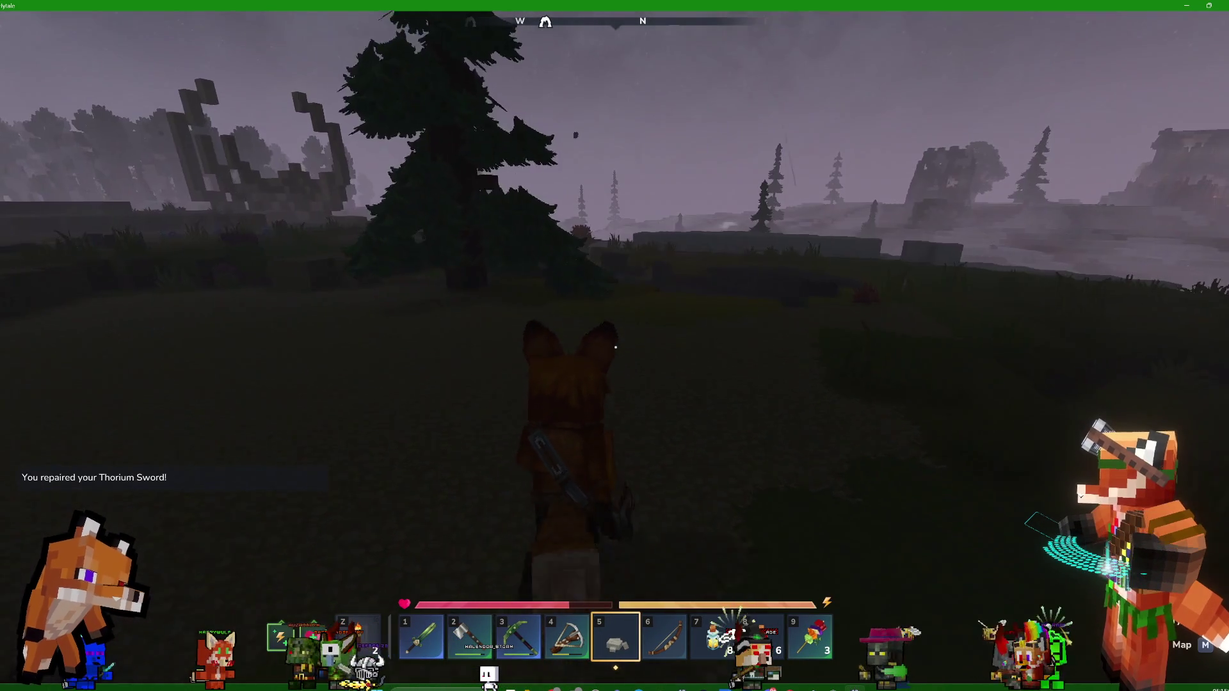
key(1)
key(w)
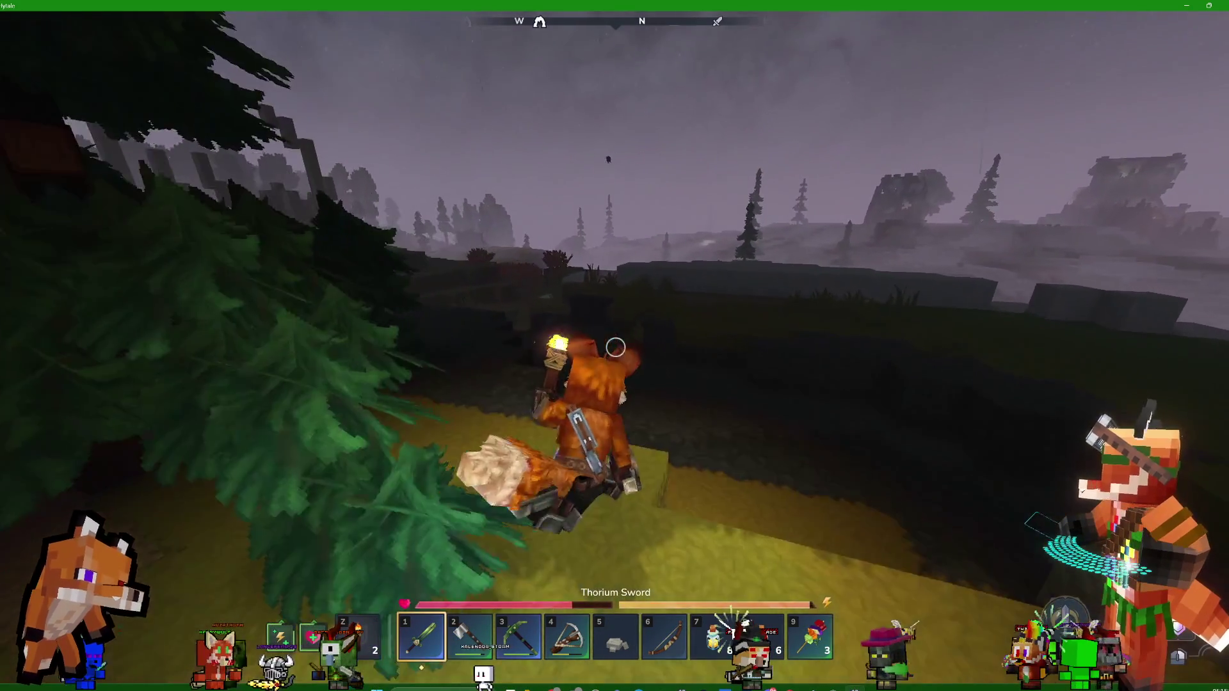
key(space)
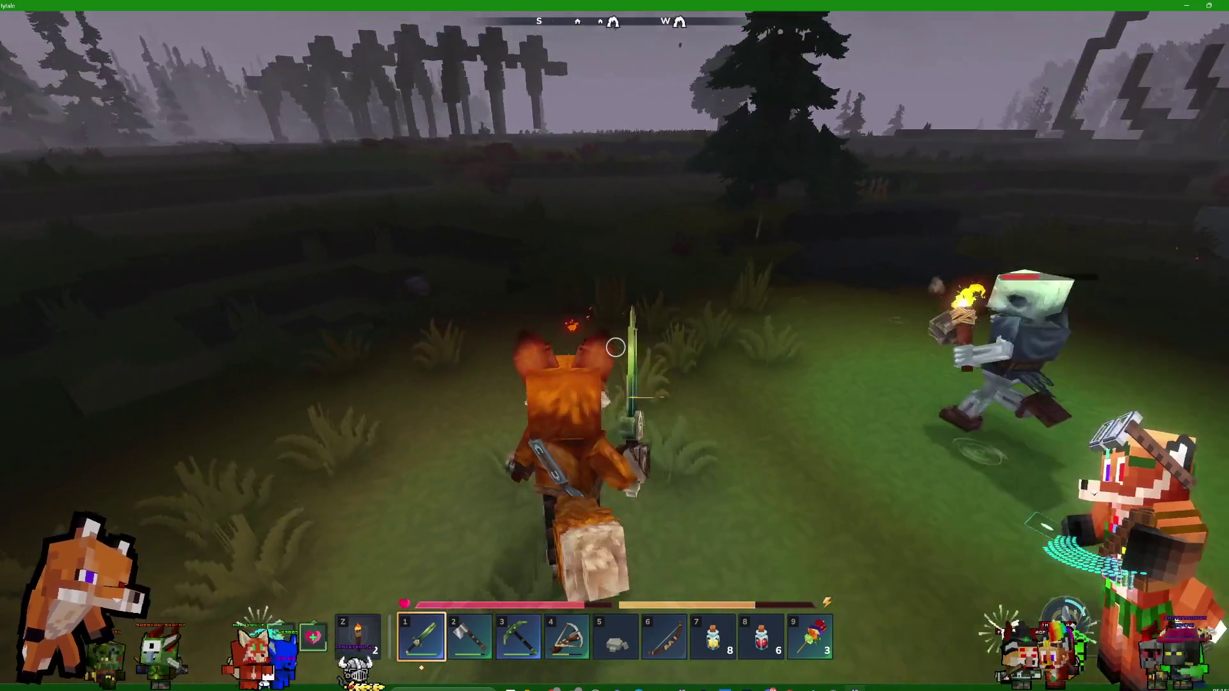
Finish off the skeleton and walk down the slope off the pale blocks
click(615, 346)
key(w)
key(w)
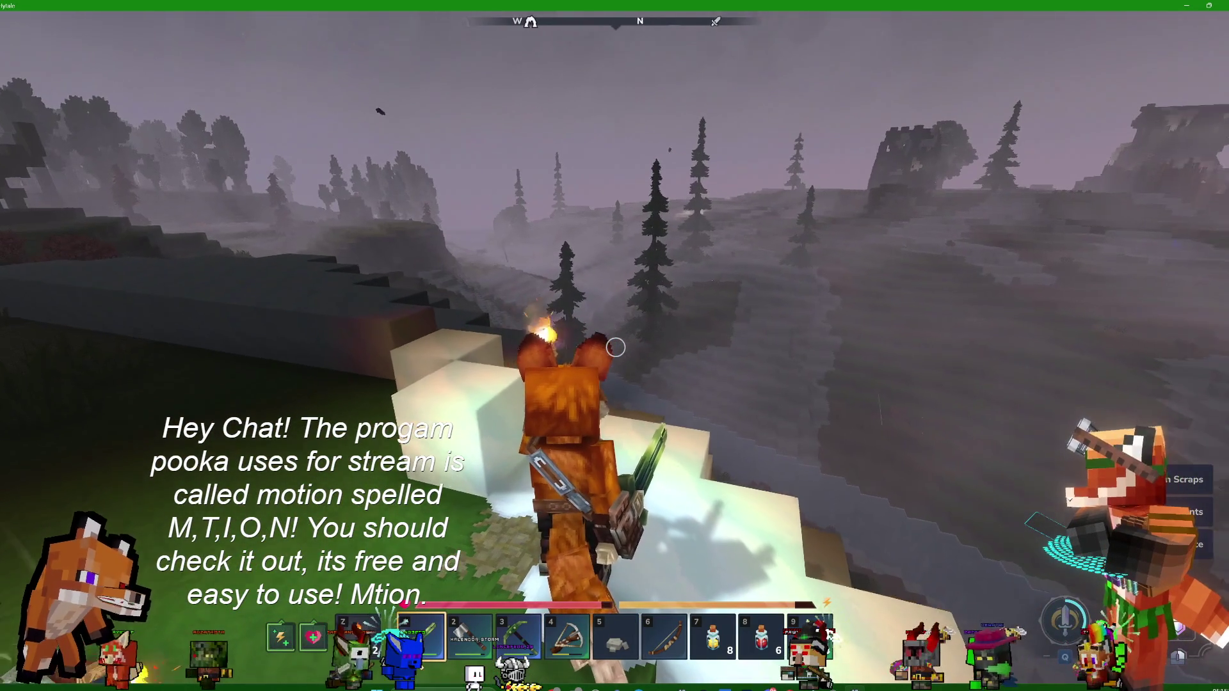
key(w)
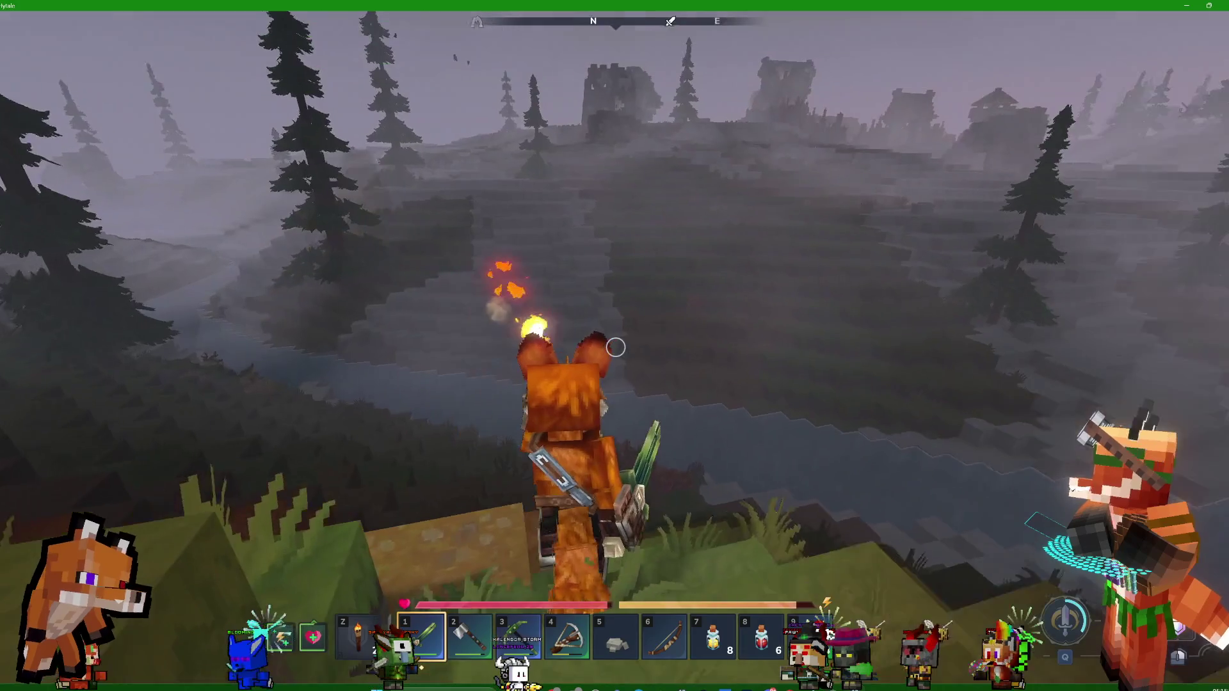
Check the world map, then head downhill to the pale cliff
key(m)
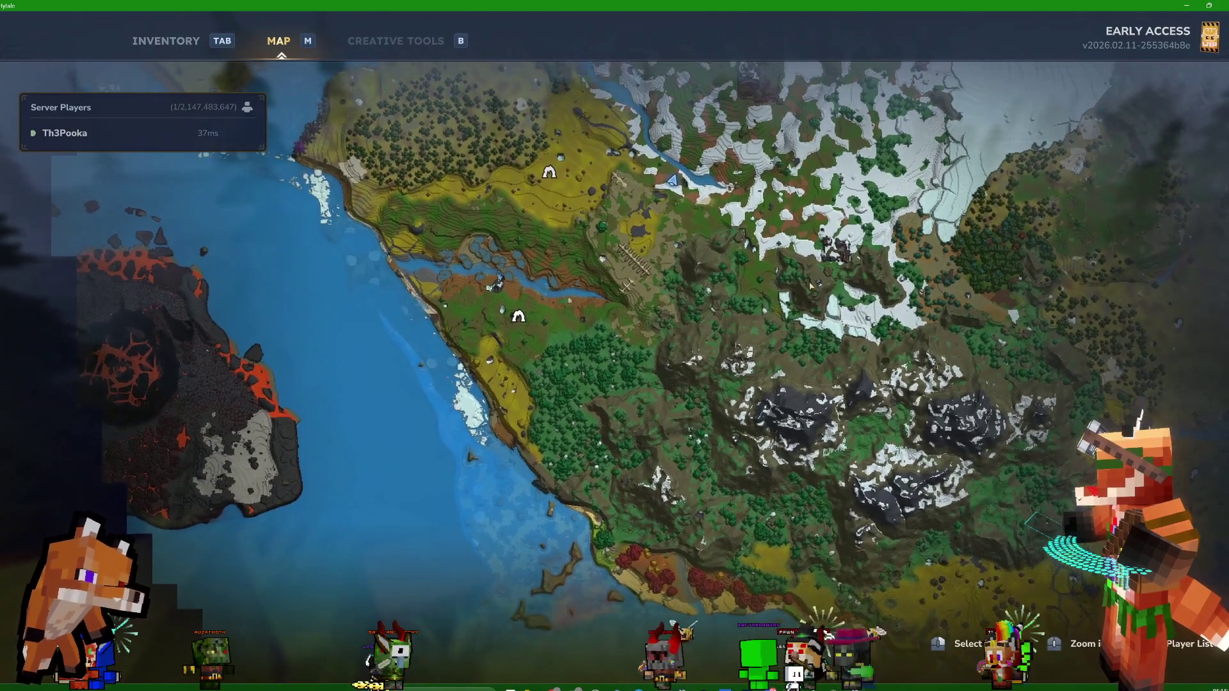
key(m)
key(w)
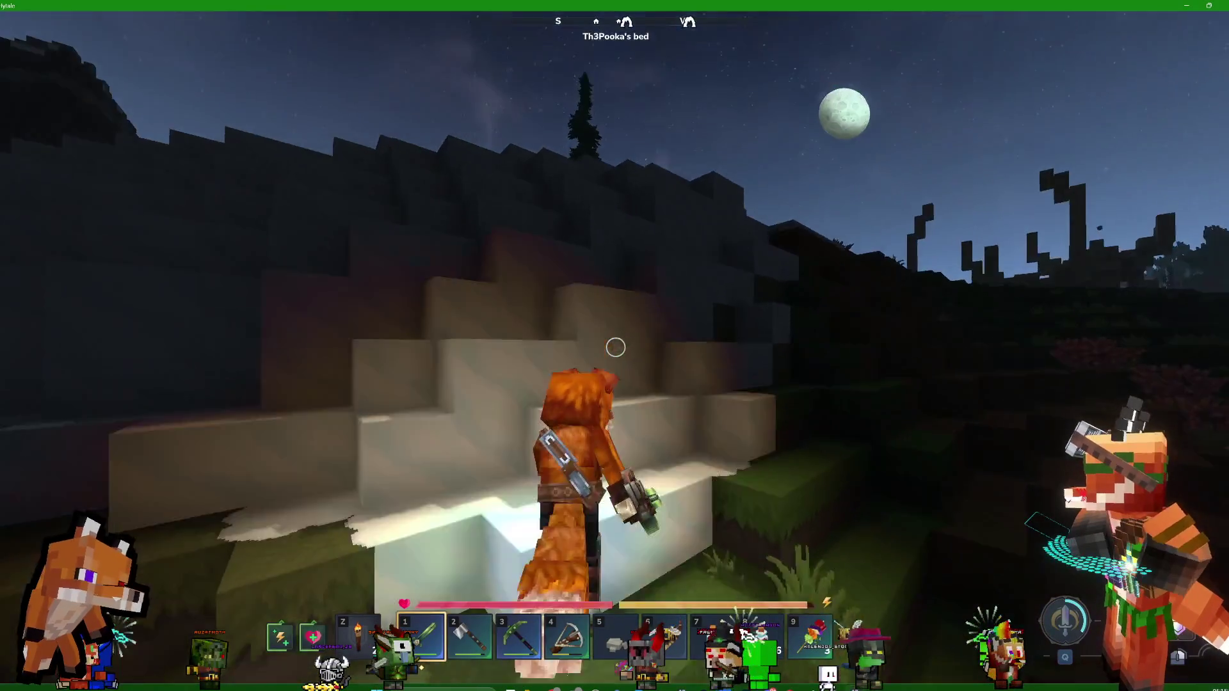
Walk off the cliff and along the cobblestone path toward the skeleton arches
key(w)
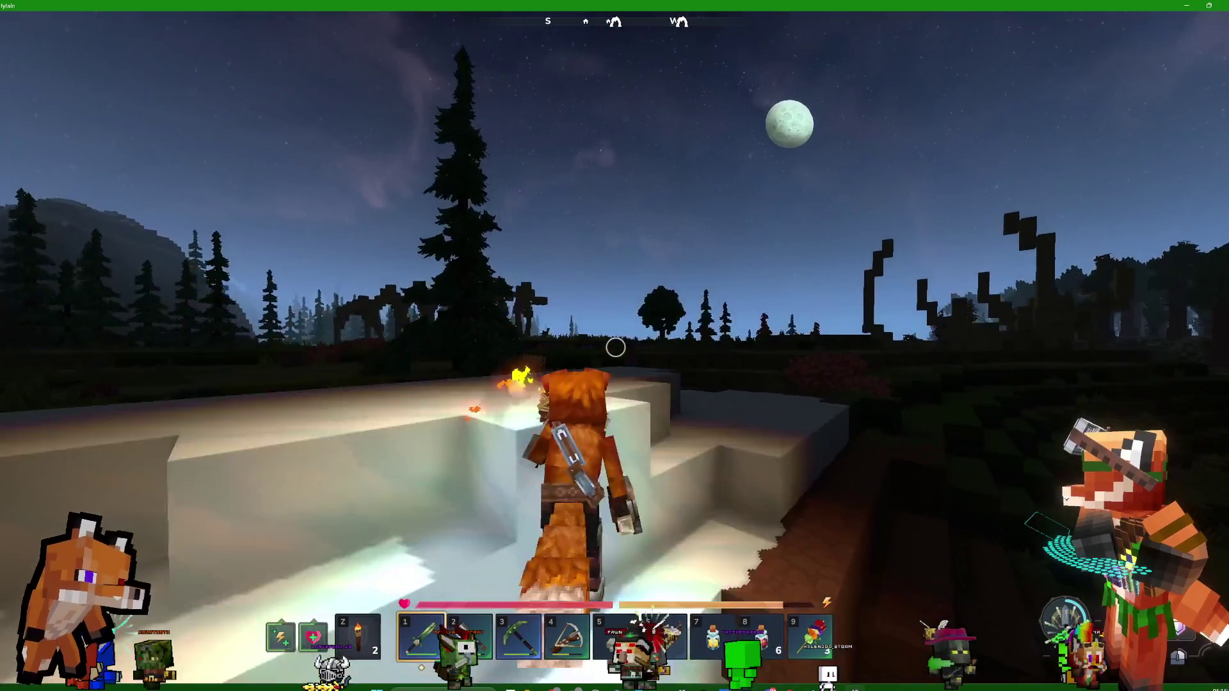
key(w)
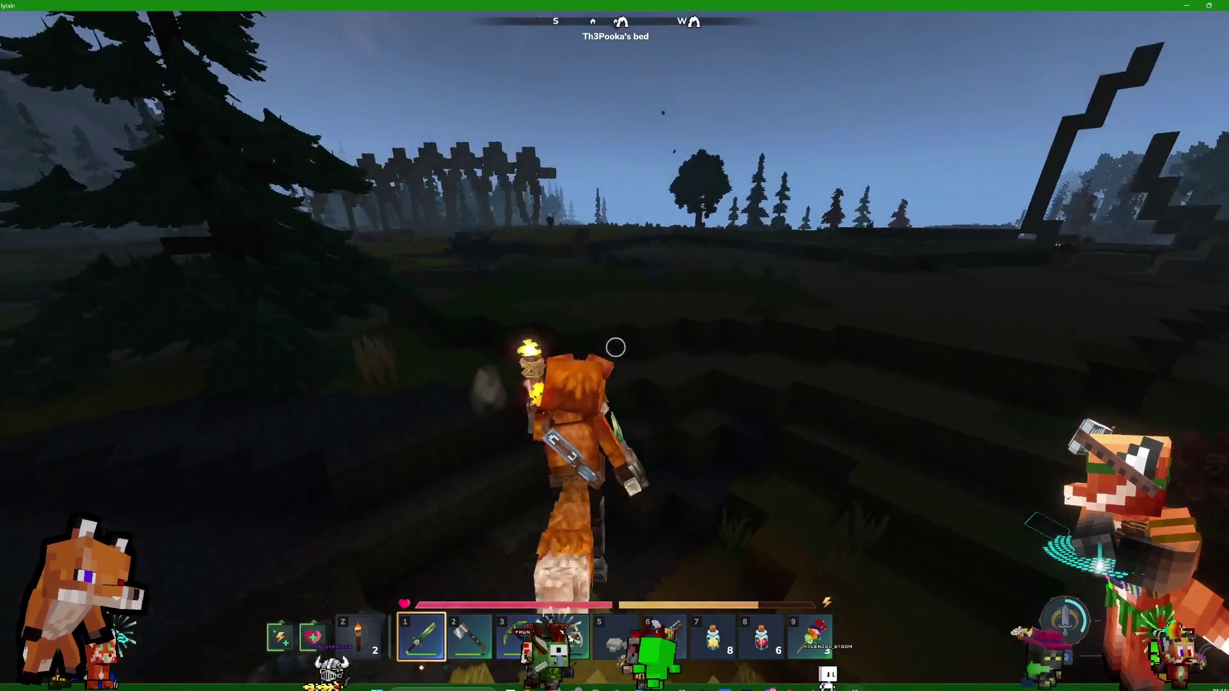
key(w)
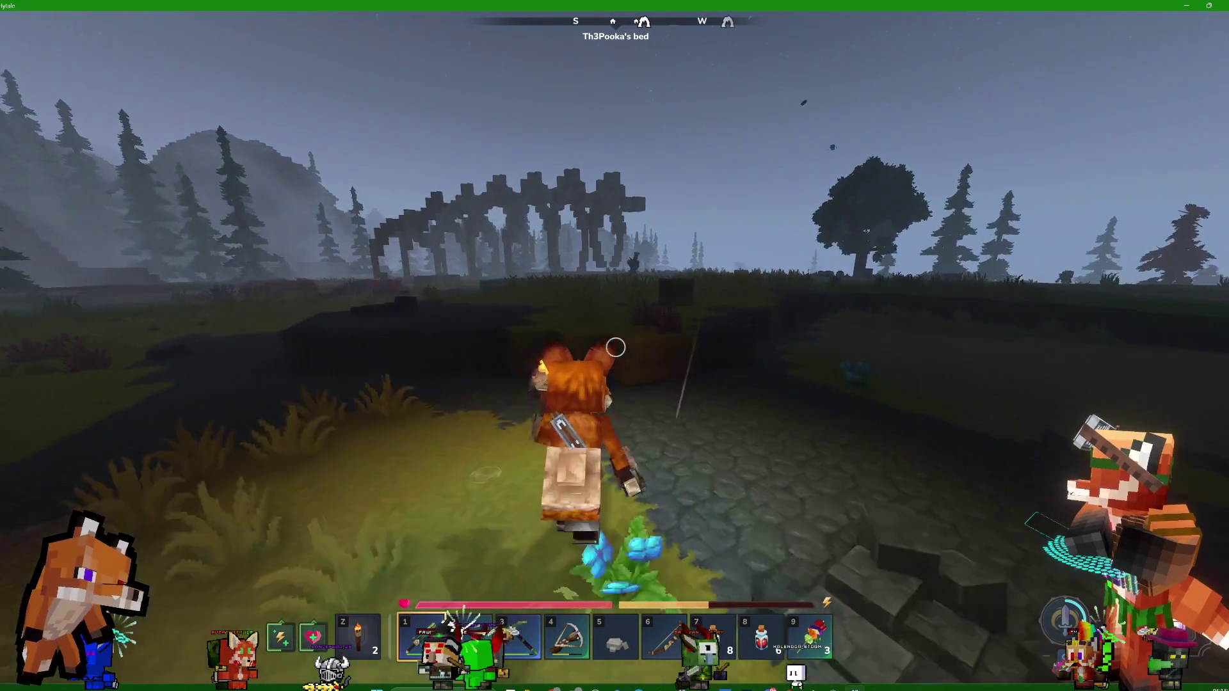
key(w)
key(w)
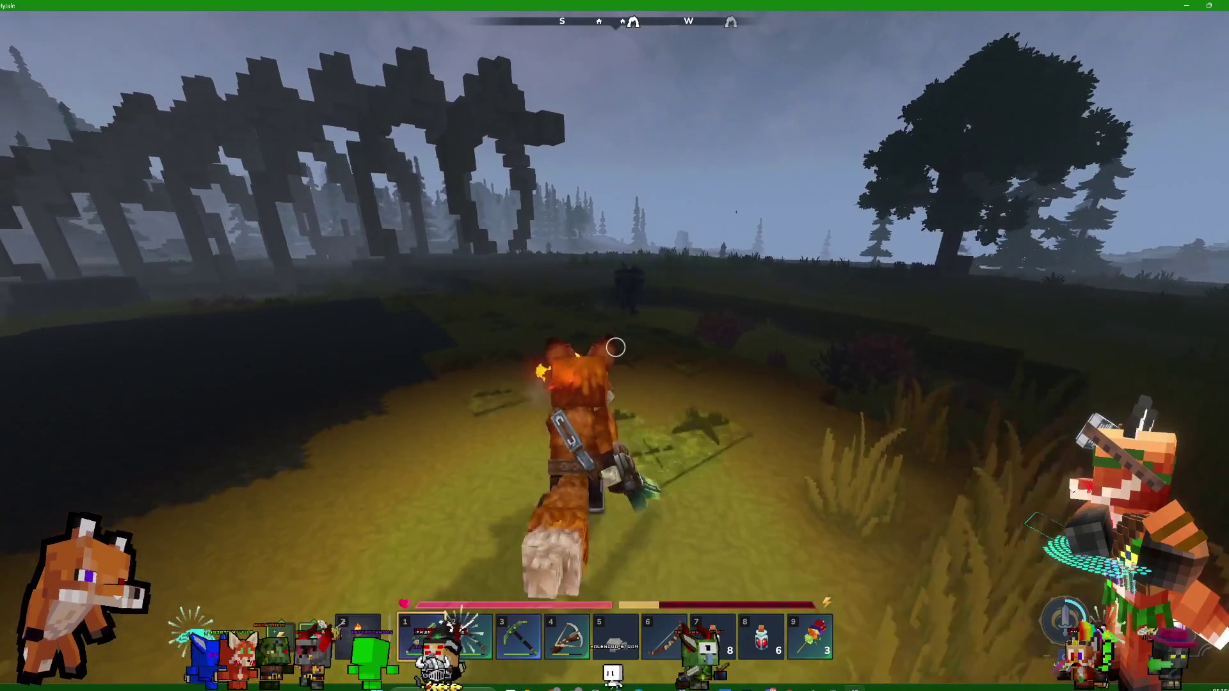
key(w)
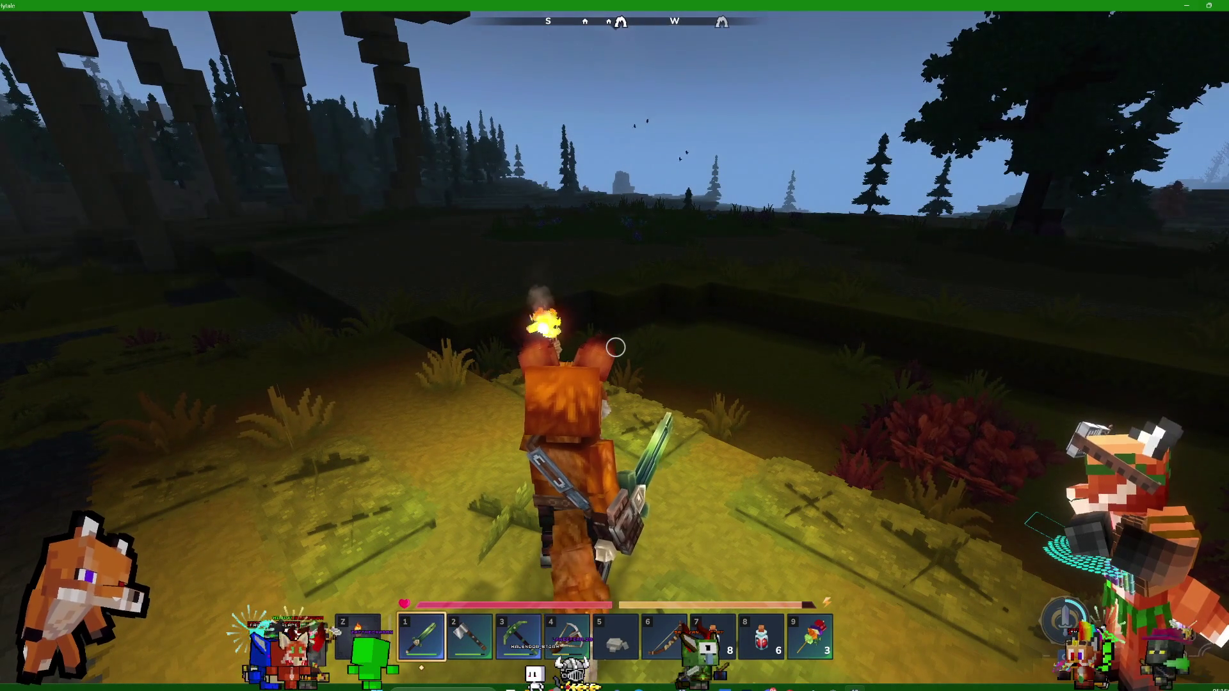
key(w)
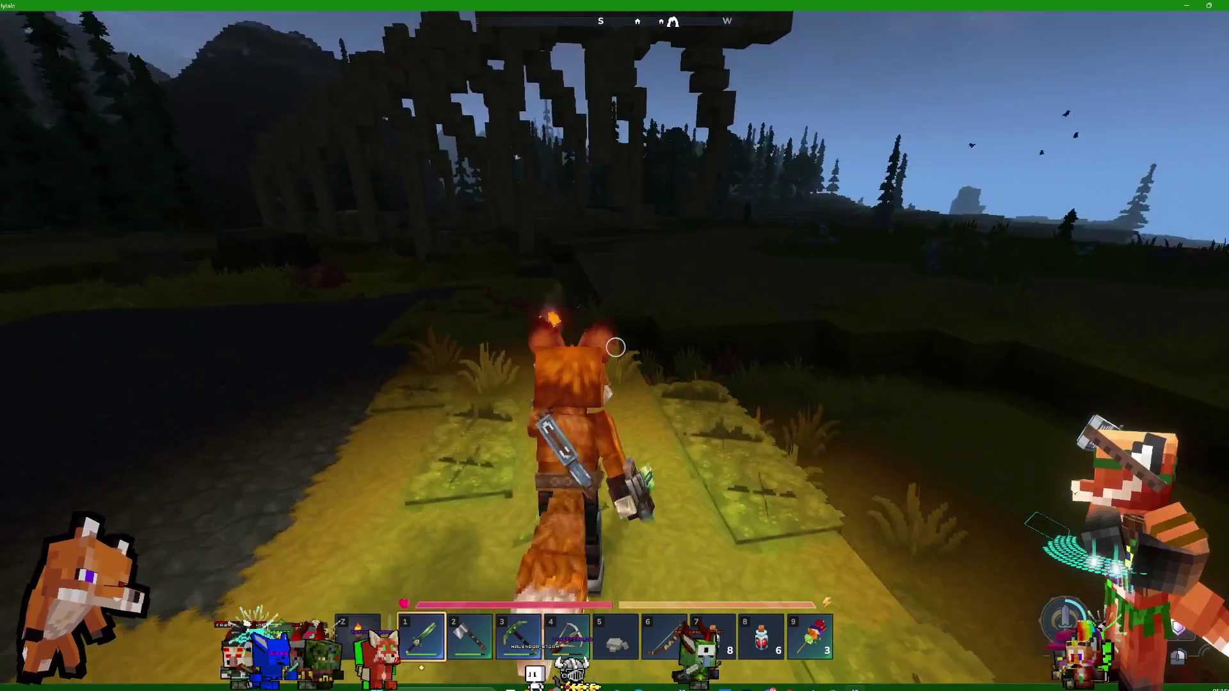
key(w)
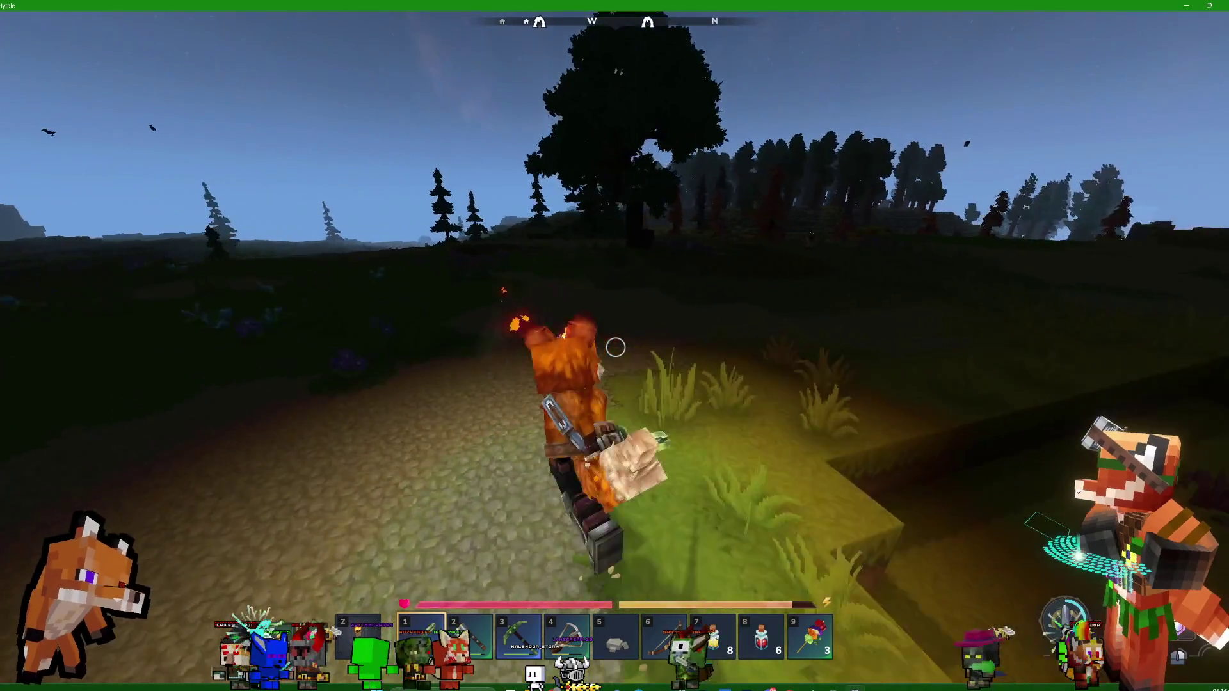
key(w)
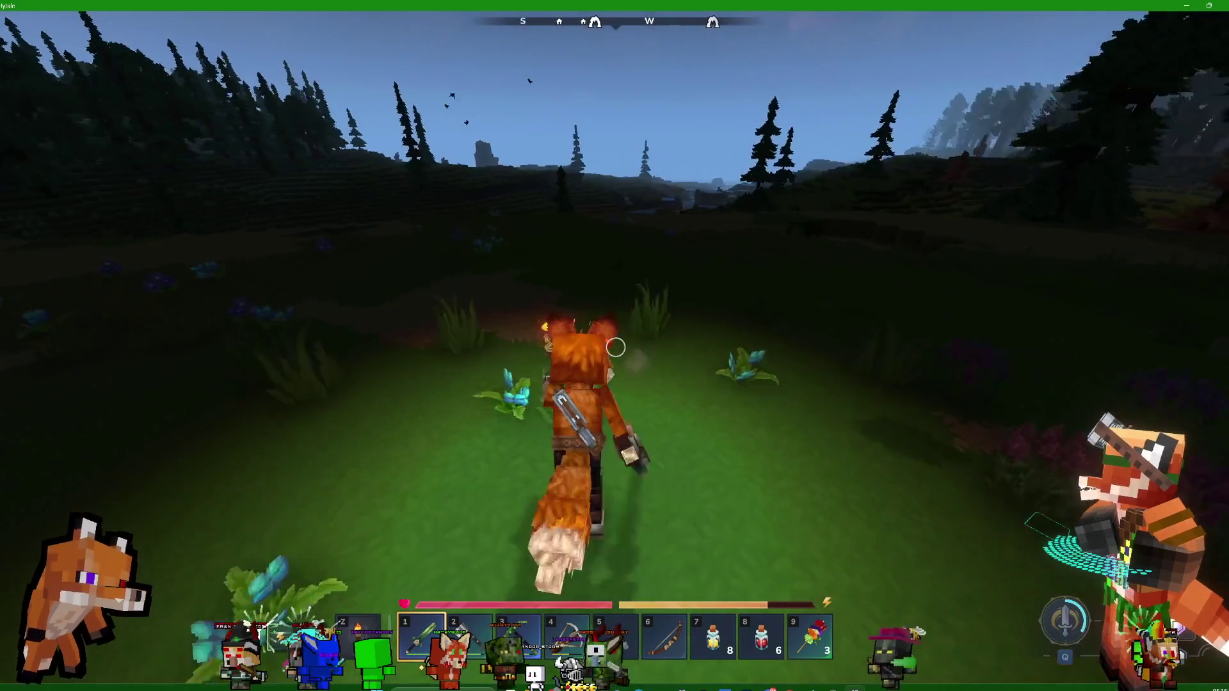
key(w)
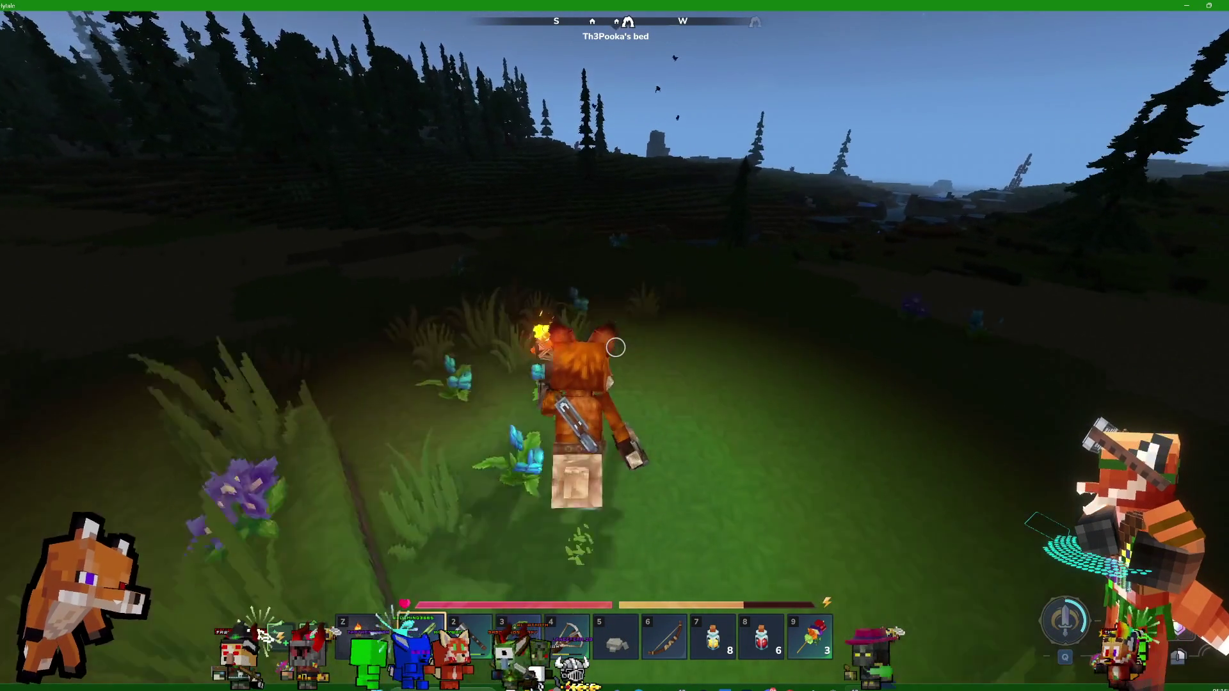
Descend through the grassy hollow and out onto the meadow past the flowers
key(w)
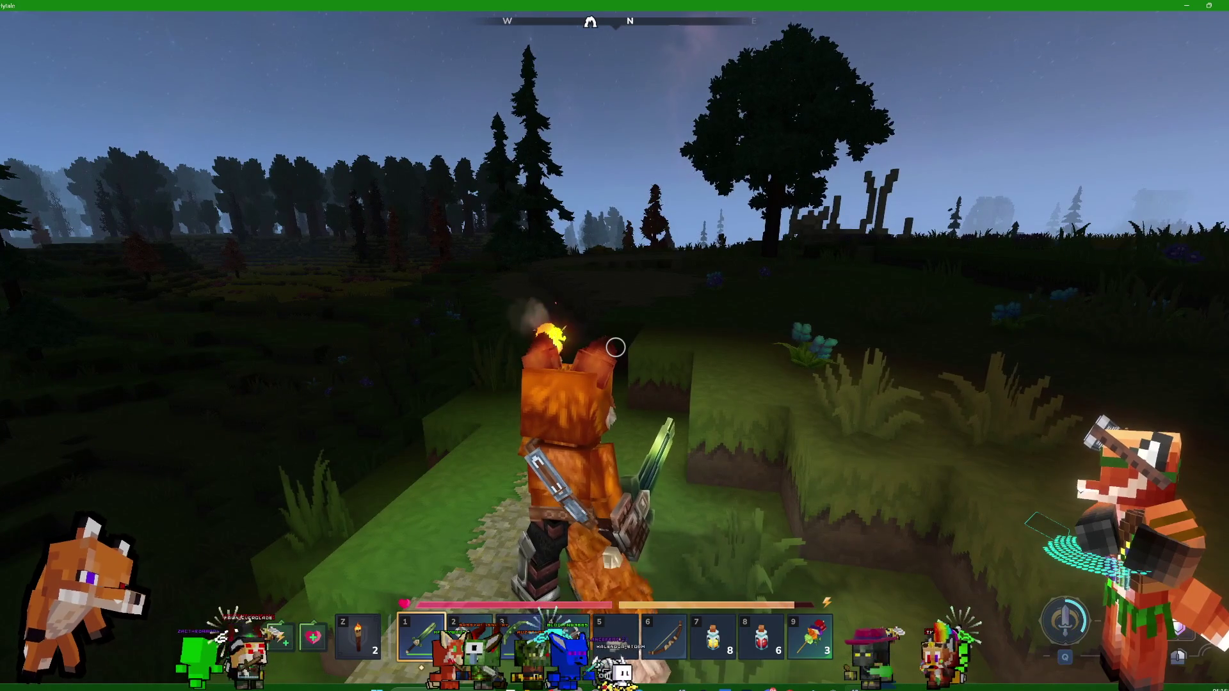
key(w)
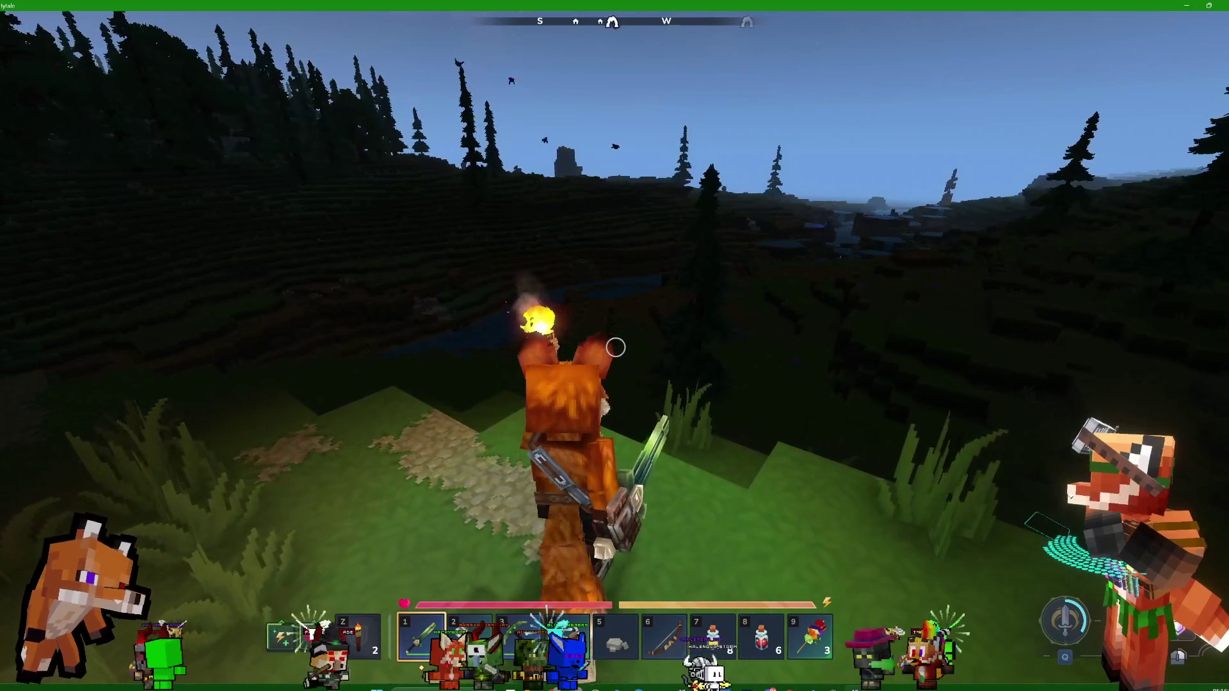
key(w)
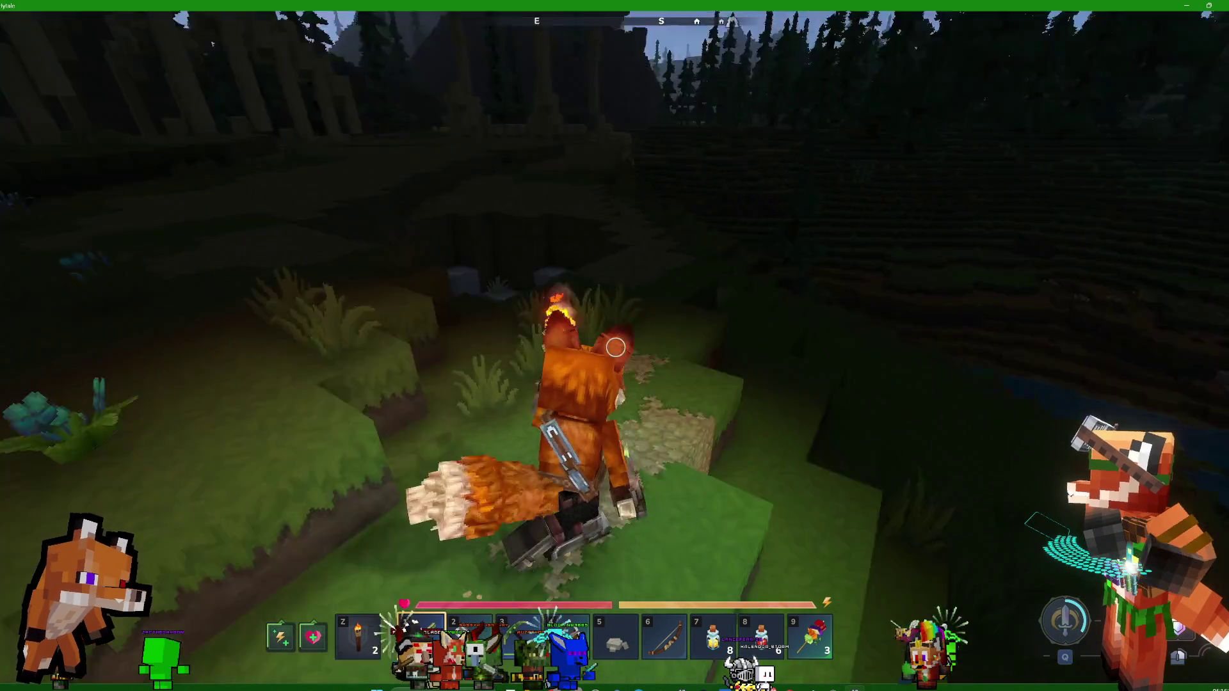
key(w)
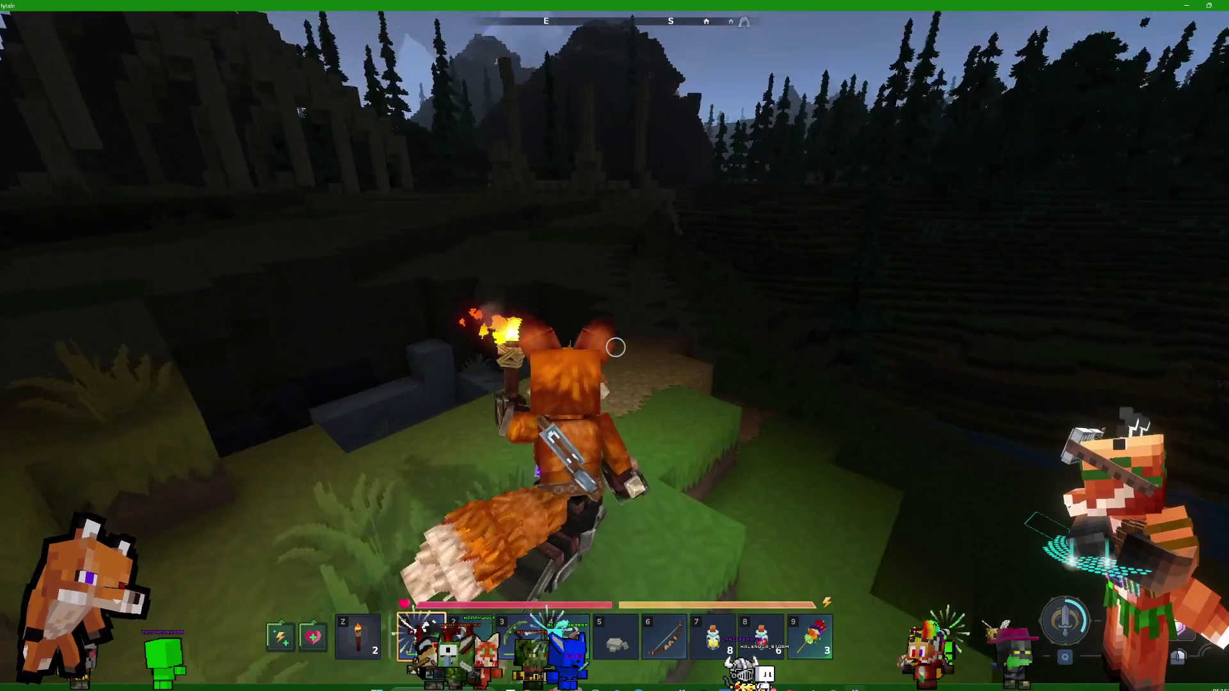
key(w)
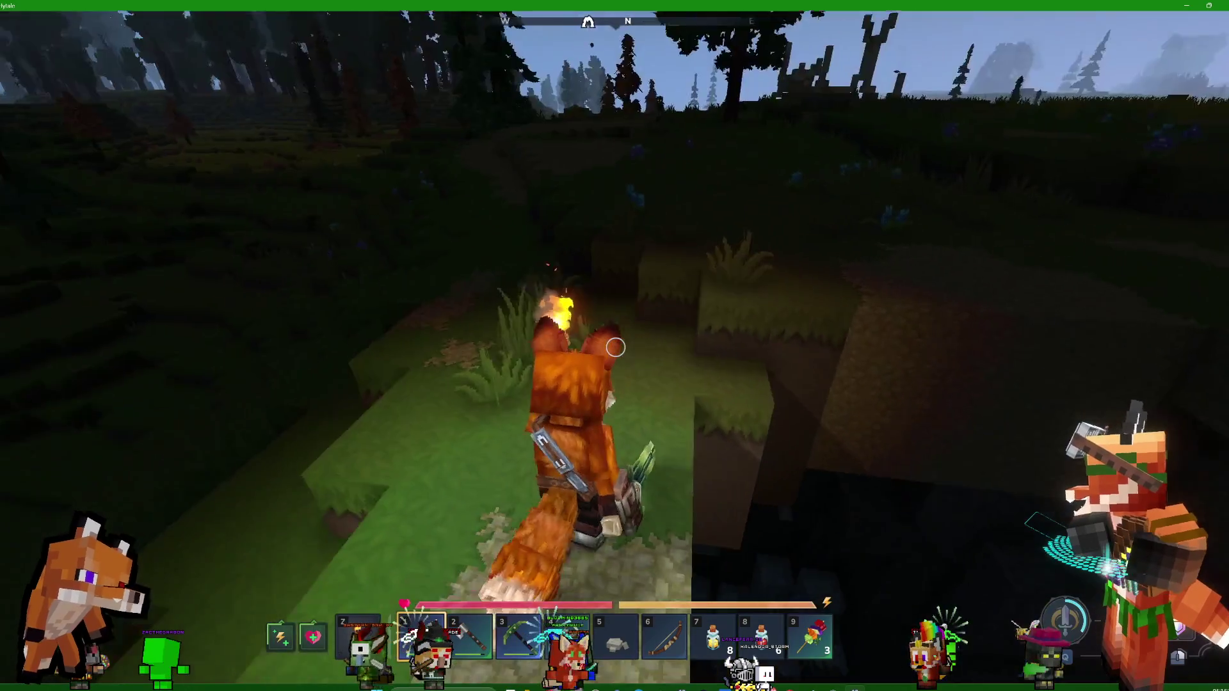
key(w)
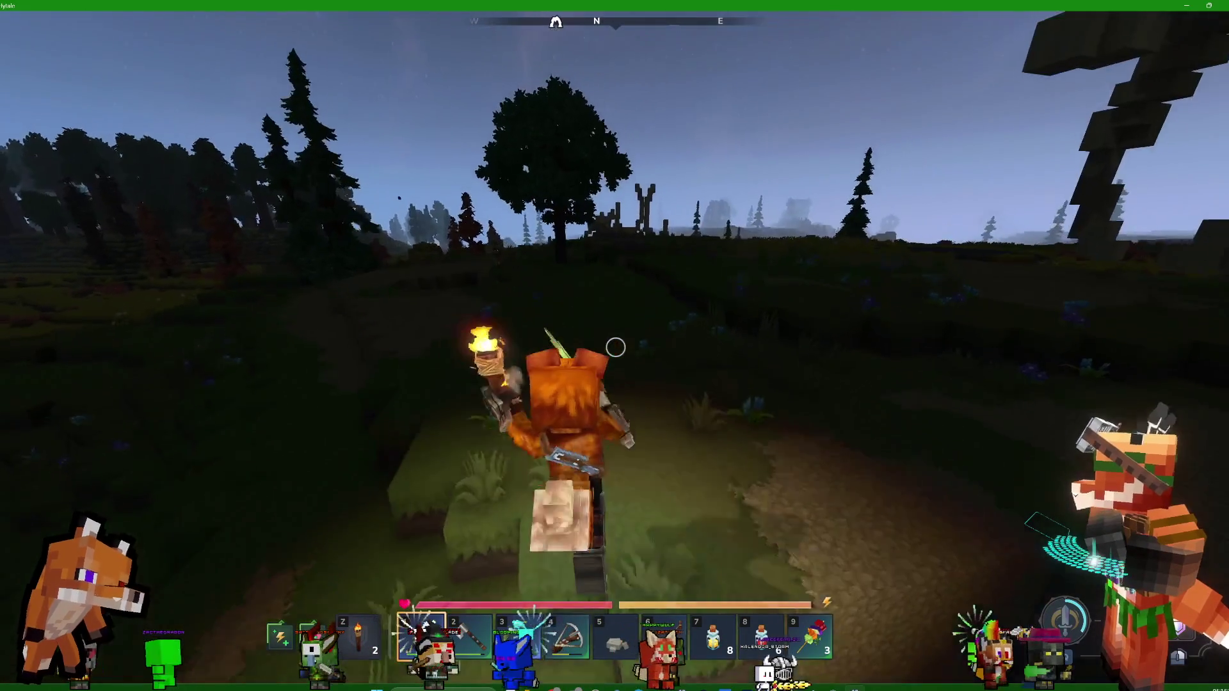
key(w)
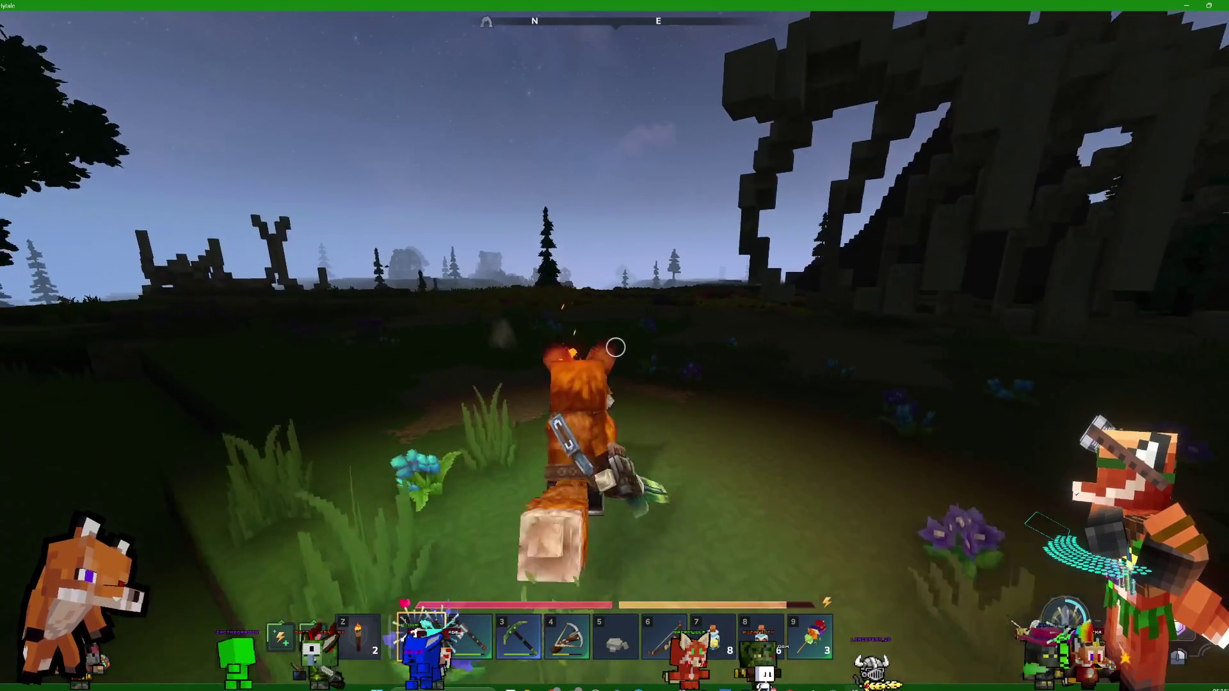
key(w)
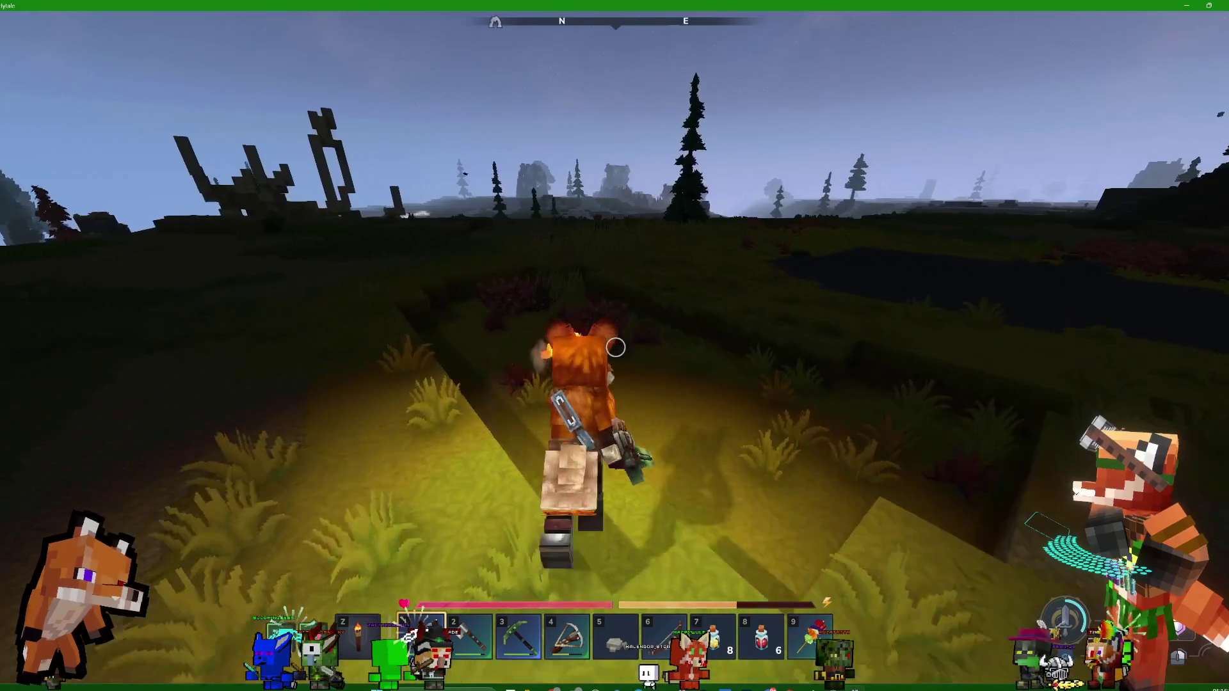
Head downhill past the red bushes to the ledge above the river valley, briefly checking the inventory
key(w)
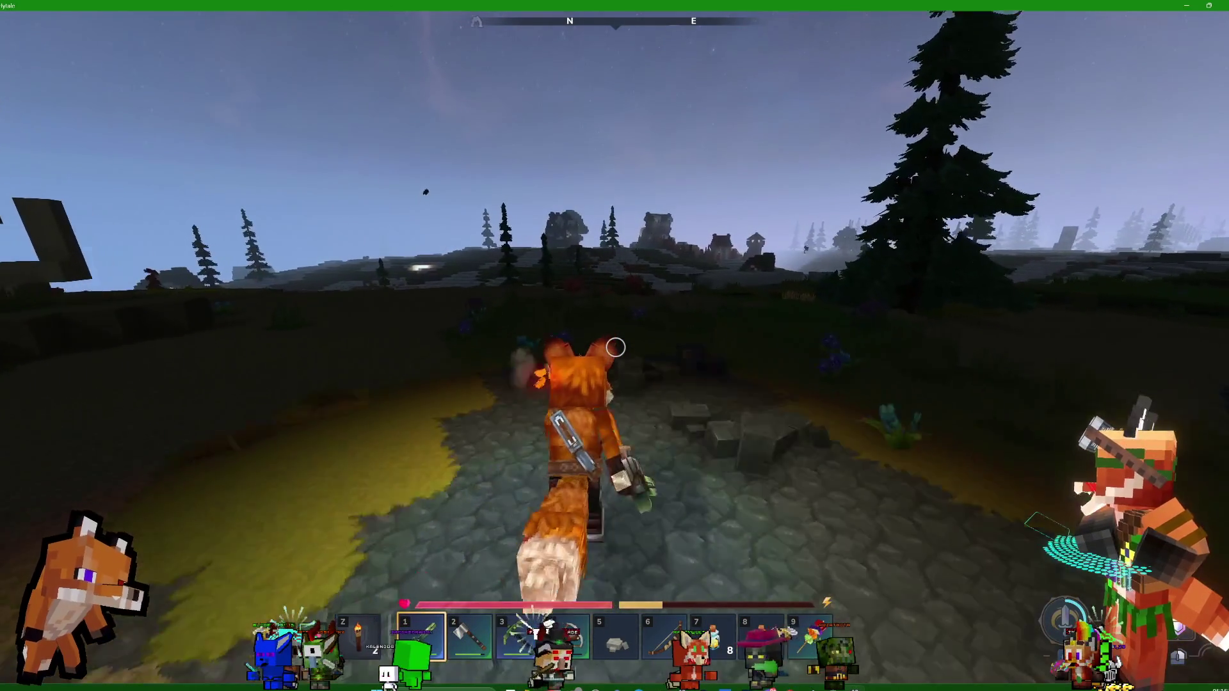
key(w)
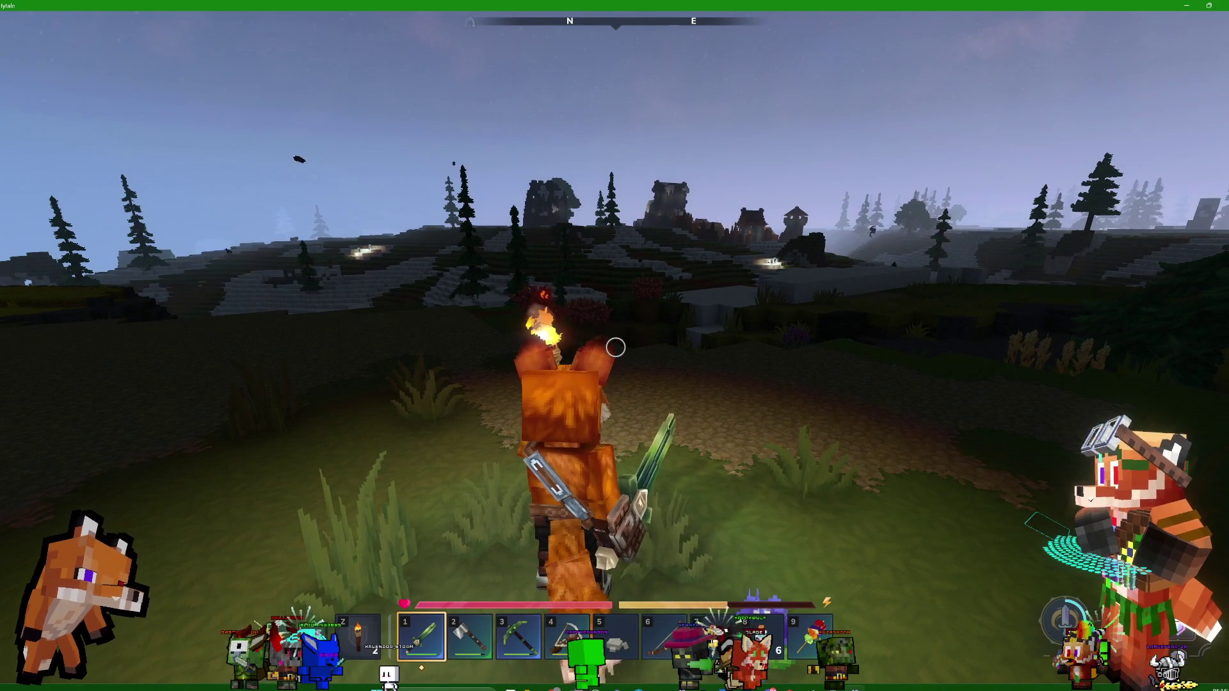
key(w)
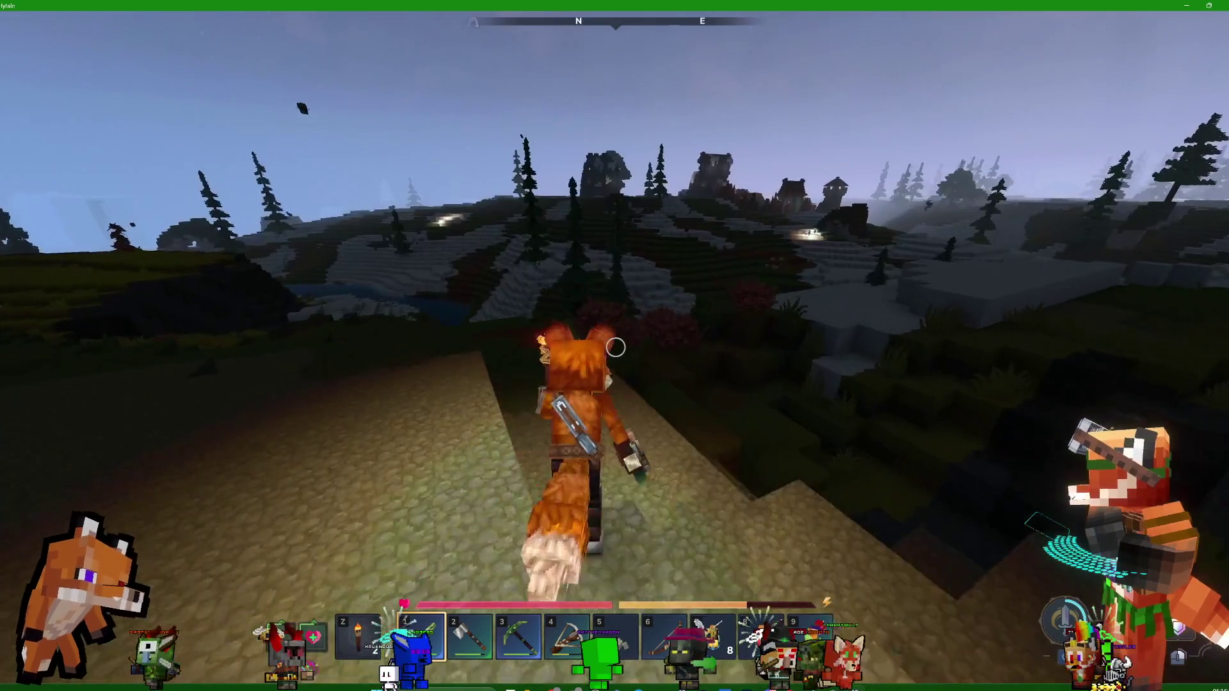
key(w)
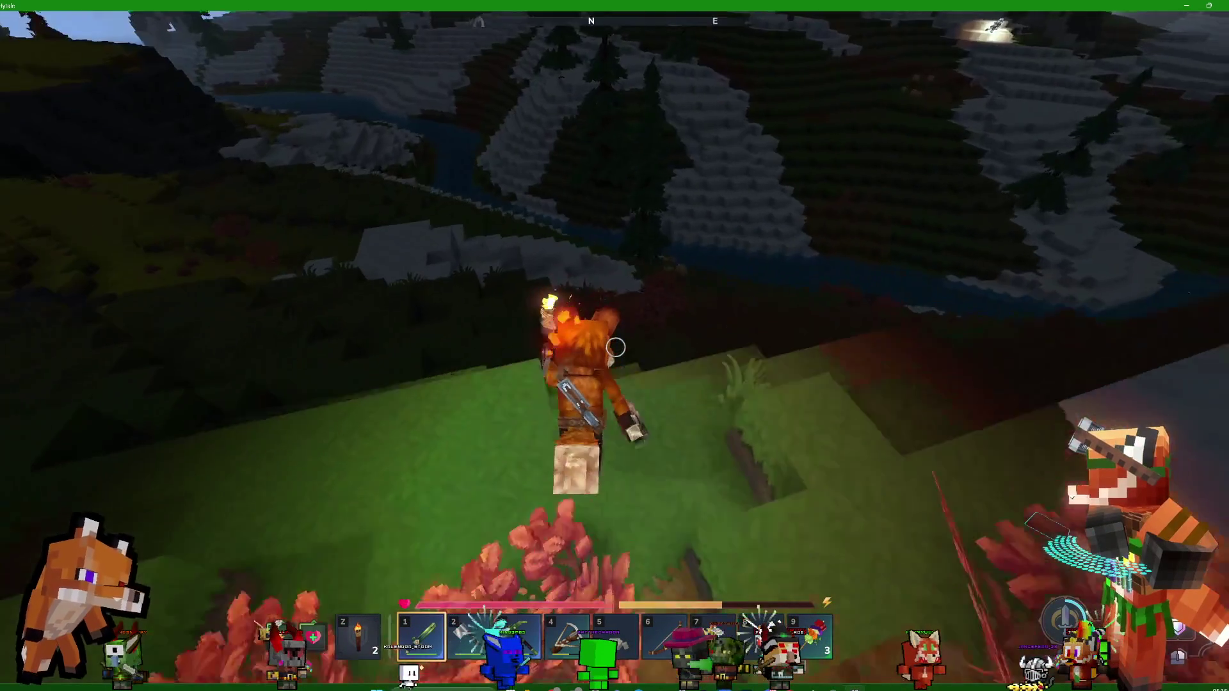
key(w)
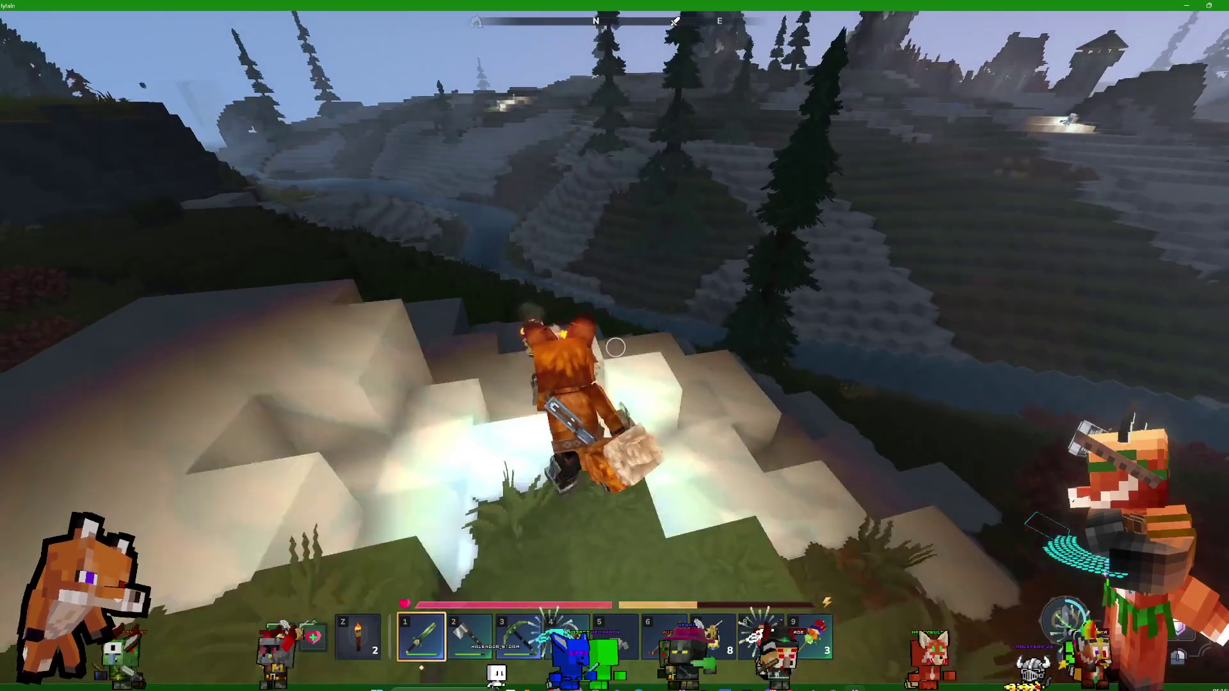
key(w)
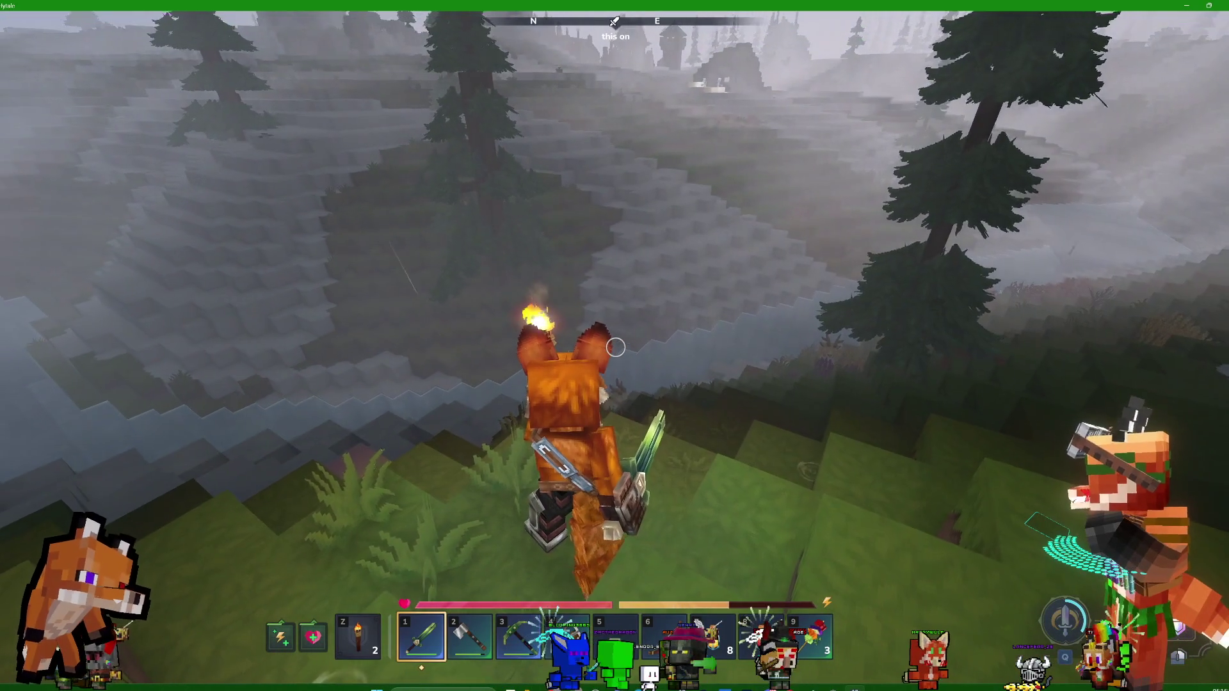
key(Tab)
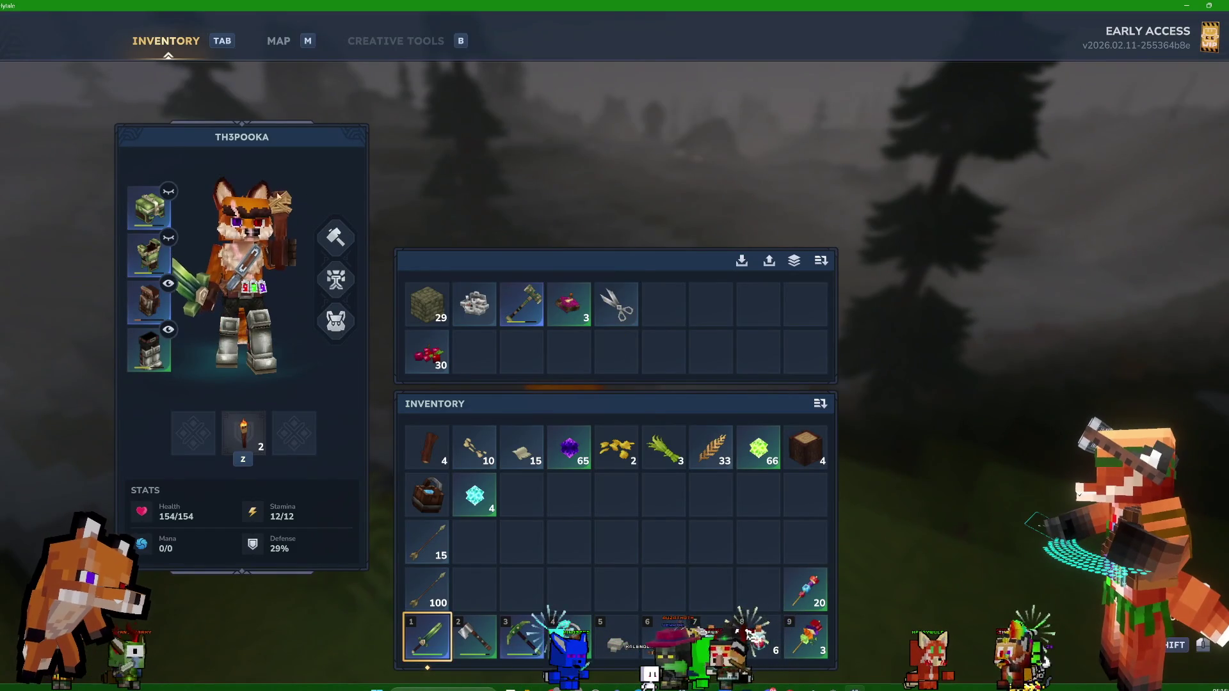
key(Tab)
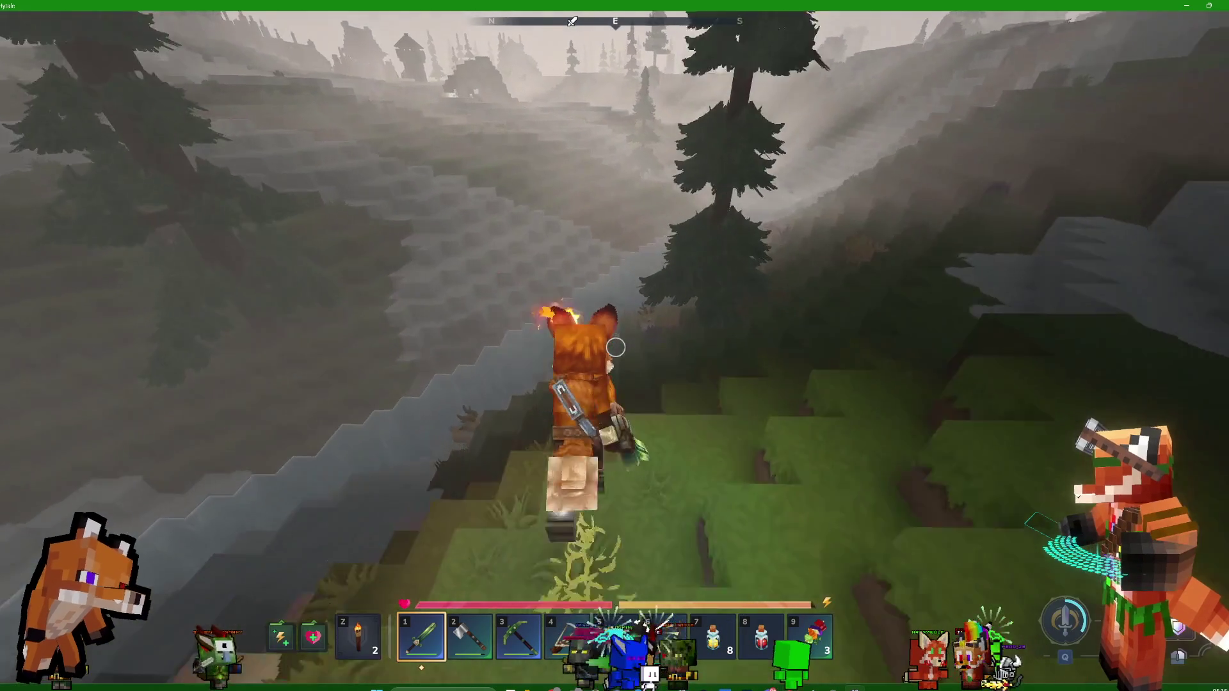
Swim across the water and climb the ledges onto the grass beyond
key(w)
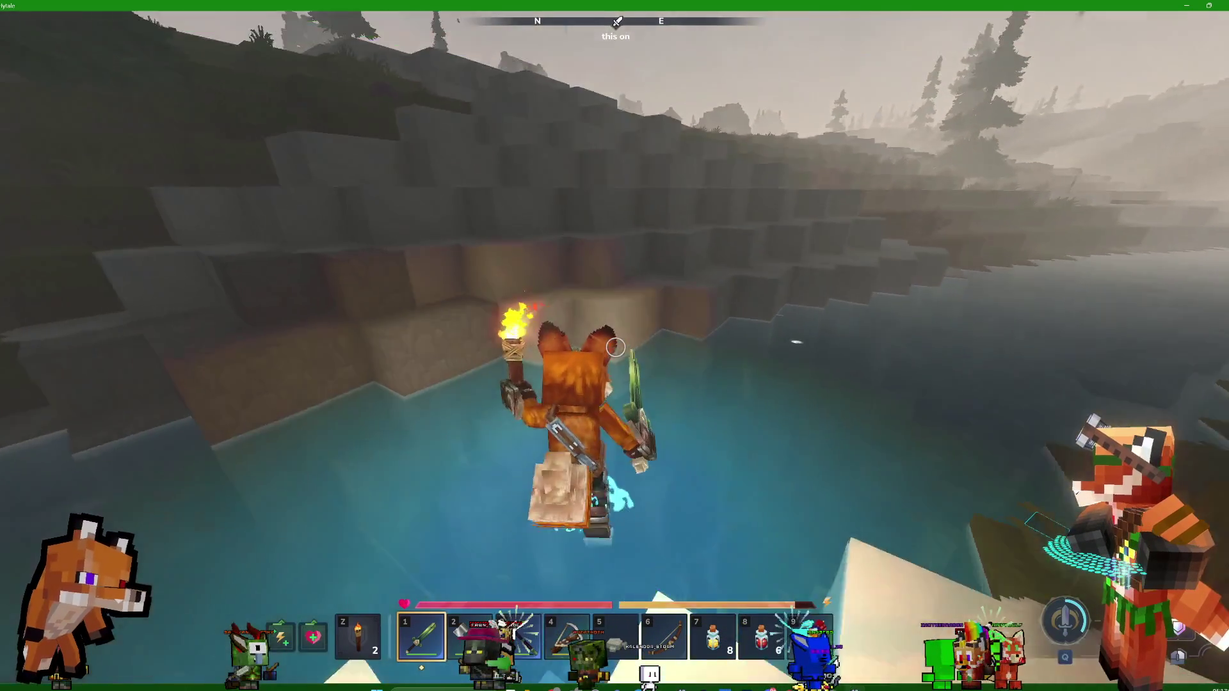
key(w)
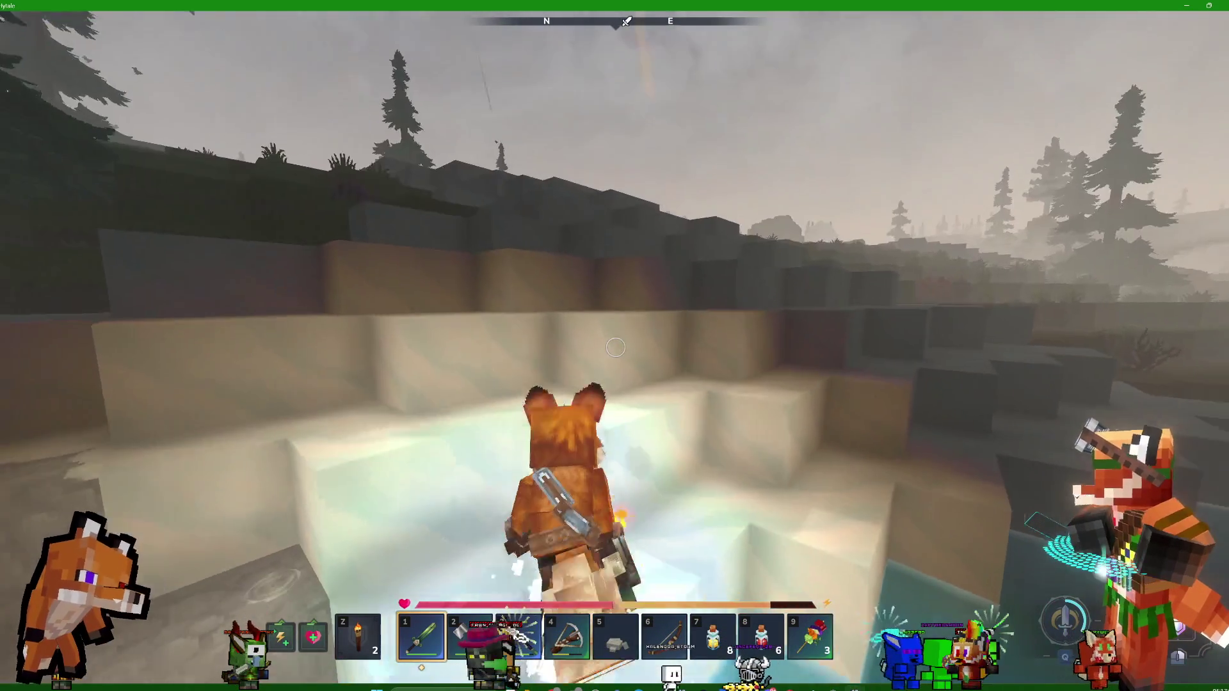
key(w)
key(w)
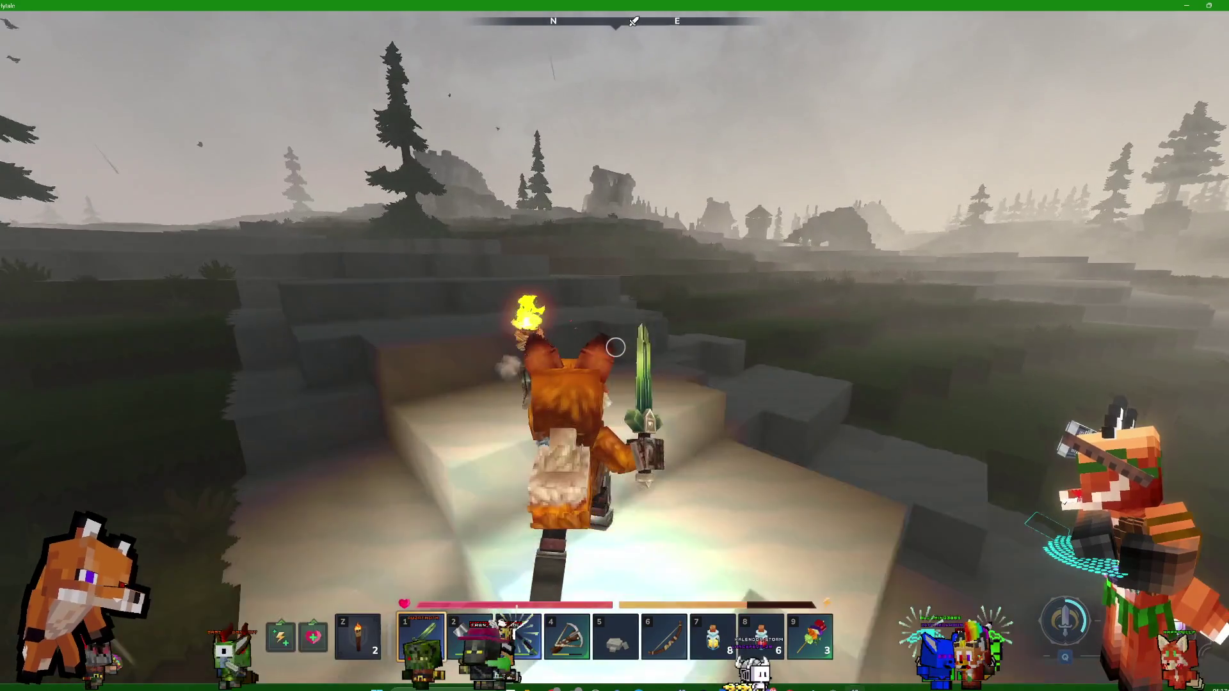
key(w)
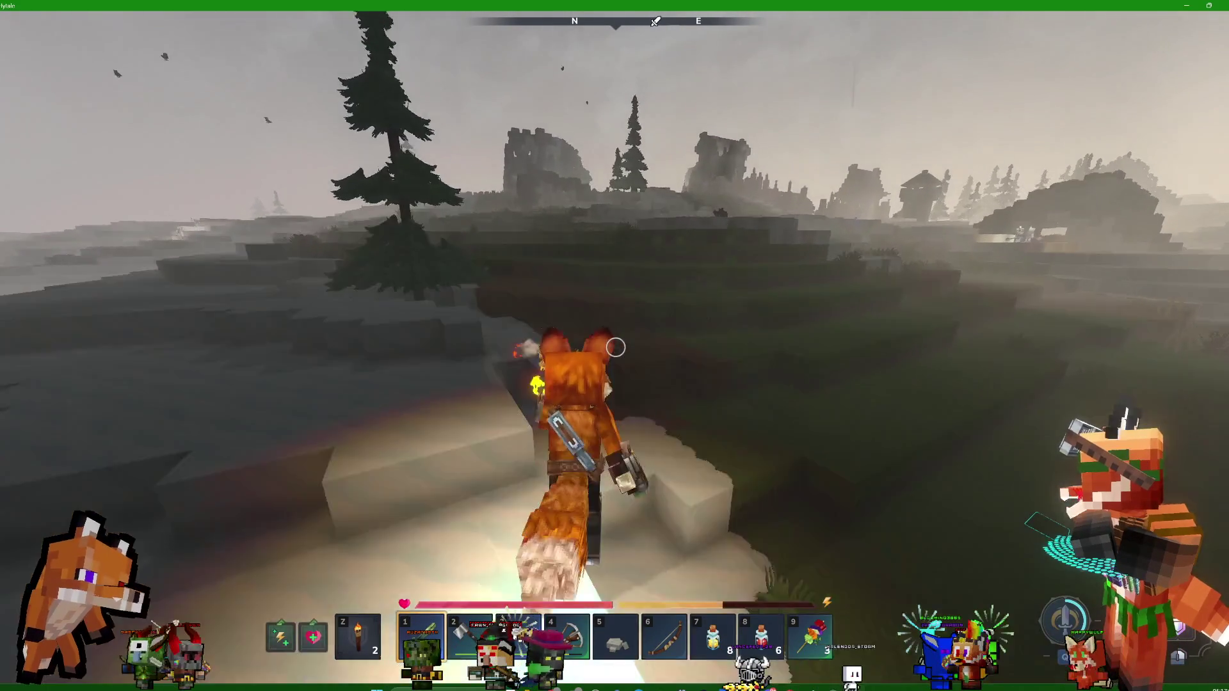
key(w)
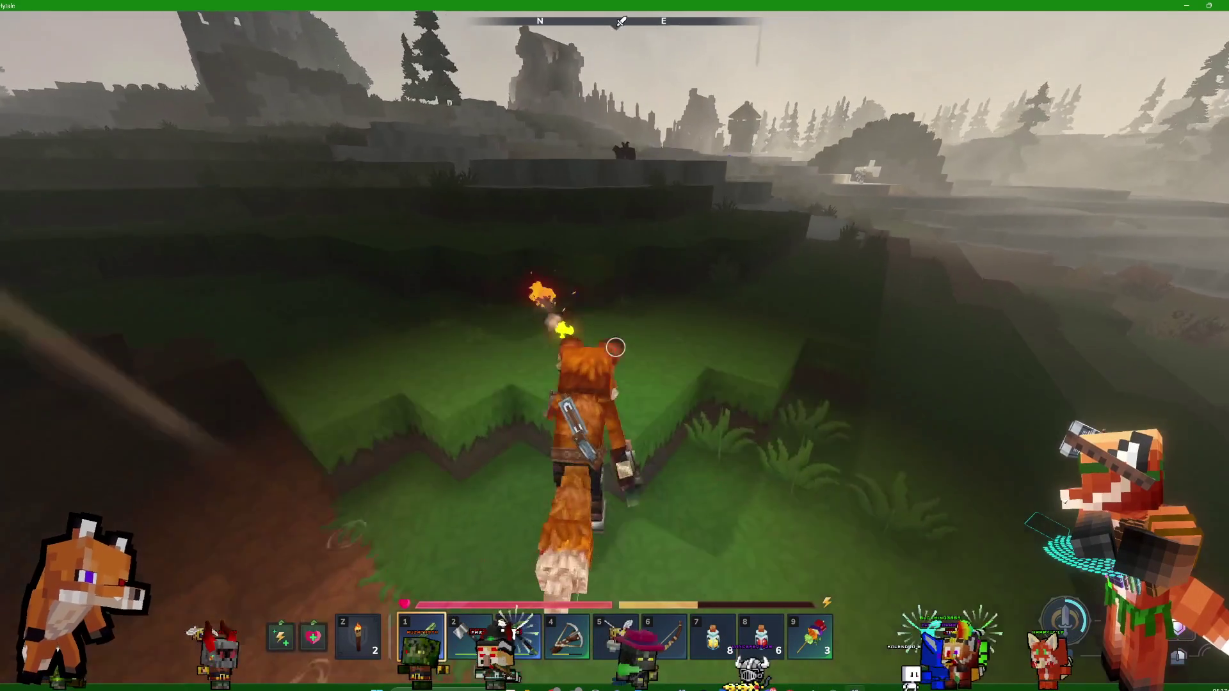
key(w)
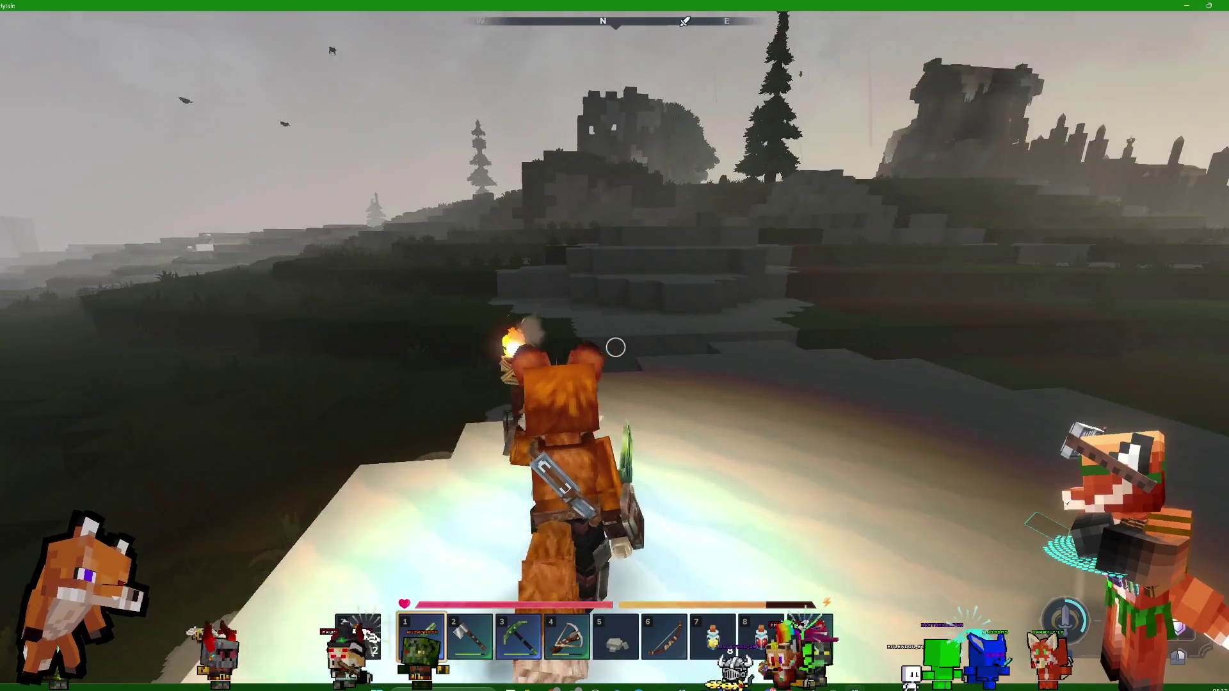
key(w)
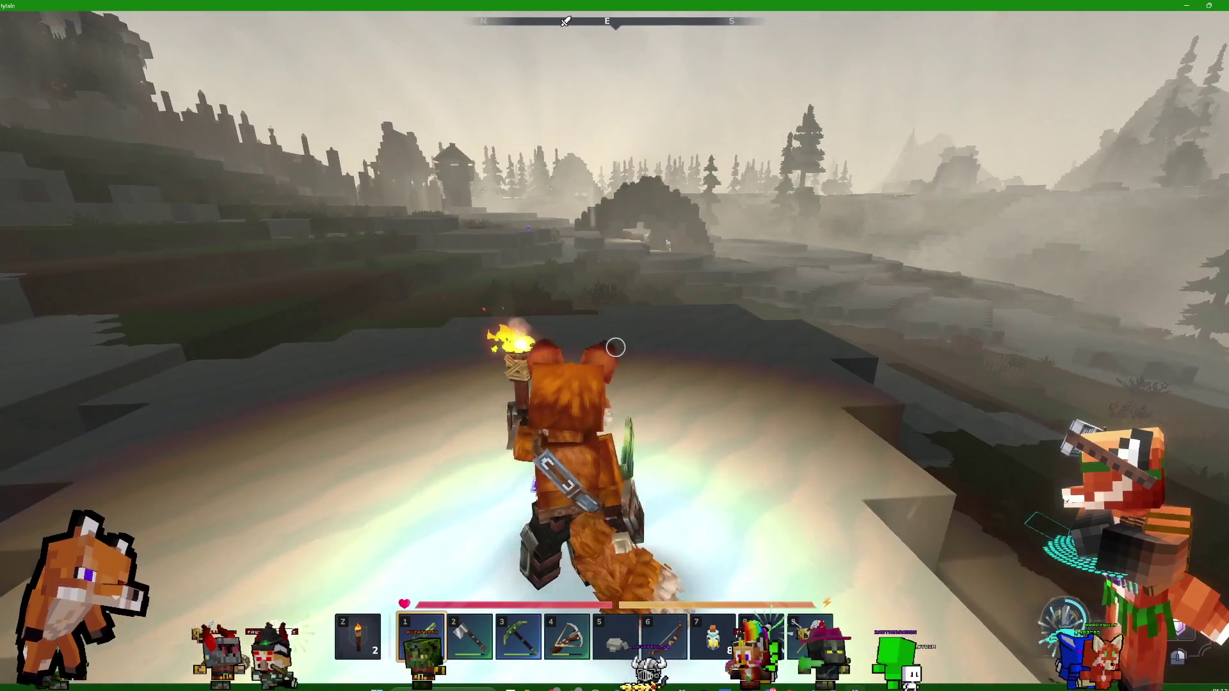
Look over the inventory, roam toward the forest, then pause the game
key(Tab)
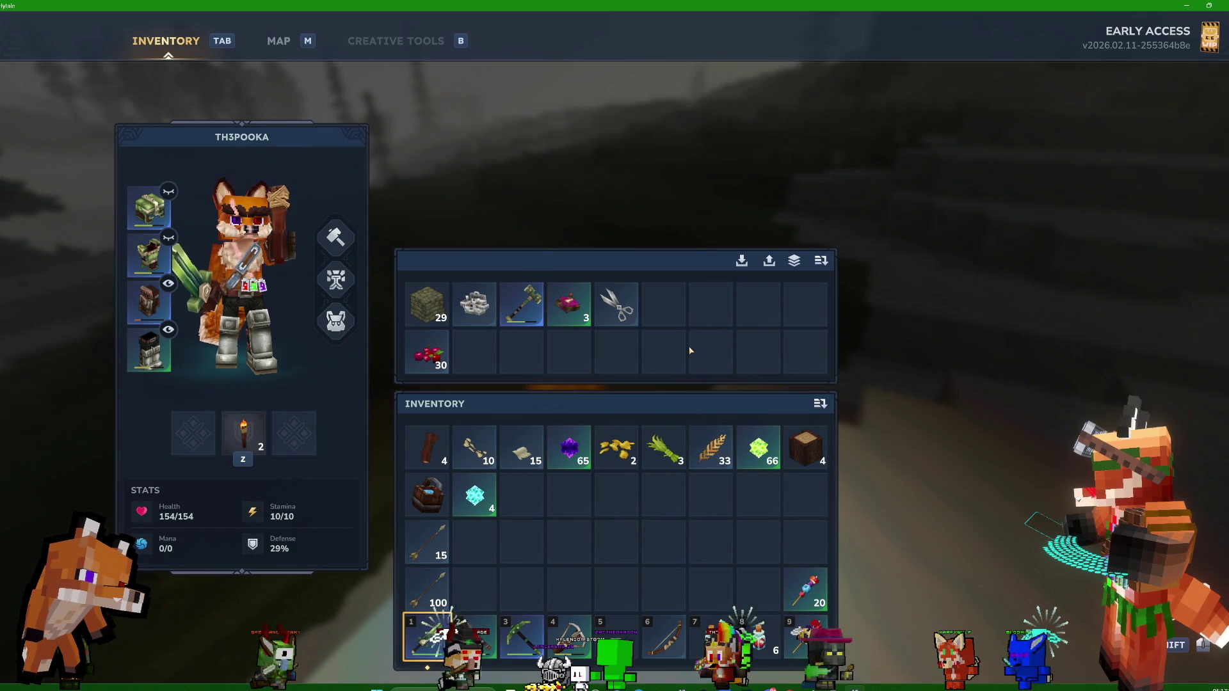
key(Tab)
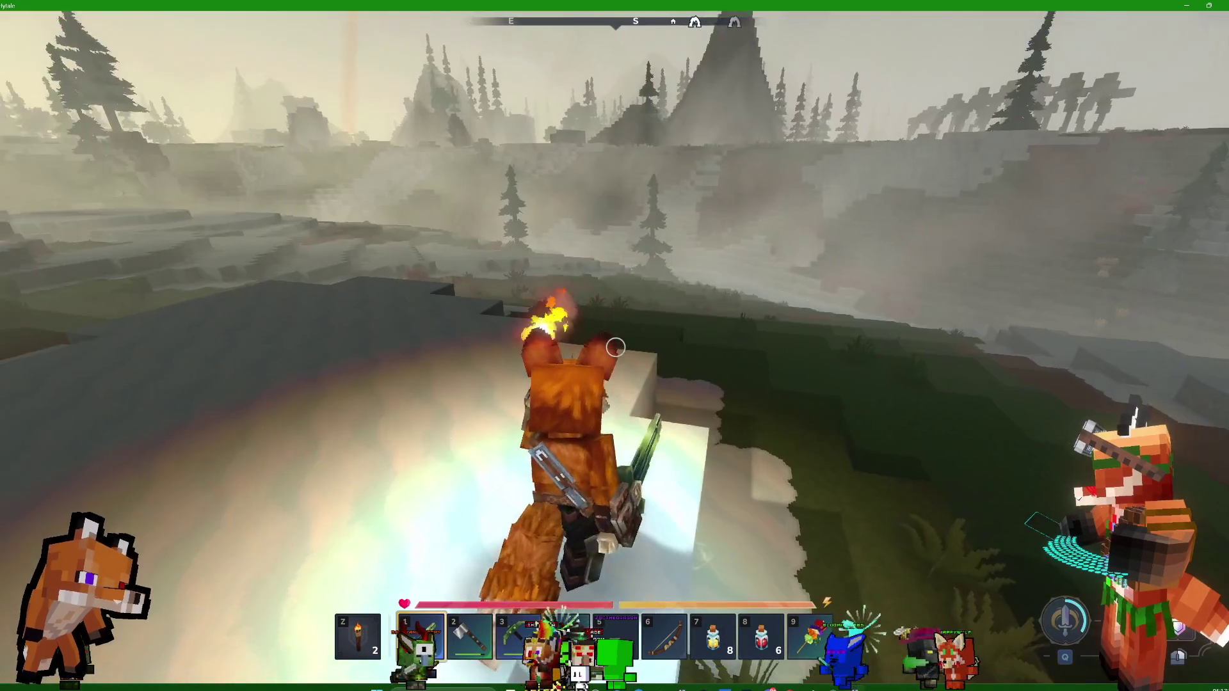
key(w)
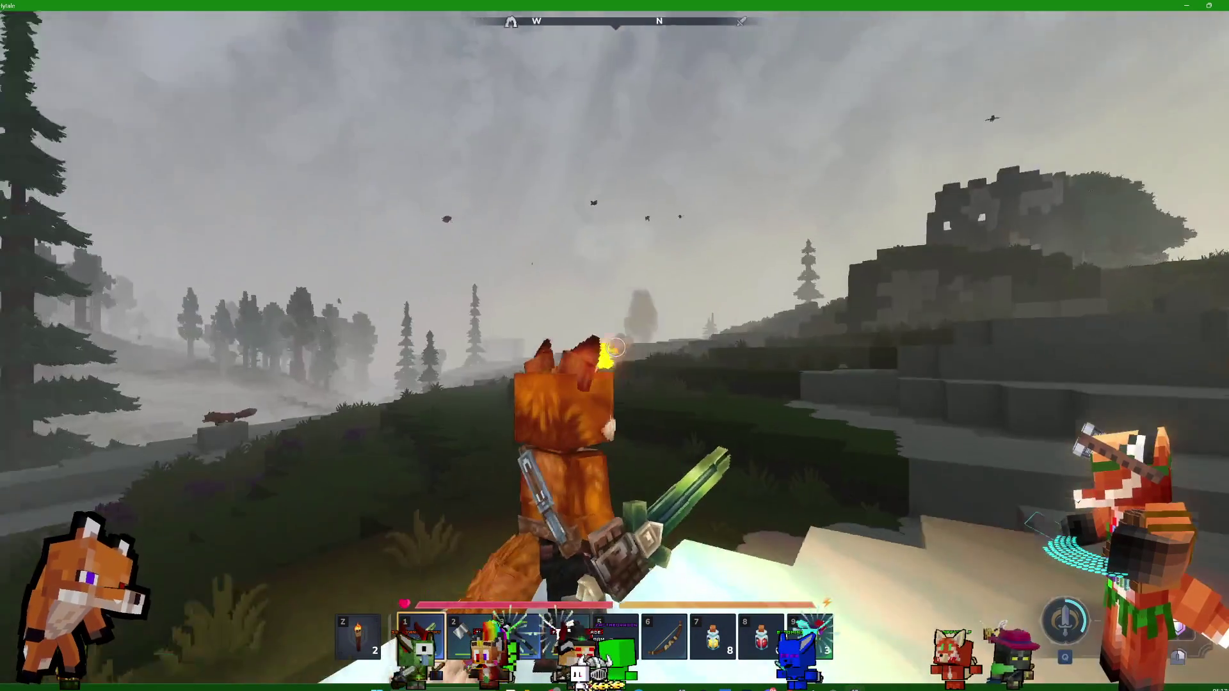
key(w)
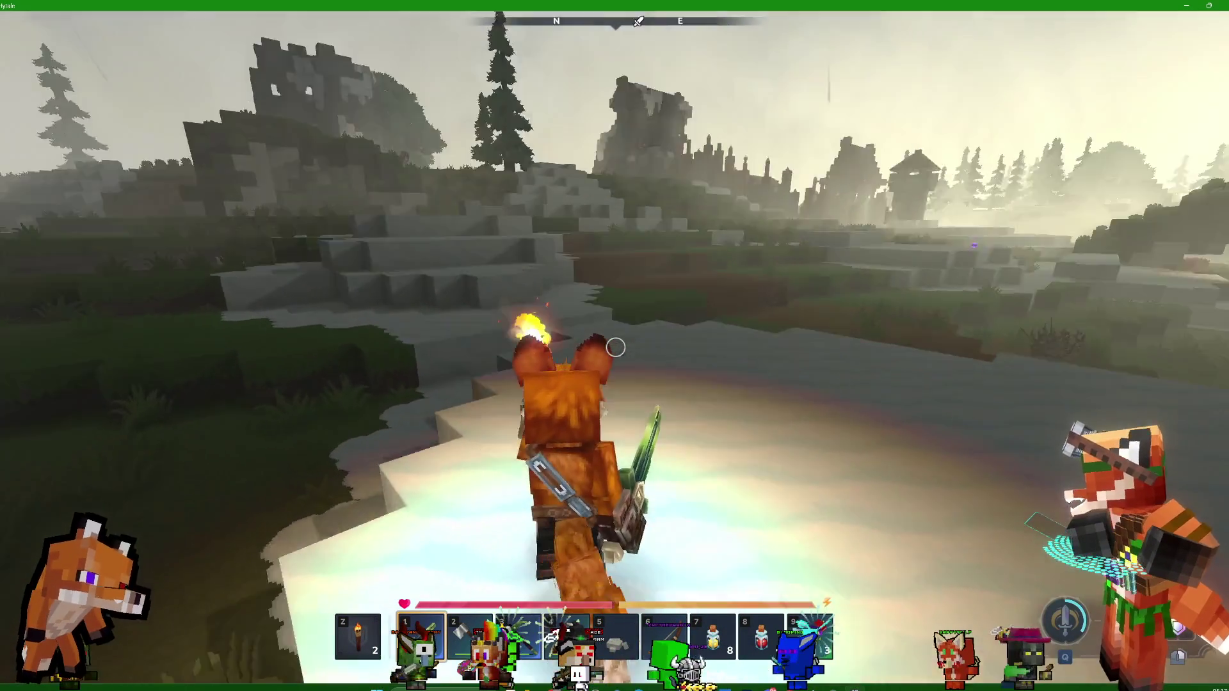
key(w)
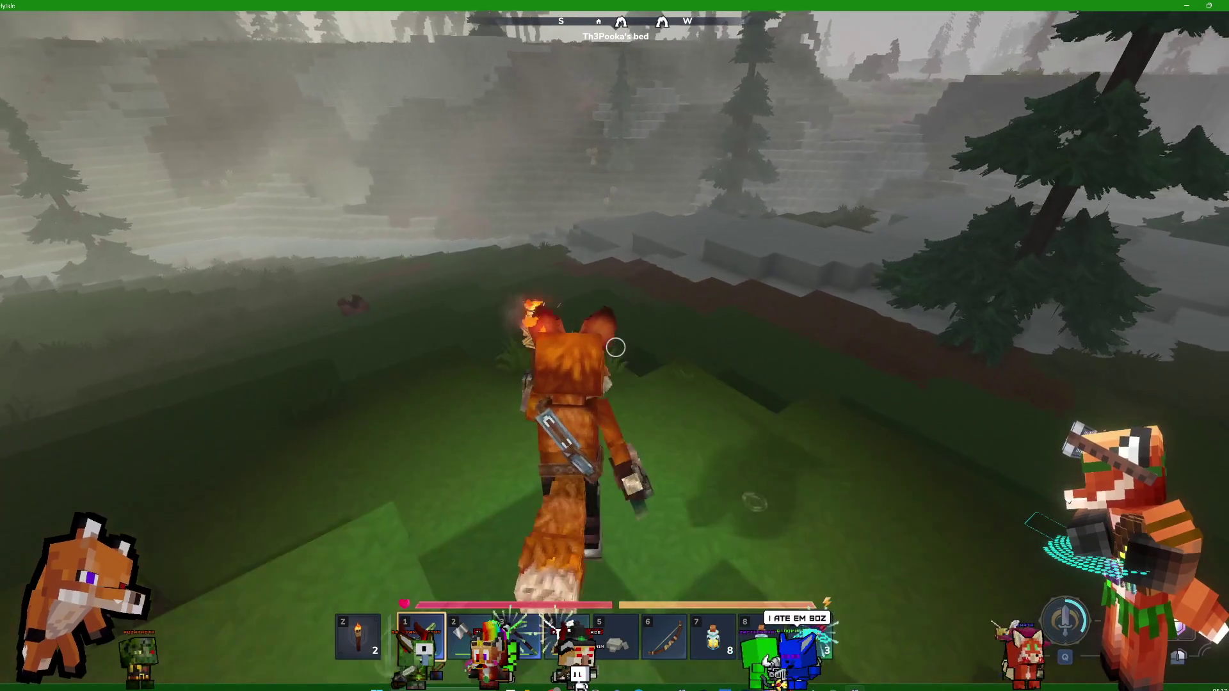
key(Tab)
key(Tab)
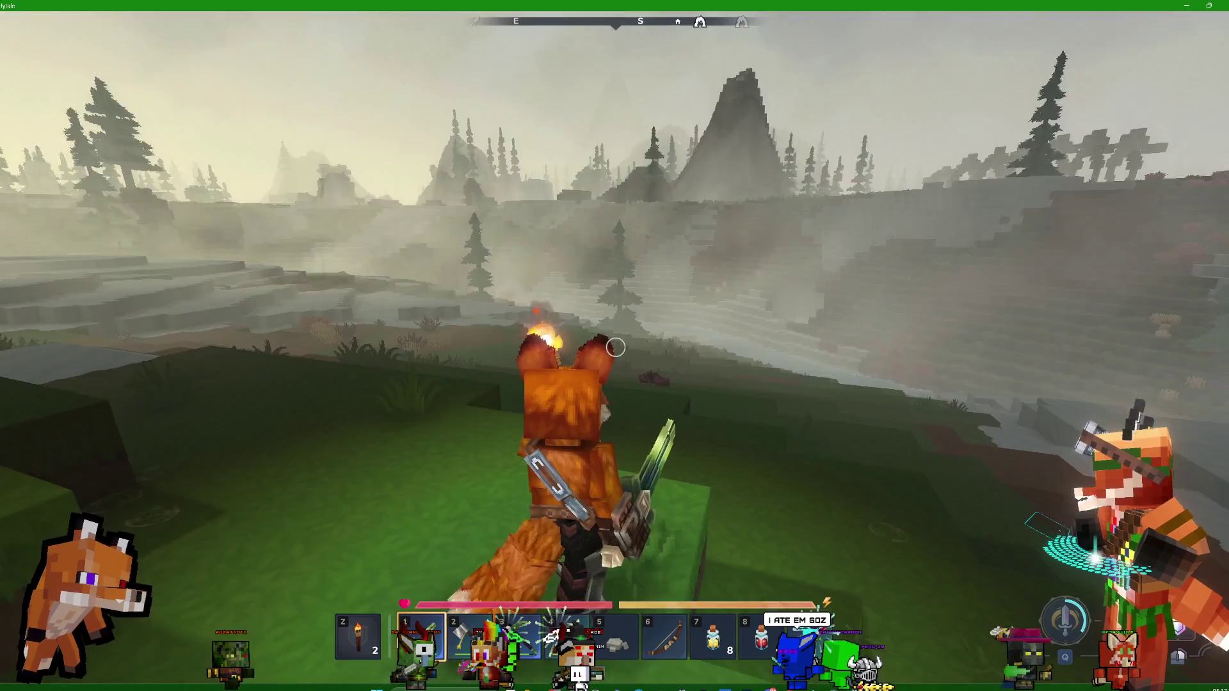
key(w)
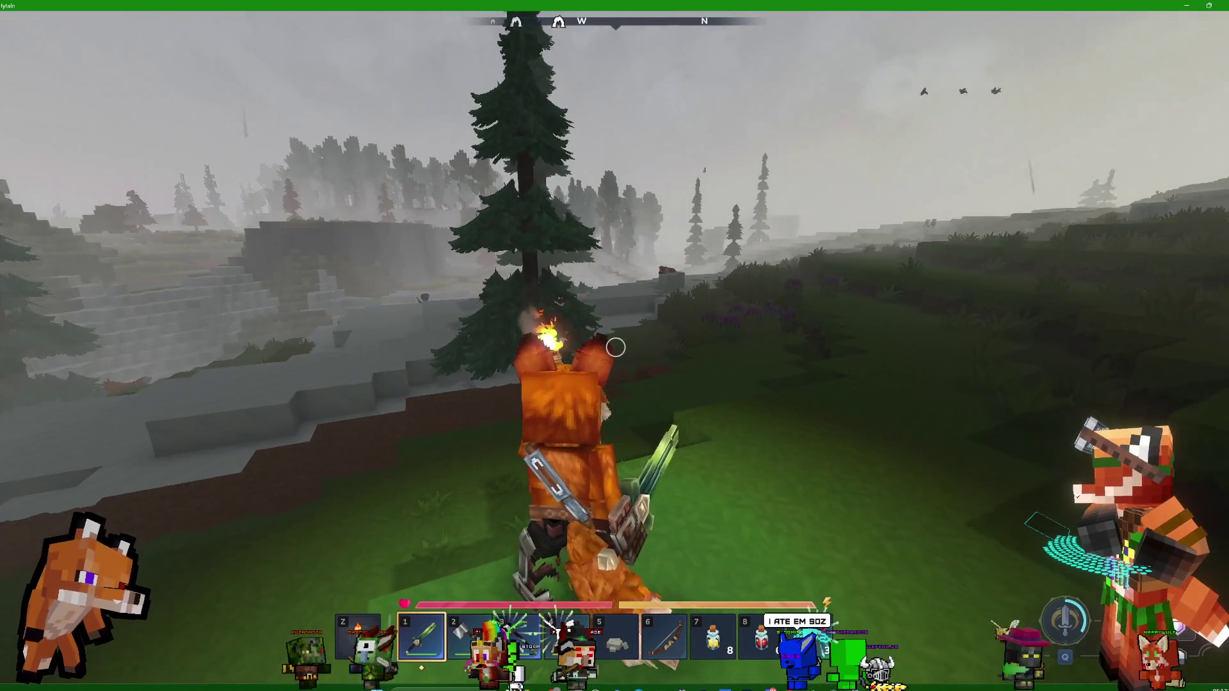
key(Escape)
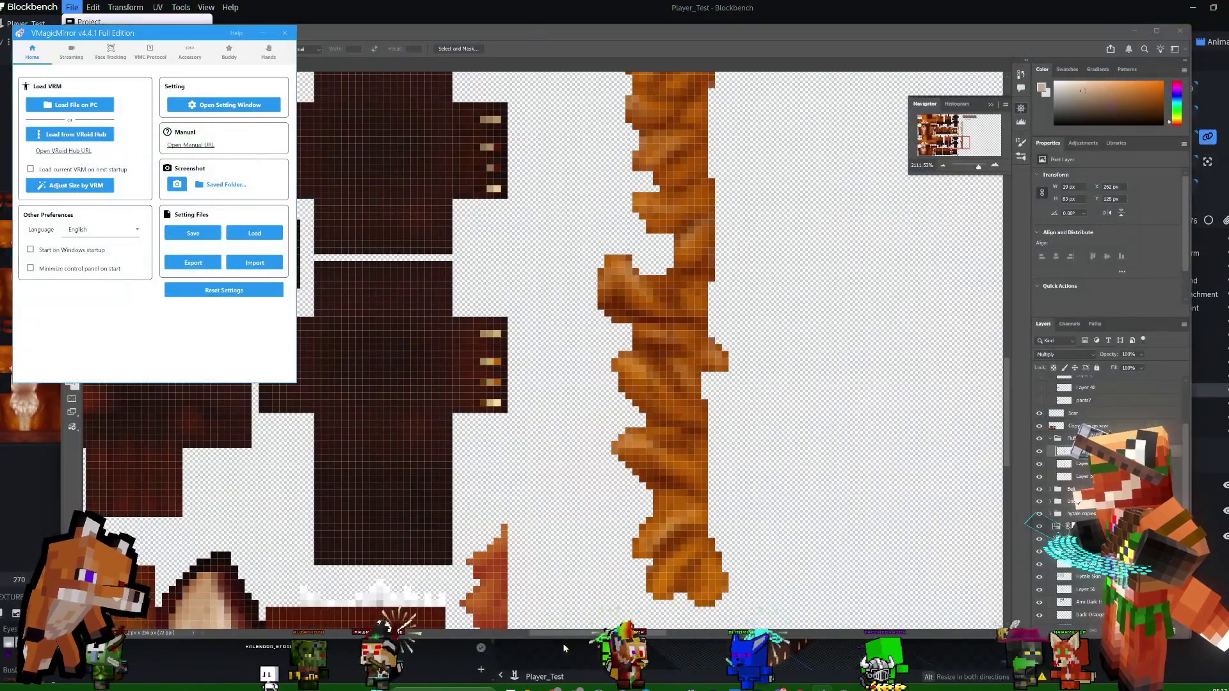
Restore the remote desktop session and bring the Photoshop Pooka skin texture forward
click(584, 677)
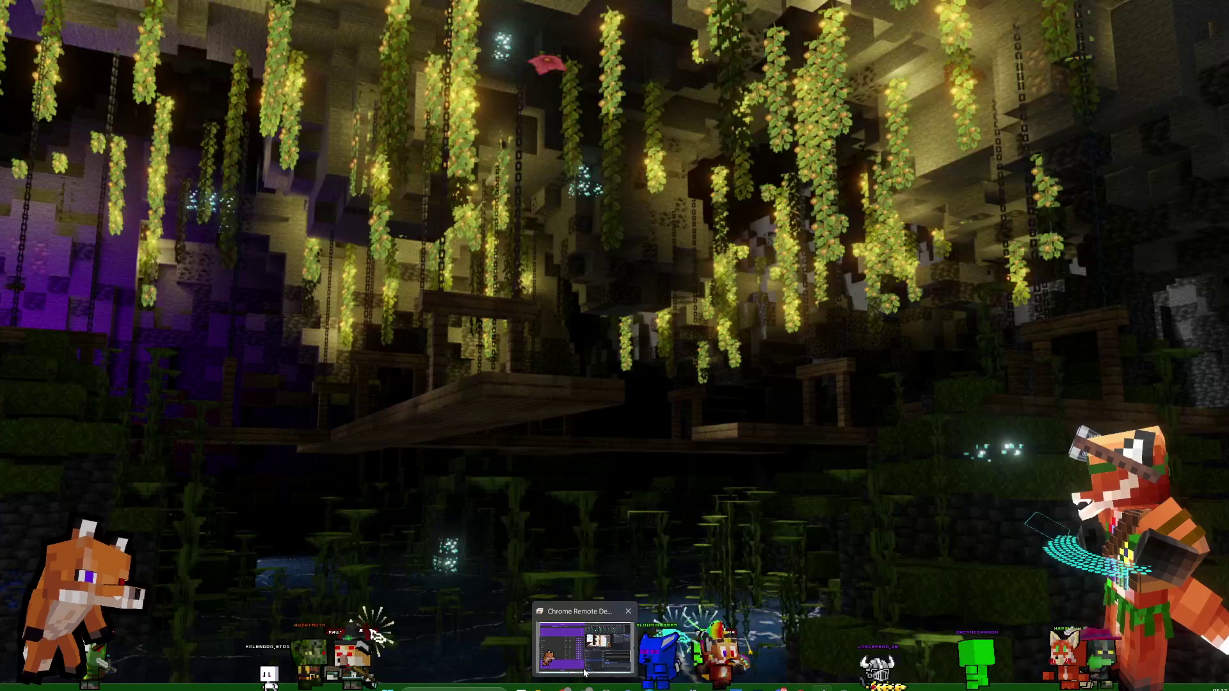
click(584, 673)
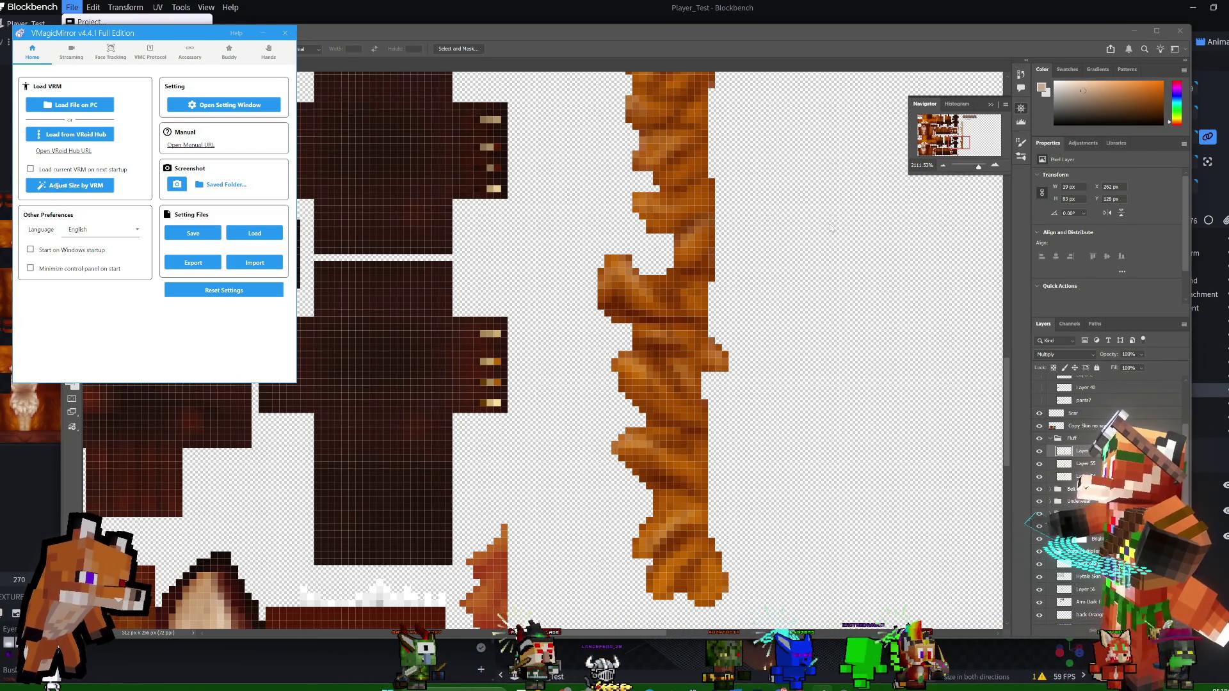
click(1040, 521)
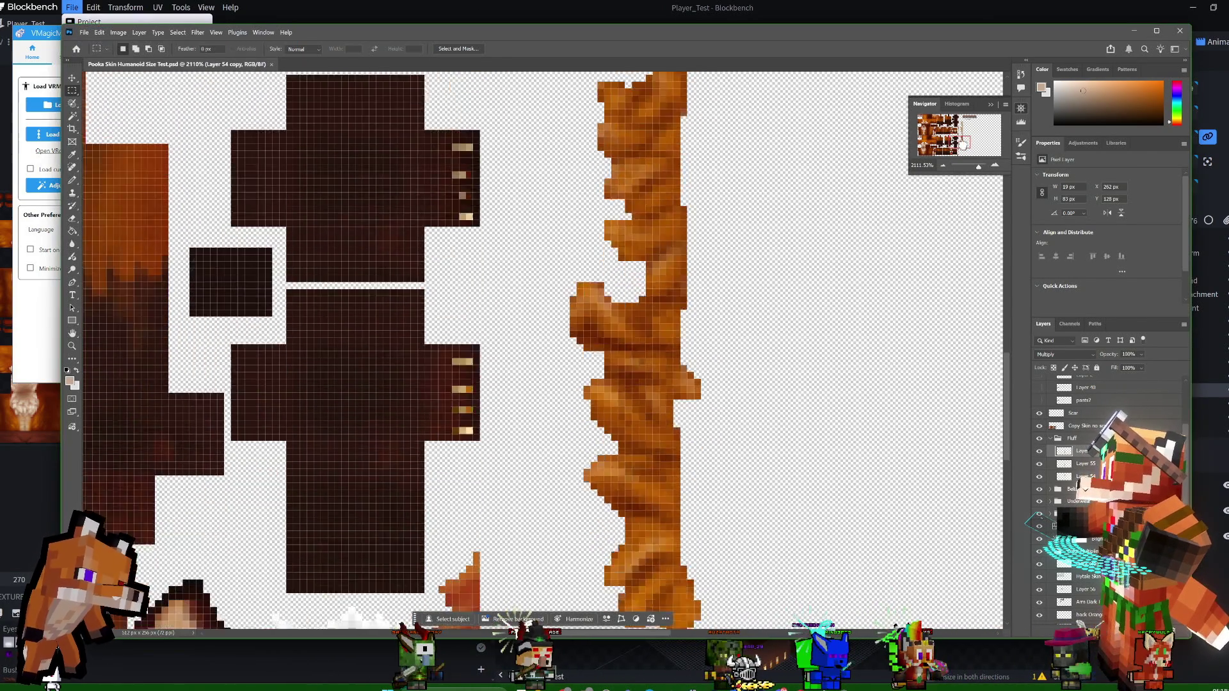
drag(538, 346, 496, 317)
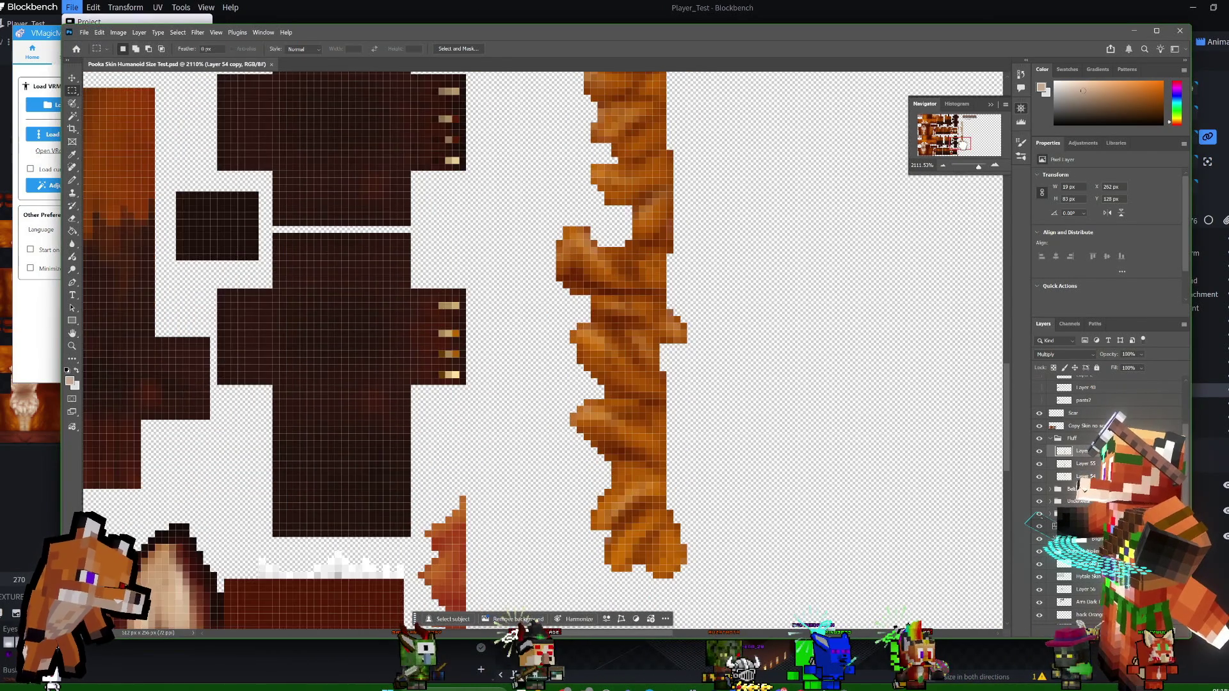
scroll(543, 350, up, 1)
scroll(543, 351, up, 1)
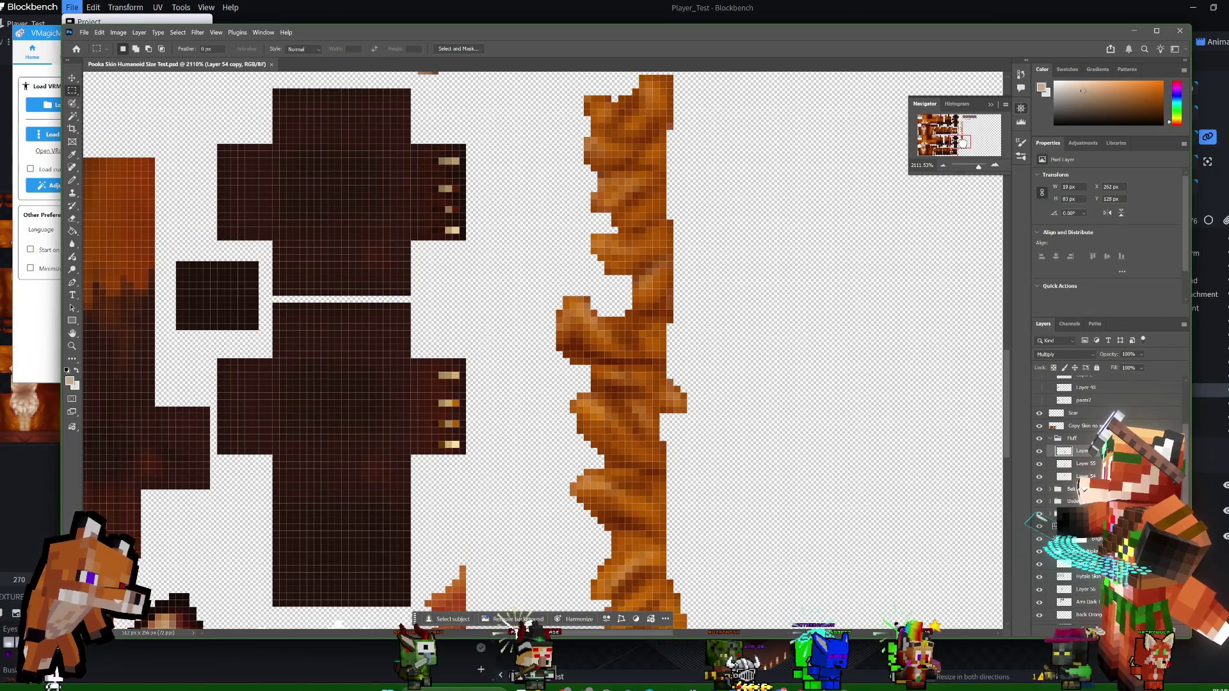
scroll(542, 350, down, 1)
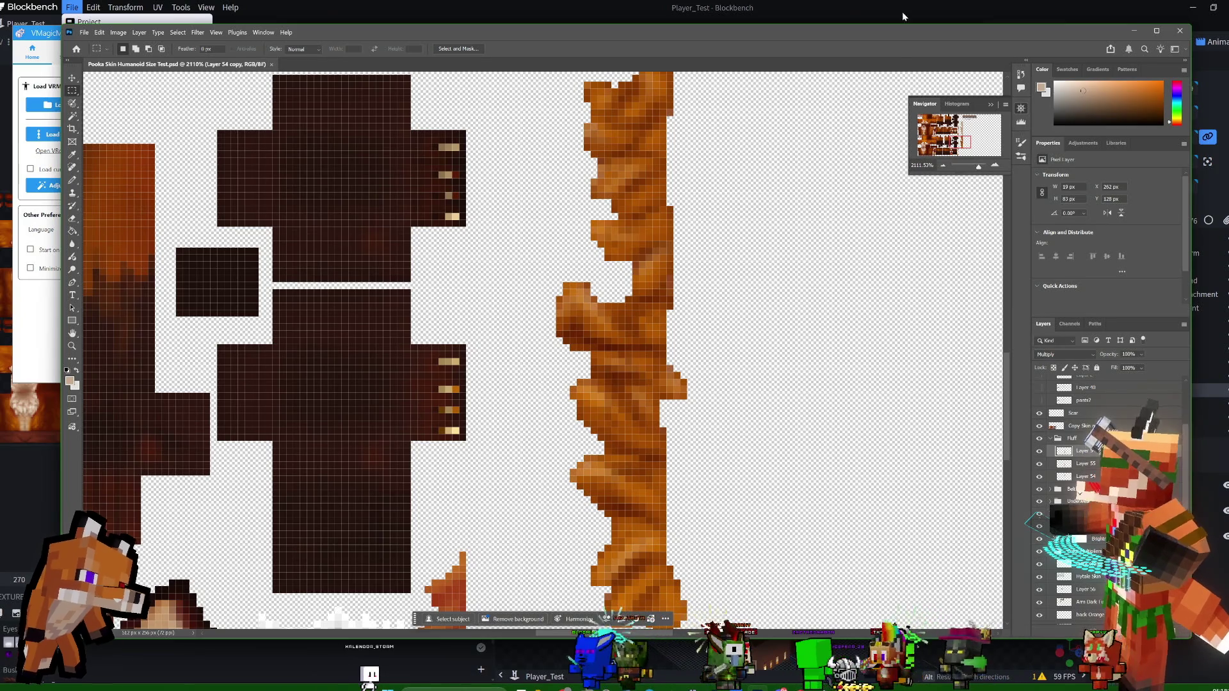
Zoom in via the Navigator and pan over the head texture and belt strip
drag(979, 167, 977, 167)
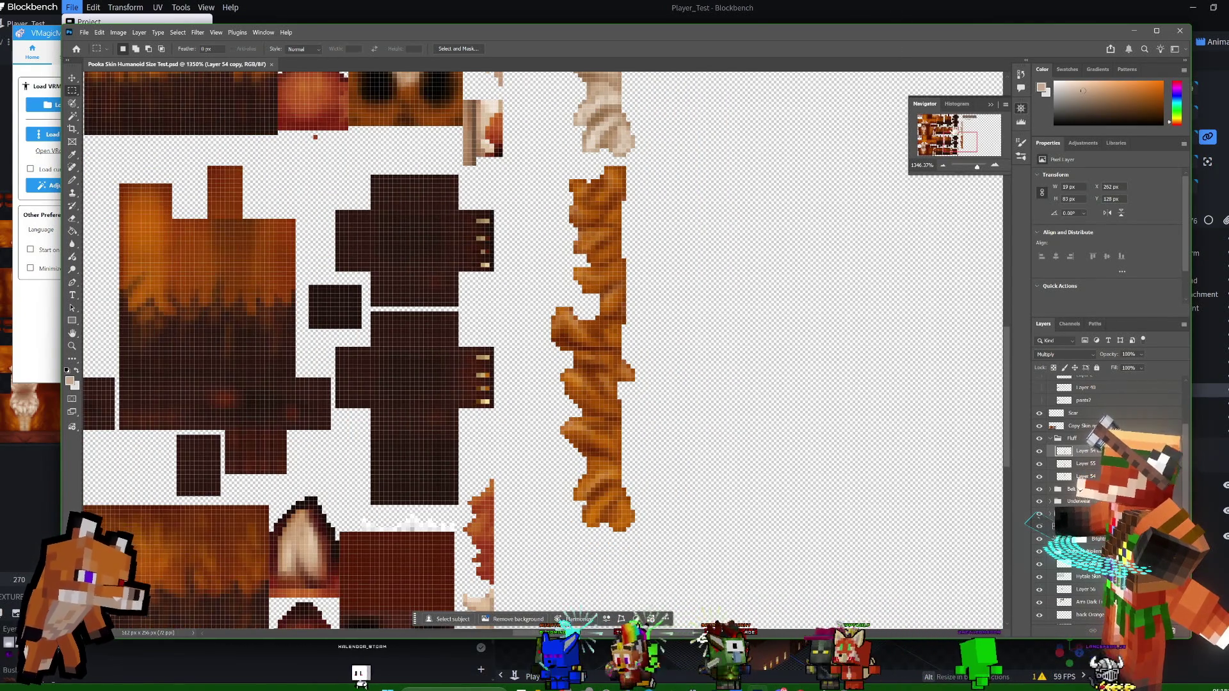
drag(968, 145, 977, 125)
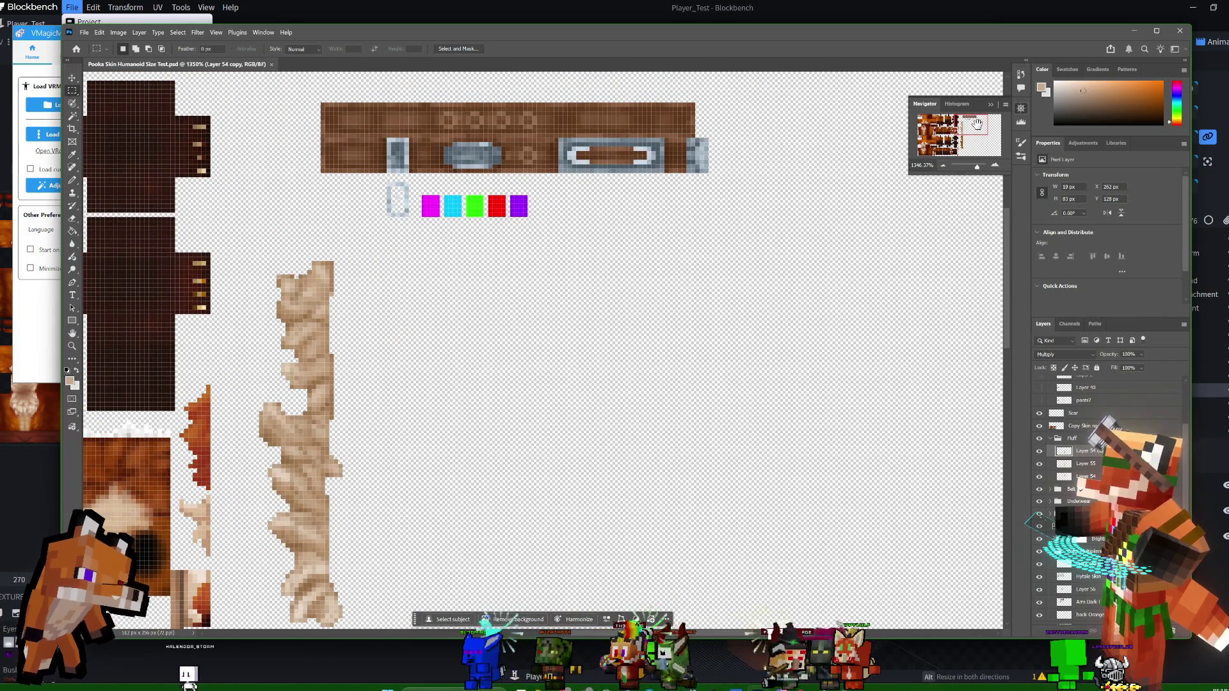
drag(974, 123, 967, 130)
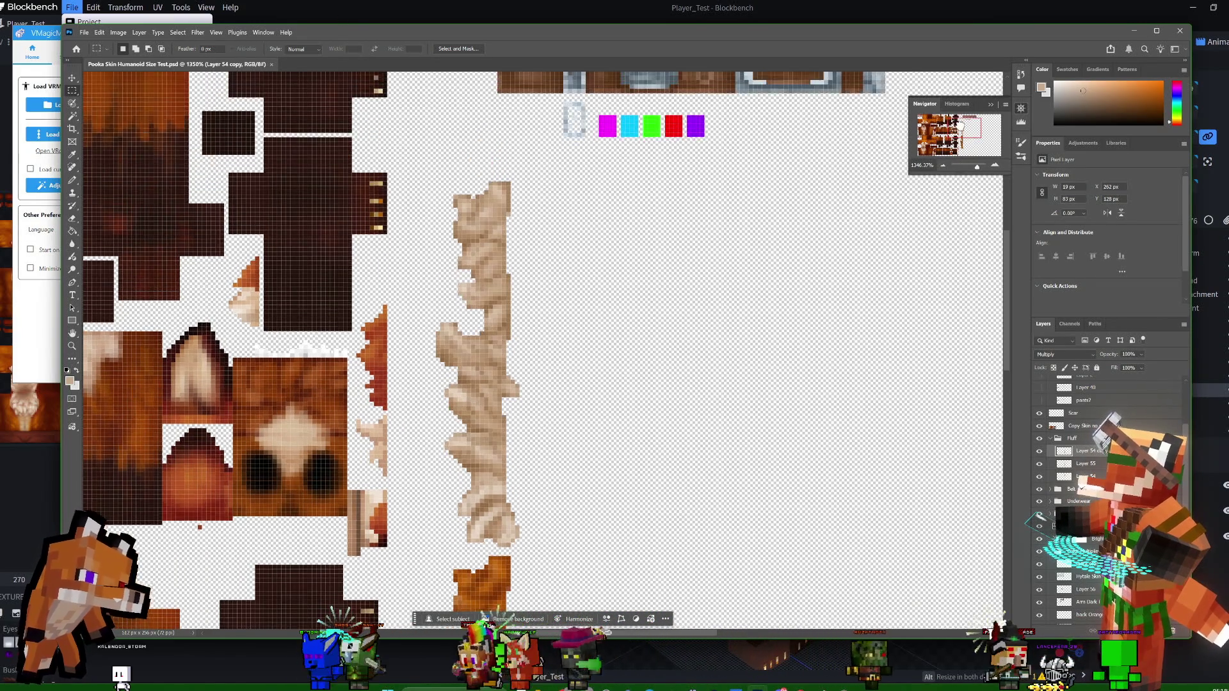
drag(538, 346, 408, 480)
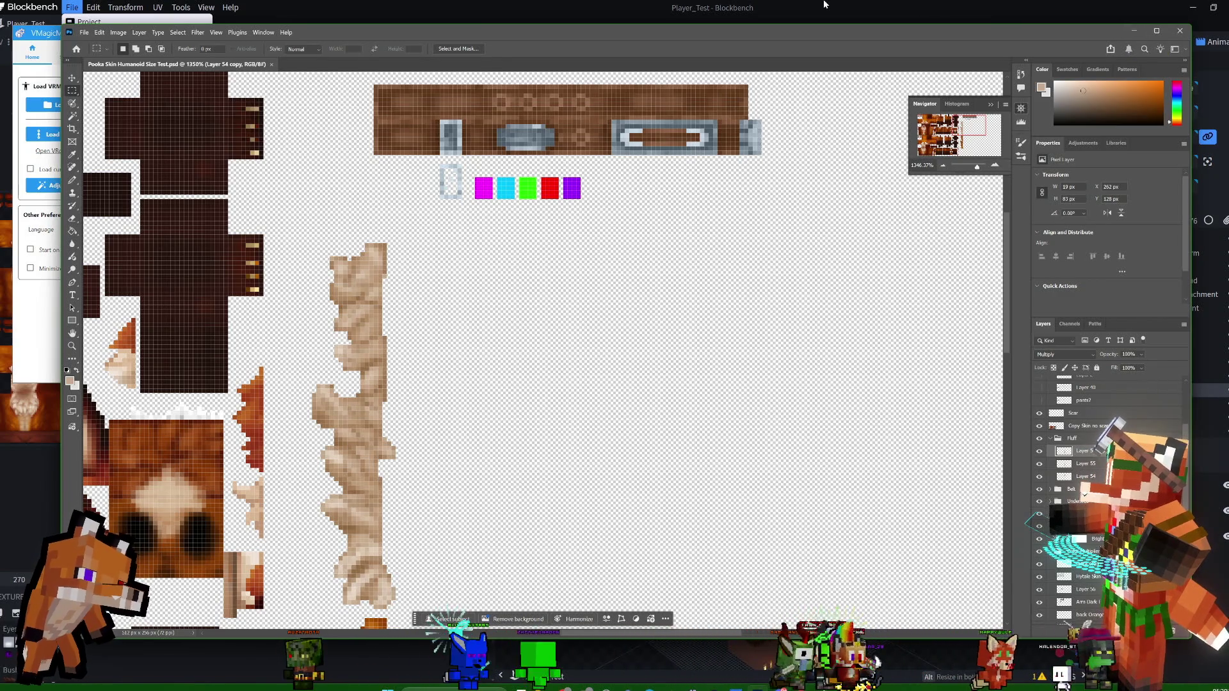
Export the fox model as Player_Test.blockymodel, replacing the existing file
click(1138, 37)
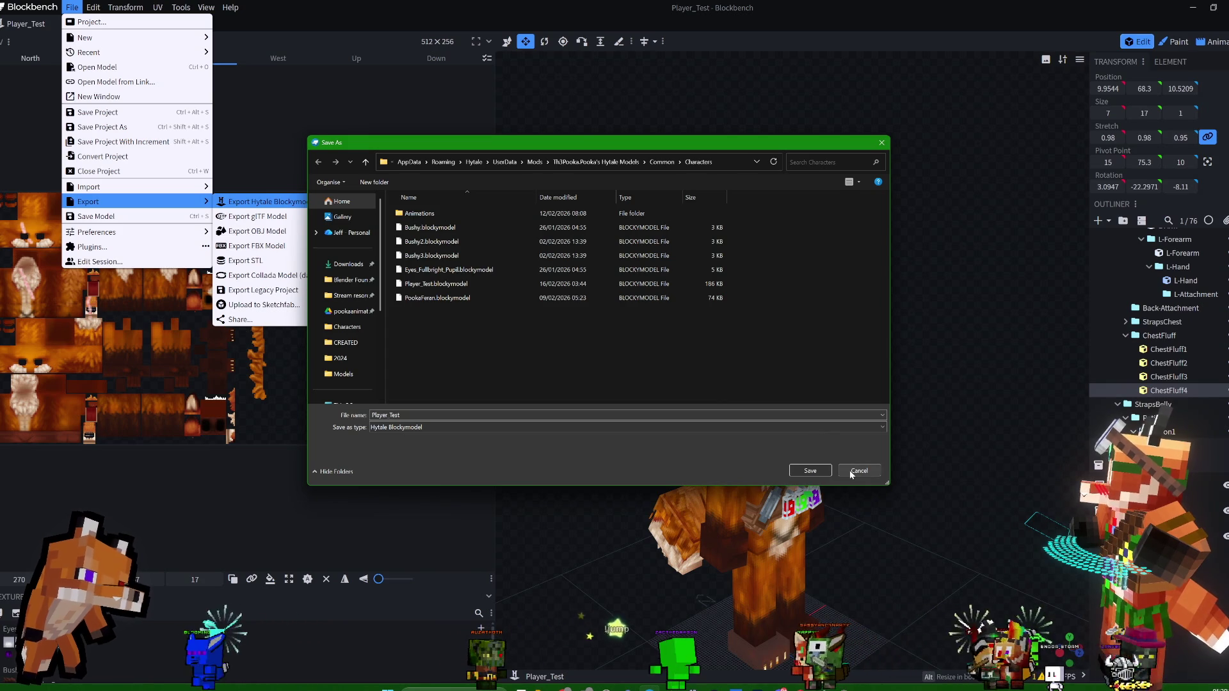
click(802, 473)
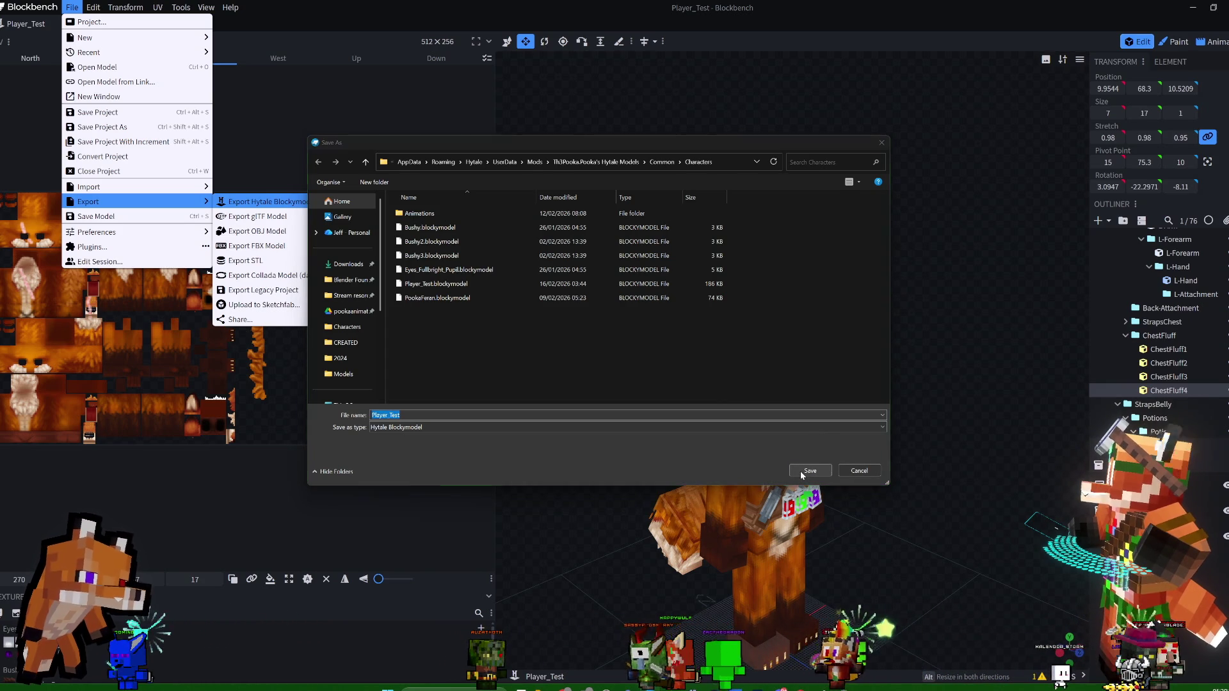
click(638, 349)
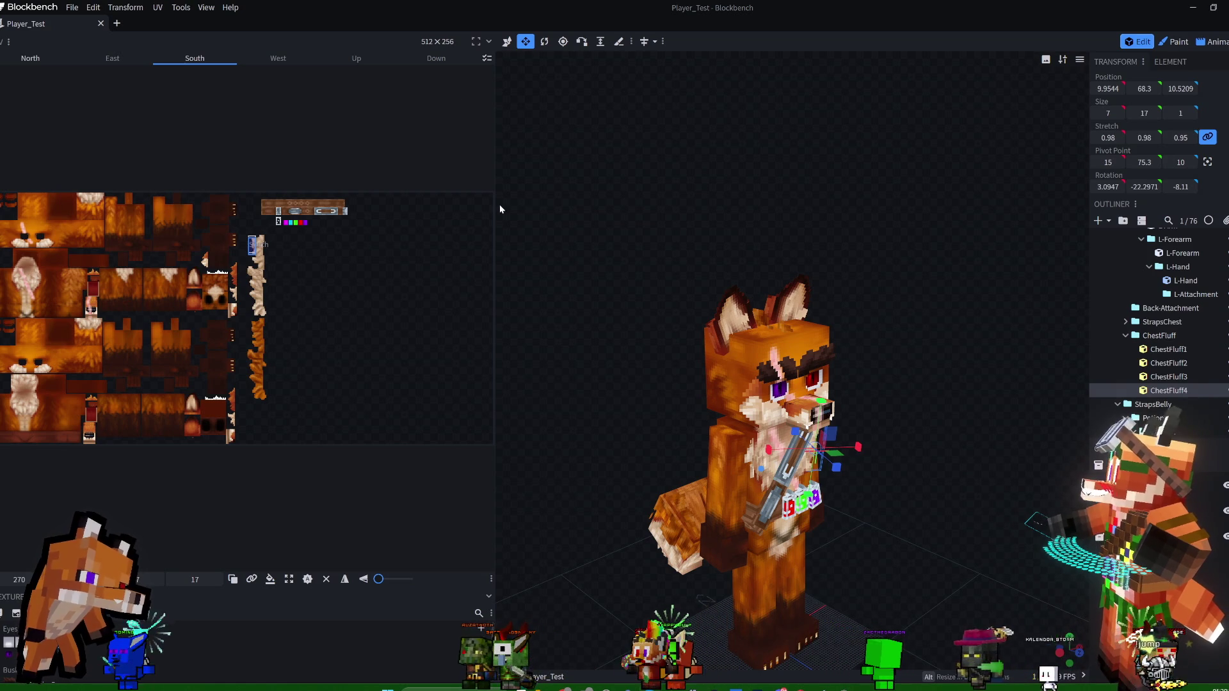
Switch away from Blockbench back to the Photoshop skin texture
click(1192, 7)
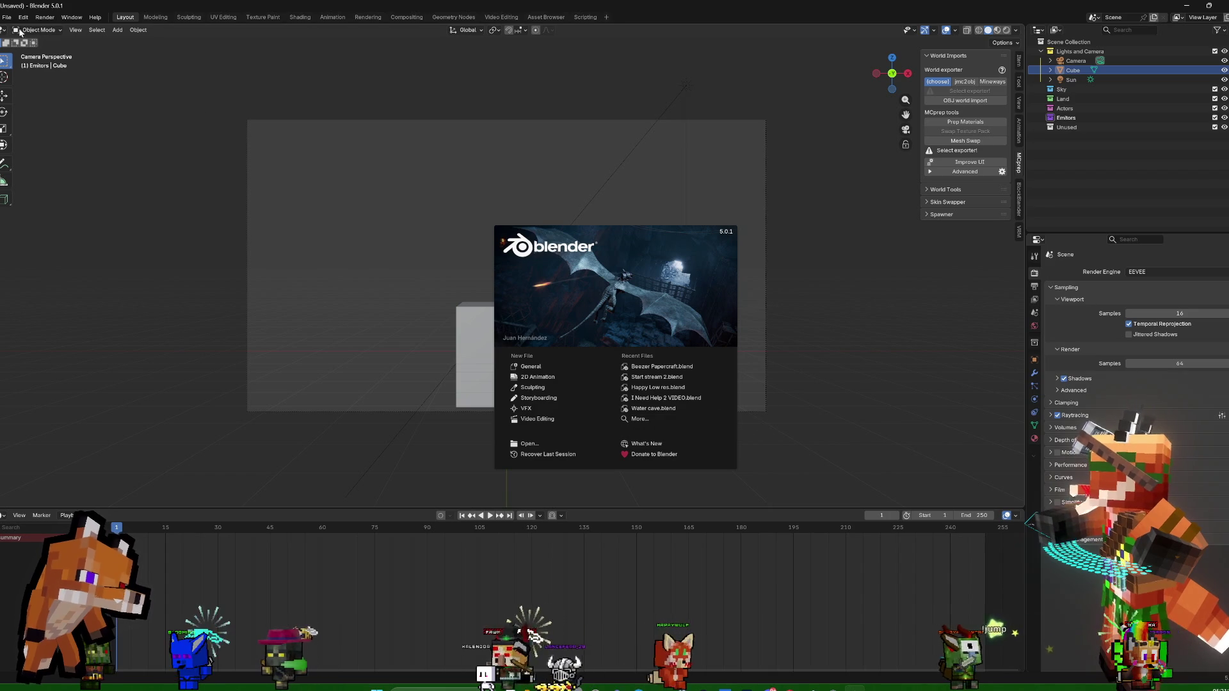
Start File > Open and navigate up through Projects into Pooka's Projects
click(332, 210)
click(7, 16)
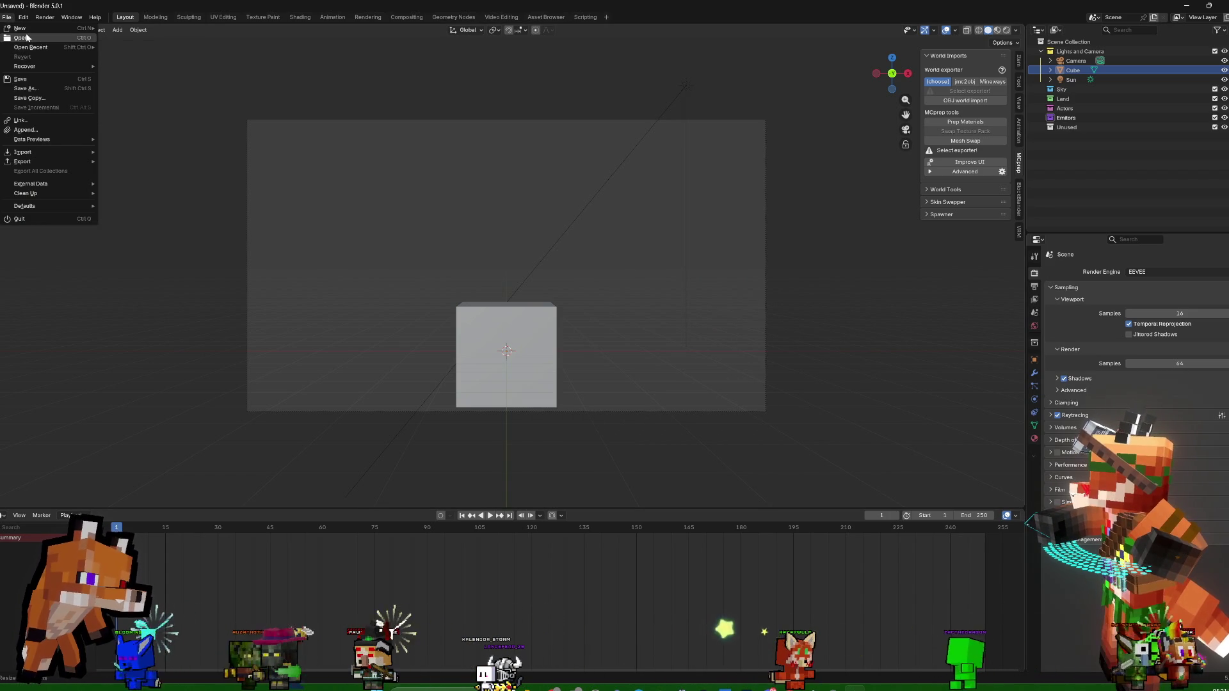
click(23, 37)
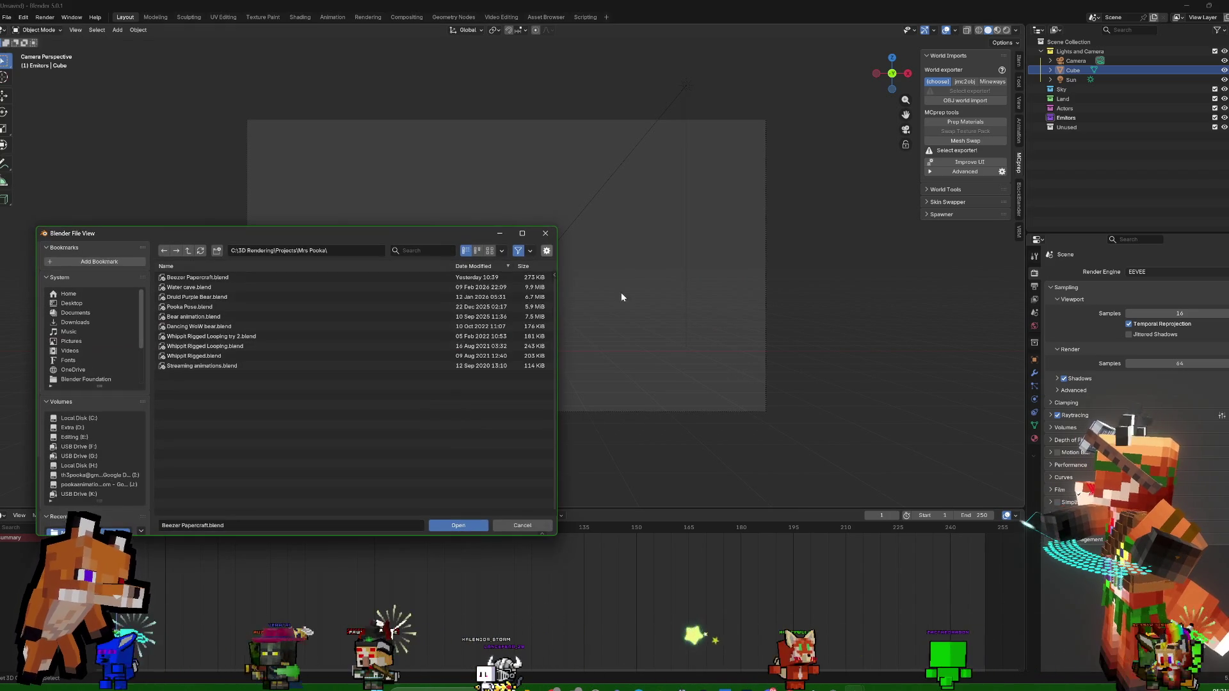
click(188, 250)
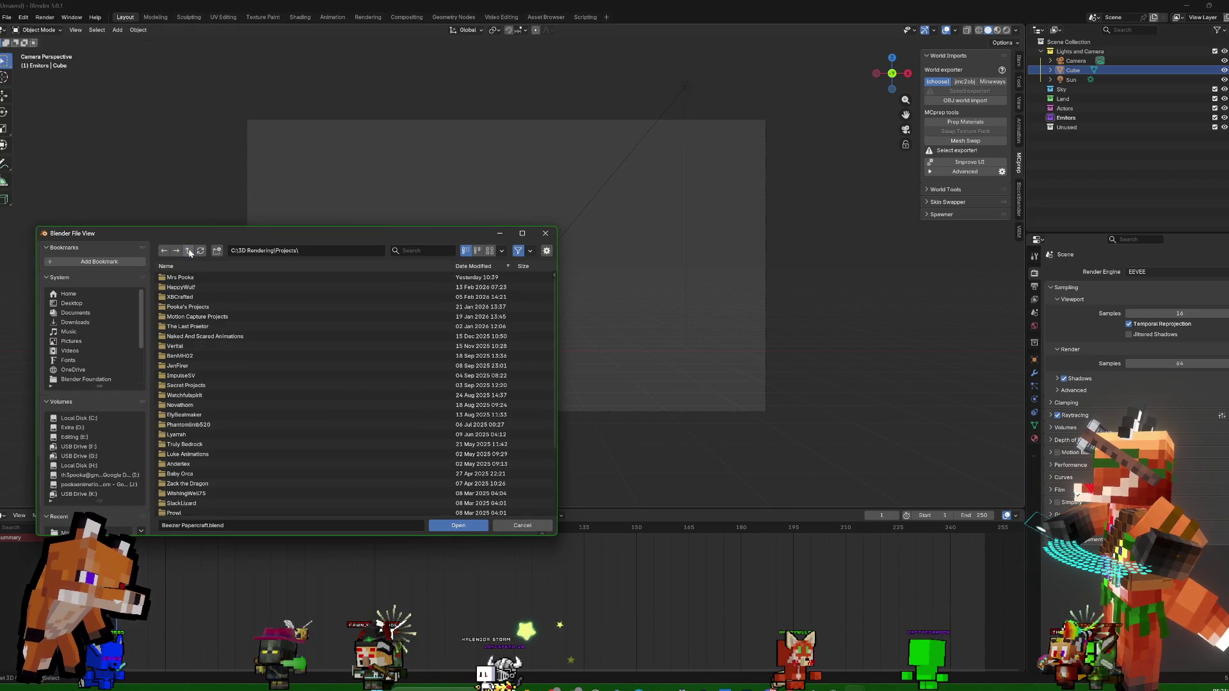
click(210, 308)
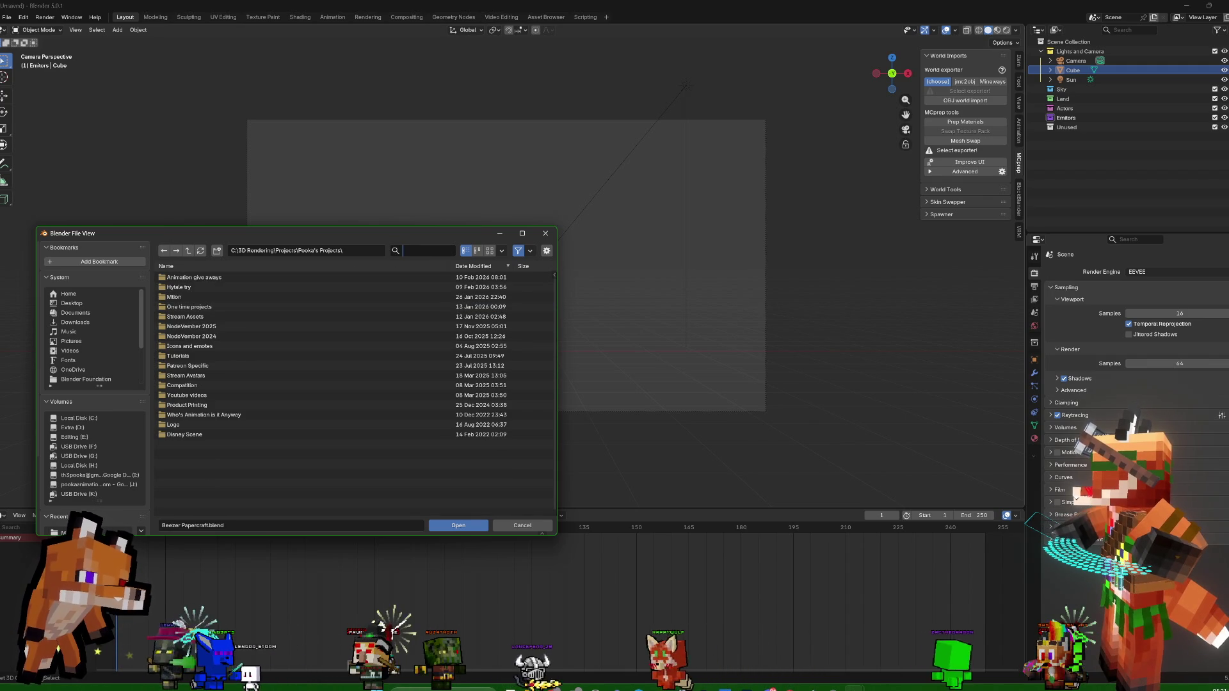
Back out of One time projects, enter Stream Assets and clear the search filter
click(189, 306)
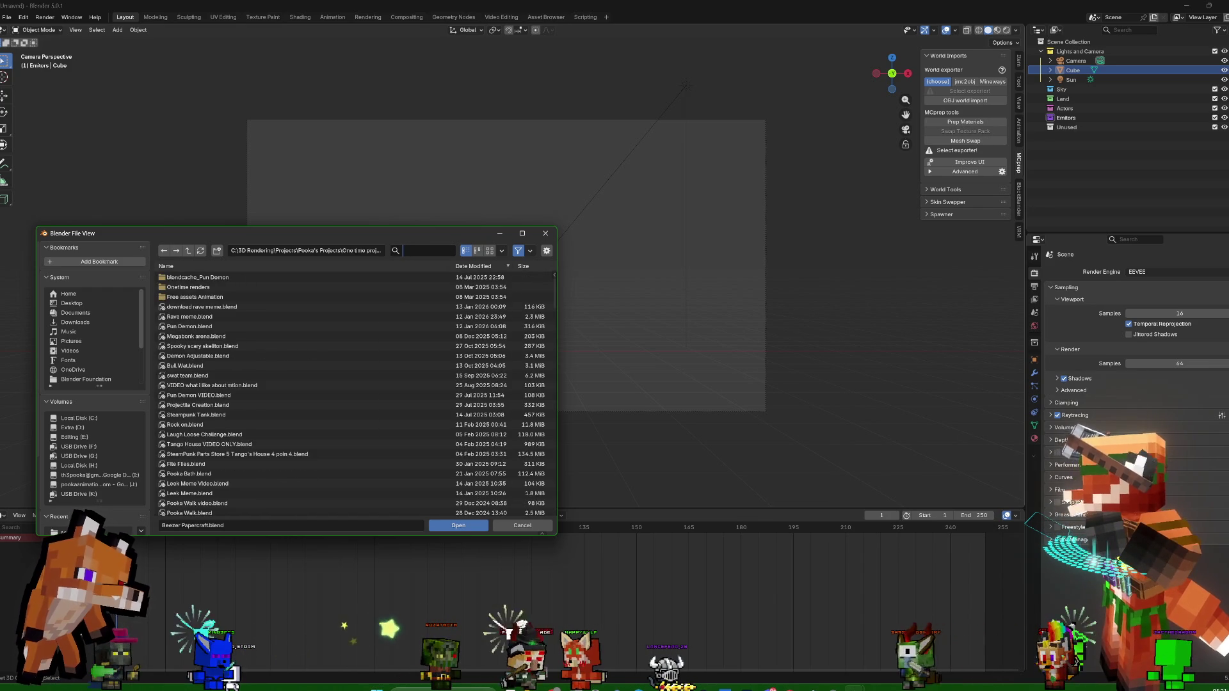
key(Escape)
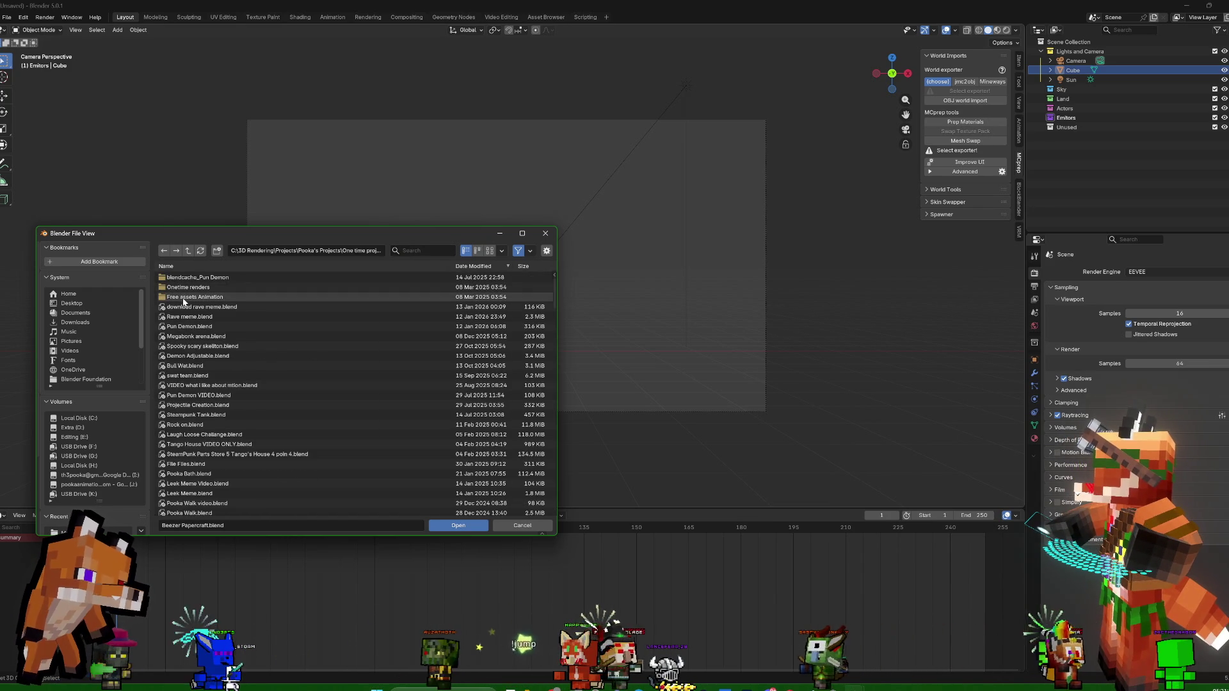
key(BackSpace)
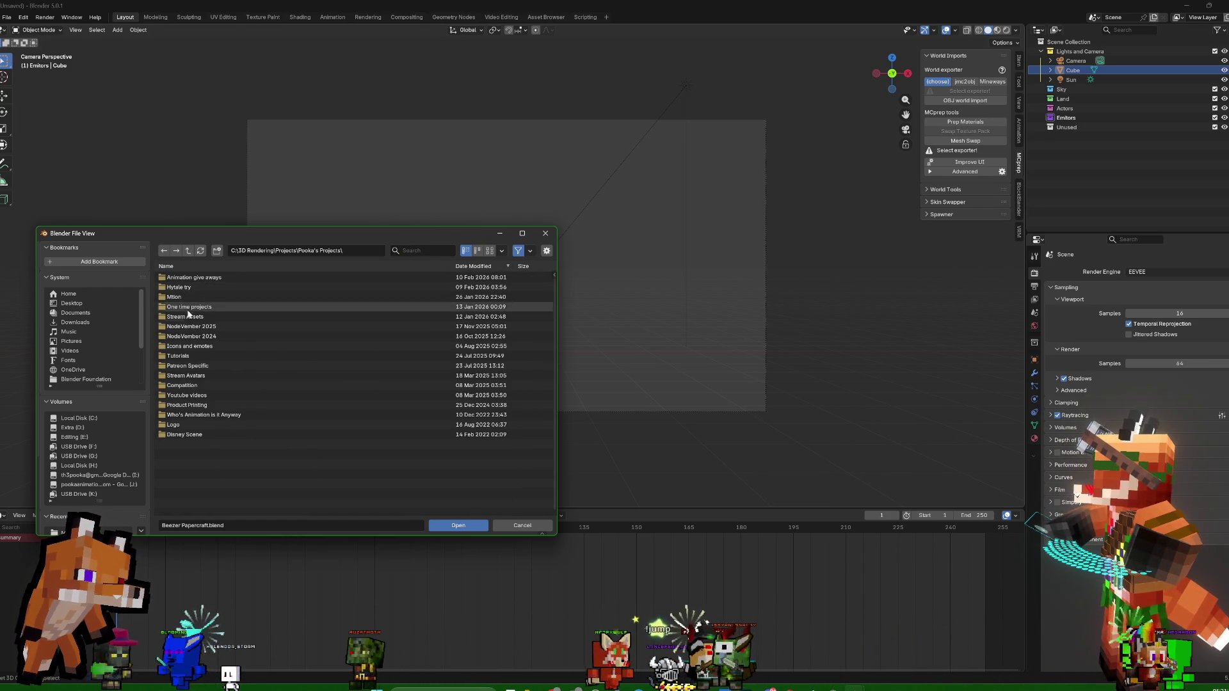
double_click(188, 317)
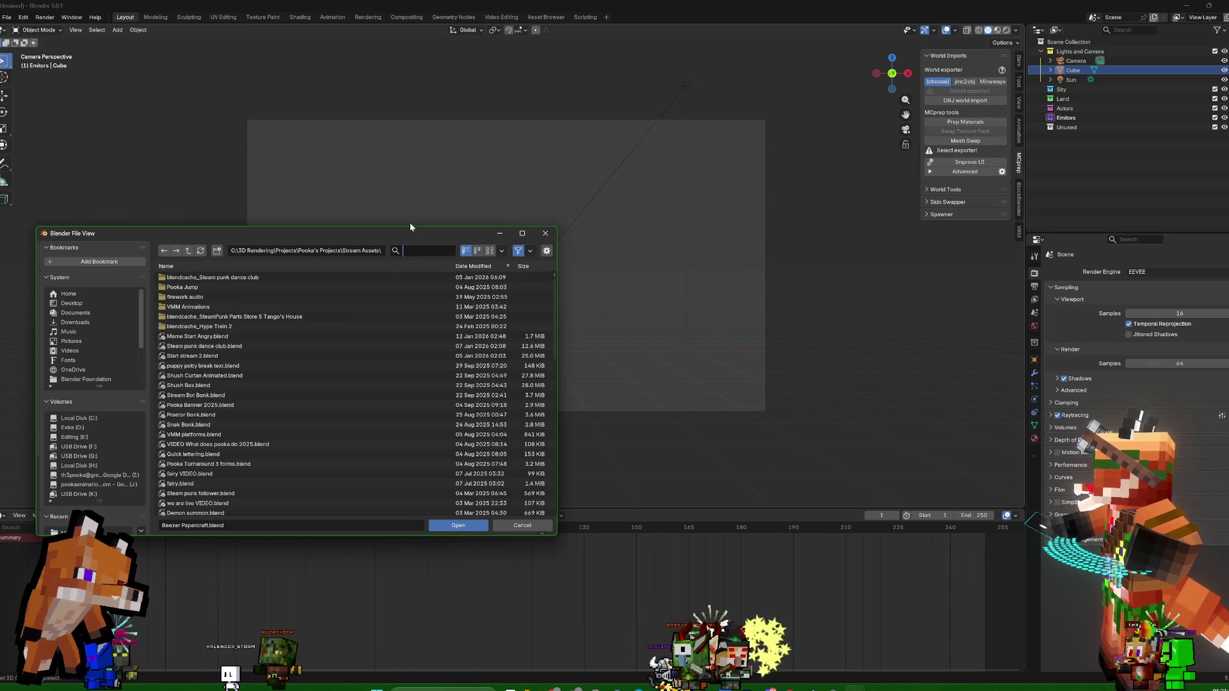
text(r)
key(BackSpace)
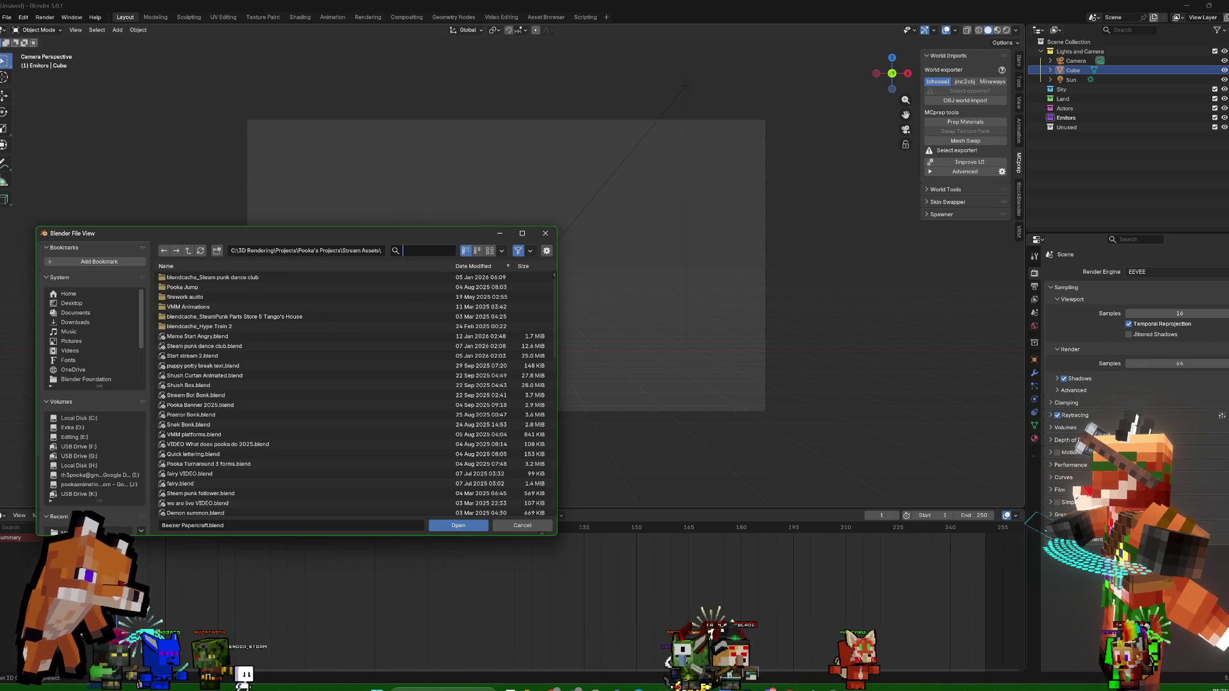
Open Rabit and Steel sprite sheet.blend from the Animation give aways folder
click(189, 251)
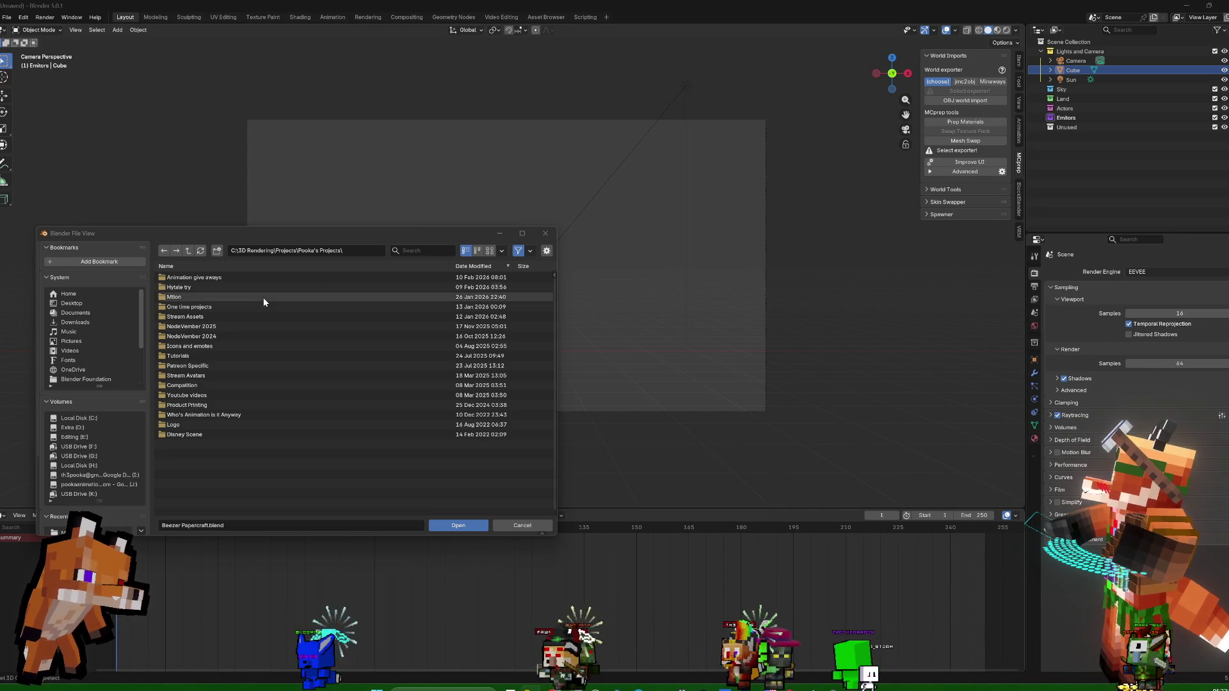
double_click(219, 279)
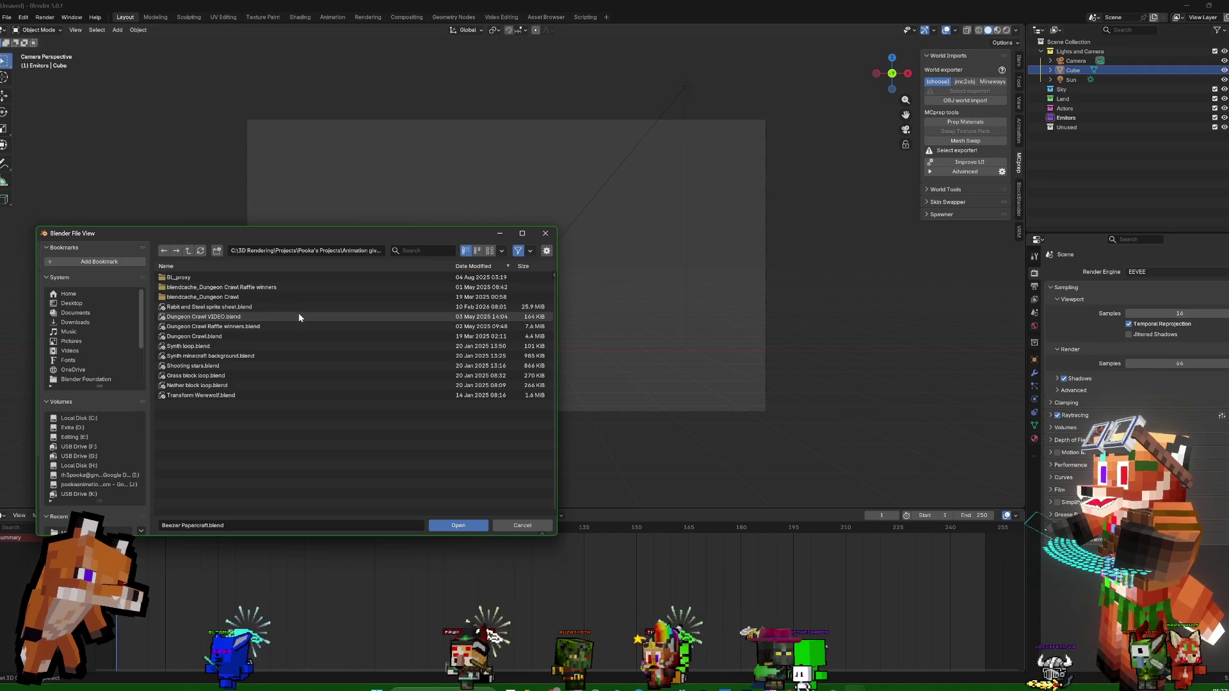
double_click(281, 307)
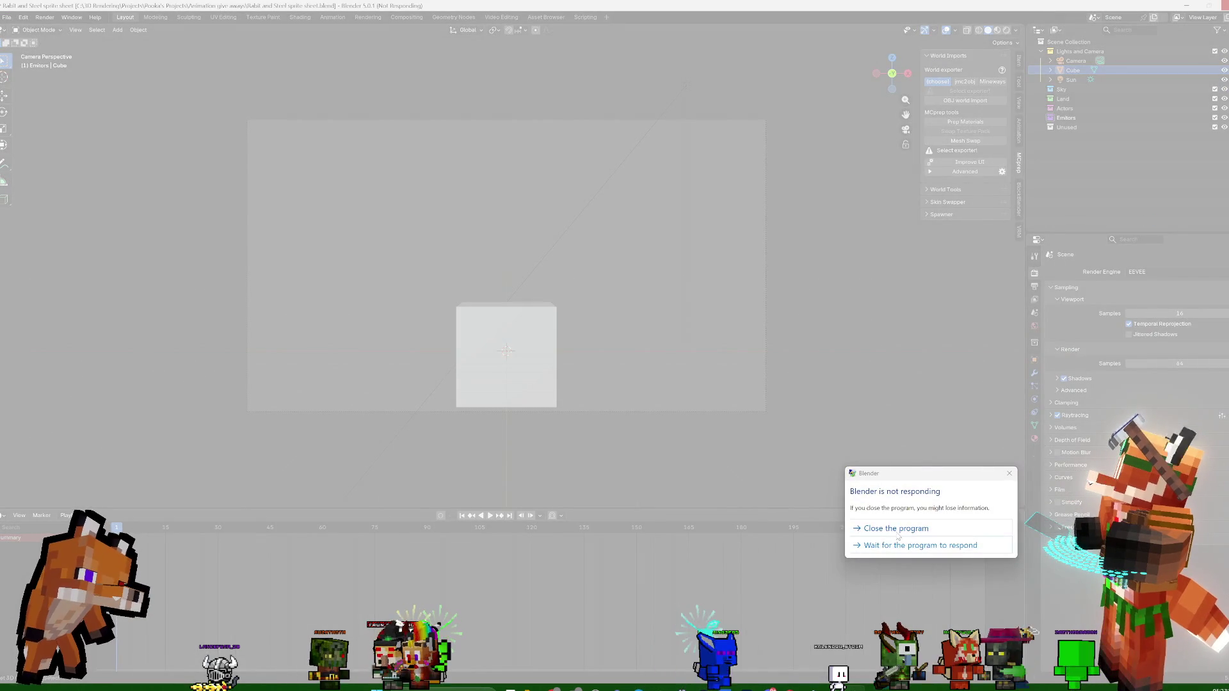
Force-close the unresponsive Blender session from the Windows dialog
click(898, 534)
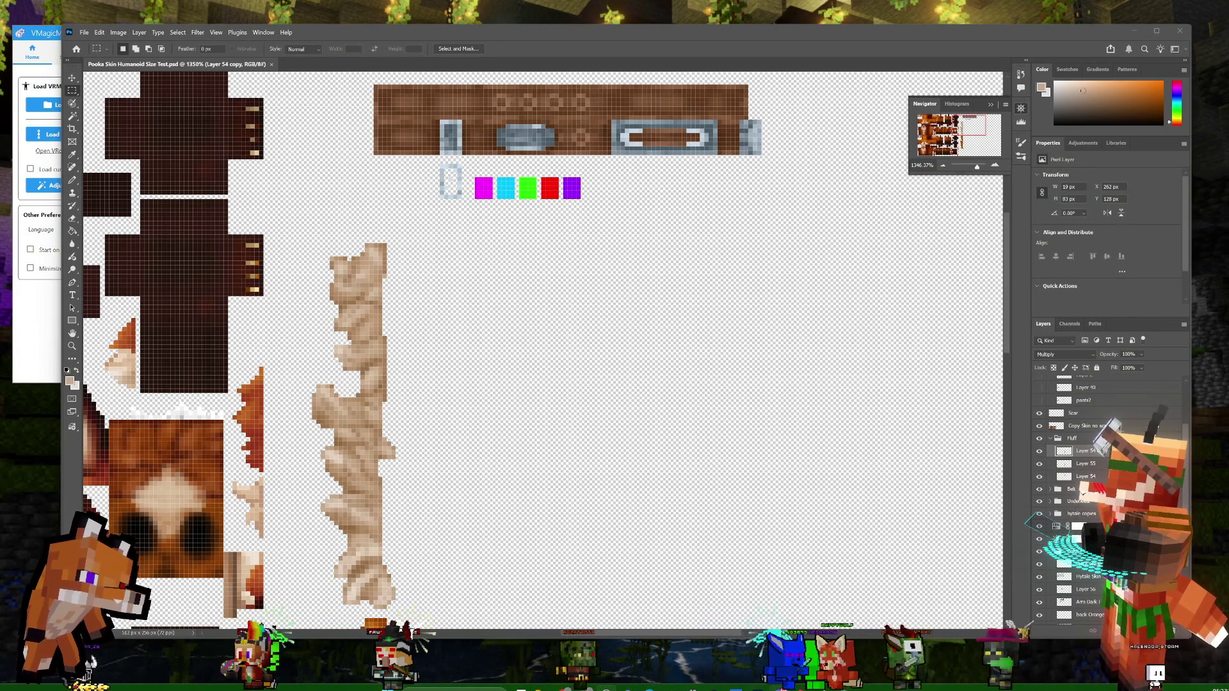
mouse_move(672, 366)
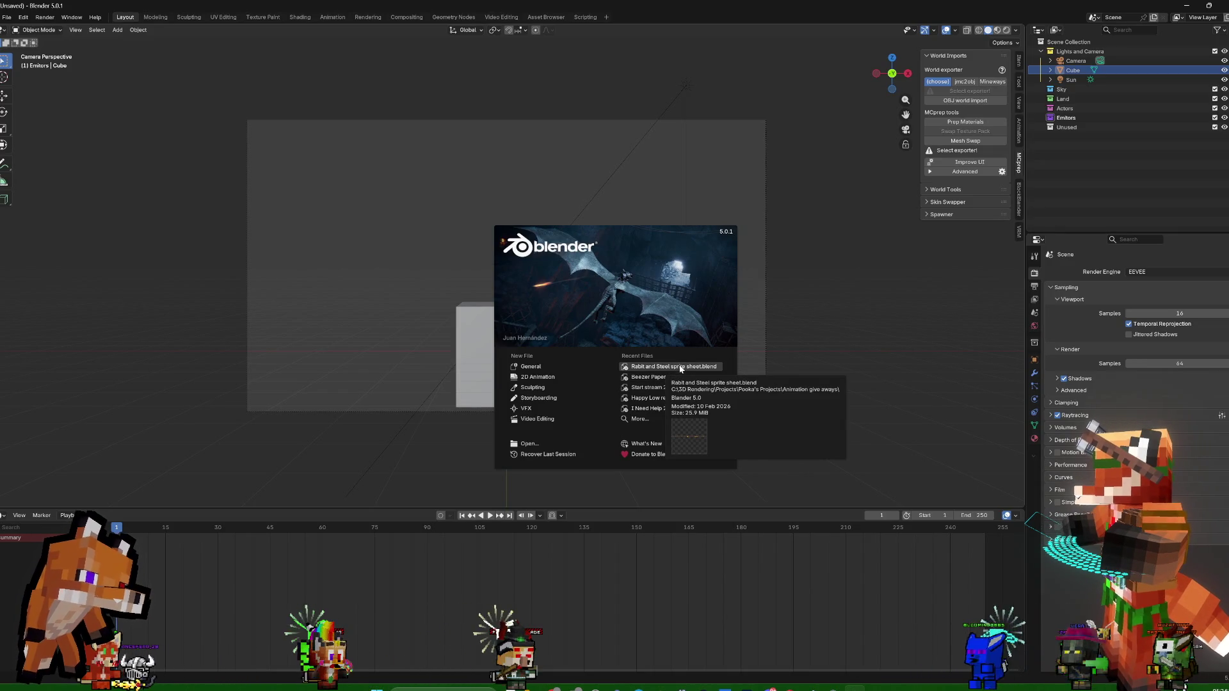
Load Rabit and Steel sprite sheet.blend from Recent Files, switching to Photoshop while it hangs
click(681, 367)
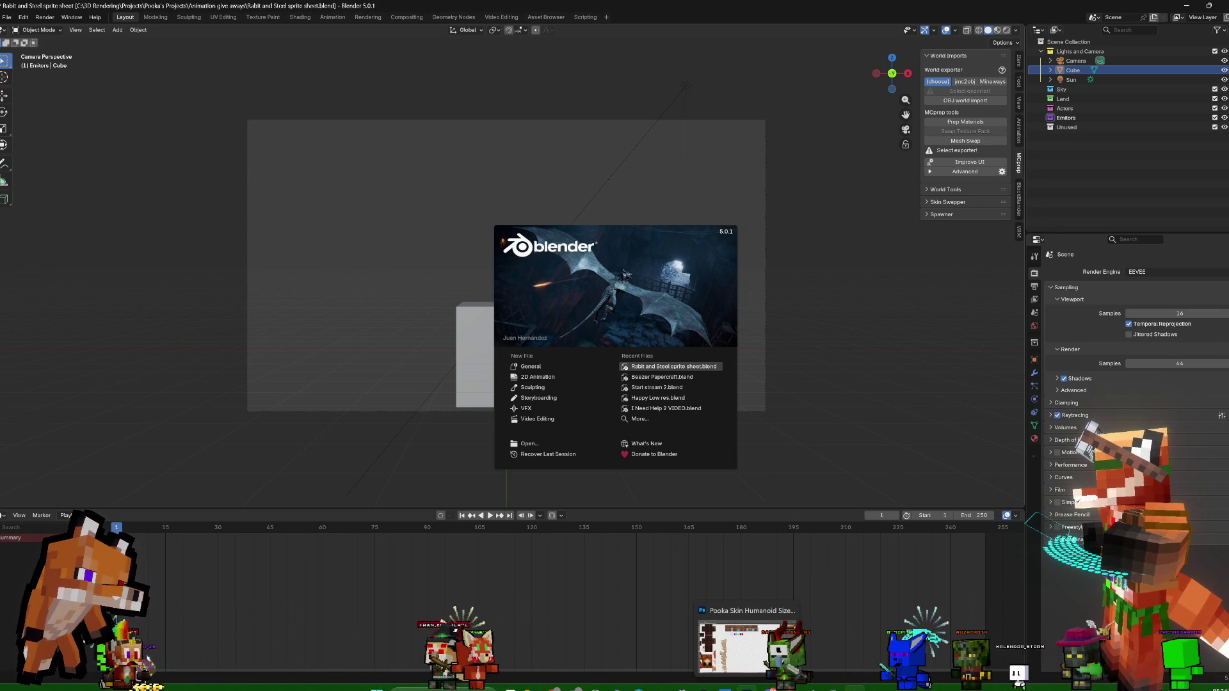
click(739, 654)
click(453, 13)
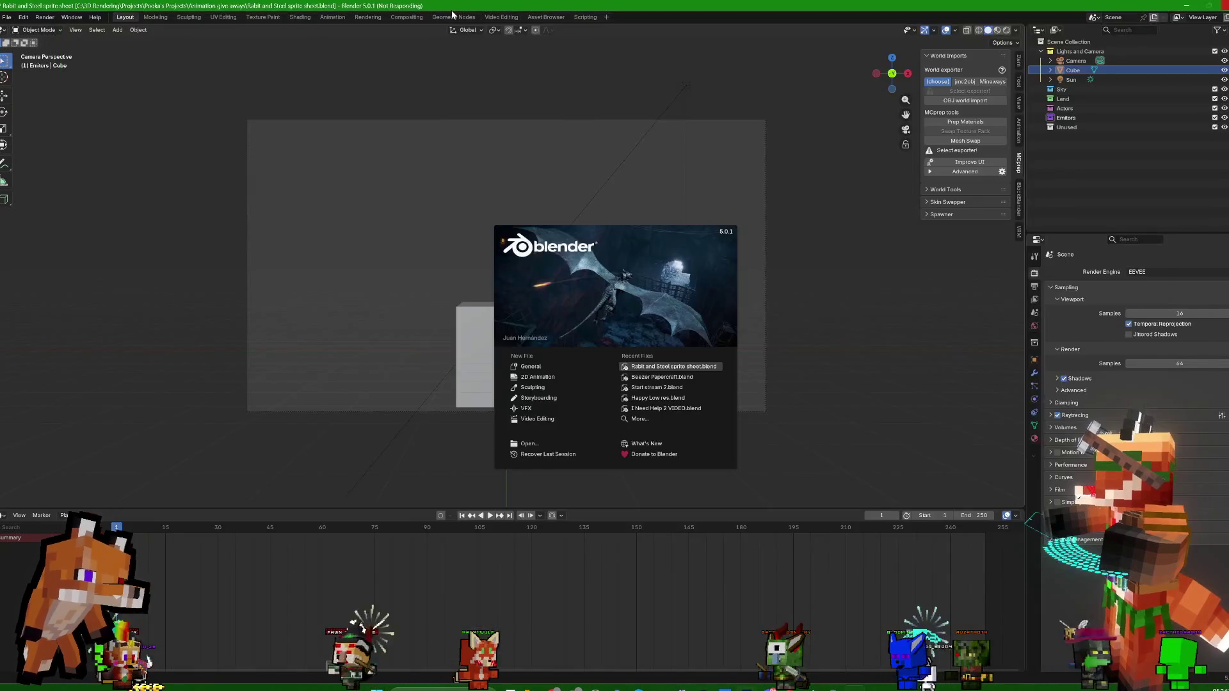
key(alt+Tab)
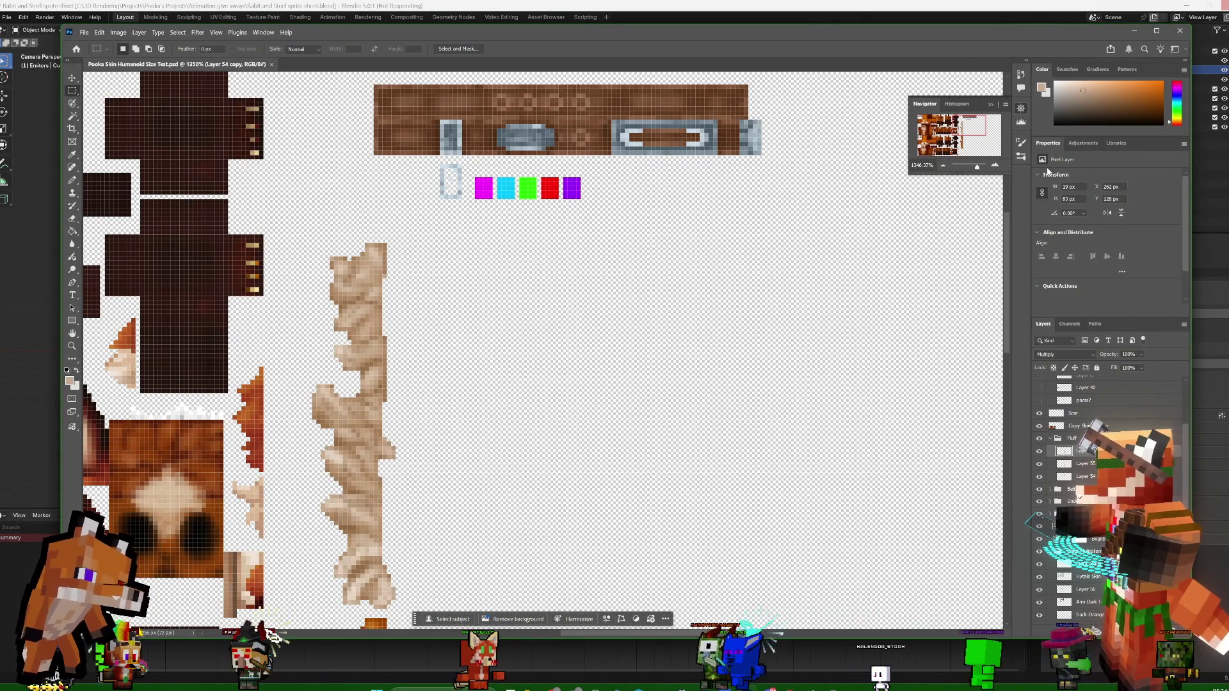
Close the Pooka skin texture document and quit Photoshop
click(1178, 35)
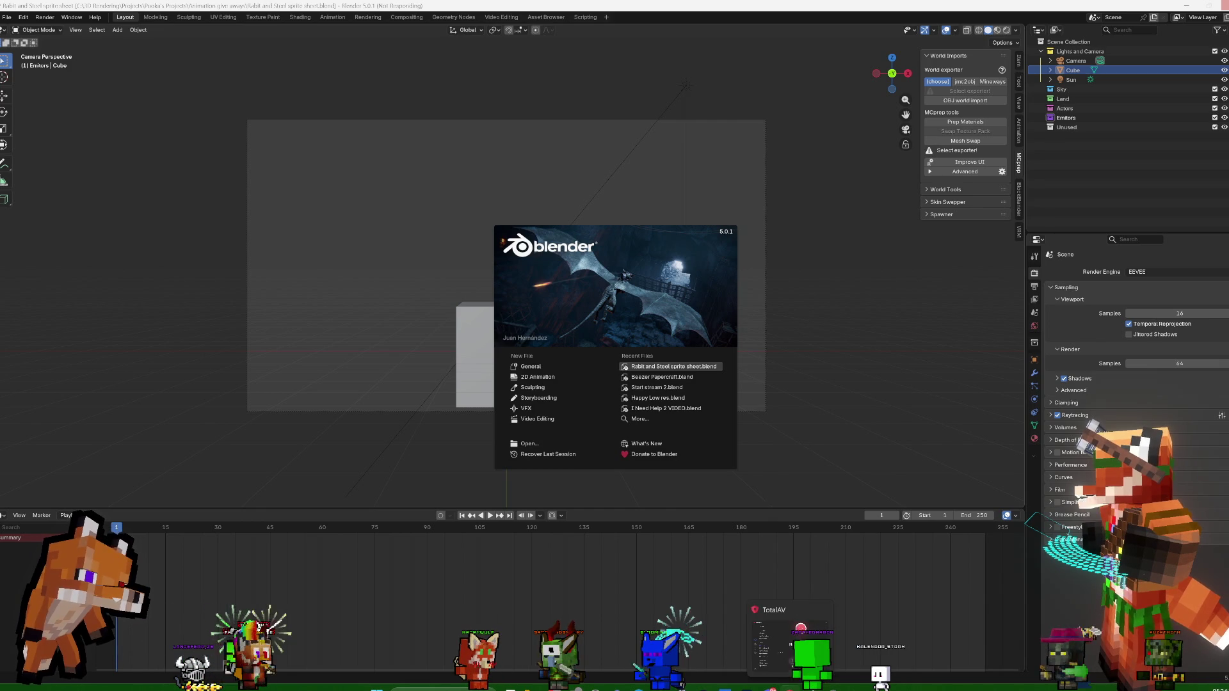
Save the Blockbench fox model and switch it to the Animate workspace
key(alt+Tab)
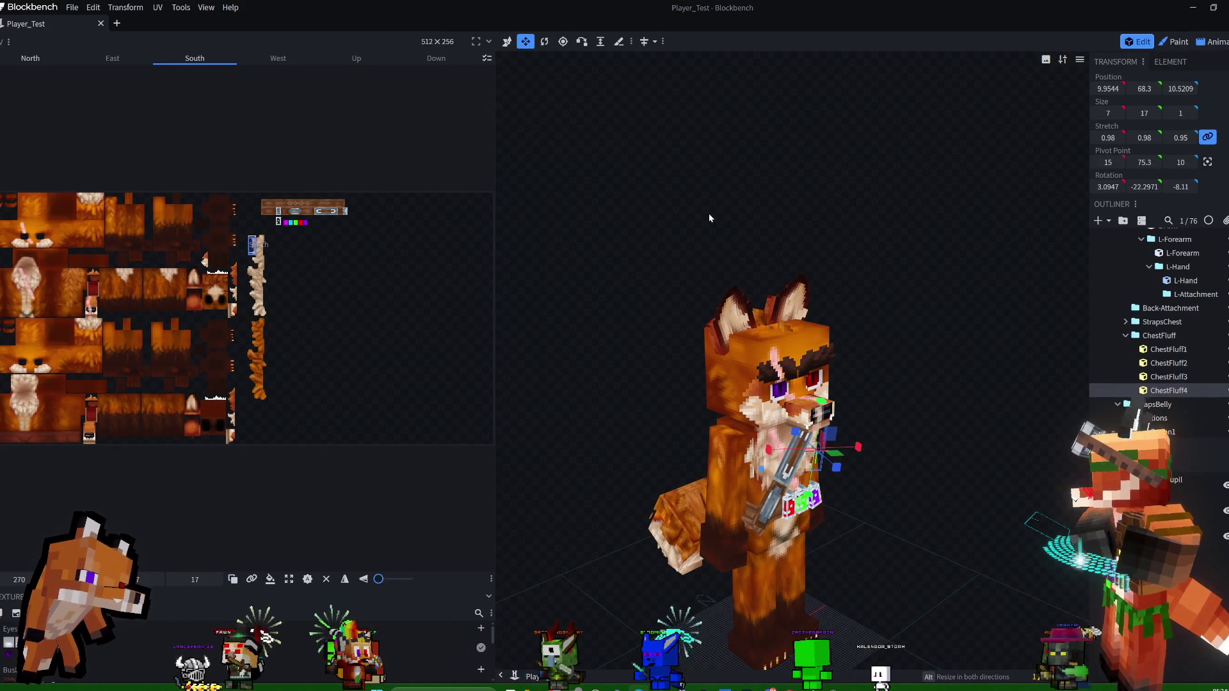
key(ctrl+s)
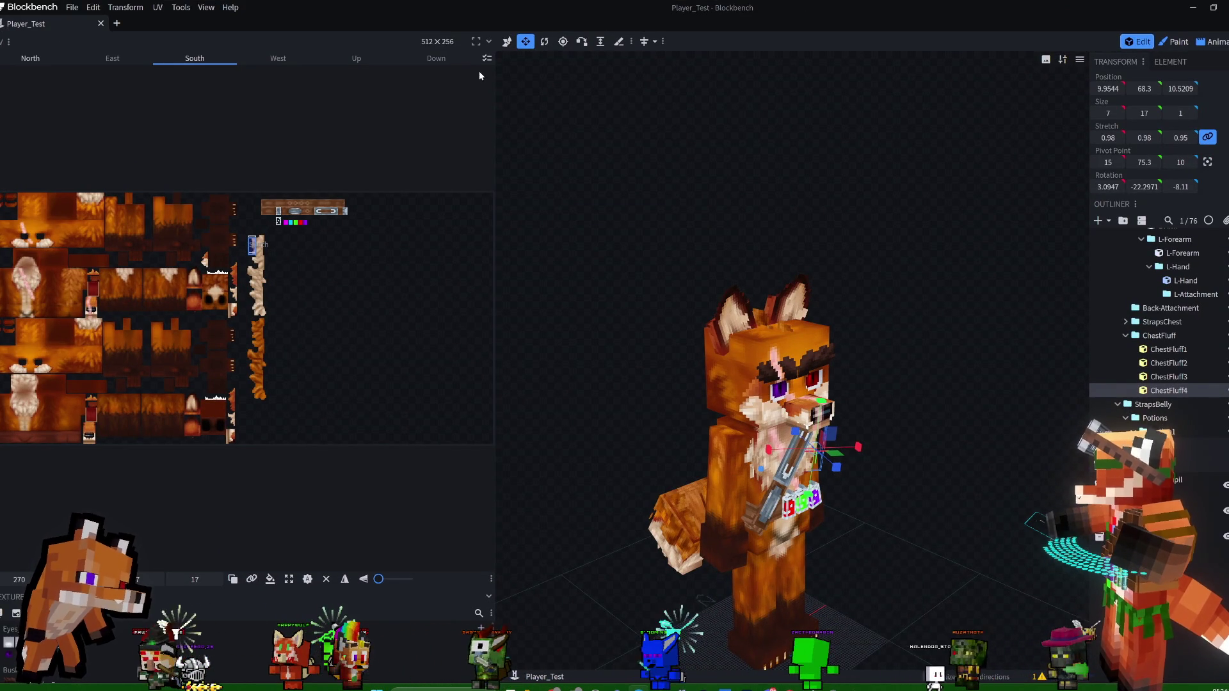
click(1213, 43)
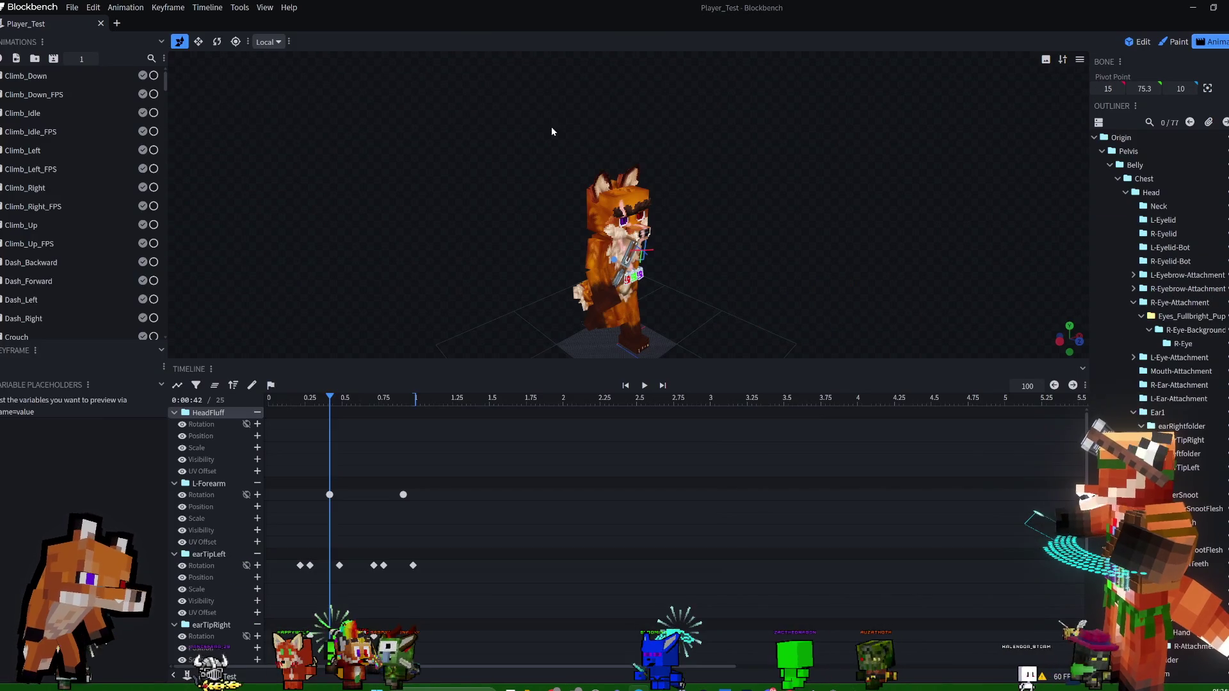
key(ctrl+s)
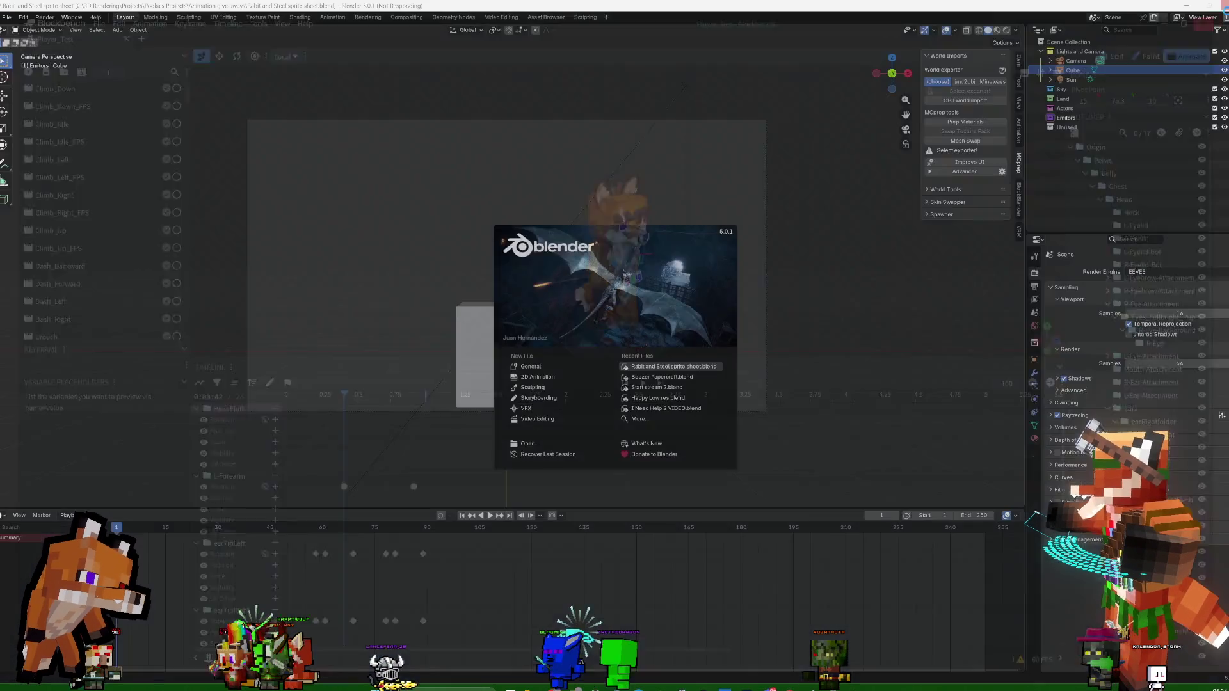
Try Start stream 2.blend from Recent Files, force-close frozen Blender, reach a fresh session
click(625, 681)
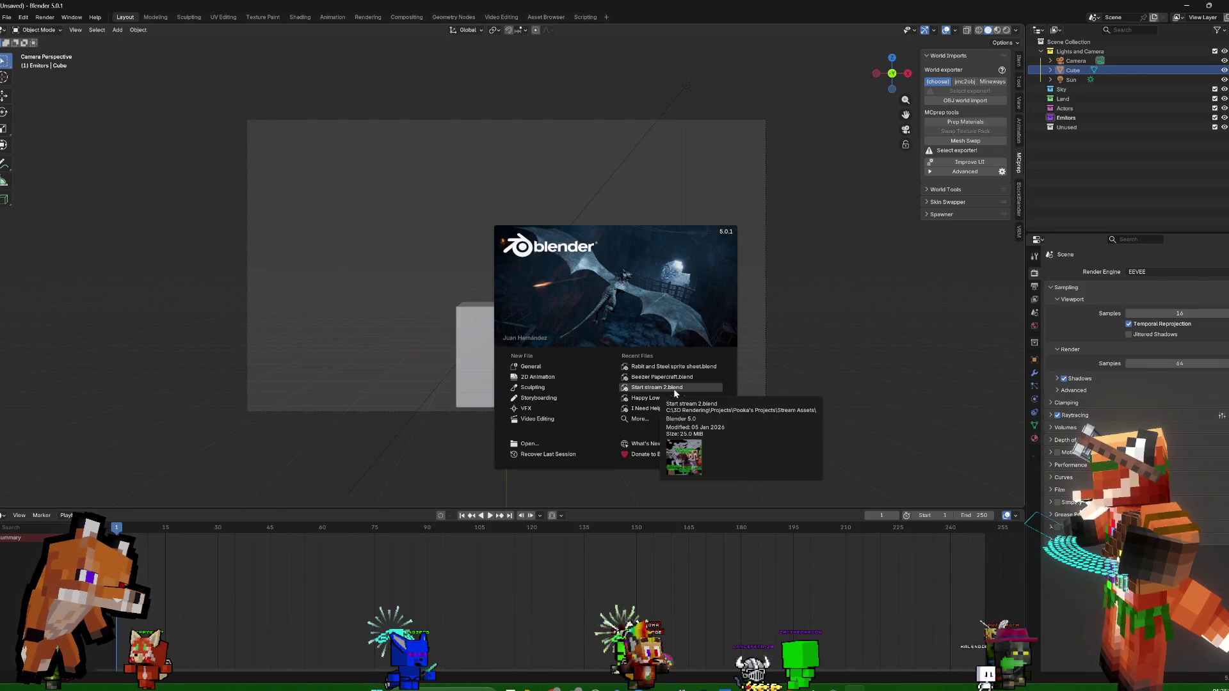
click(673, 387)
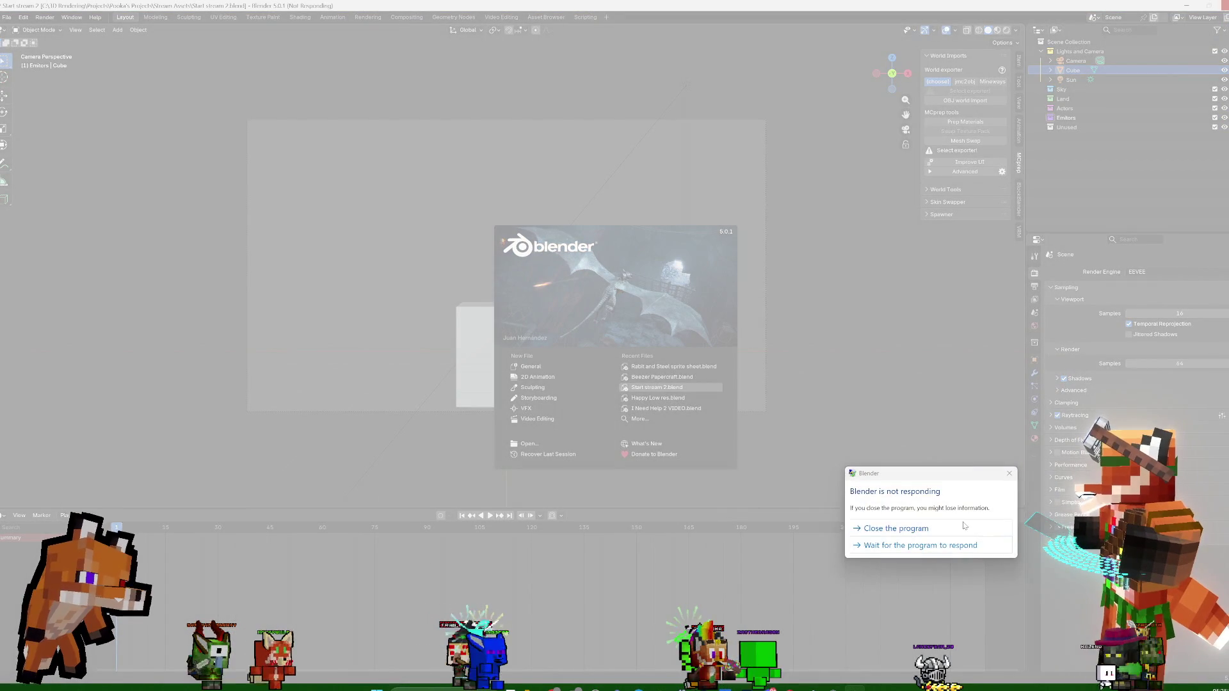
click(960, 528)
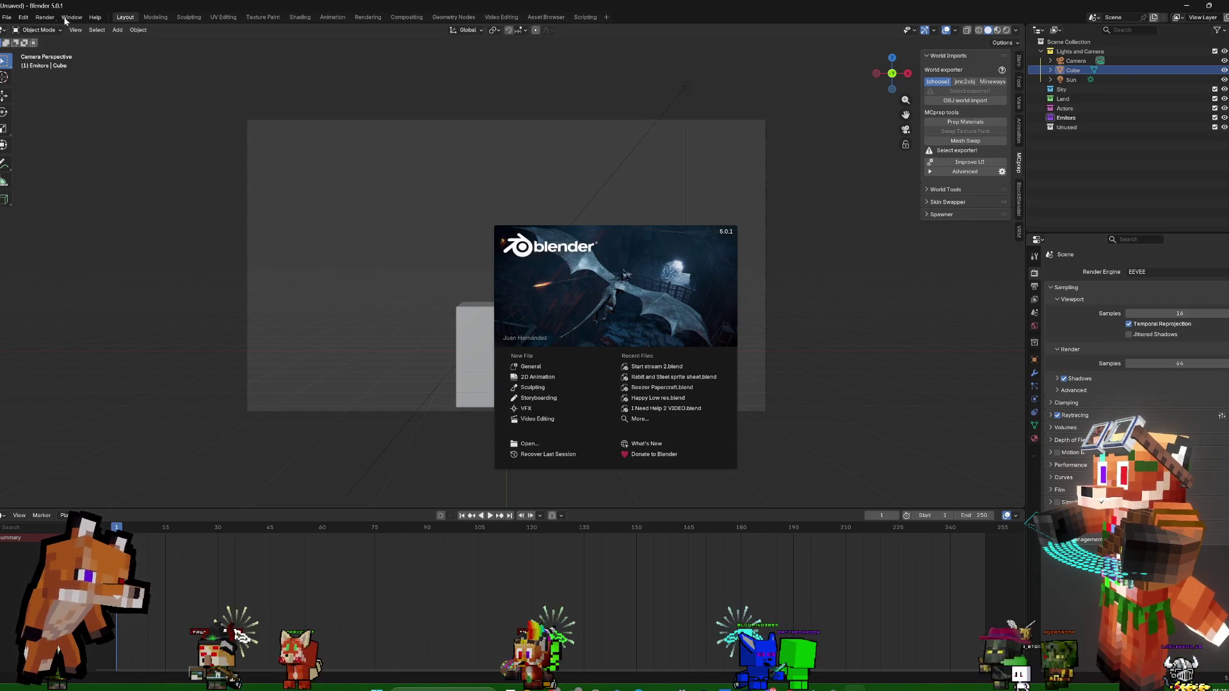
click(7, 18)
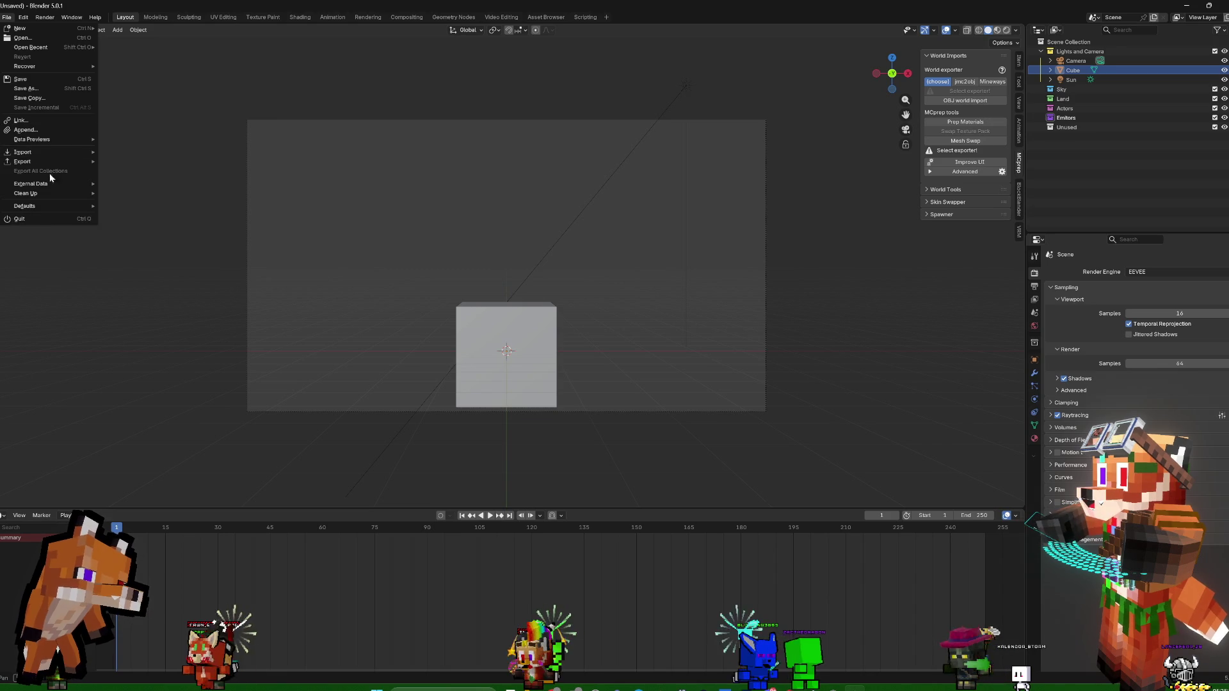
Go to the File Paths section of Blender's Preferences
click(41, 137)
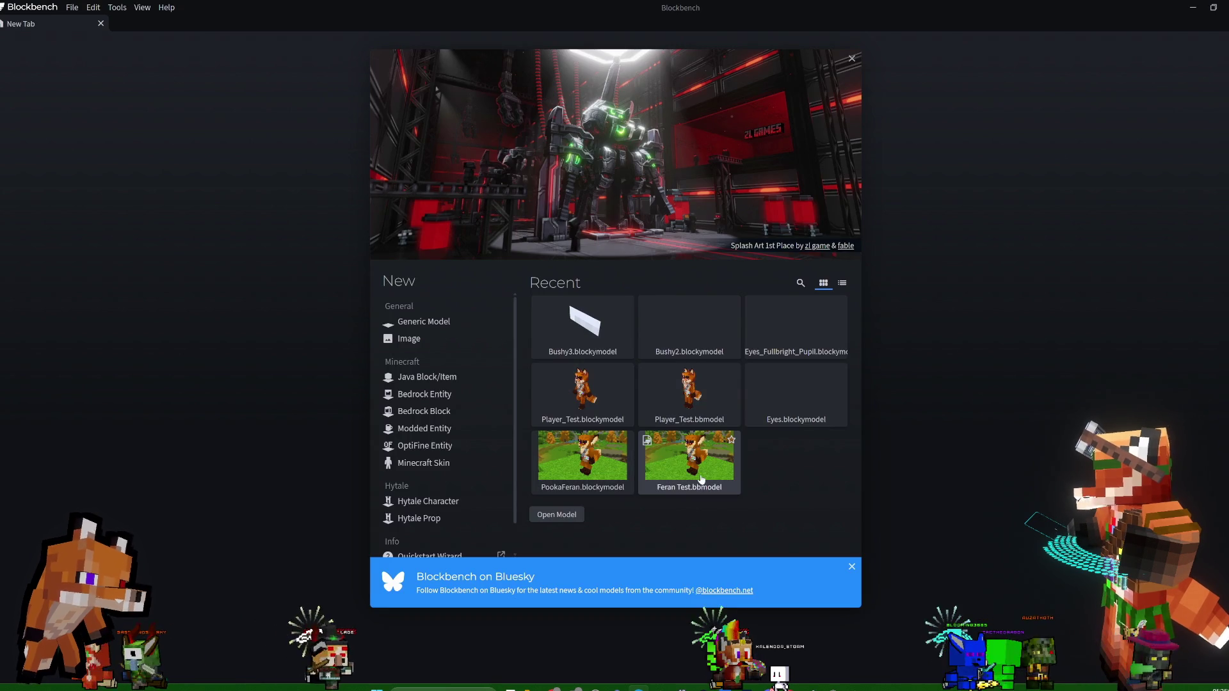
Load Player_Test.bbmodel from Recent and orbit to view the fox from the front
click(709, 407)
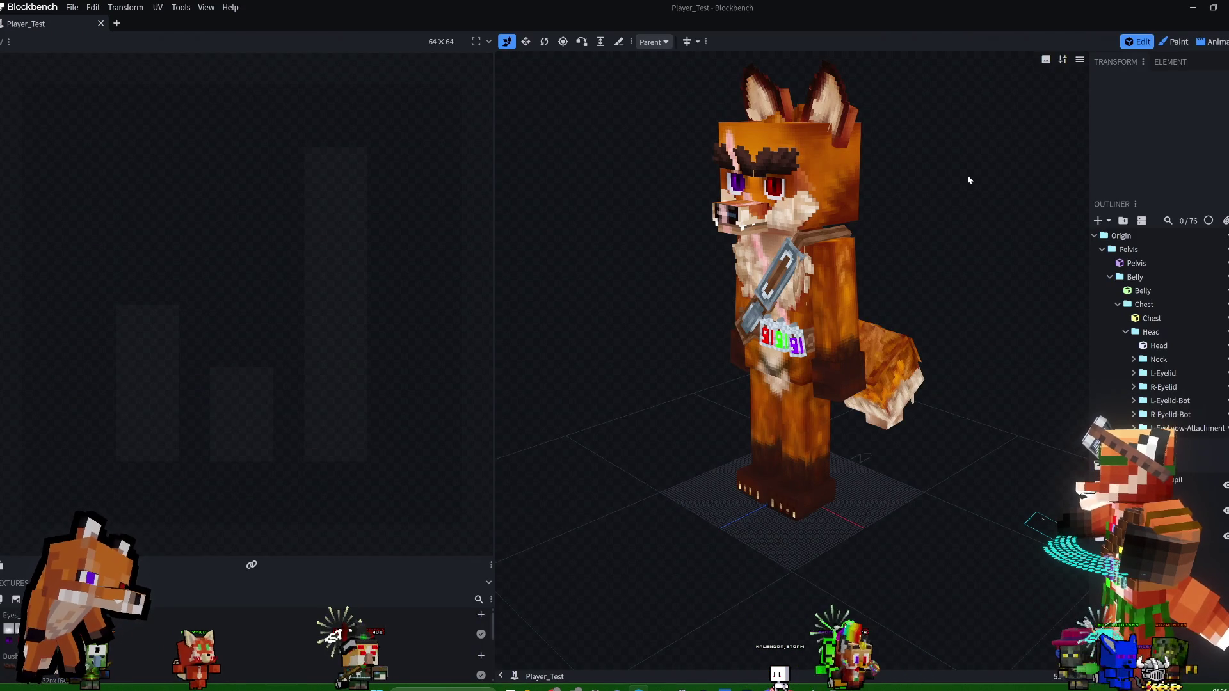
drag(953, 183, 988, 198)
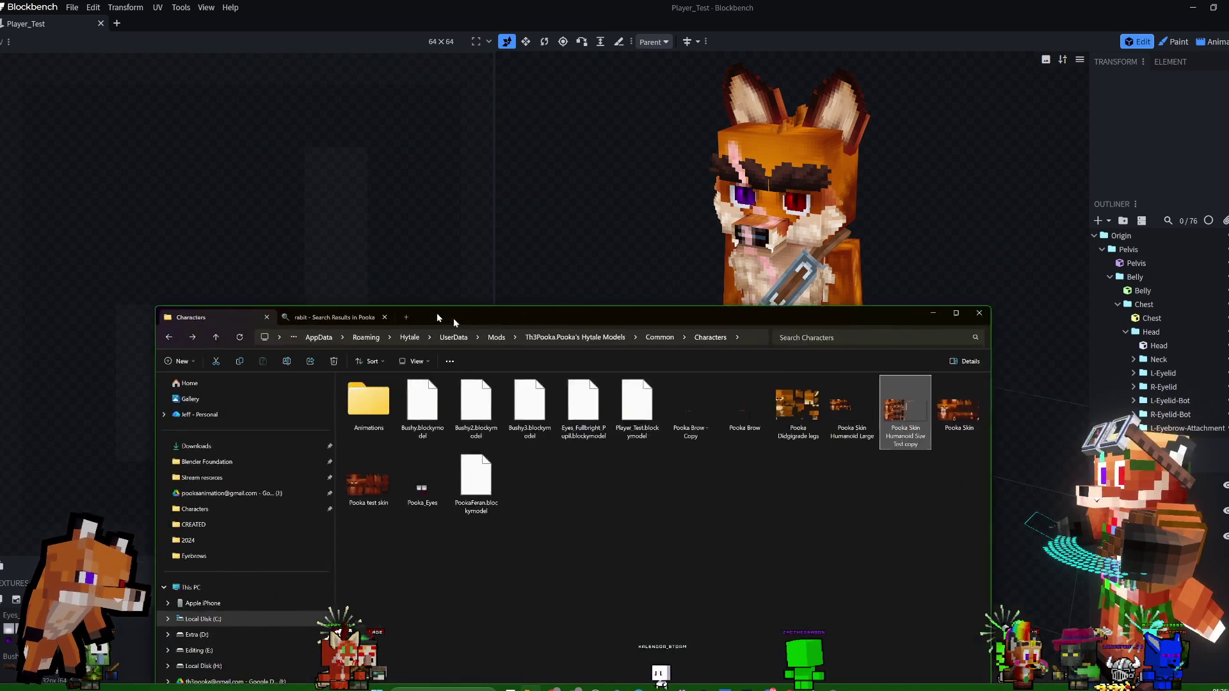
Move the Explorer window up and browse between the Hytale and UserData folders
drag(497, 323, 469, 140)
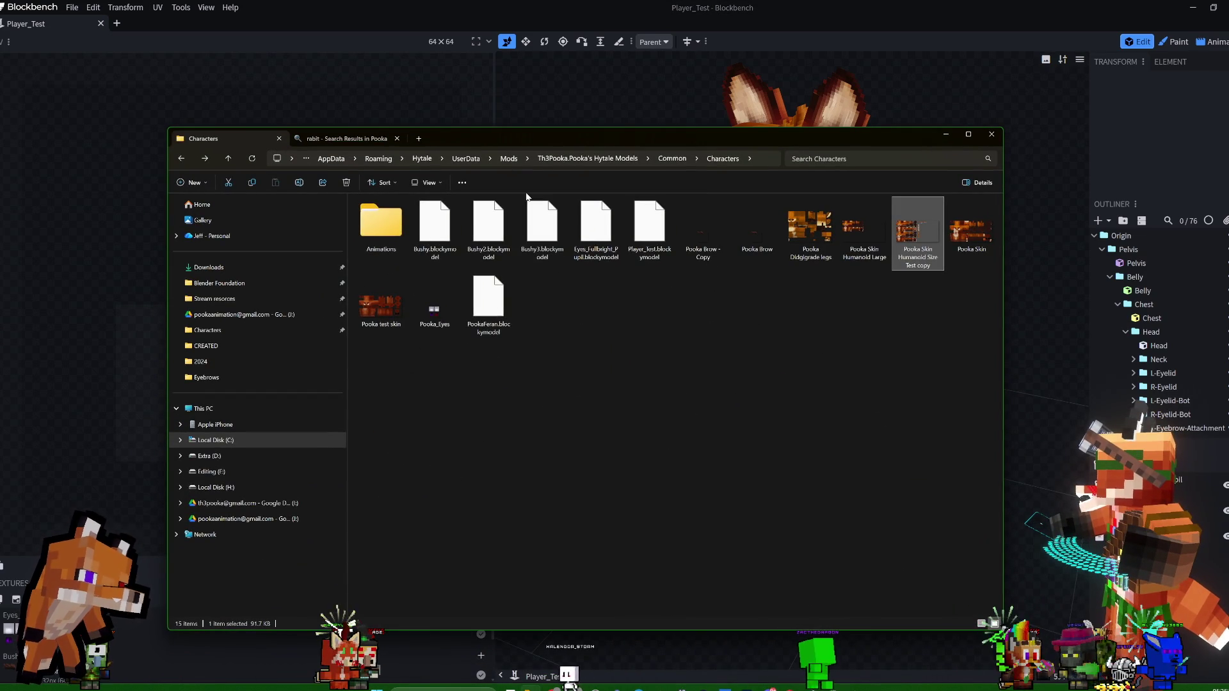
click(466, 159)
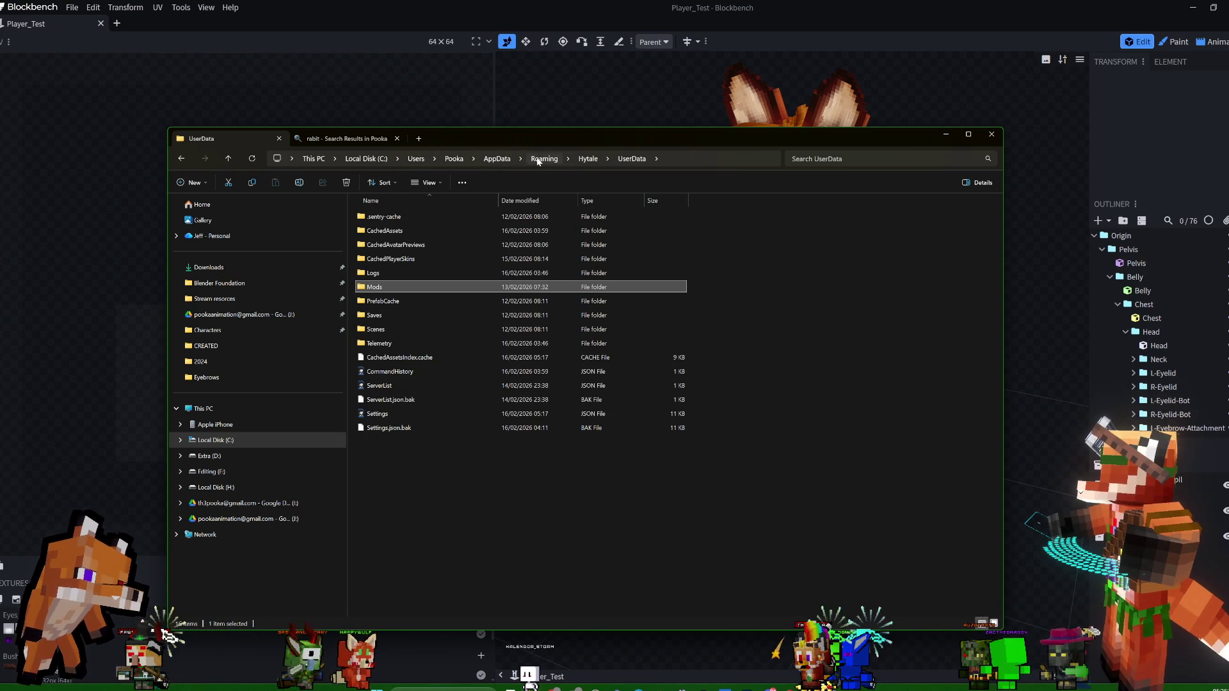
click(589, 159)
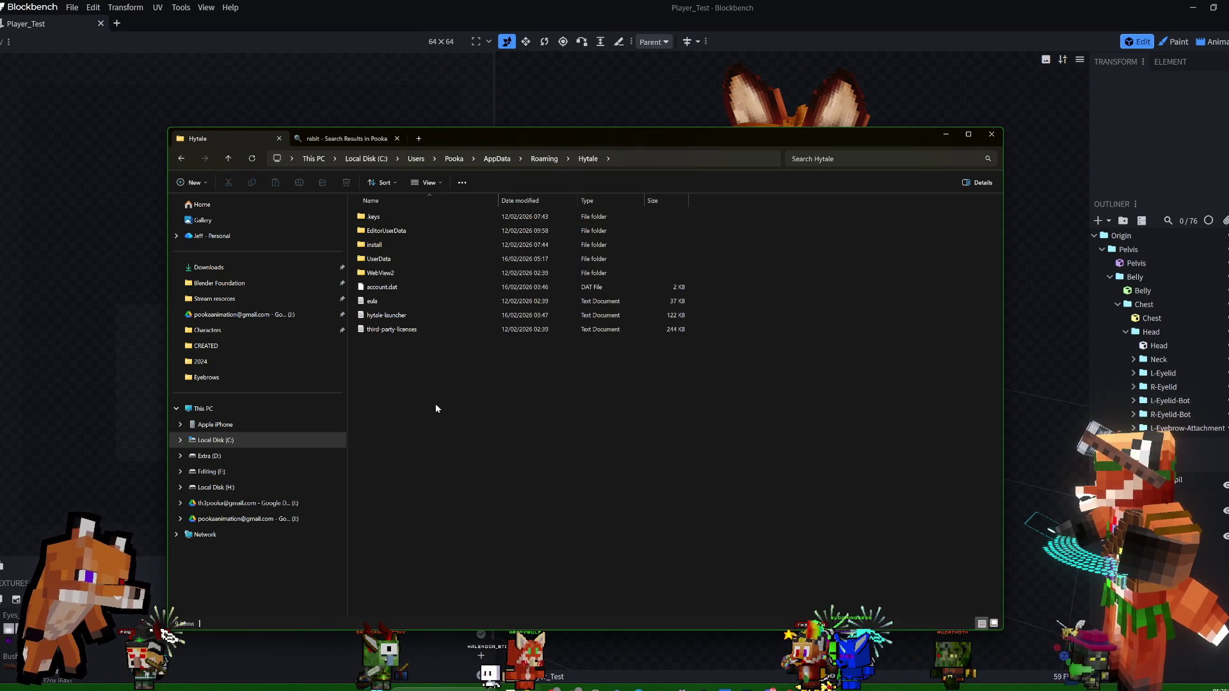
double_click(384, 260)
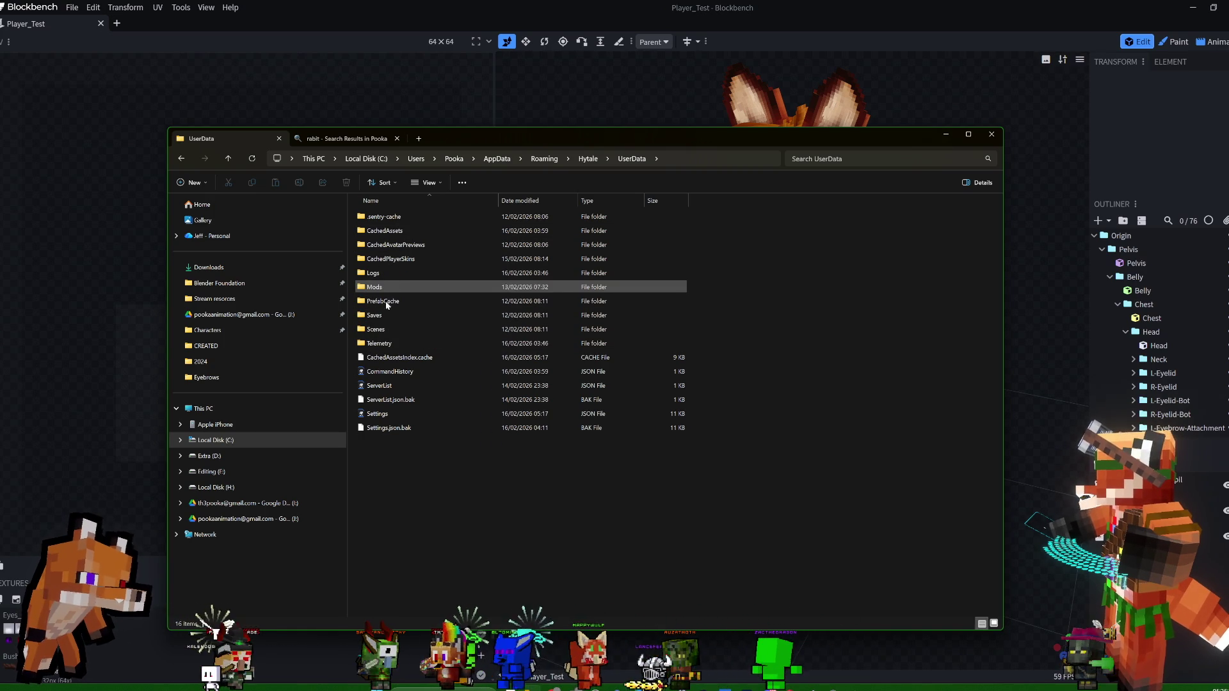
Look inside UserData's Telemetry and Scenes folders, then return to the main Hytale folder
double_click(387, 343)
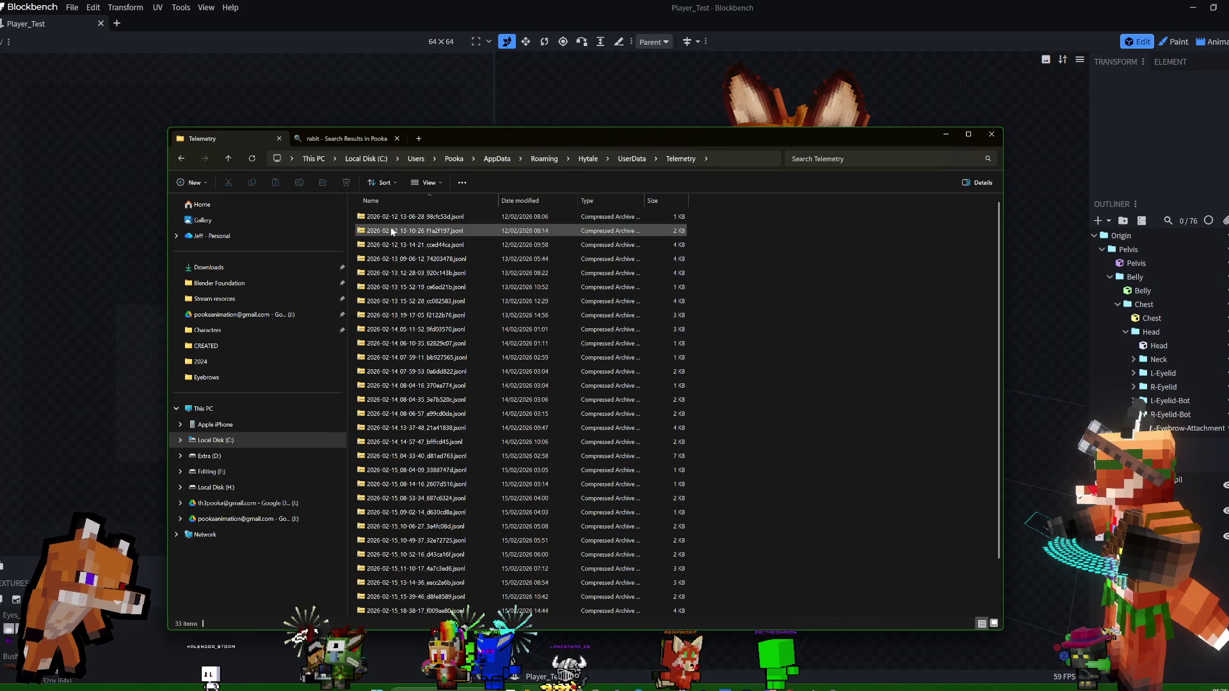
click(632, 160)
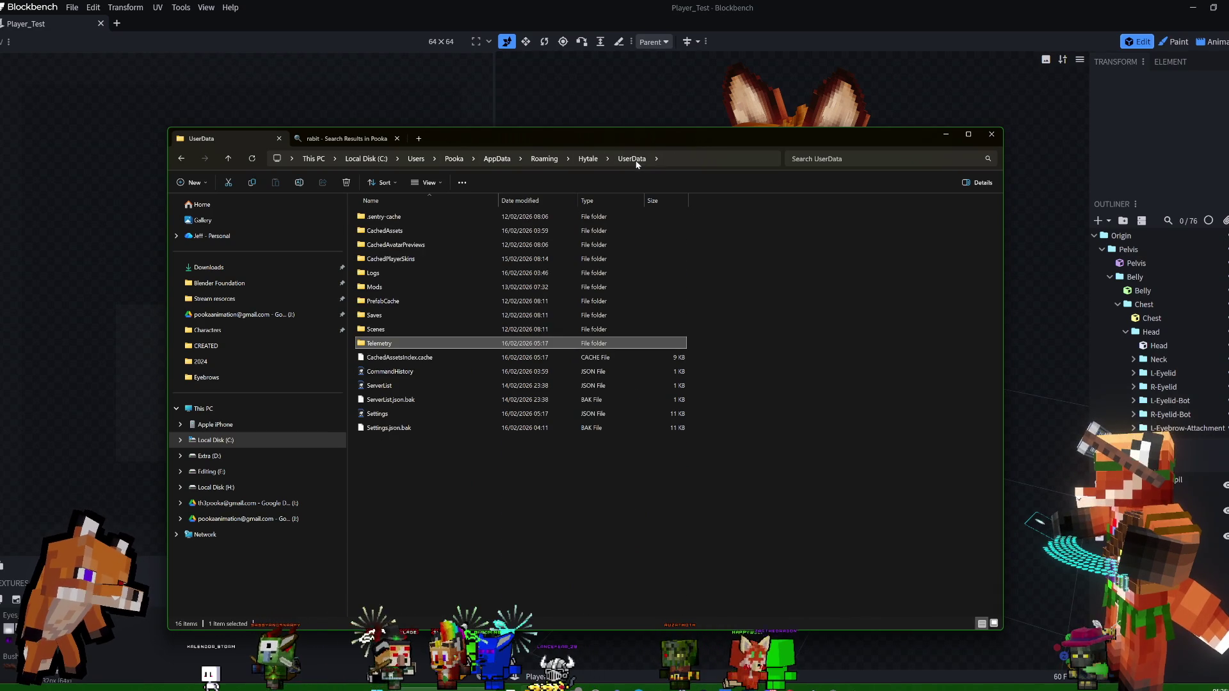
double_click(394, 329)
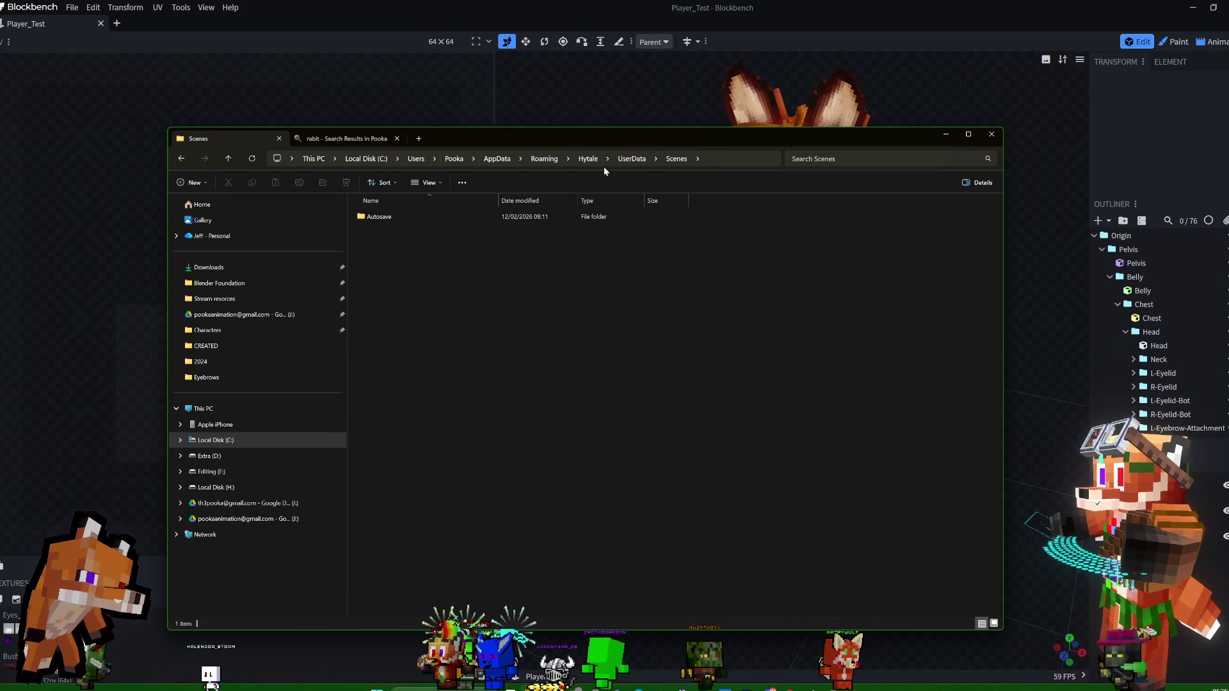
click(631, 160)
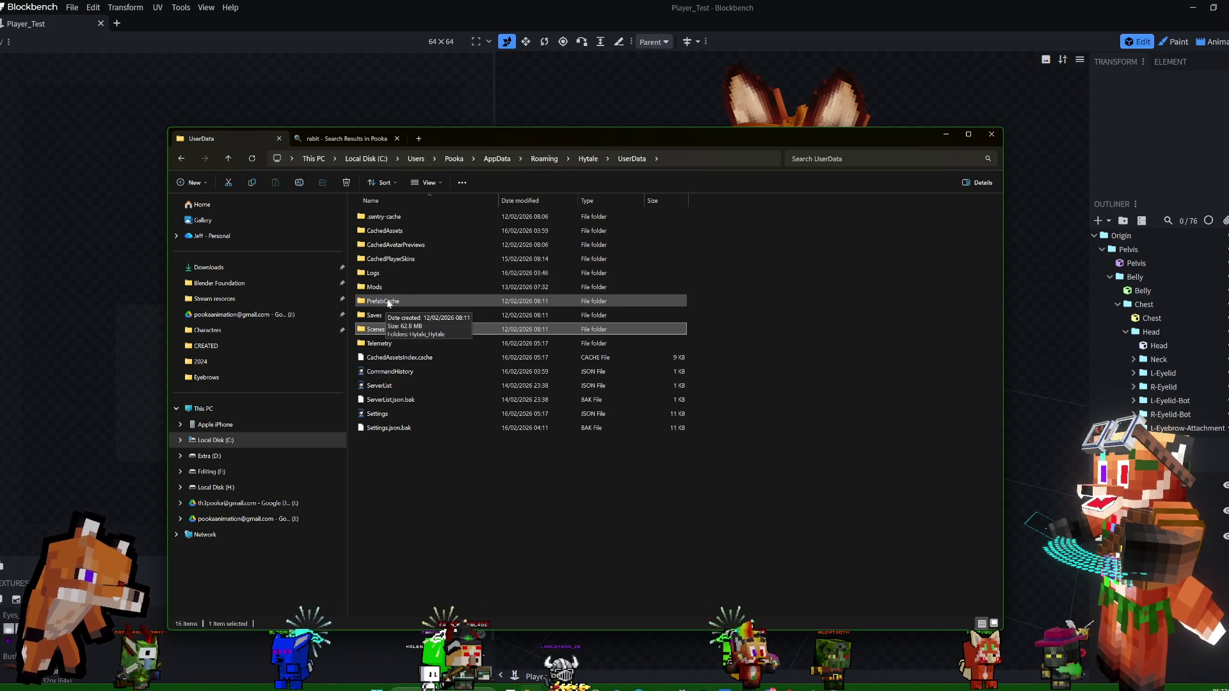
click(585, 159)
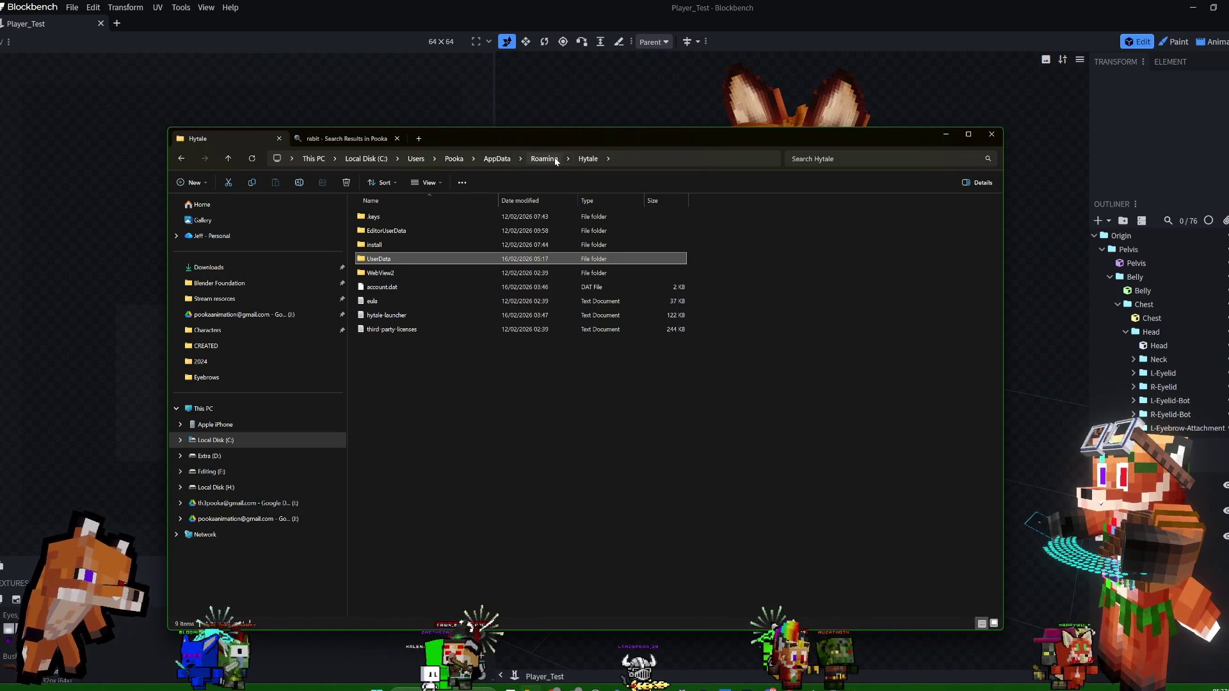
click(406, 433)
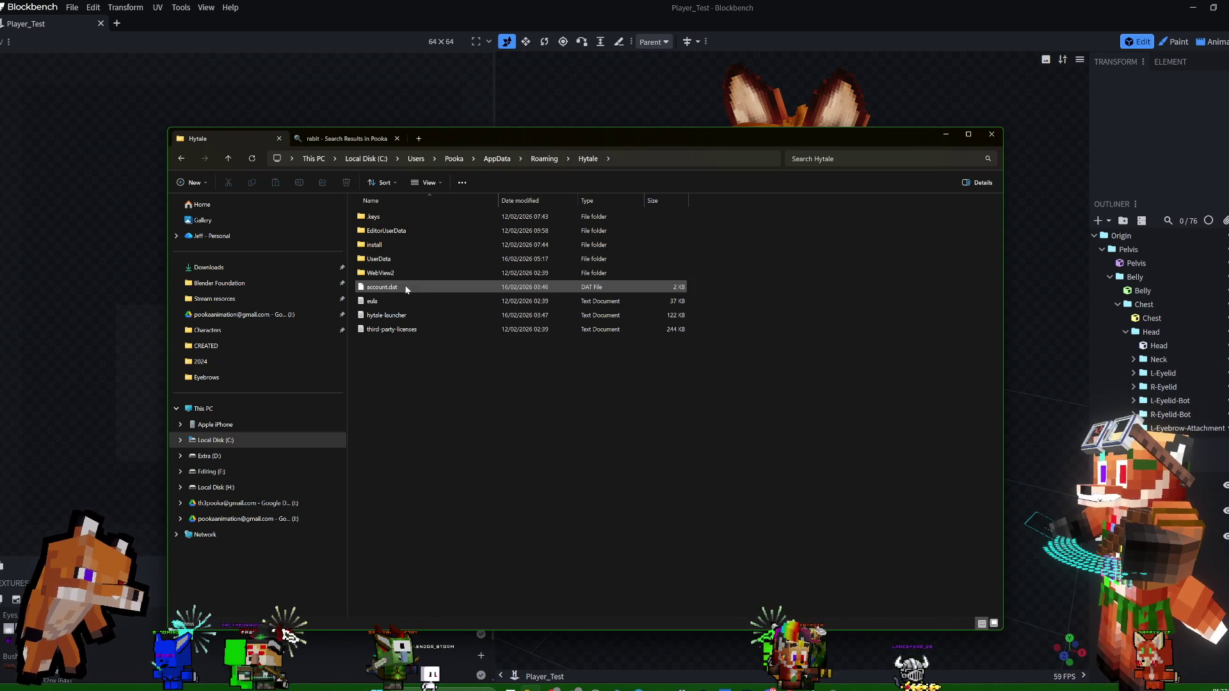
Browse down through install, pre-release, package, game and latest
double_click(382, 244)
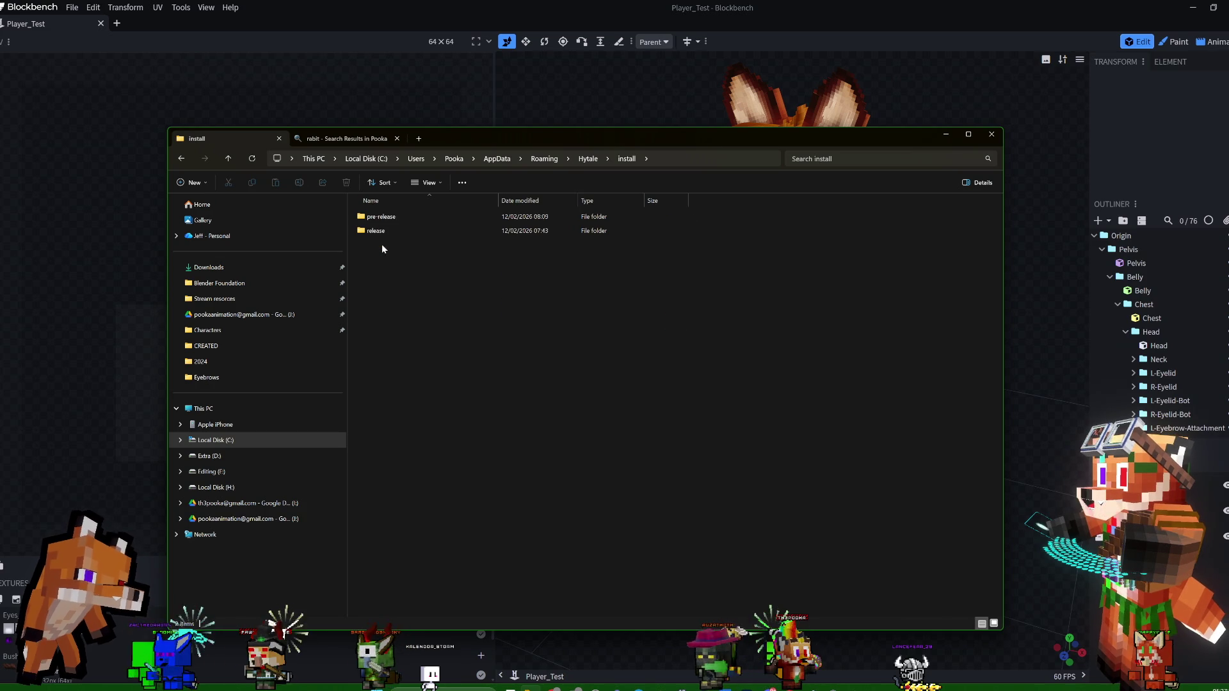
double_click(376, 217)
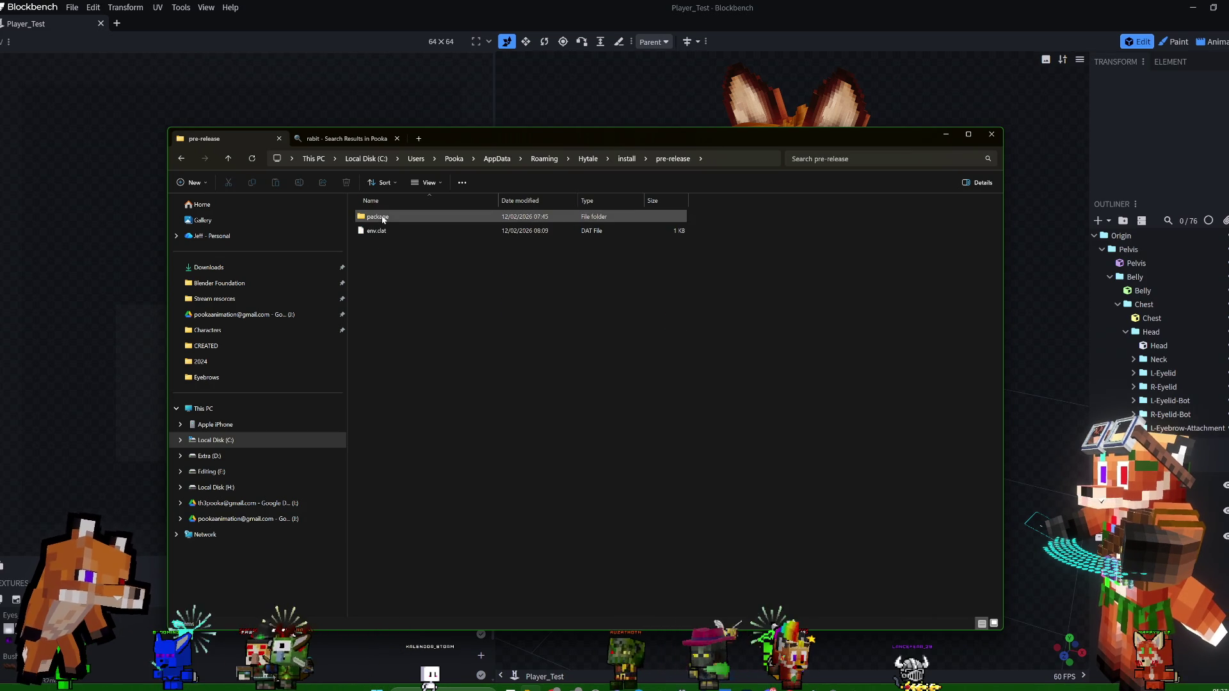
double_click(382, 218)
double_click(382, 217)
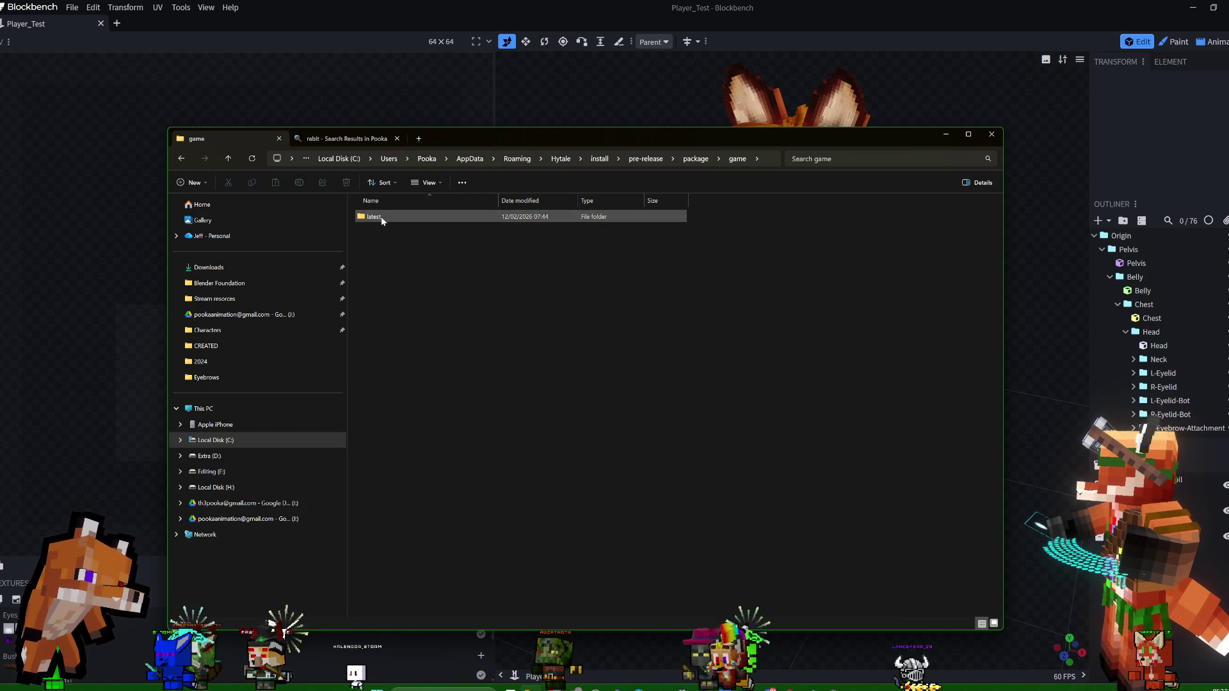
double_click(382, 218)
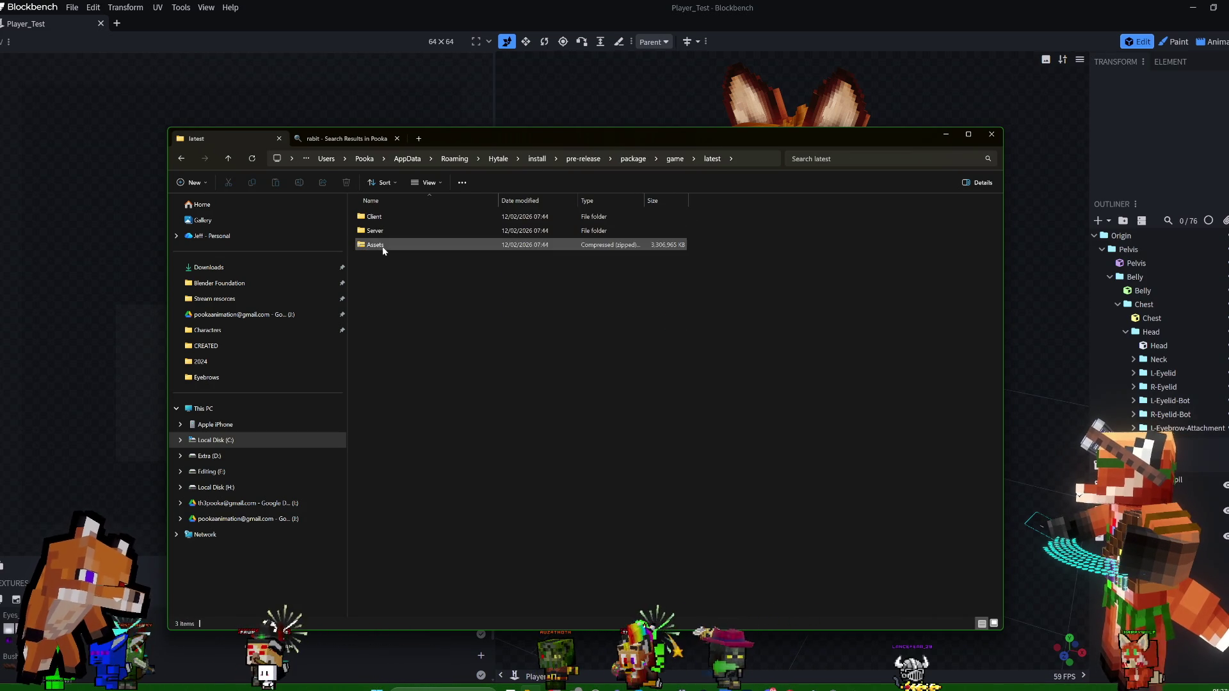
Open the Assets zip to list its Common, Cosmetics and Server folders
click(381, 249)
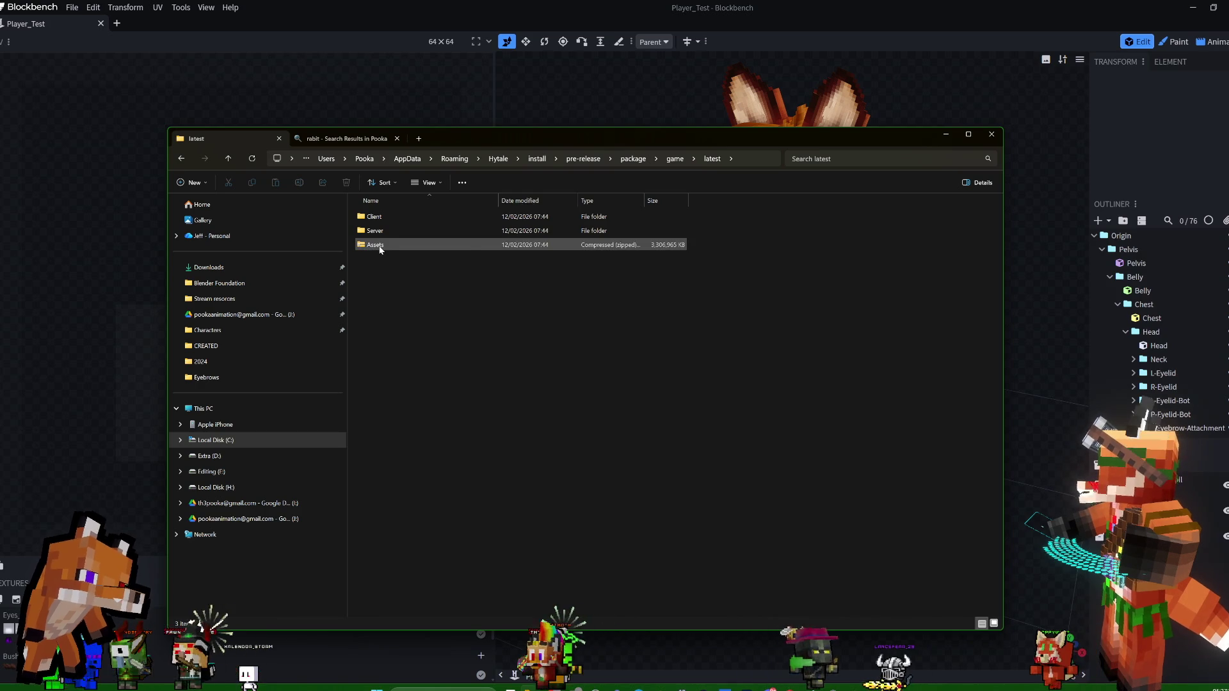
click(378, 250)
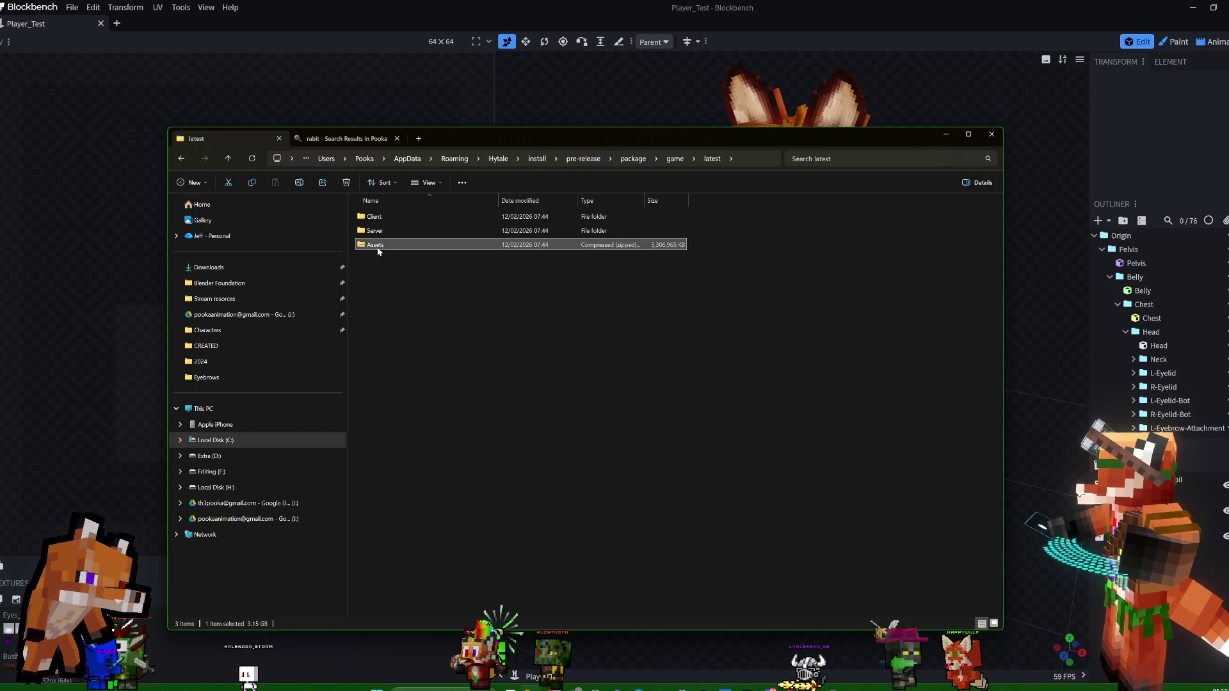
double_click(378, 248)
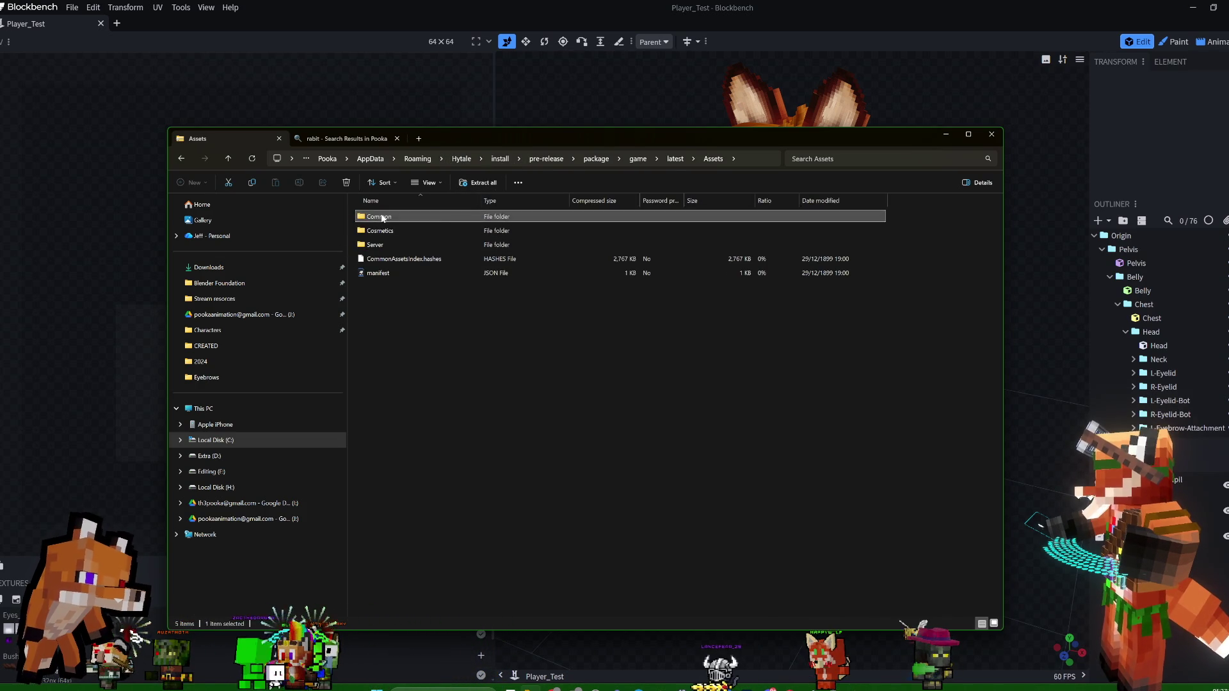
Browse Common > Characters, glance at the Player model files, and enter Player_Textures to view its skin PNGs
double_click(382, 219)
double_click(386, 245)
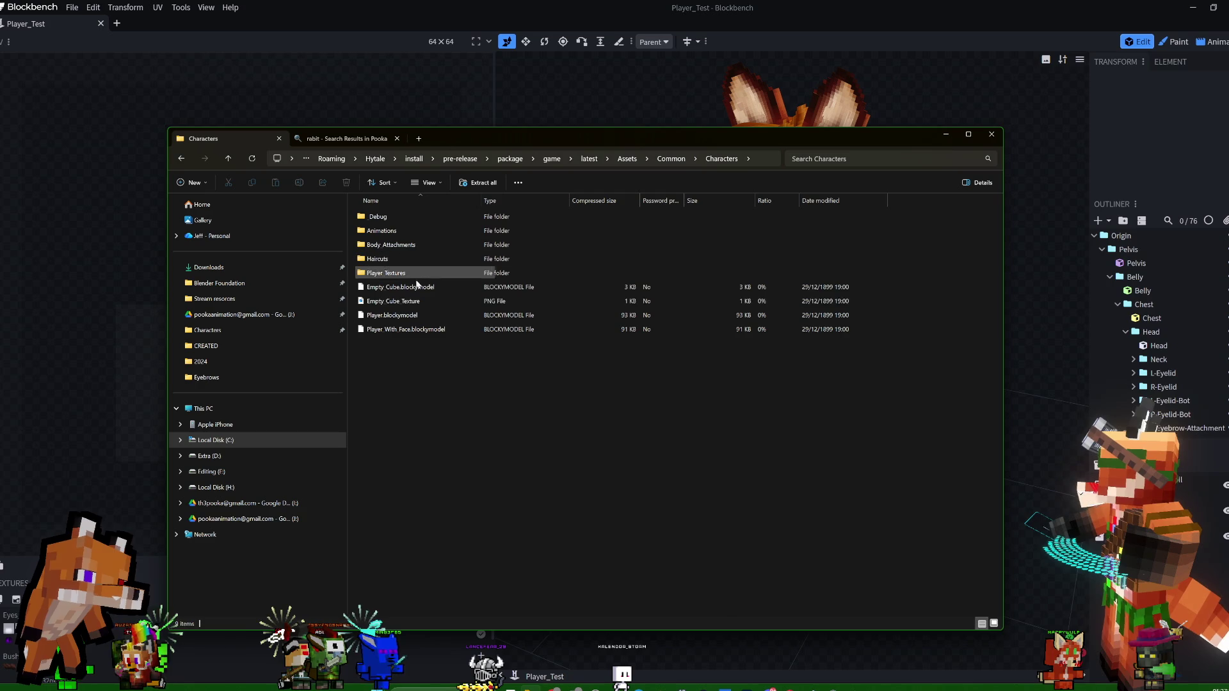
click(403, 330)
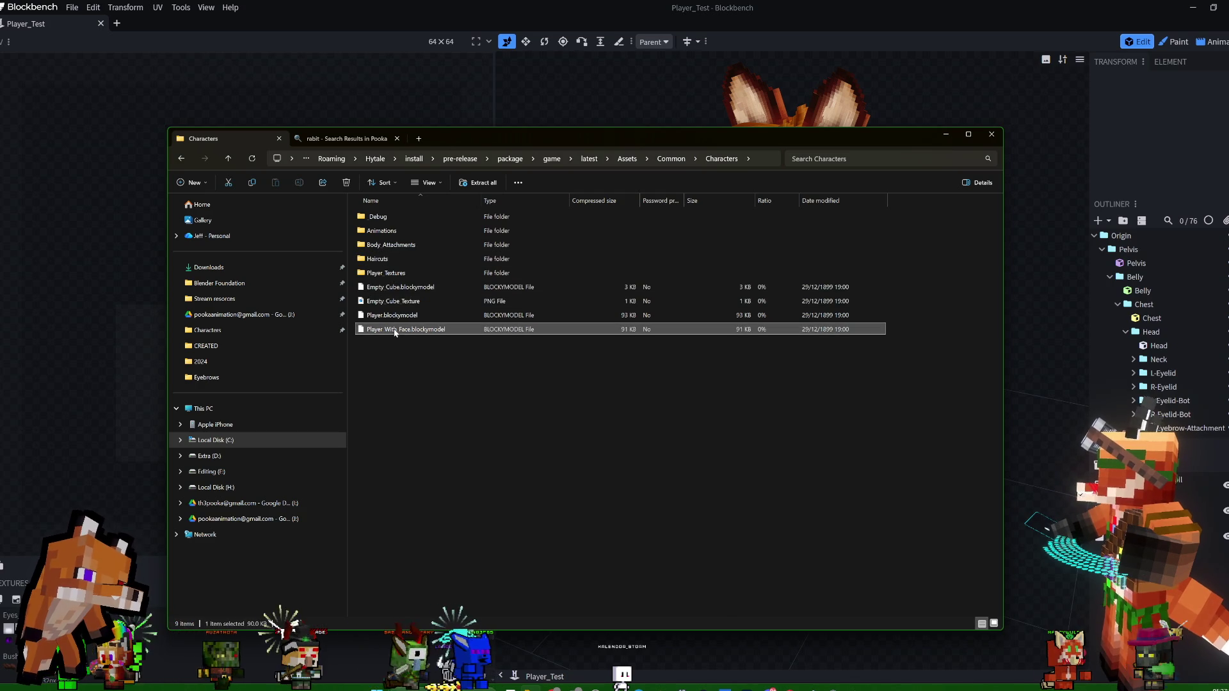
click(401, 315)
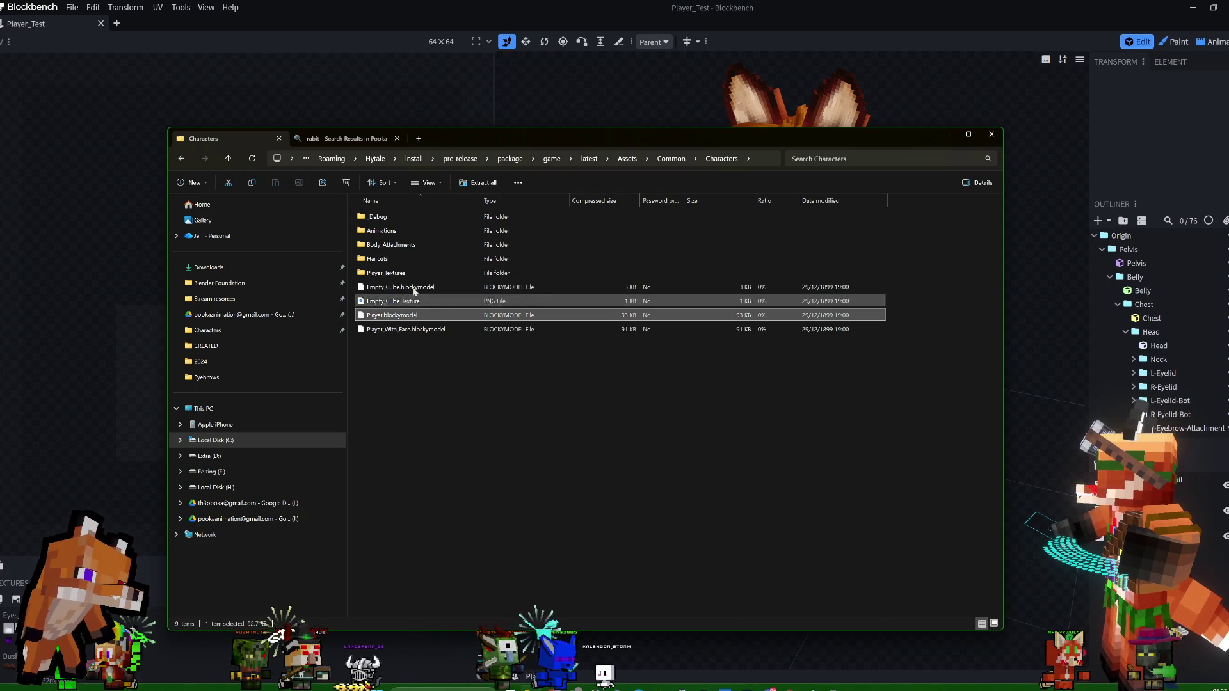
click(413, 287)
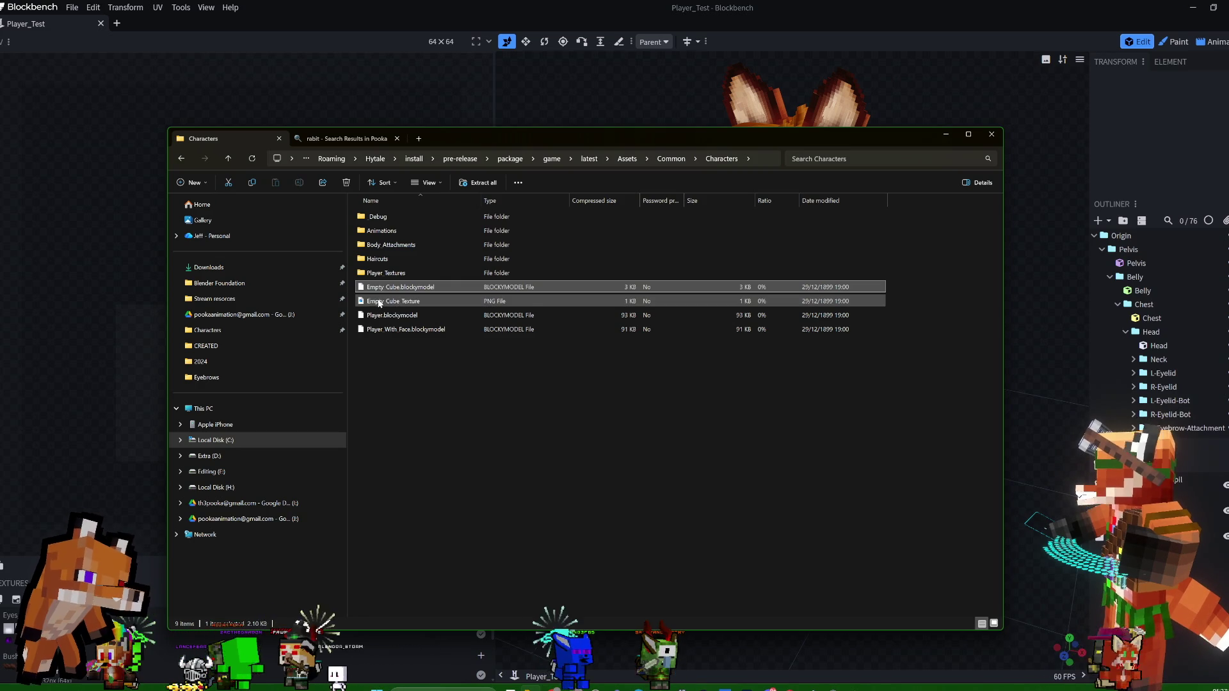
double_click(382, 273)
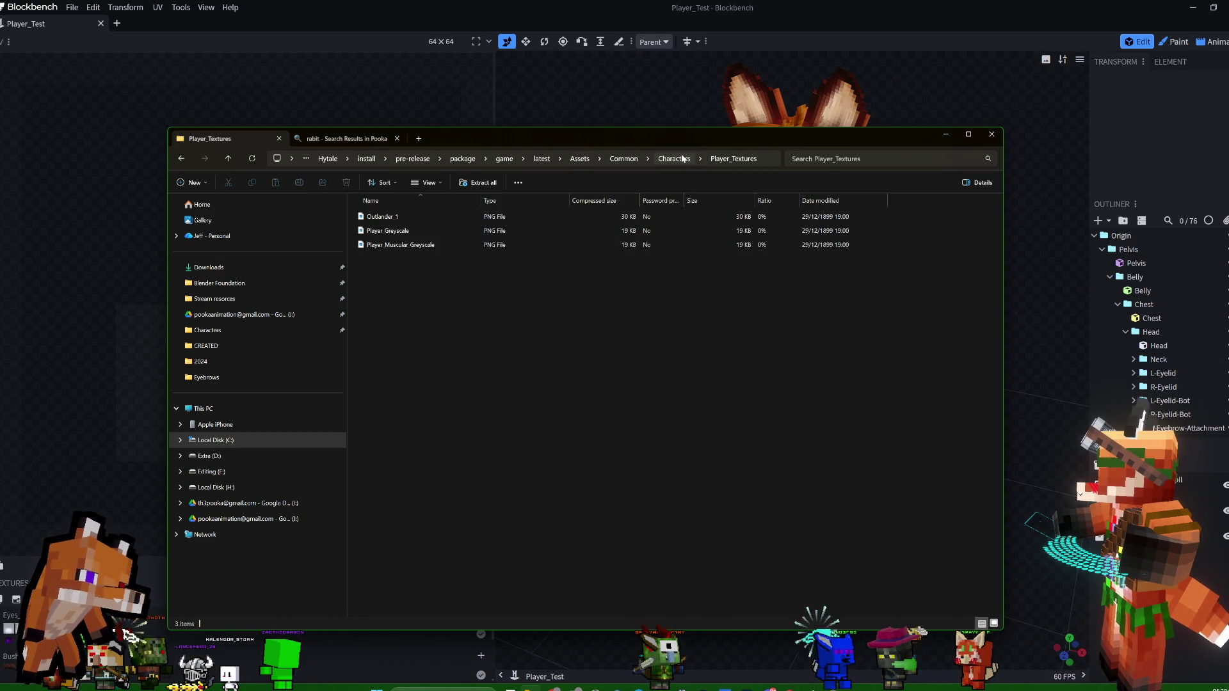
click(417, 246)
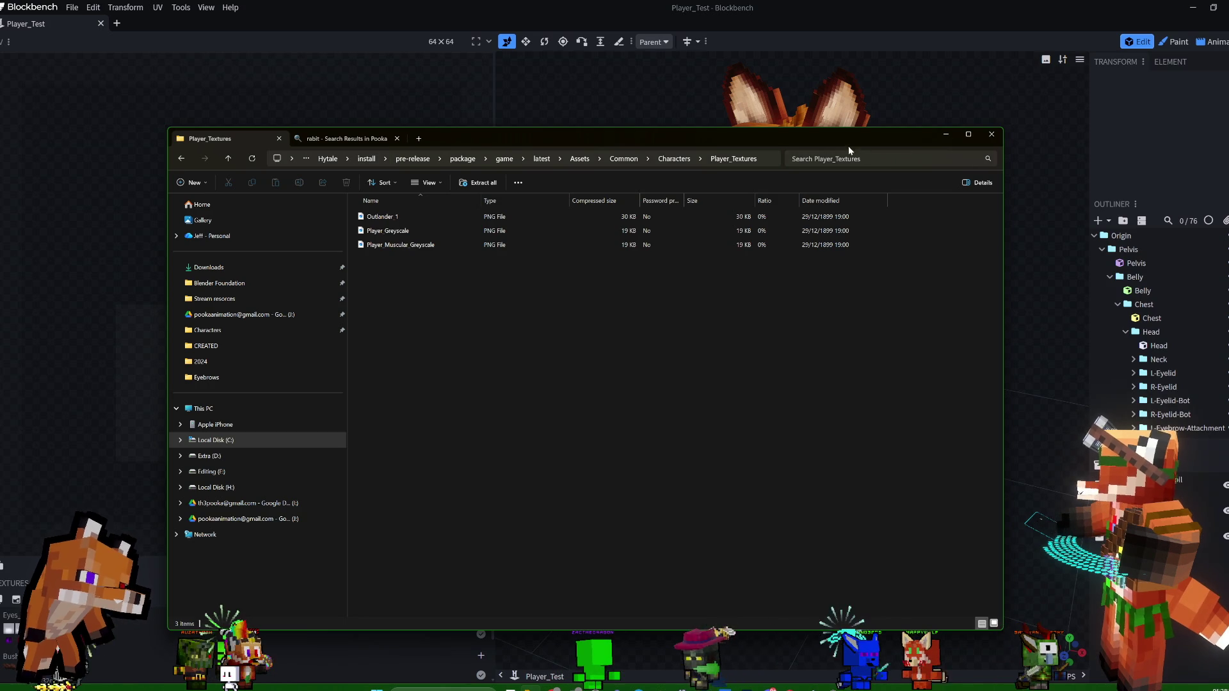
Close the Explorer window, orbit the fox in Blockbench, then minimize Blockbench to return to Blender
drag(851, 146, 895, 99)
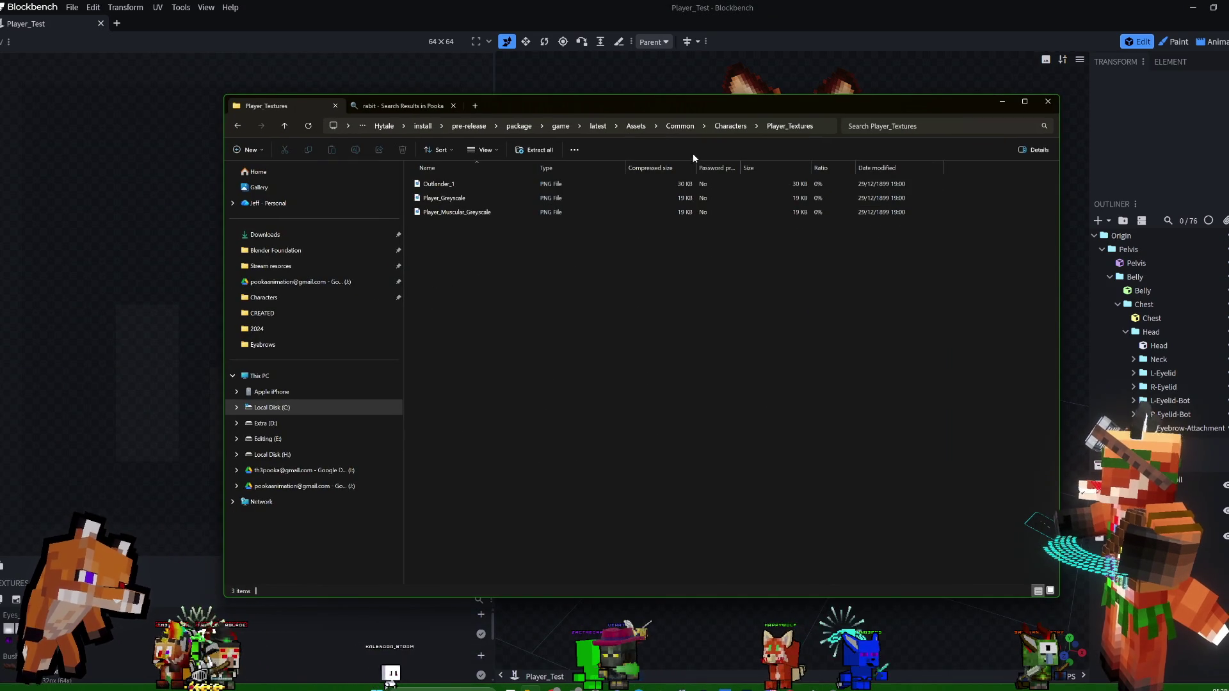
click(1039, 108)
mouse_move(738, 291)
mouse_down()
mouse_move(913, 263)
mouse_move(828, 243)
mouse_move(984, 144)
mouse_up()
mouse_move(905, 250)
mouse_down()
mouse_move(969, 180)
mouse_move(969, 212)
mouse_move(984, 182)
mouse_up()
mouse_move(960, 235)
mouse_down()
mouse_move(980, 224)
mouse_move(952, 272)
mouse_move(940, 250)
mouse_move(972, 240)
mouse_up()
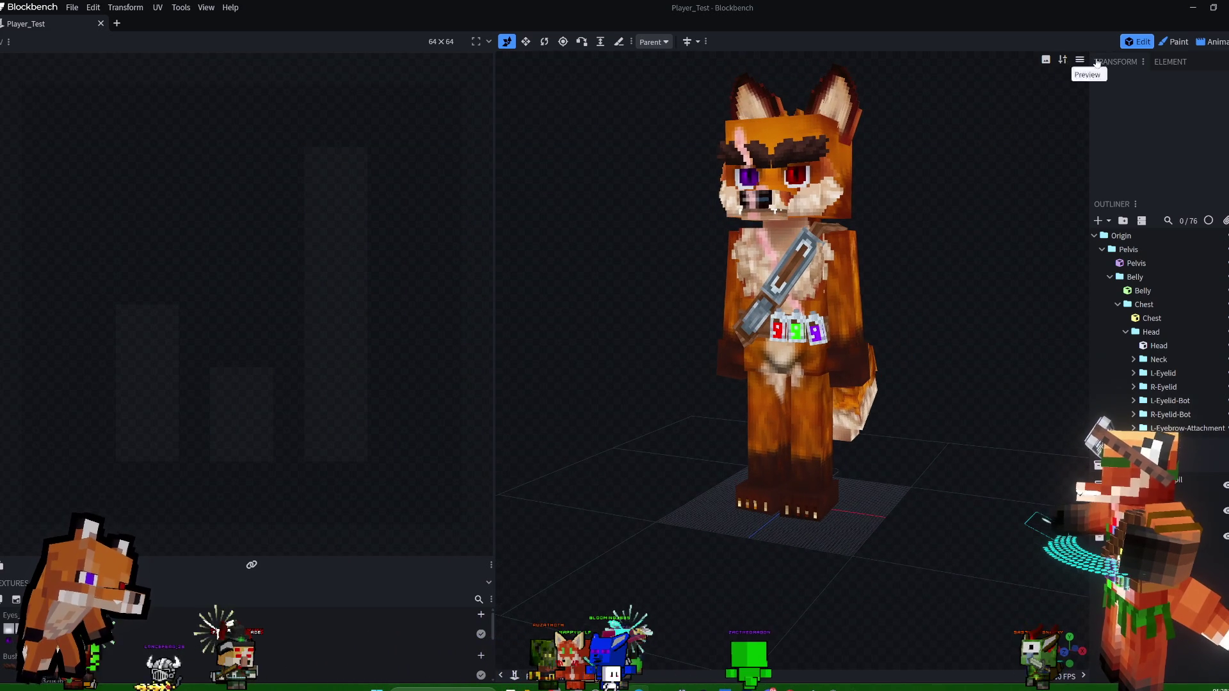
click(1194, 9)
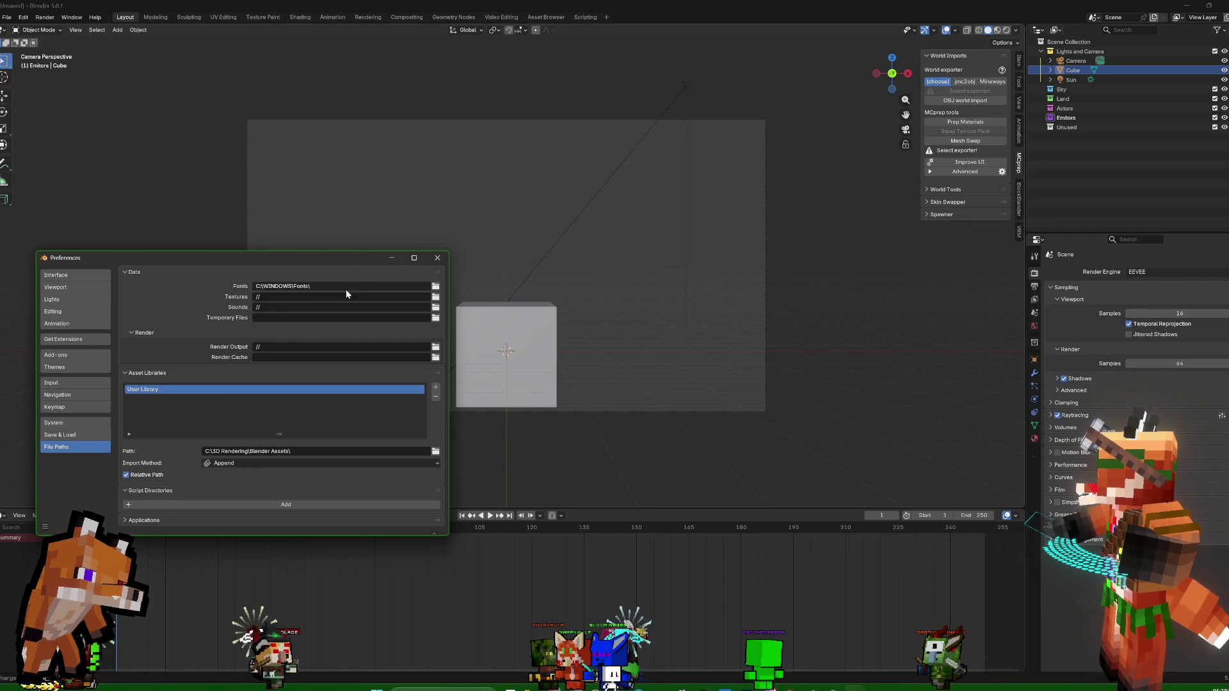
In Add-ons, search installed add-ons for 'pap' and 'vrm', then search Get Extensions for 'paper'
drag(283, 261, 710, 203)
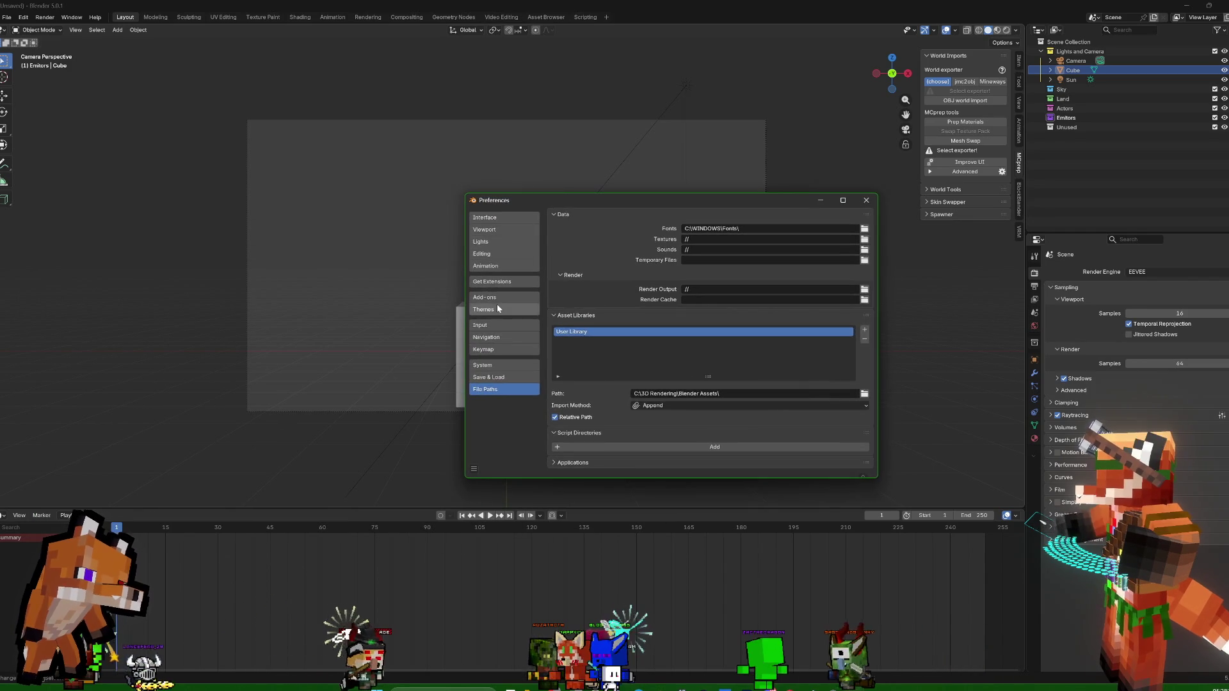
click(489, 302)
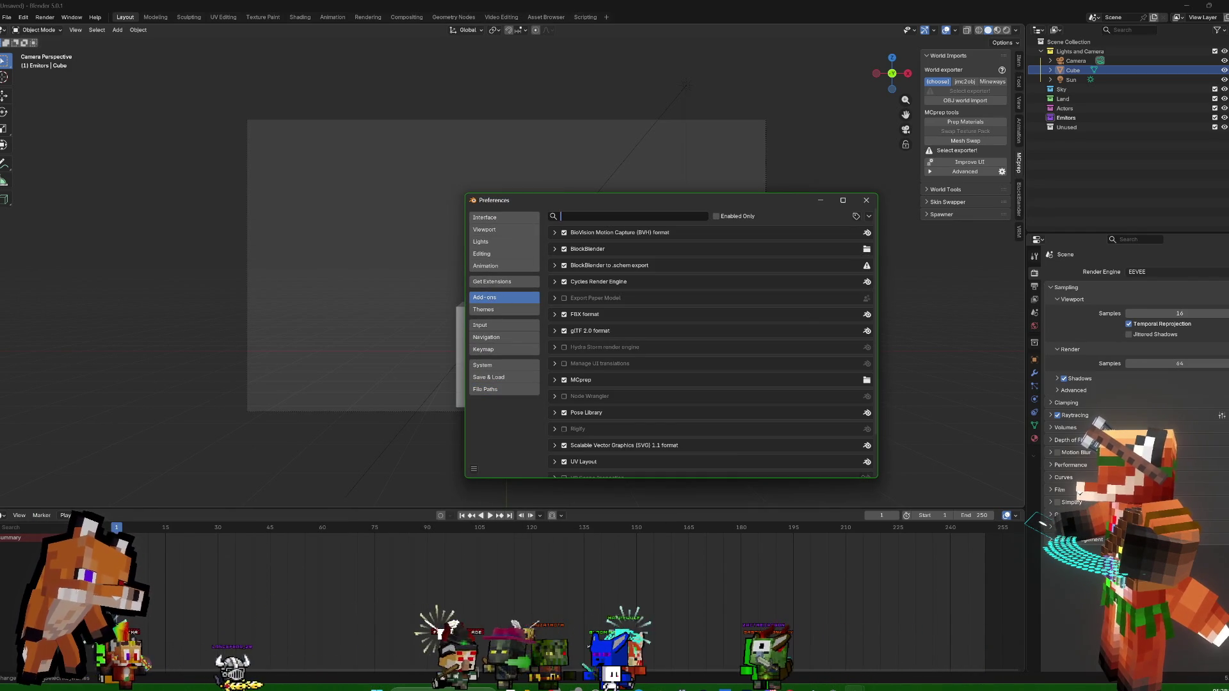
text(pap)
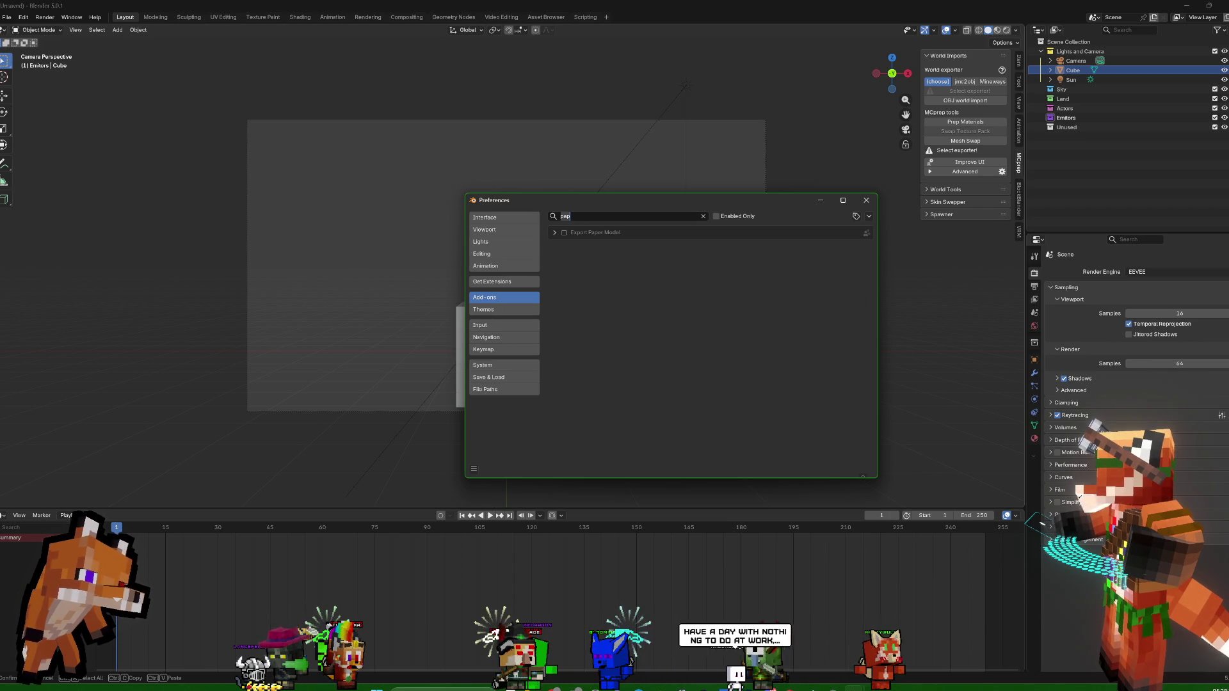
key(BackSpace)
key(BackSpace)
key(BackSpace)
text(vrm)
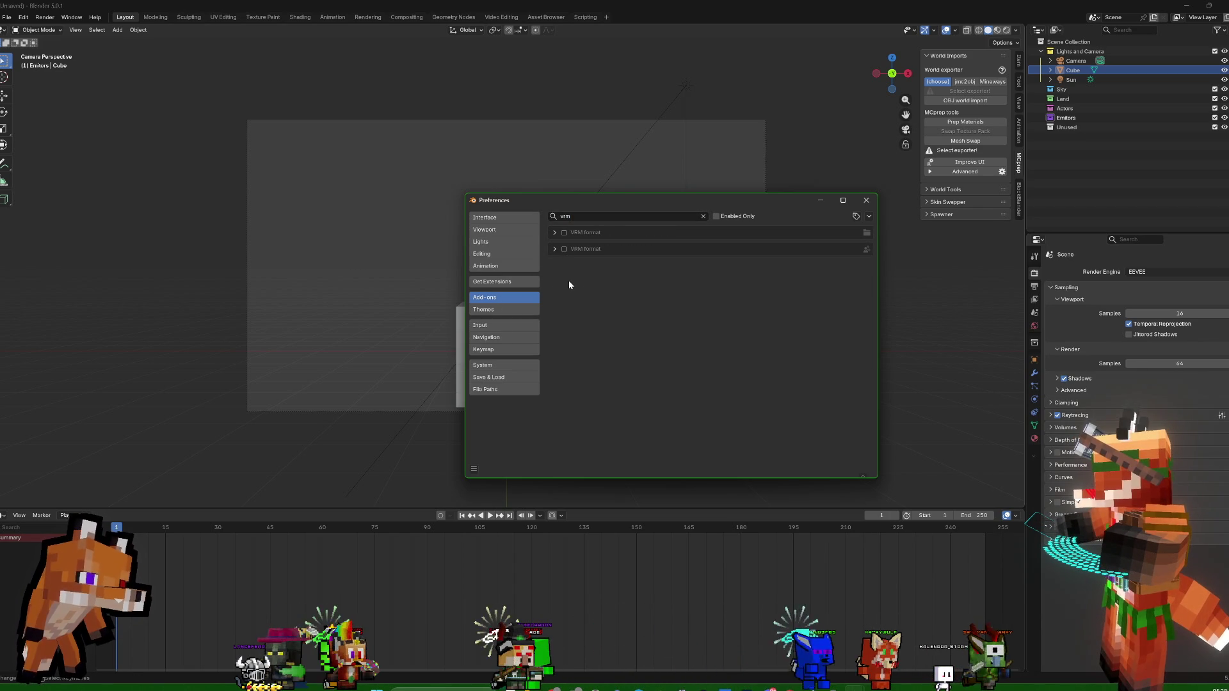
click(519, 281)
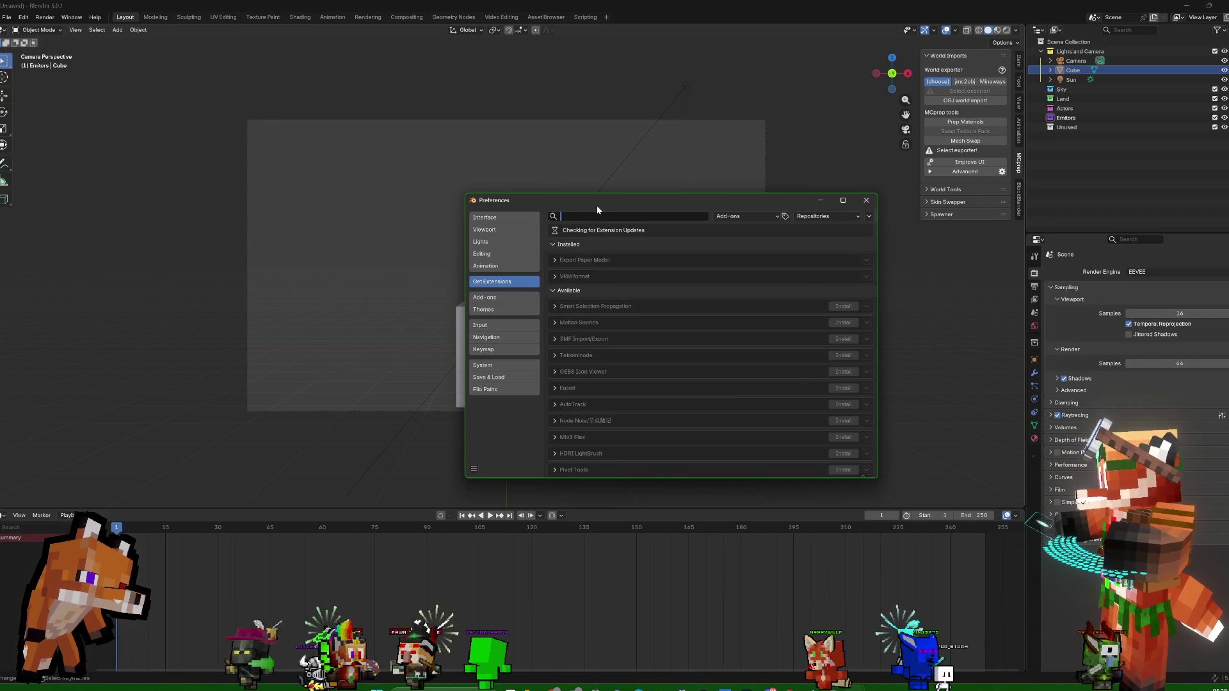
text(paper)
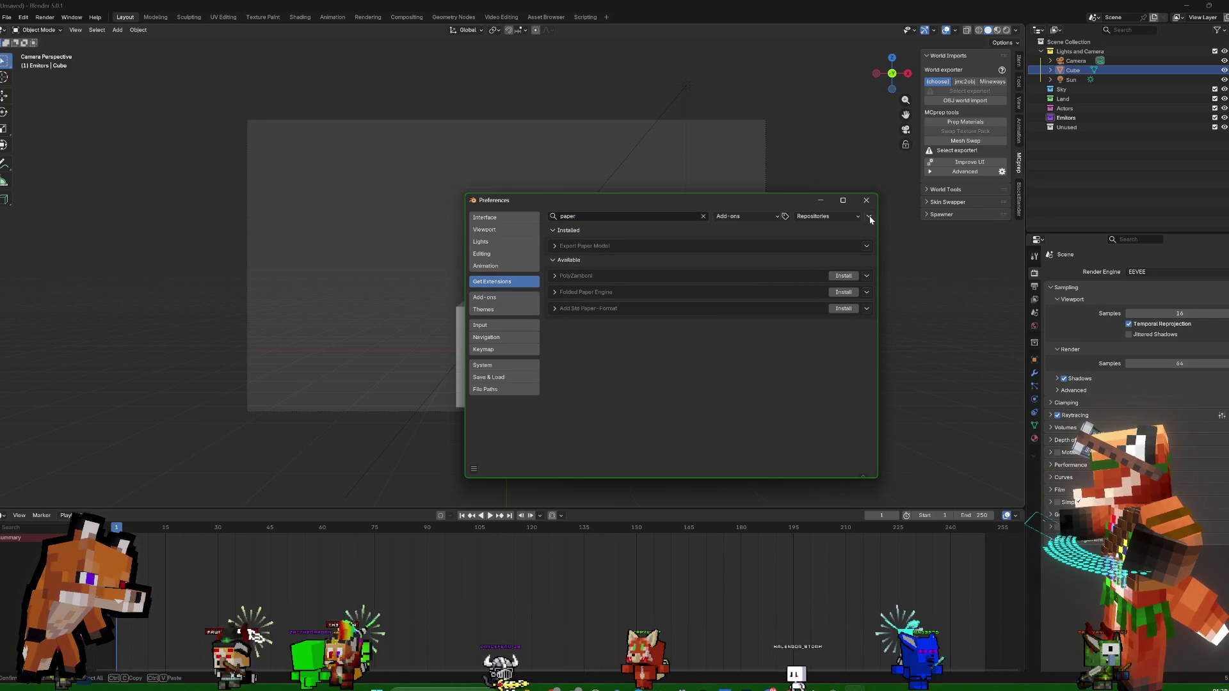
Close the Preferences window and bring up the File menu to load a project
click(474, 470)
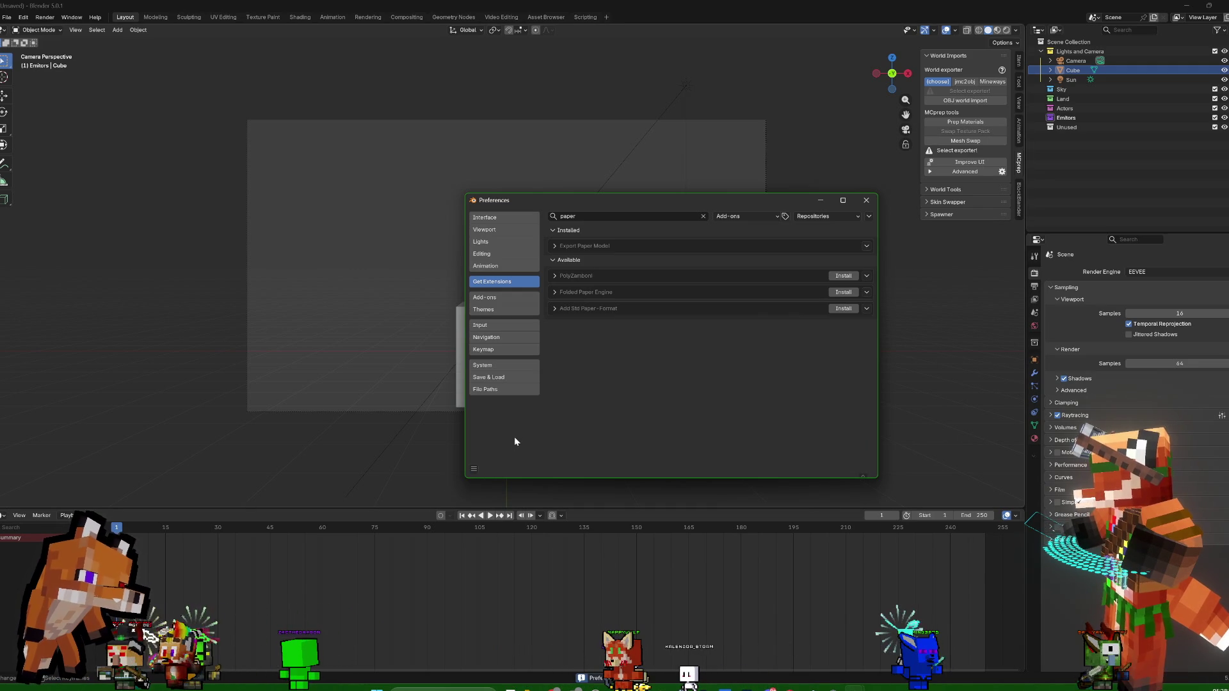
click(868, 201)
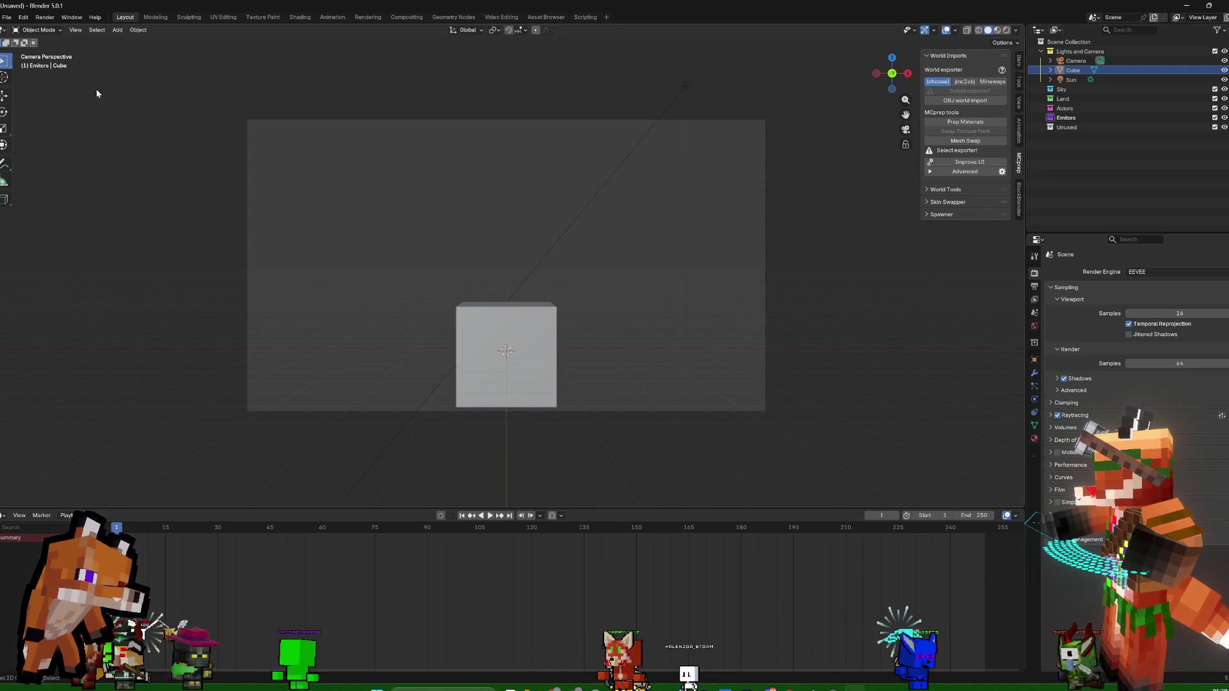
click(9, 18)
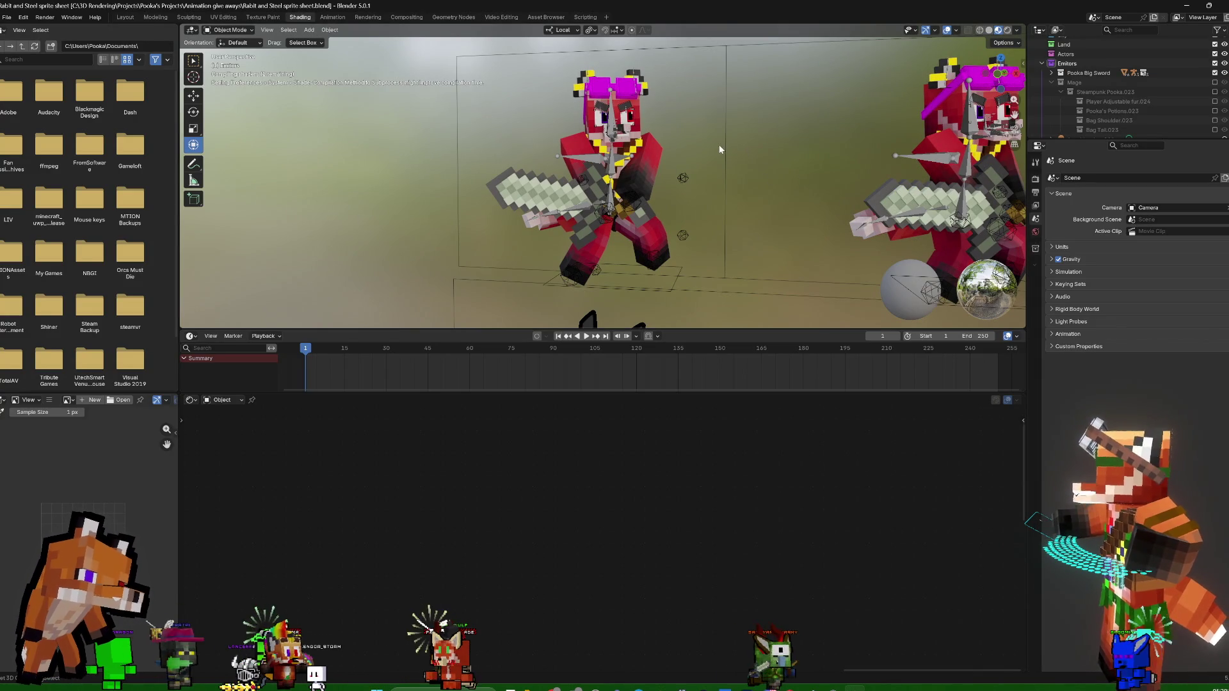
Orbit to face the Rabit and Steel sprite rows and select the top row
middle_drag(730, 147, 798, 185)
scroll(797, 187, up, 2)
scroll(821, 204, up, 4)
scroll(821, 204, up, 1)
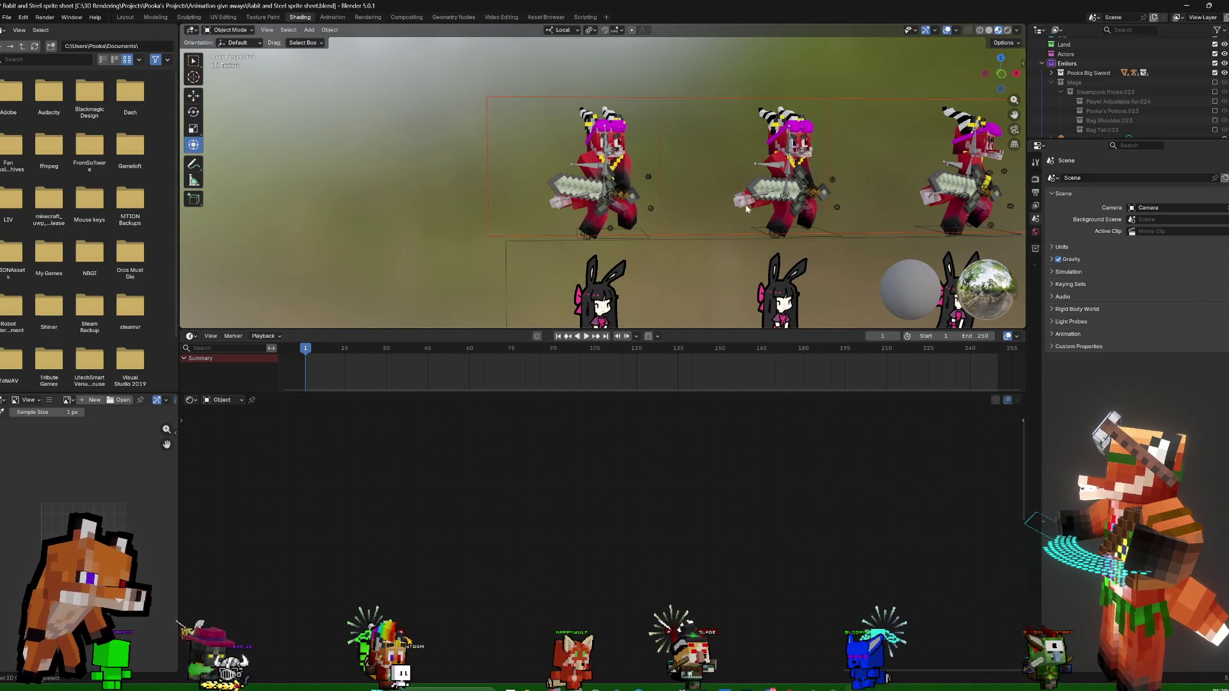
scroll(698, 189, down, 5)
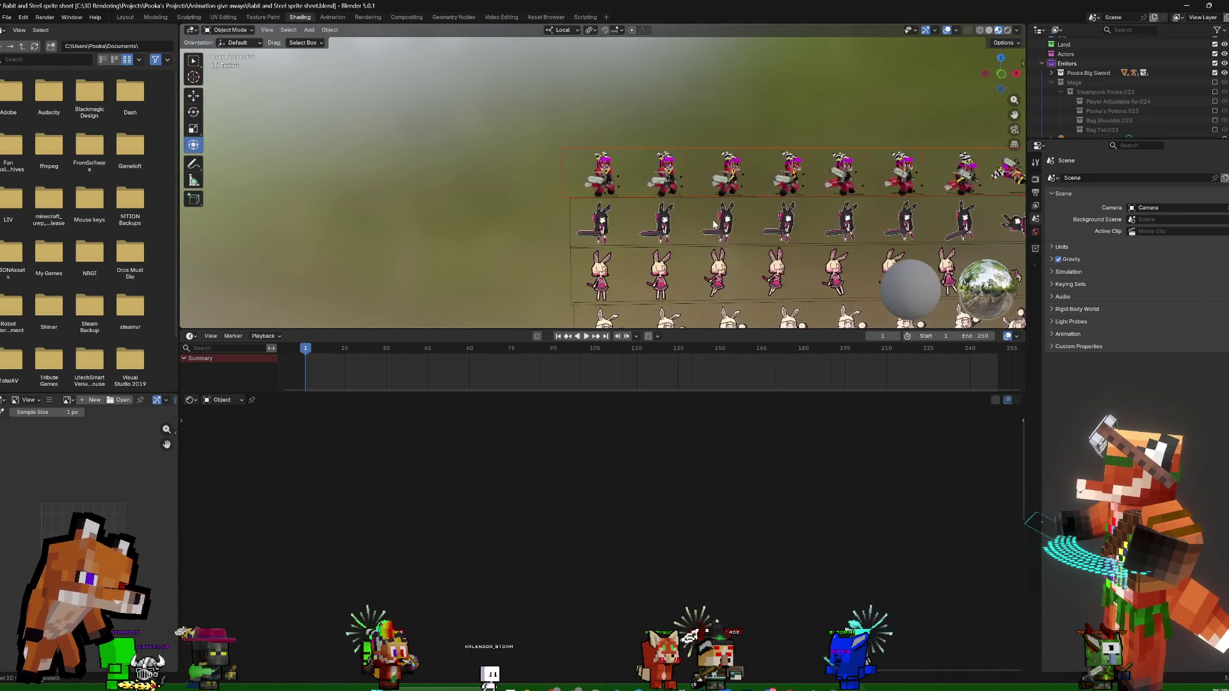
scroll(715, 222, down, 3)
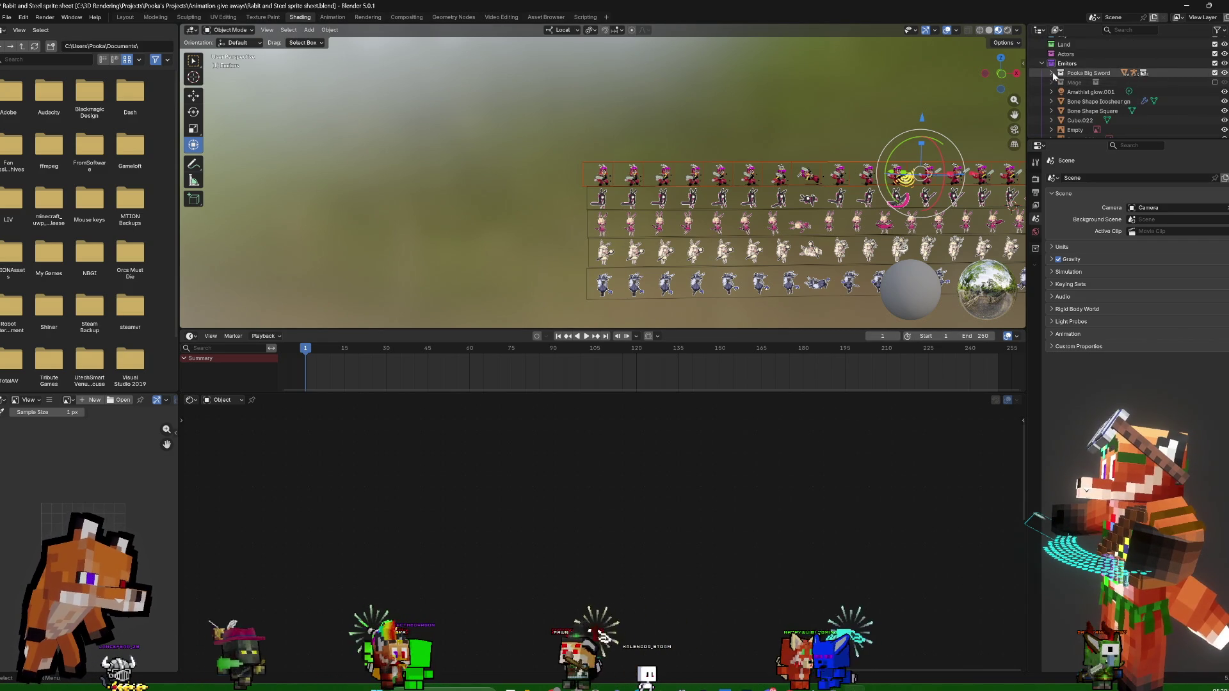
scroll(1068, 82, down, 5)
scroll(1067, 82, down, 8)
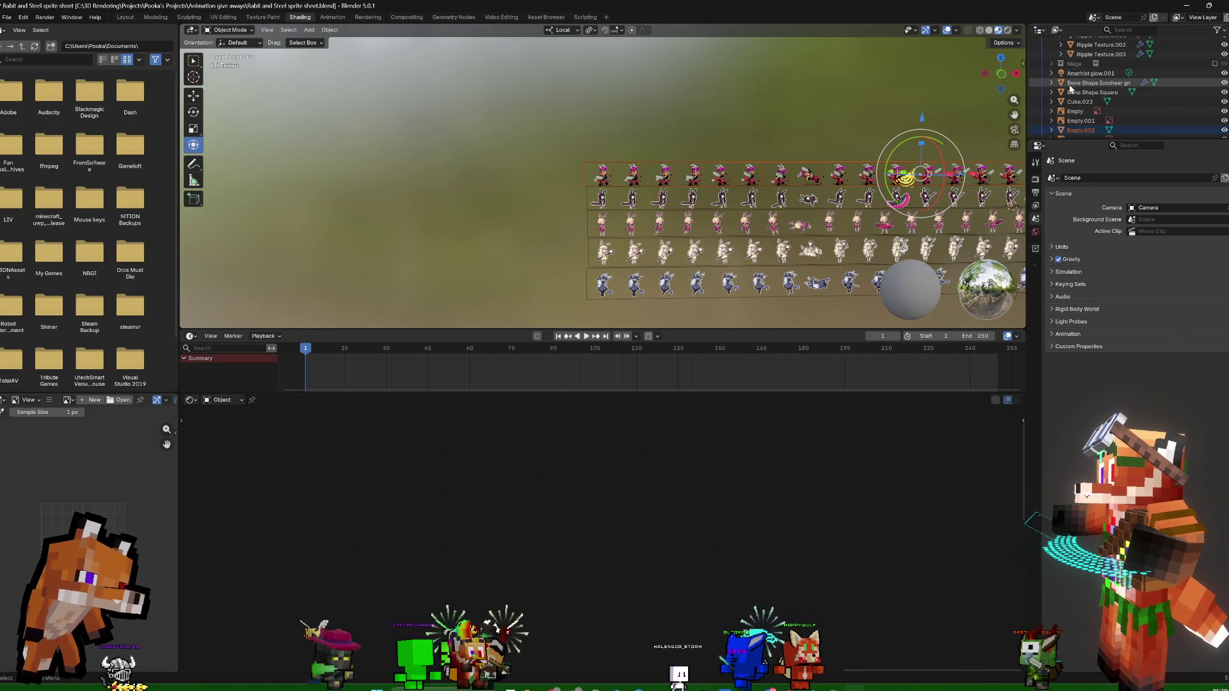
click(614, 161)
Switch to the scene camera view with Numpad 0
key(KP_0)
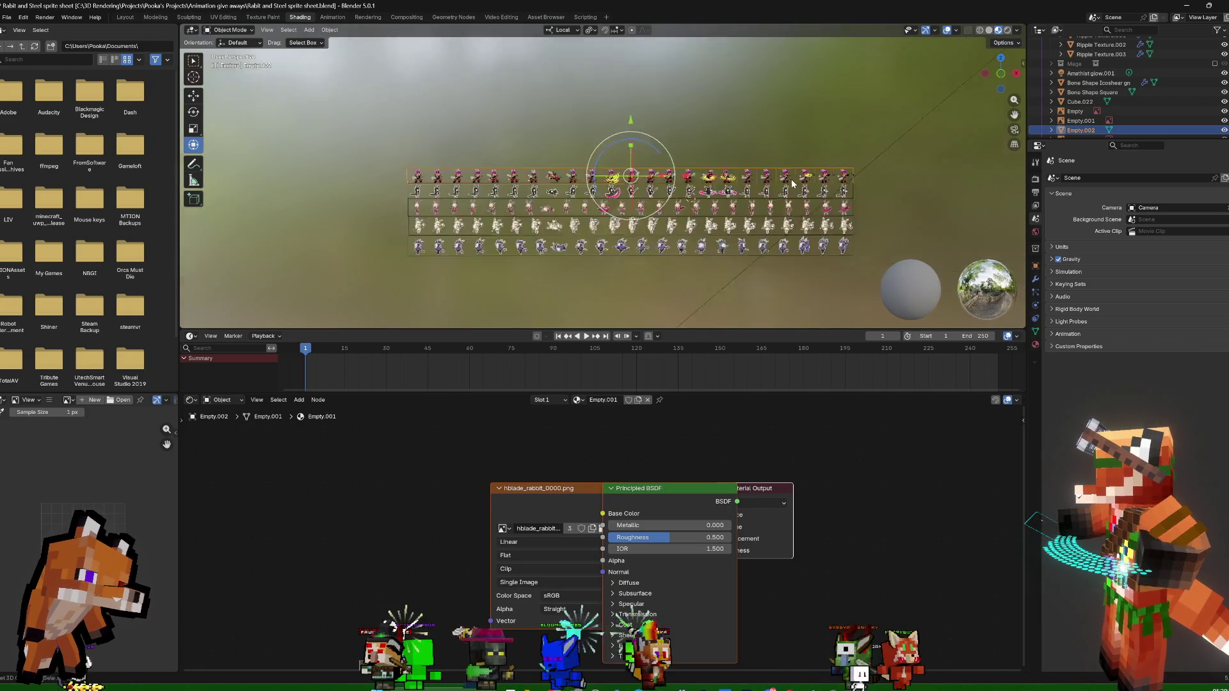
scroll(838, 196, up, 2)
scroll(768, 216, up, 2)
scroll(711, 236, up, 3)
scroll(712, 238, down, 5)
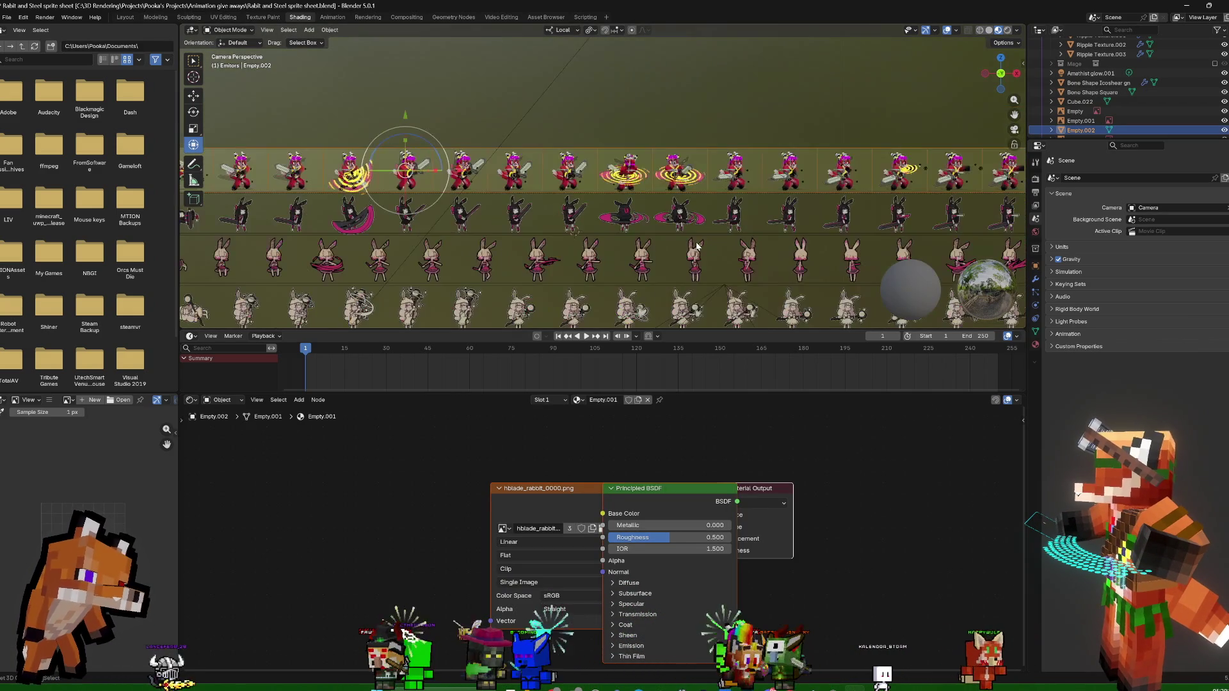
scroll(624, 115, down, 5)
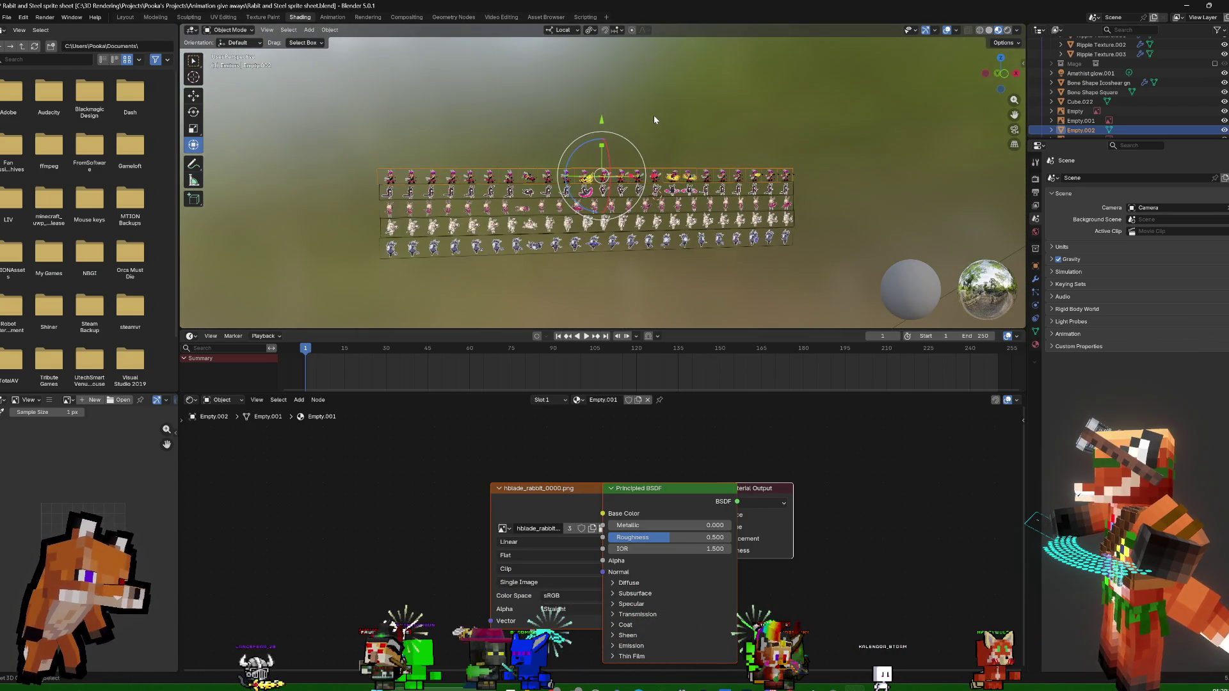
scroll(654, 119, up, 5)
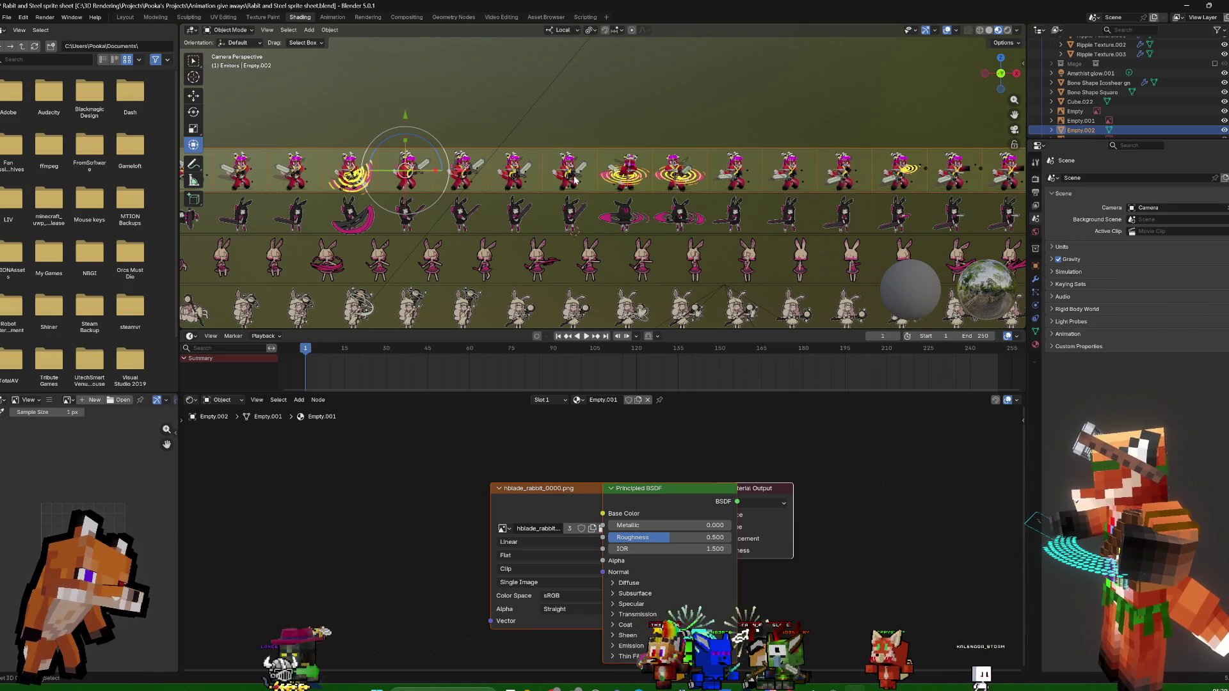
scroll(1213, 79, down, 5)
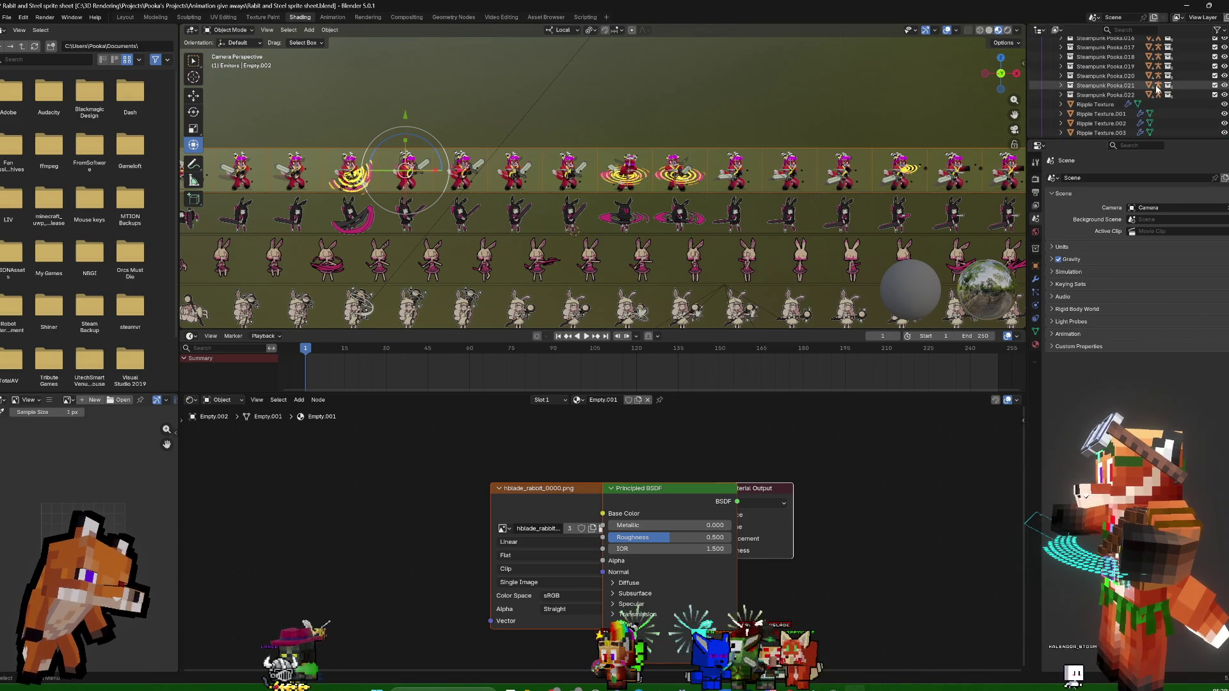
scroll(1146, 125, down, 5)
Enlarge the Outliner and drag the Image Texture and Principled BSDF nodes left to reveal Material Output
drag(1155, 139, 1155, 289)
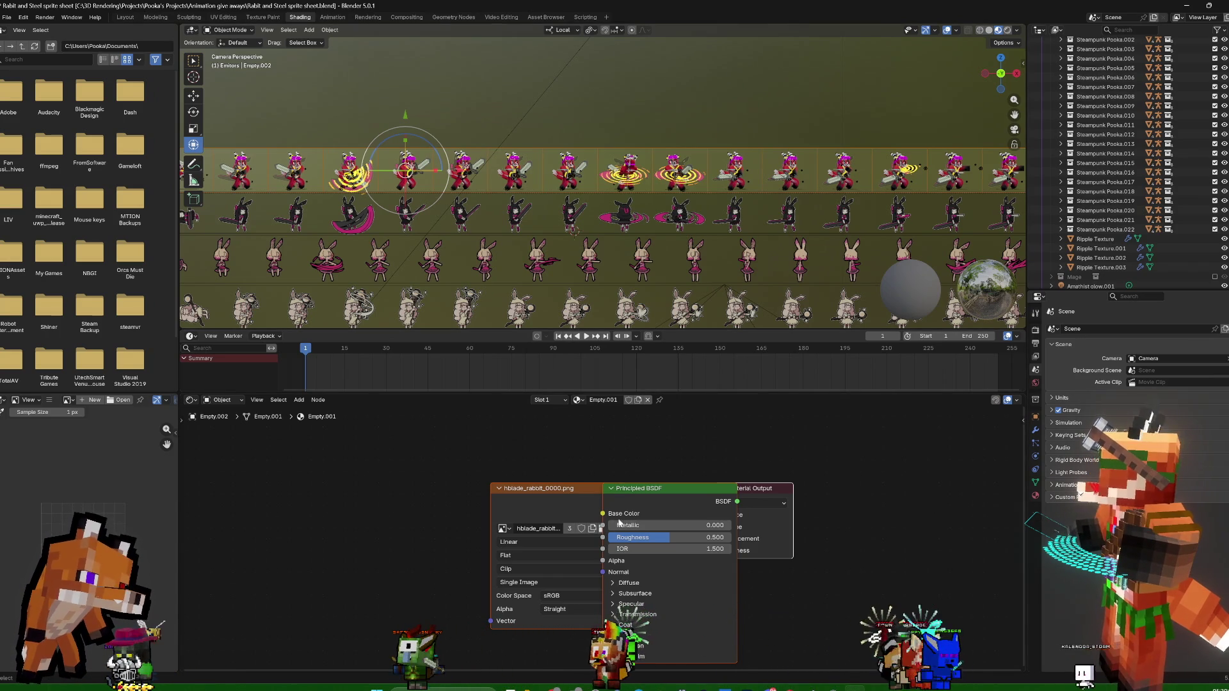
drag(564, 495, 425, 491)
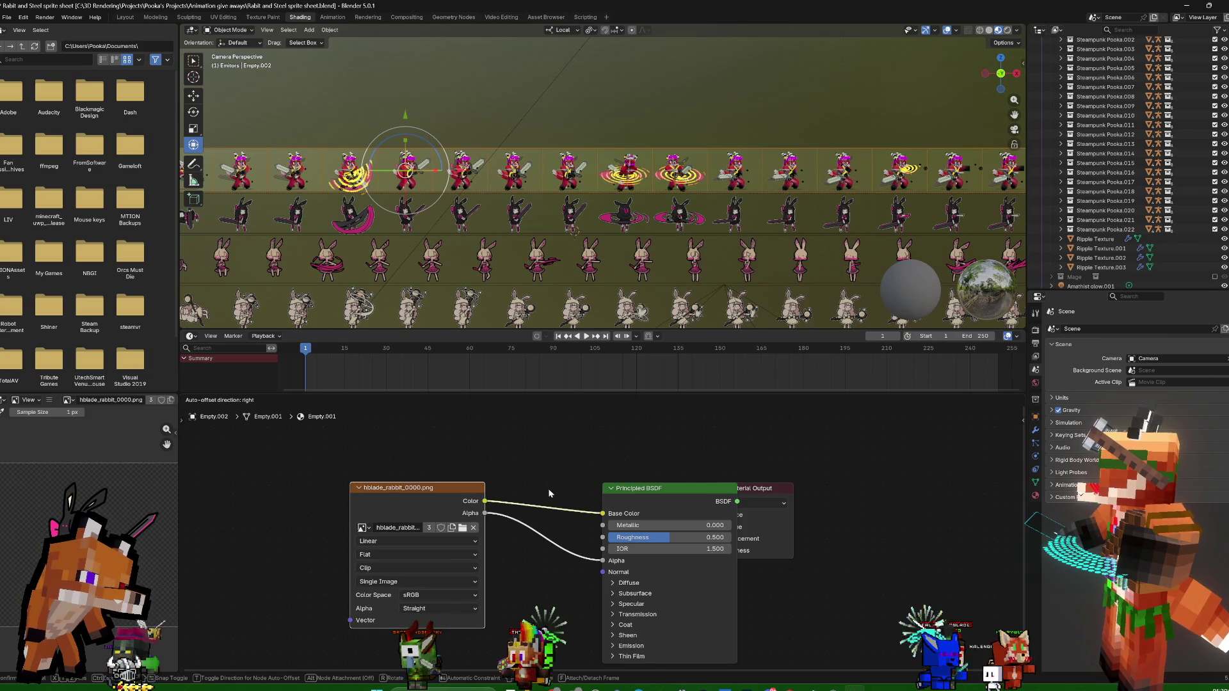
drag(648, 493, 586, 493)
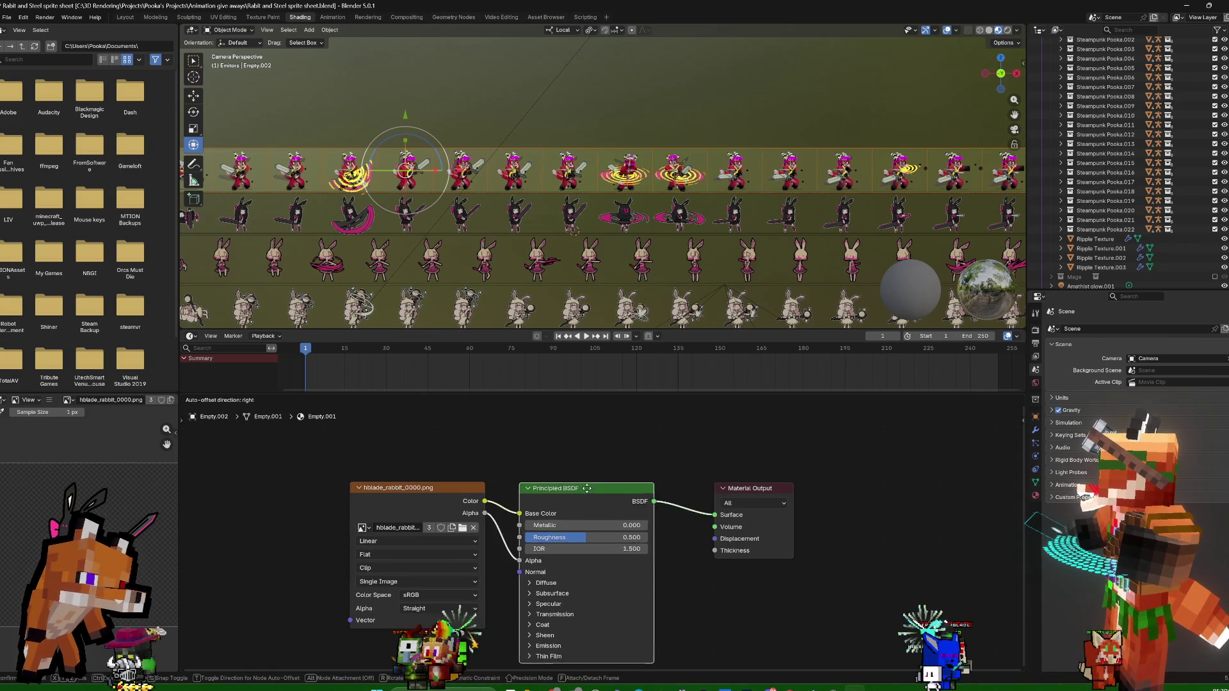
click(764, 490)
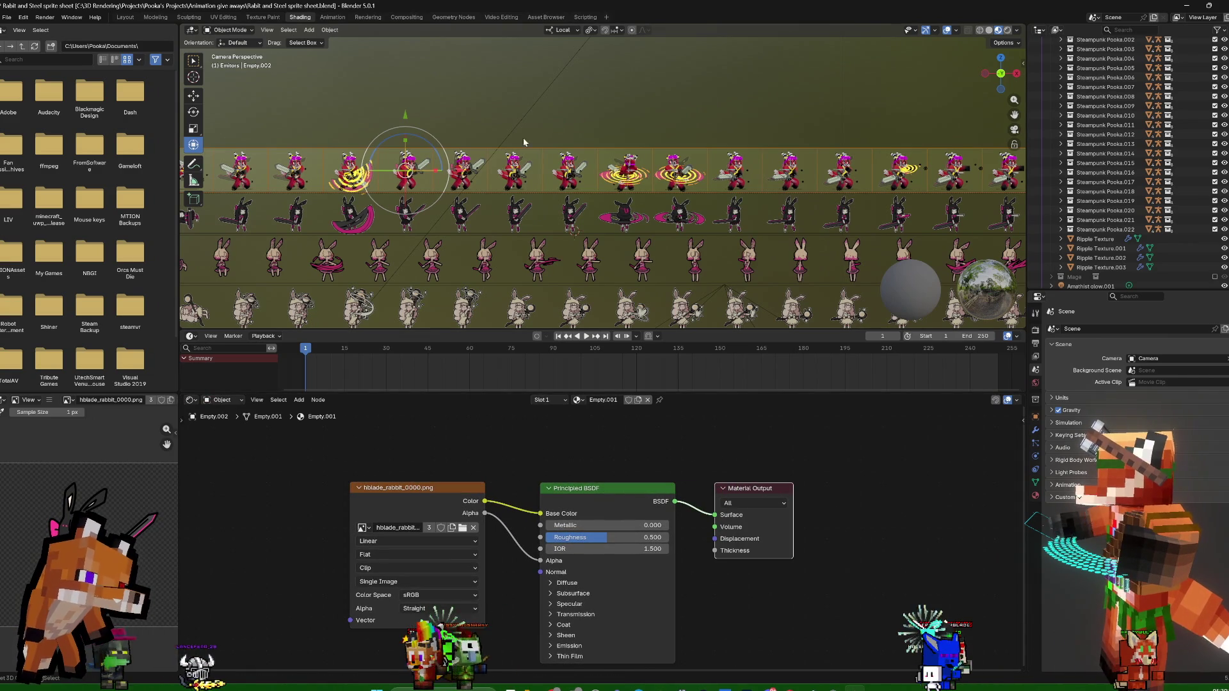
scroll(718, 105, down, 2)
scroll(726, 137, down, 1)
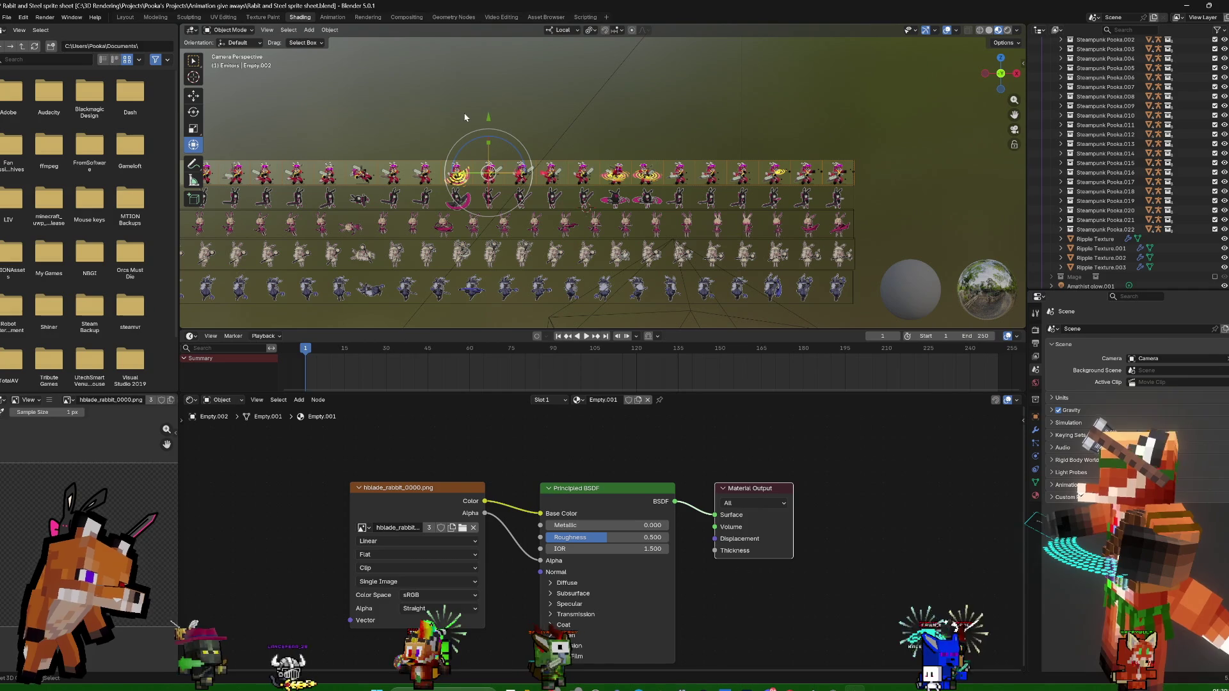
shift+middle_drag(471, 112, 600, 102)
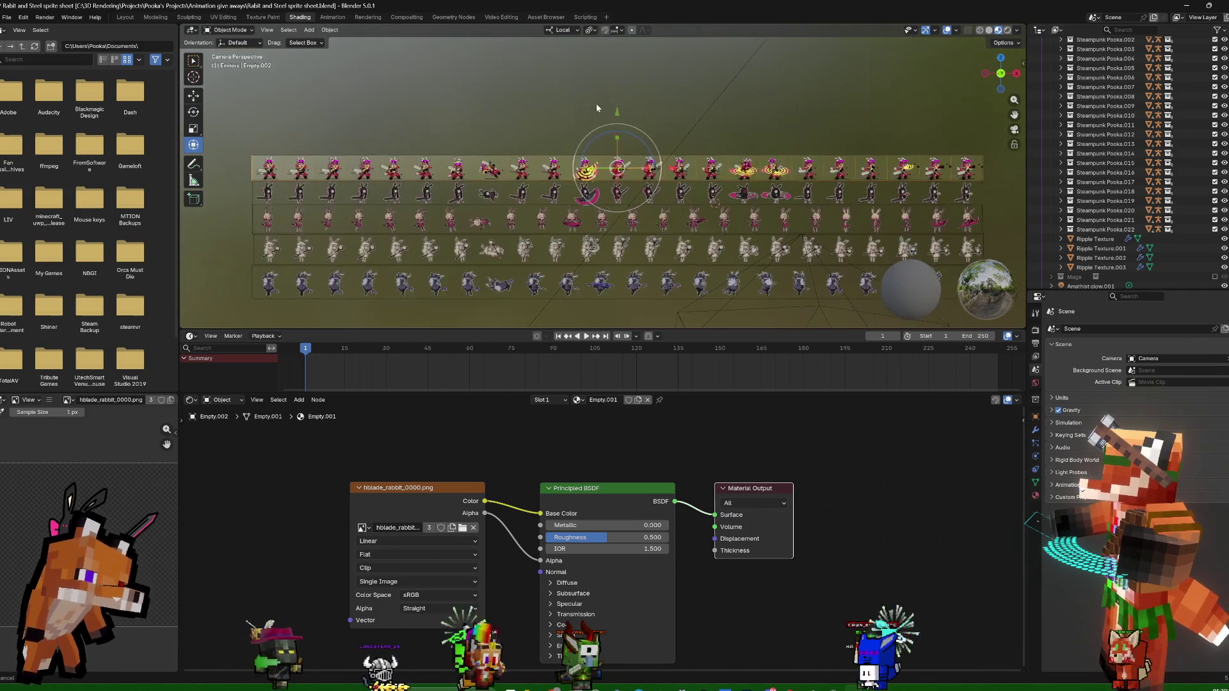
scroll(599, 103, up, 2)
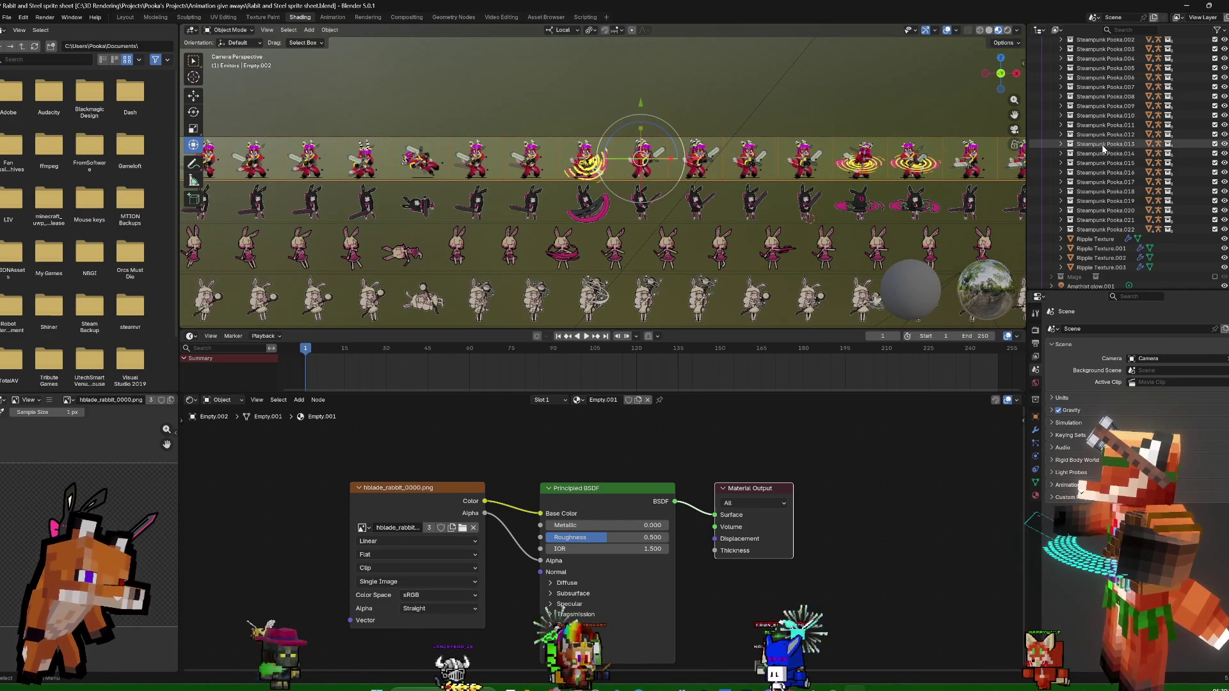
scroll(1111, 150, up, 5)
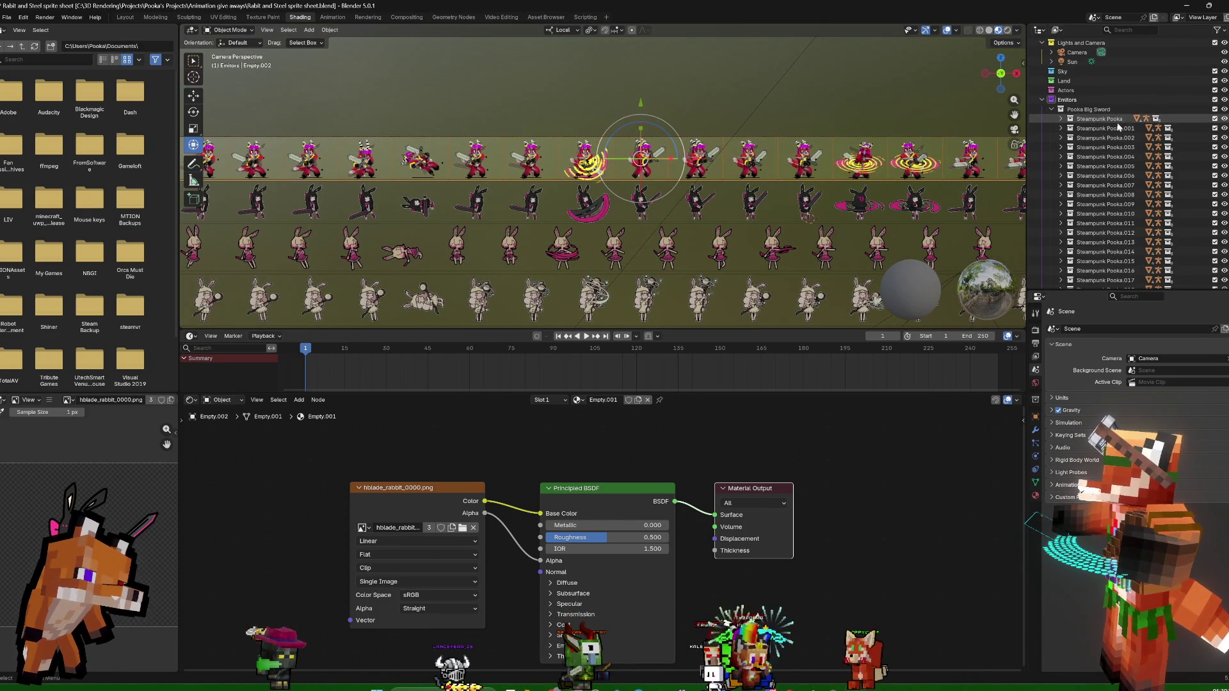
Inspect the Pooka Big Sword collection's characters, collapse it, and tick the Mage collection's Exclude checkbox to include it
click(1057, 111)
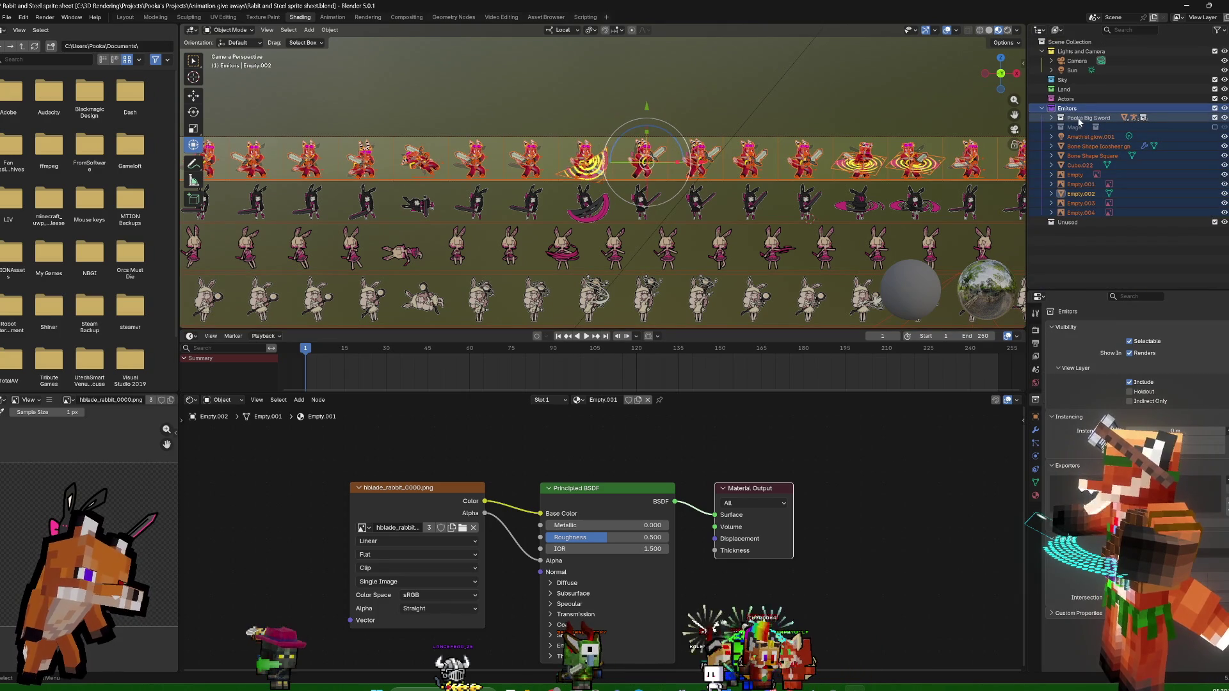
click(1072, 118)
click(1056, 117)
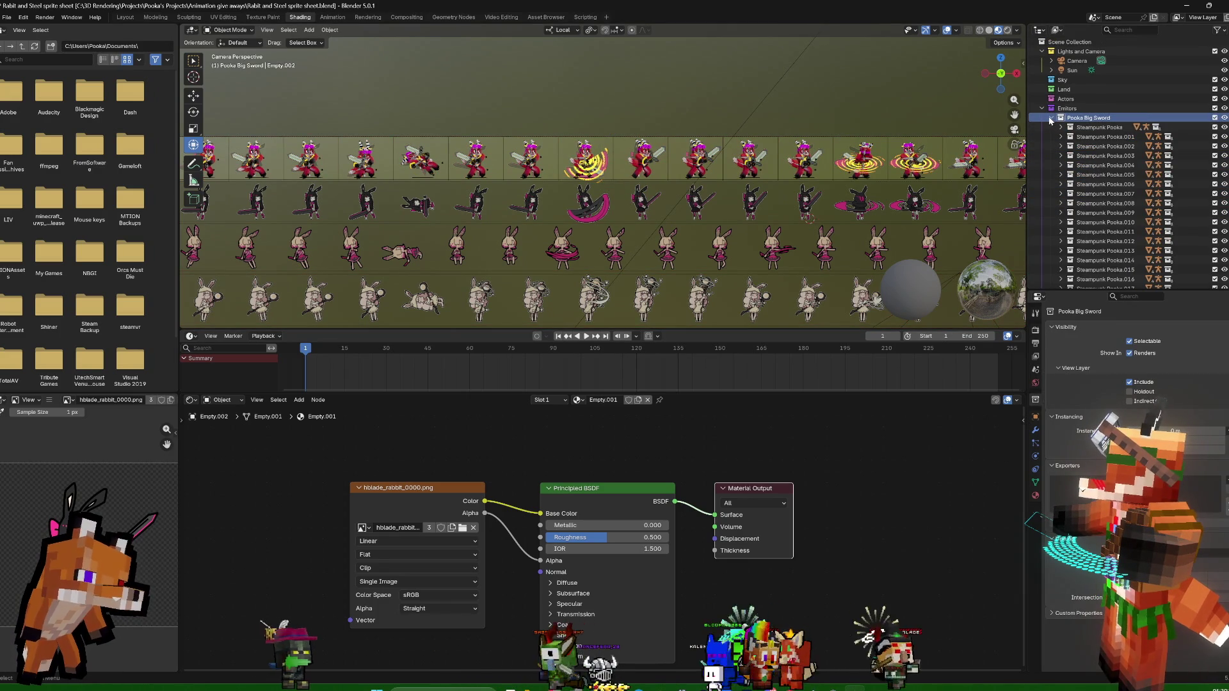
scroll(1099, 152, down, 5)
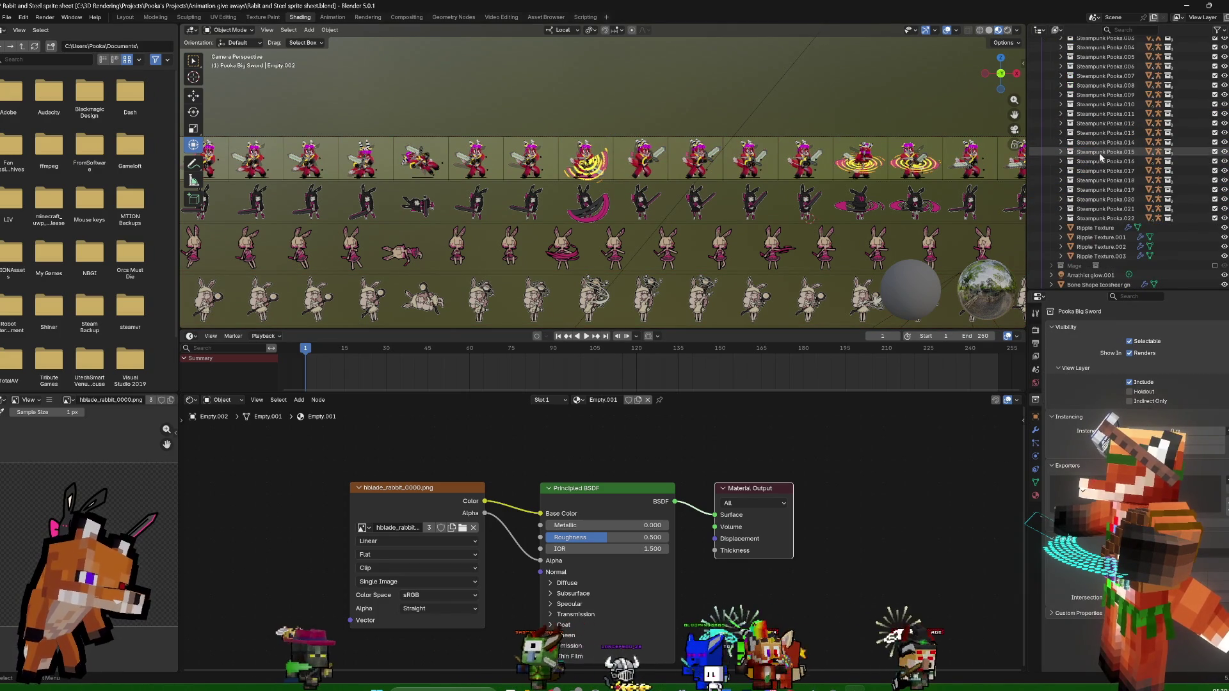
click(1153, 219)
scroll(740, 142, down, 3)
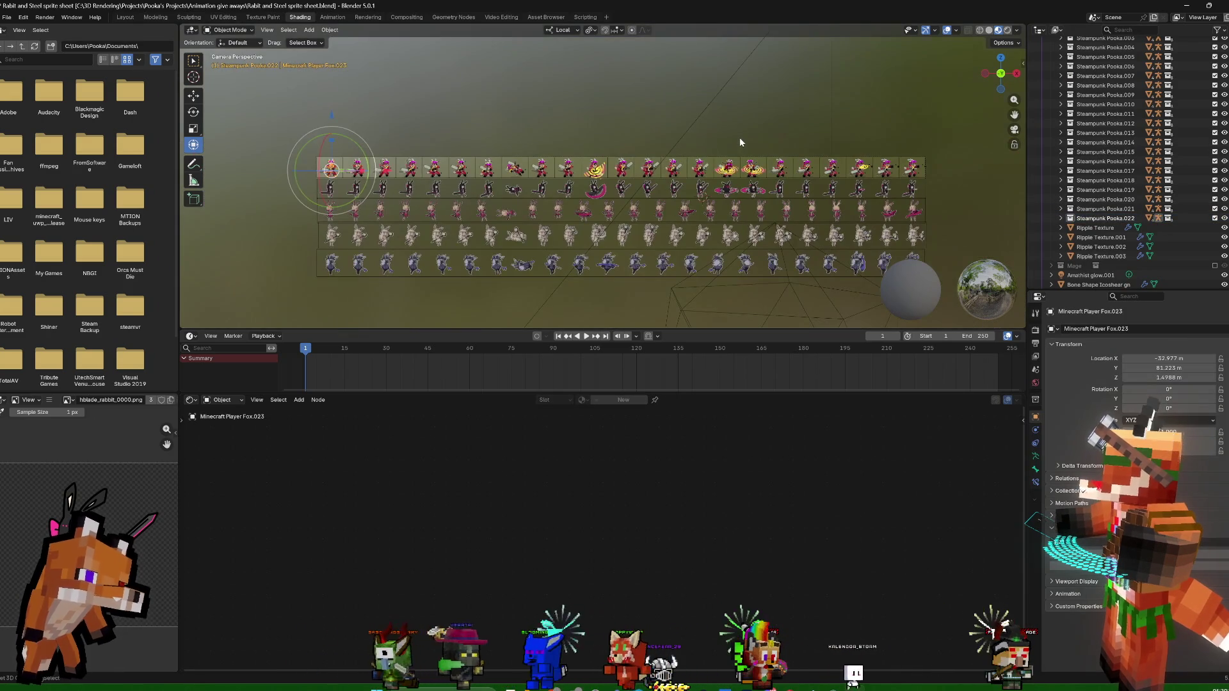
key(ctrl+z)
scroll(1159, 213, up, 5)
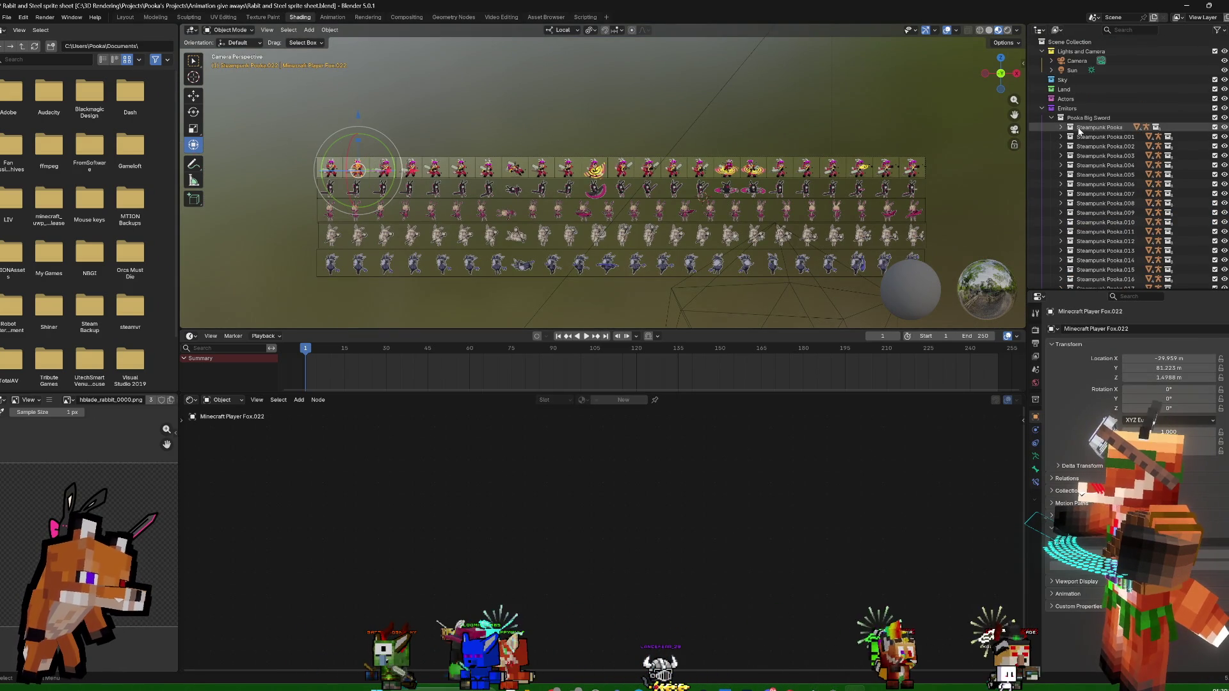
click(1059, 117)
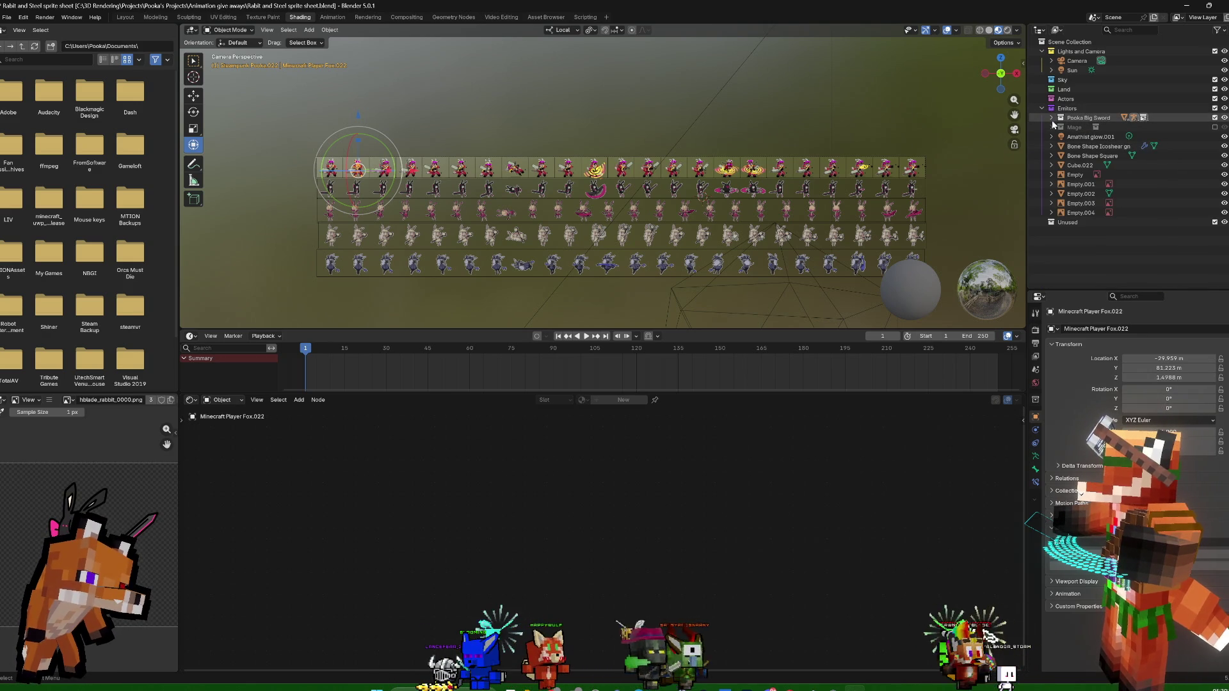
click(1214, 126)
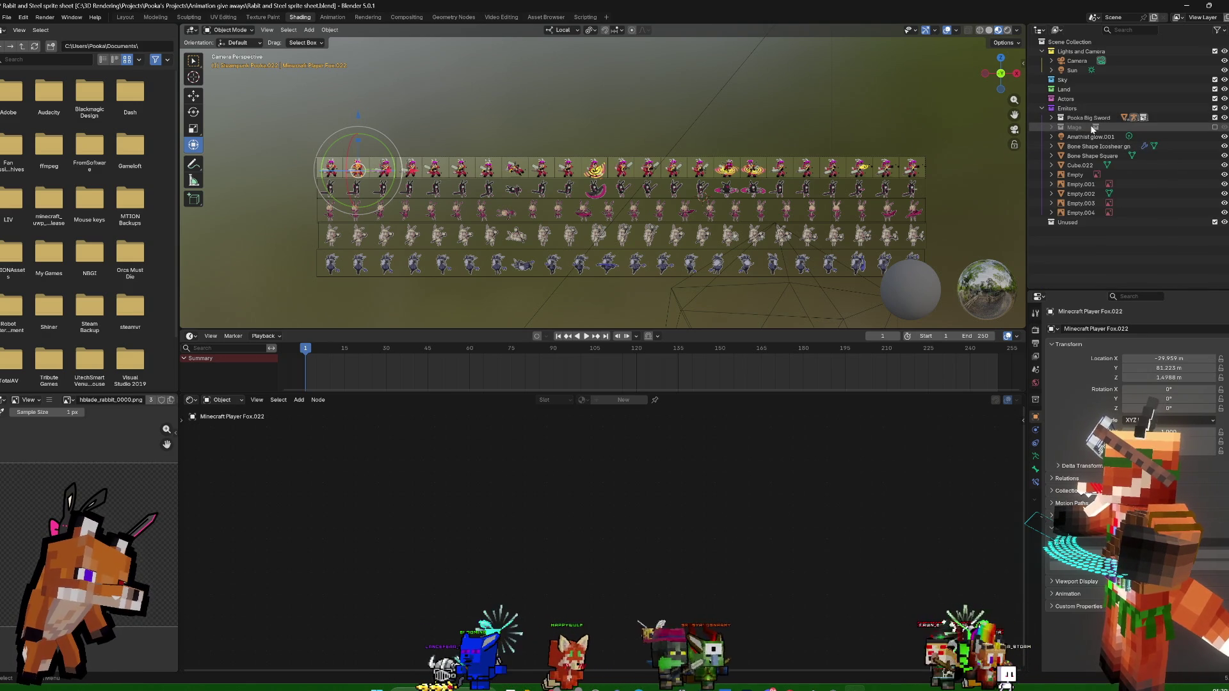
Exclude the Pooka Big Sword collection and expand Mage to reach Steampunk Pooka.023
click(1214, 117)
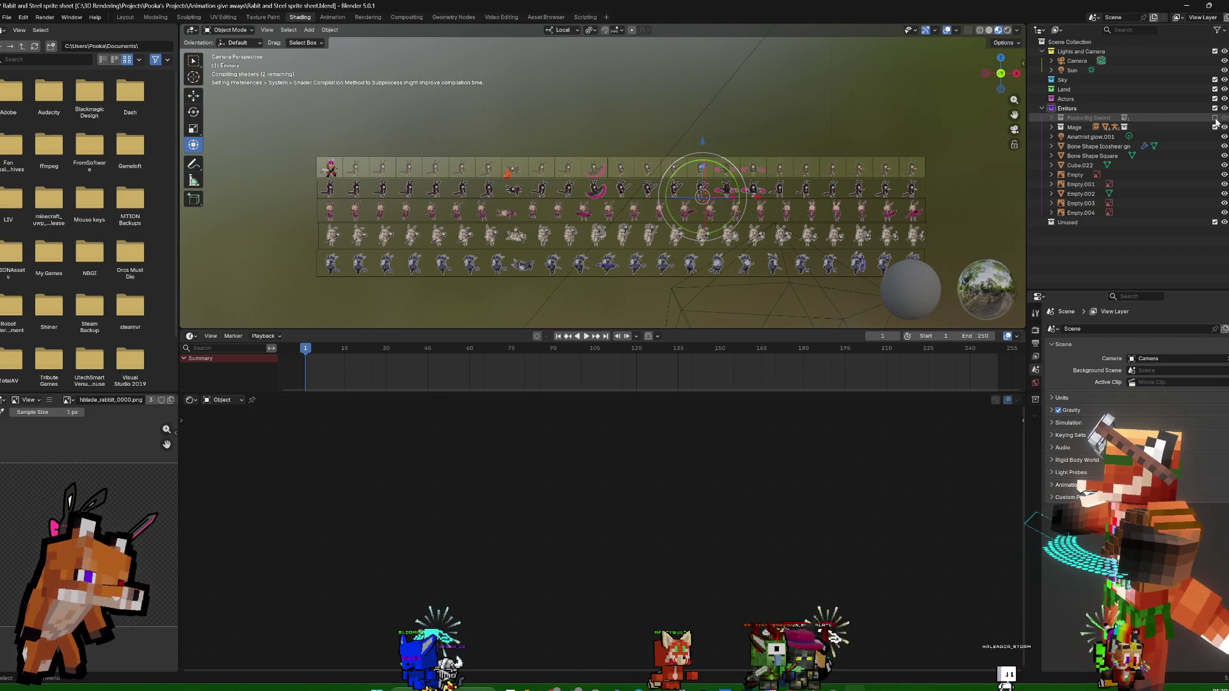
click(1061, 127)
click(1105, 194)
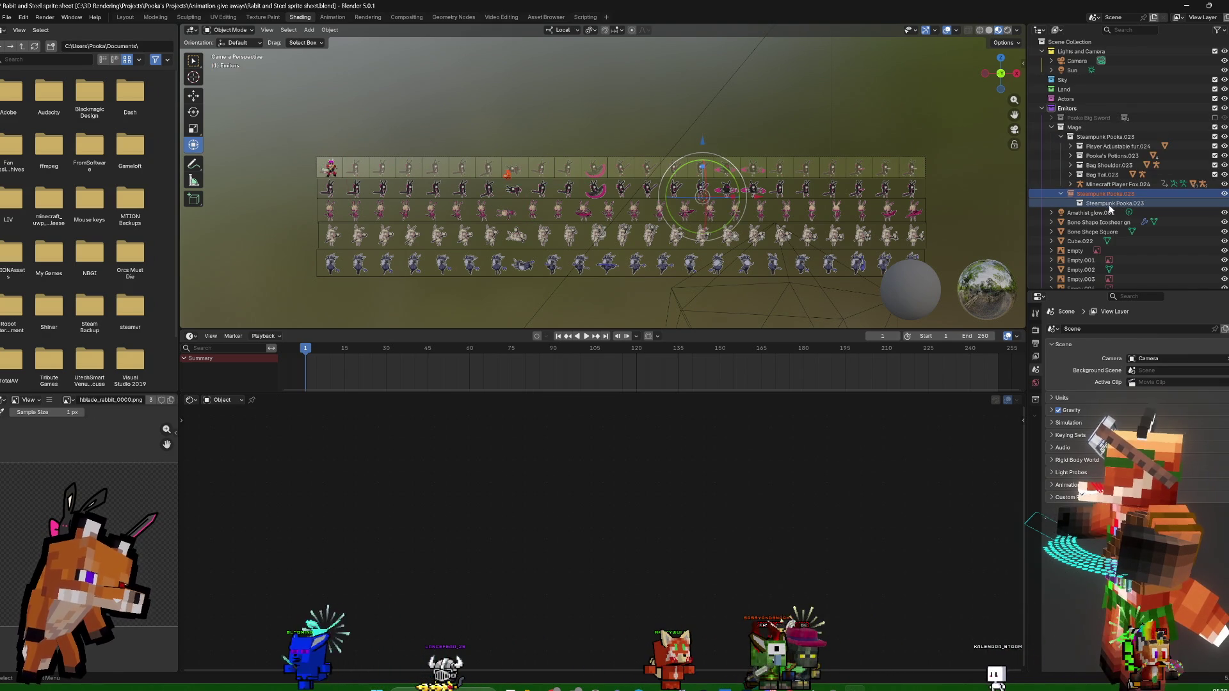
click(1109, 204)
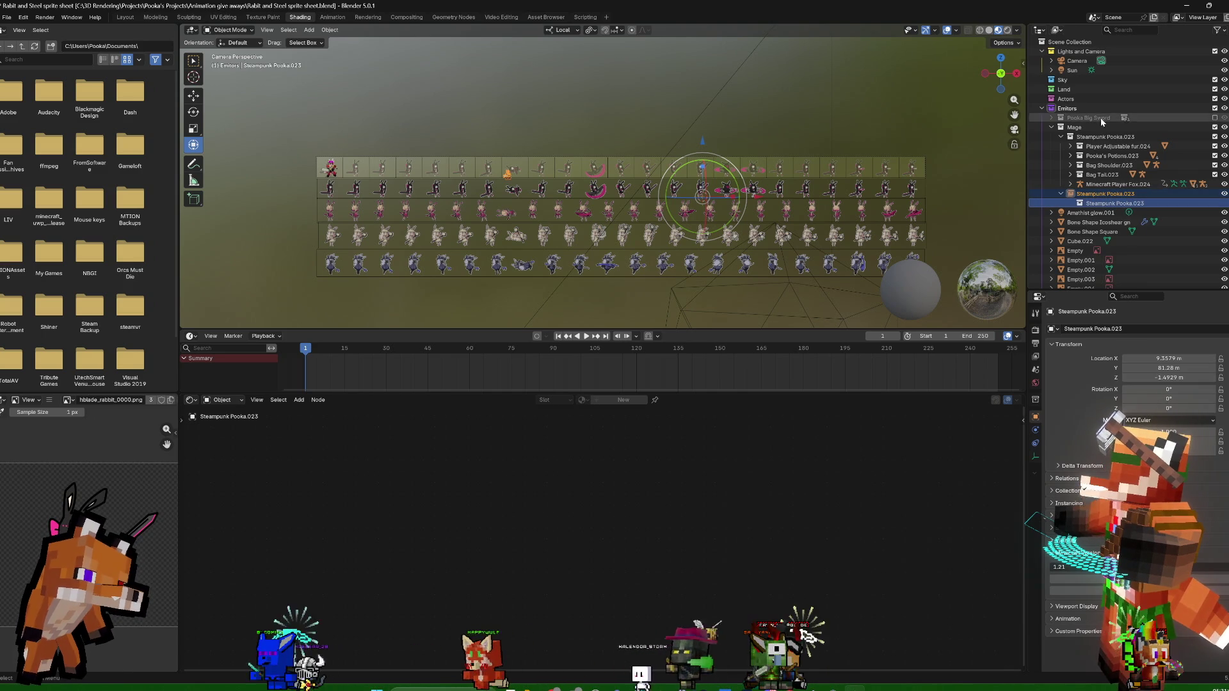
Reset the Minecraft Player Fox.024 rig and Steampunk Pooka.023 to the world origin with Alt+G
click(1129, 184)
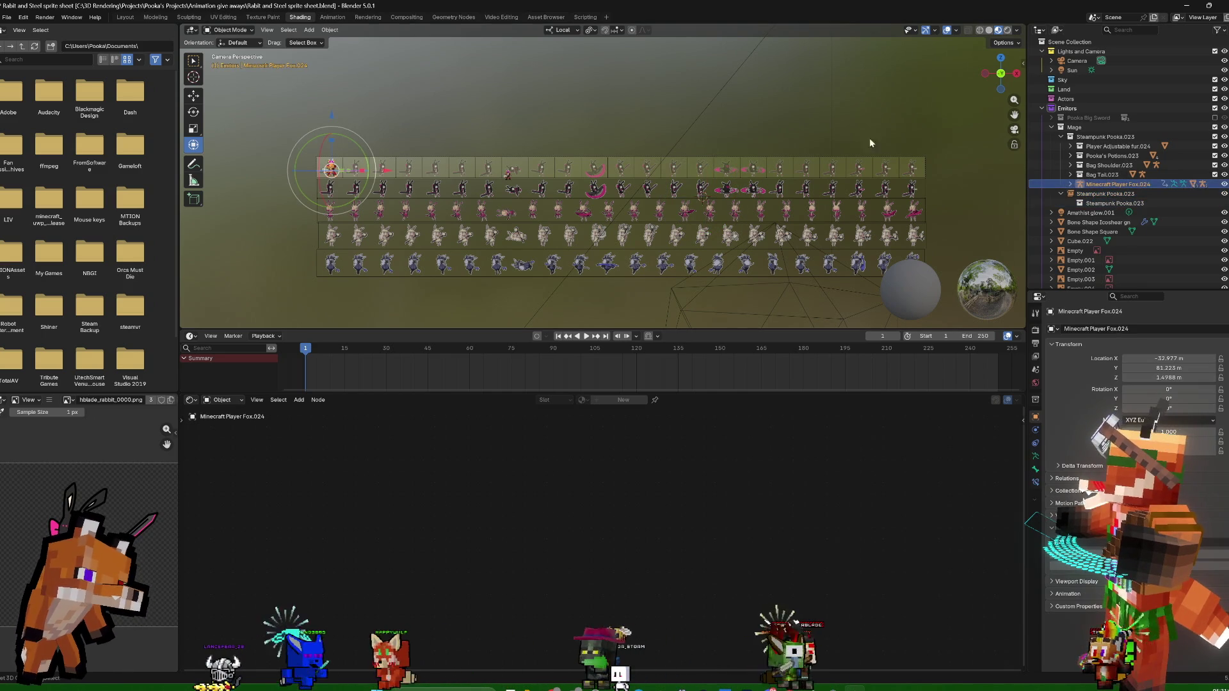
key(alt+g)
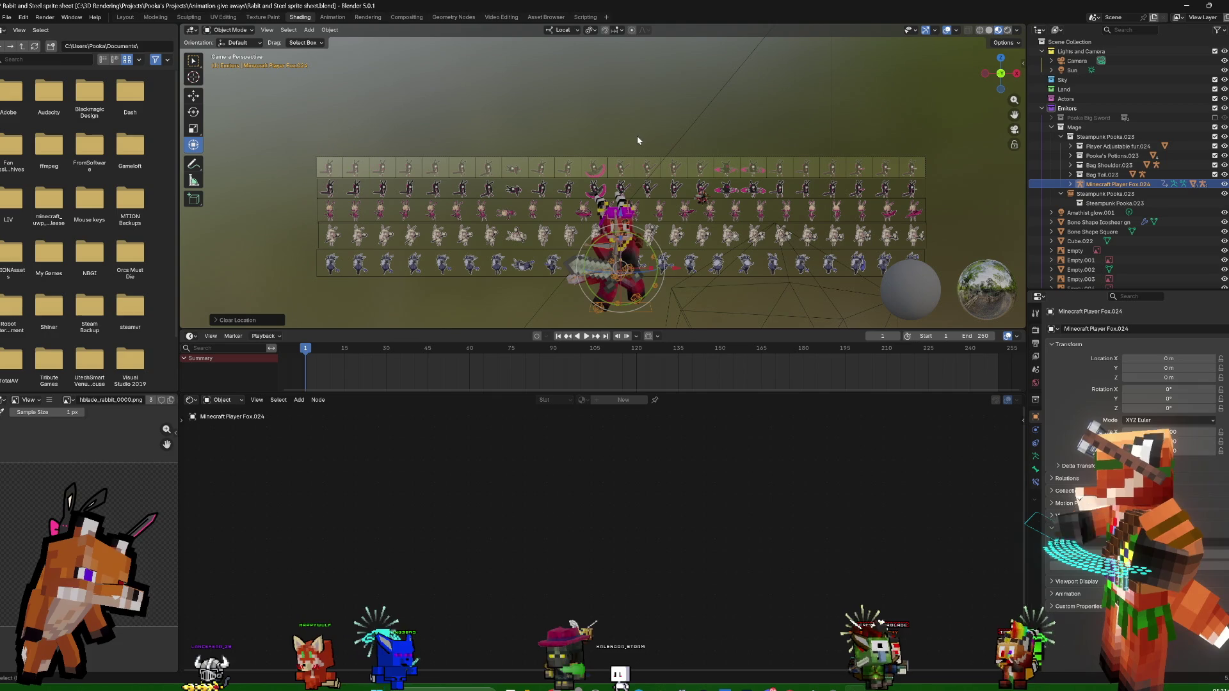
click(1109, 194)
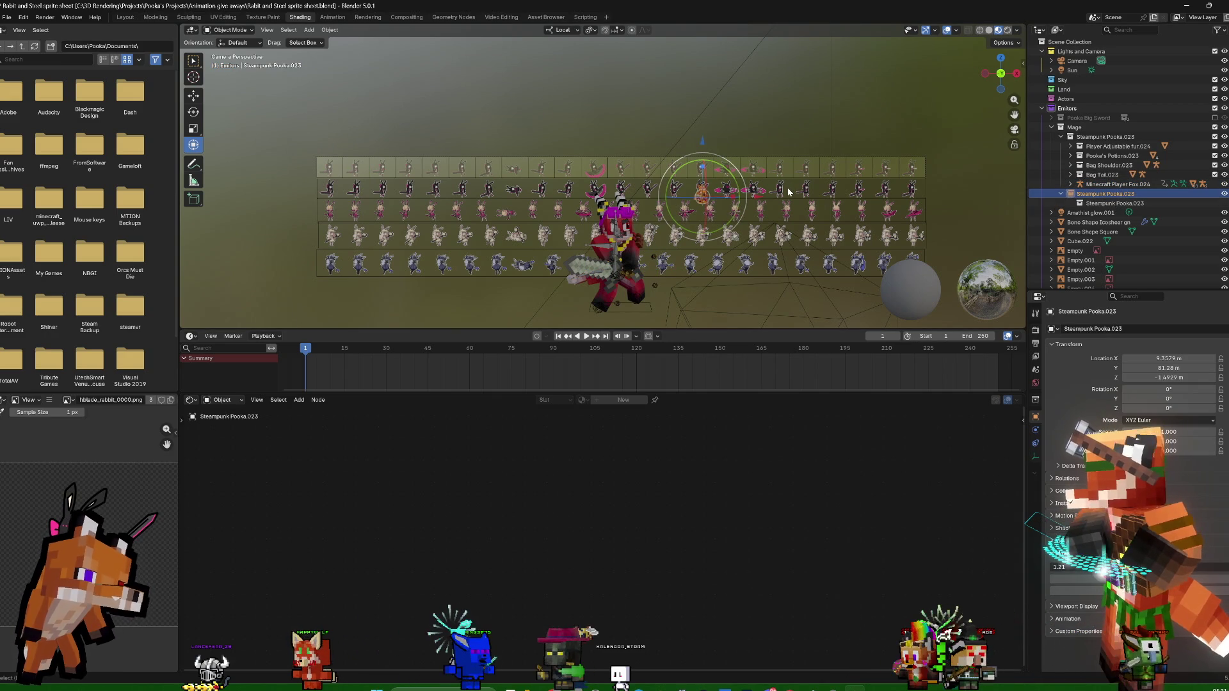
key(alt+g)
mouse_move(719, 150)
middle_down()
mouse_move(763, 171)
mouse_move(753, 166)
middle_up()
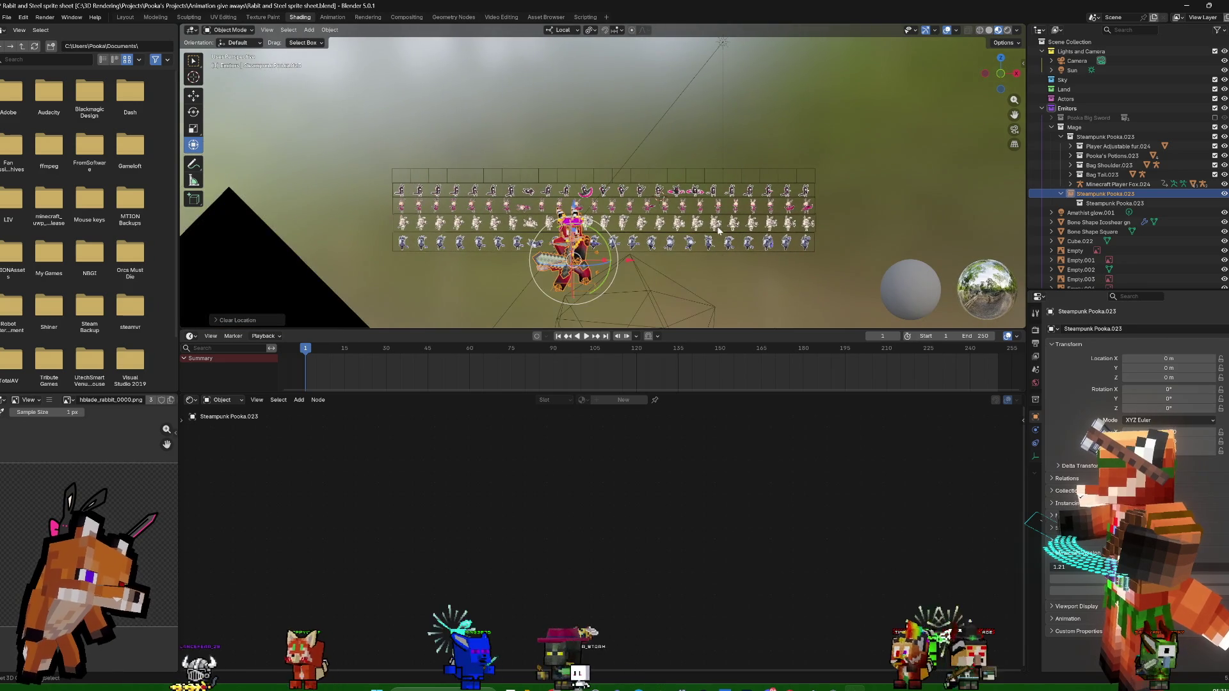
Duplicate the mage Pooka and start sliding the copy along the X axis
key(shift+d)
key(x)
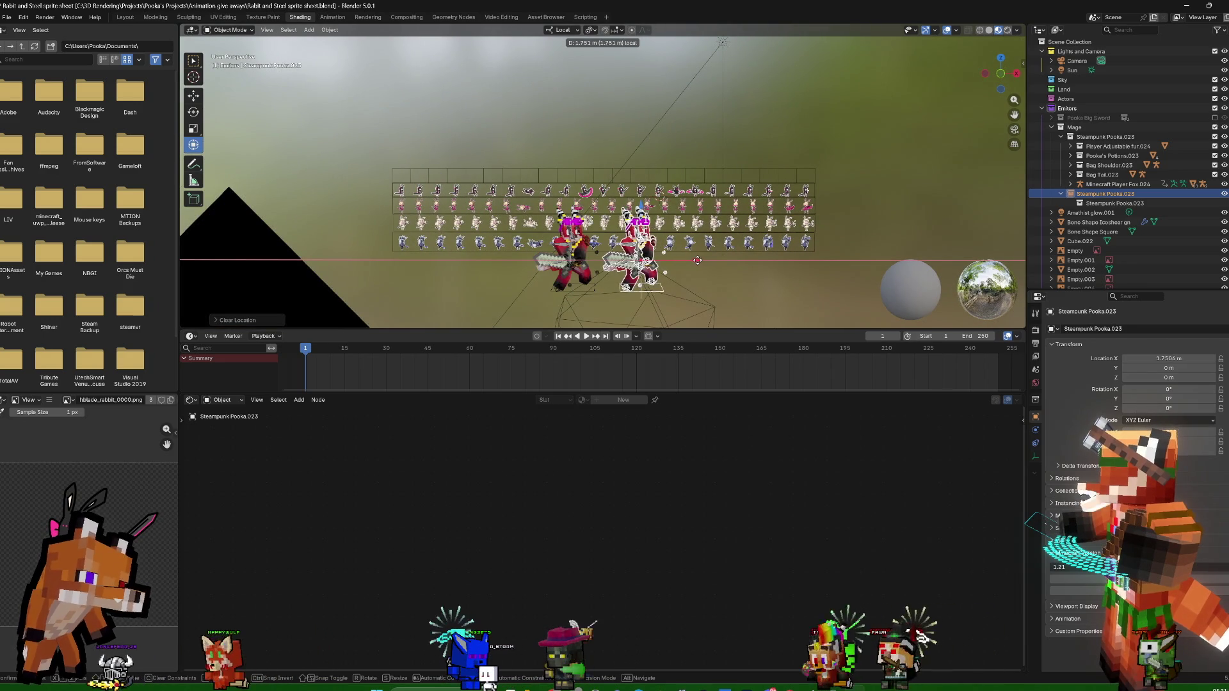
Place the copy about 1.67 m along X and make library overrides of the Pooka collection and object with contents
click(698, 266)
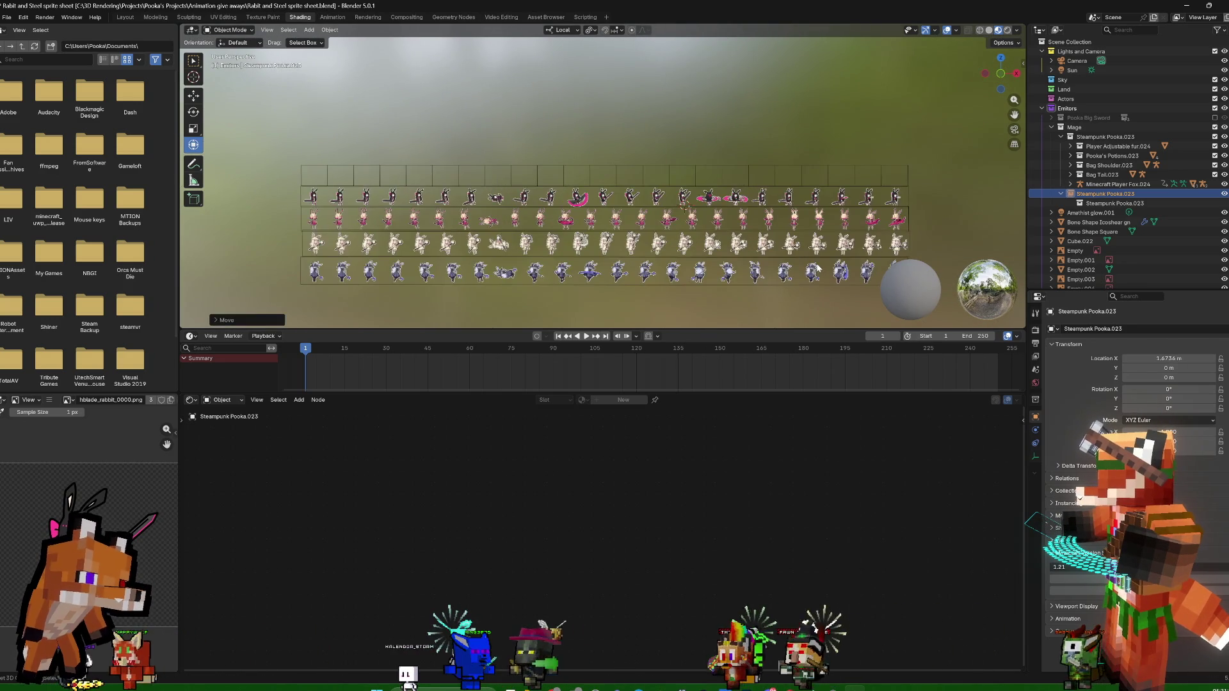
scroll(801, 272, up, 2)
scroll(801, 272, up, 1)
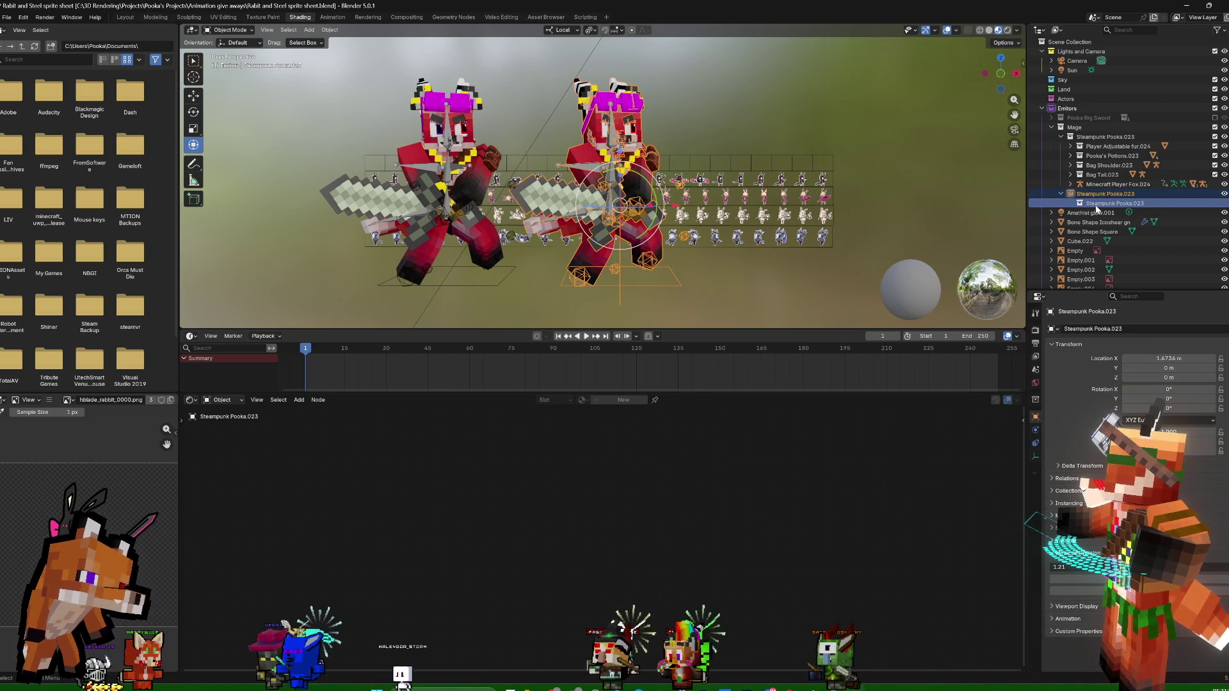
right_click(1096, 205)
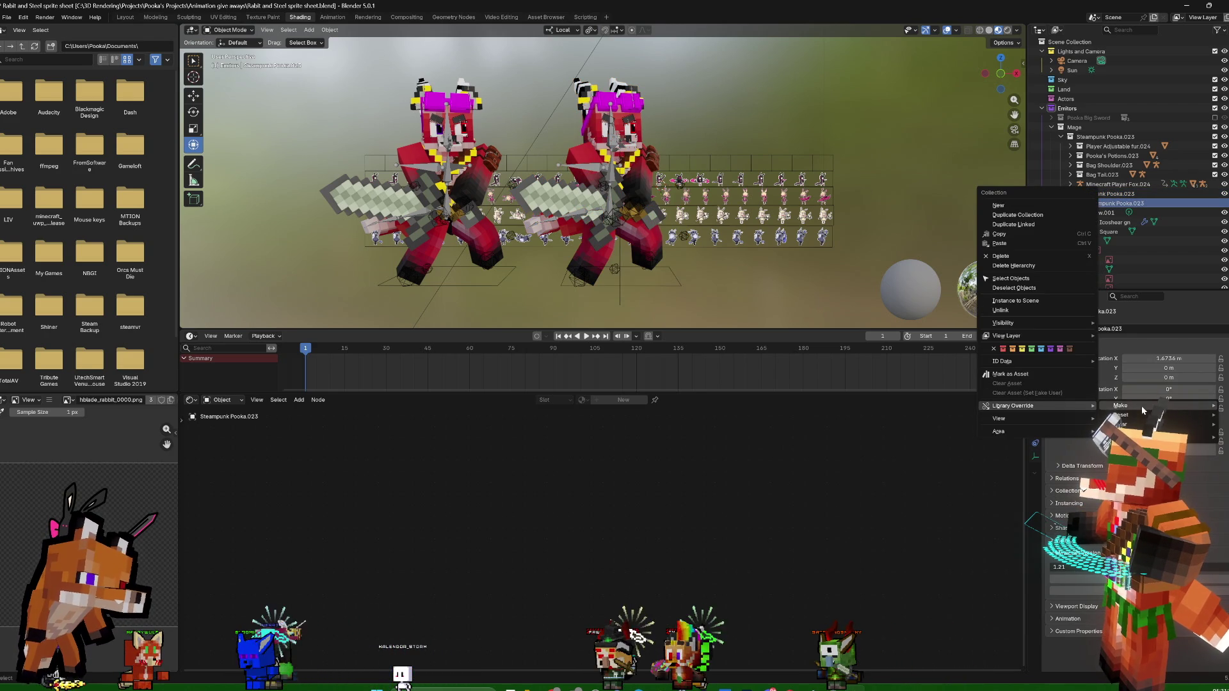
mouse_move(1120, 405)
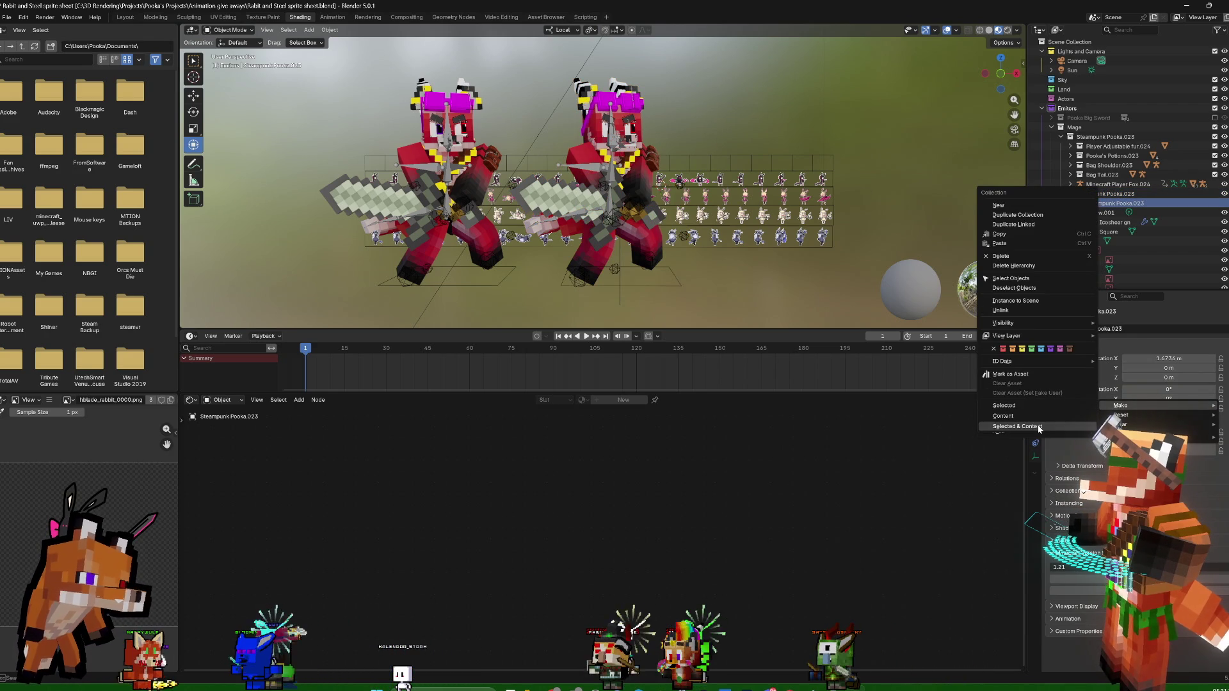
click(1039, 428)
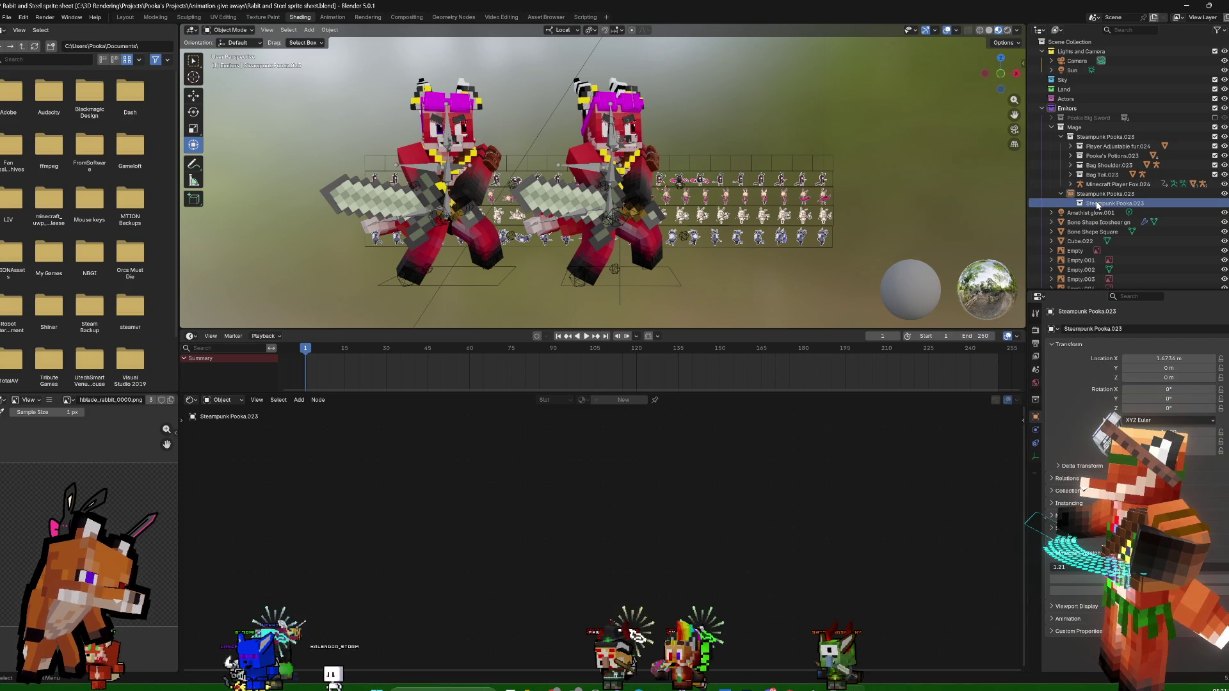
right_click(1086, 193)
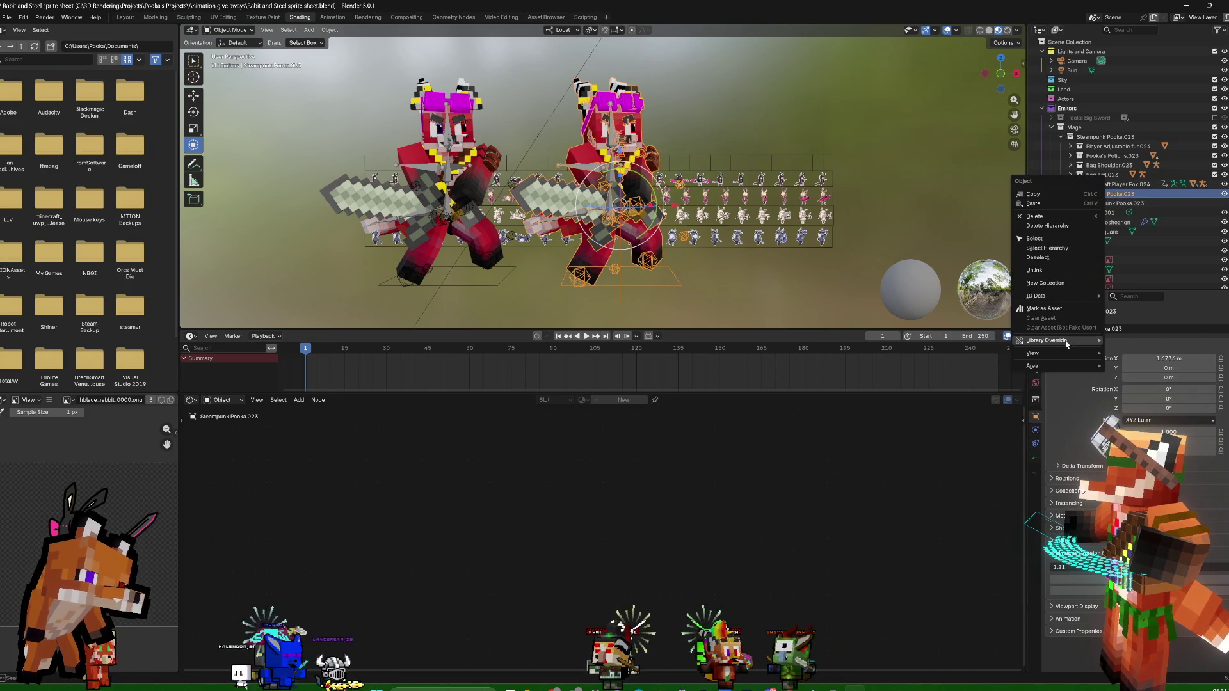
mouse_move(1051, 359)
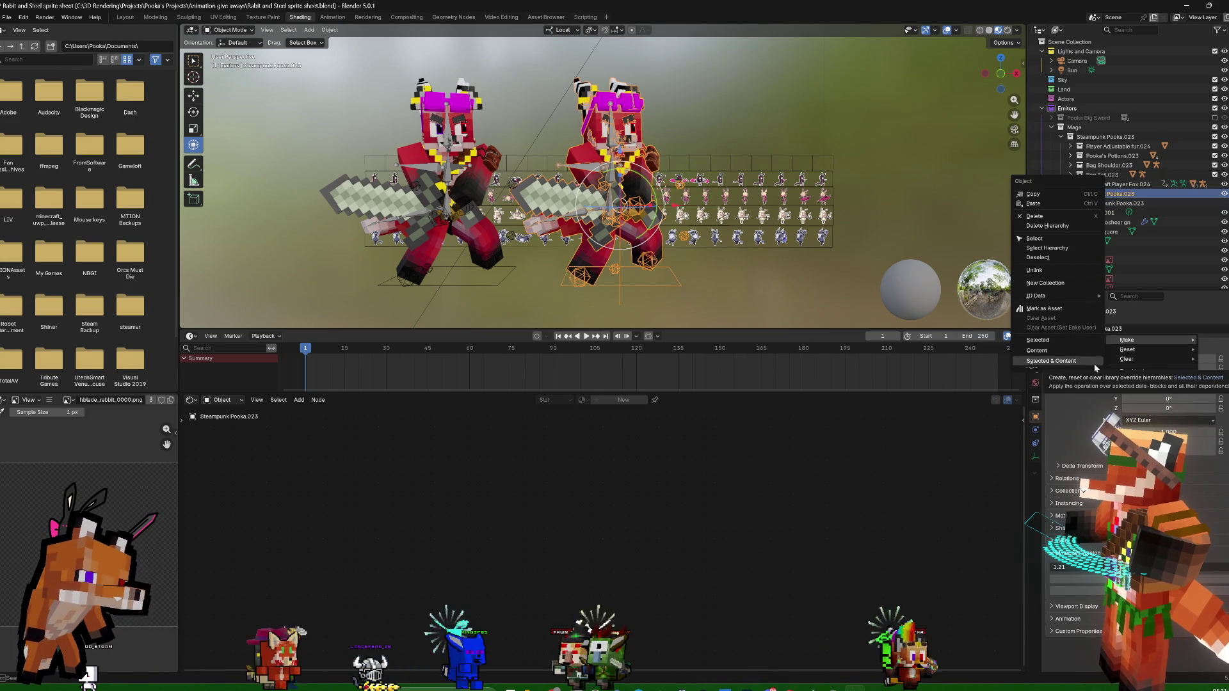
click(1089, 361)
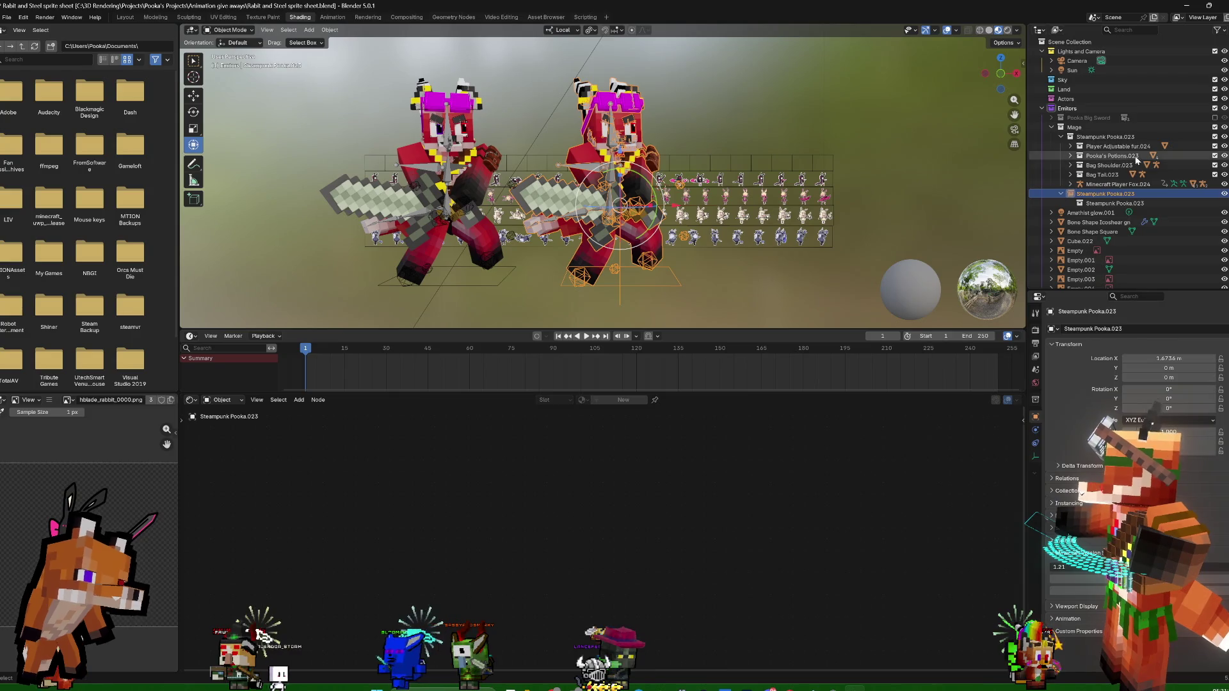
Check the Minecraft Player Fox.024 rig's object actions, then select the Steampunk Pooka.023 rig
click(1115, 183)
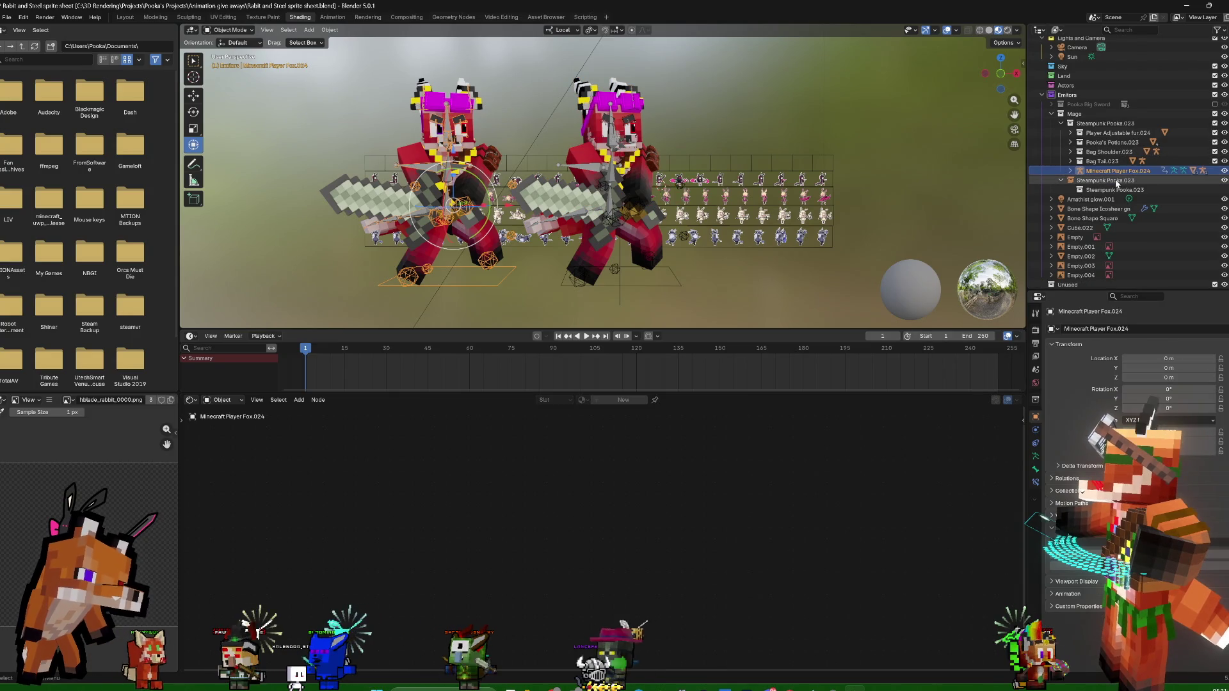
right_click(1114, 182)
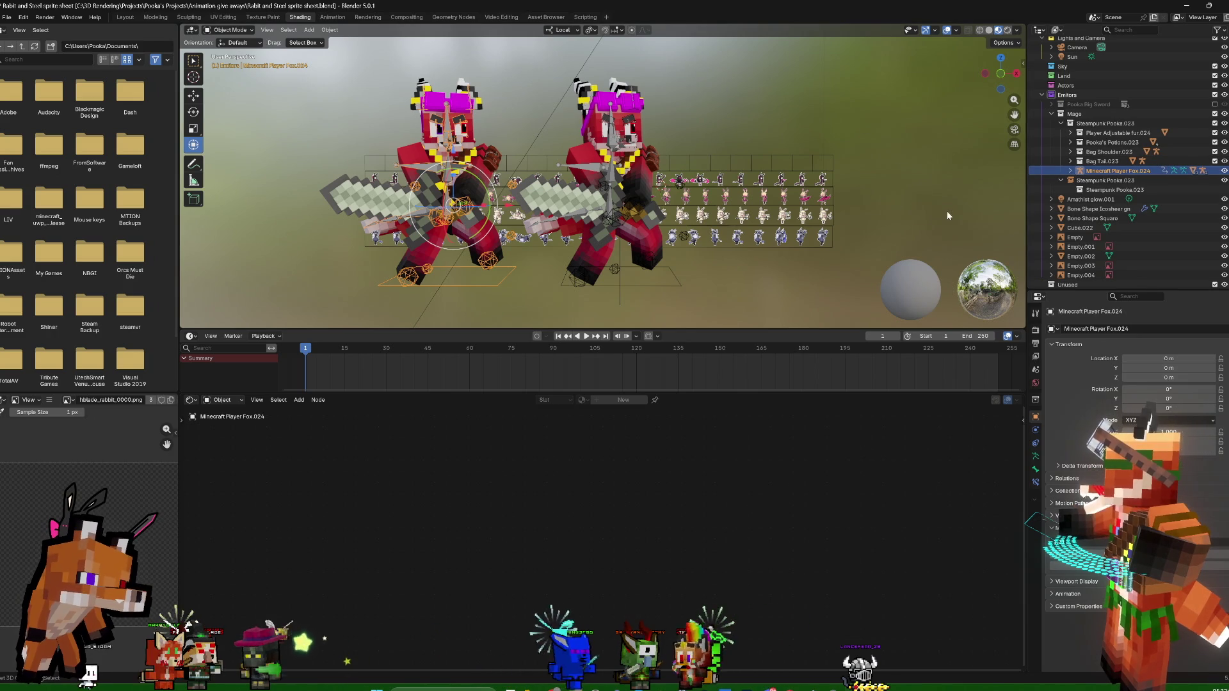
click(1094, 180)
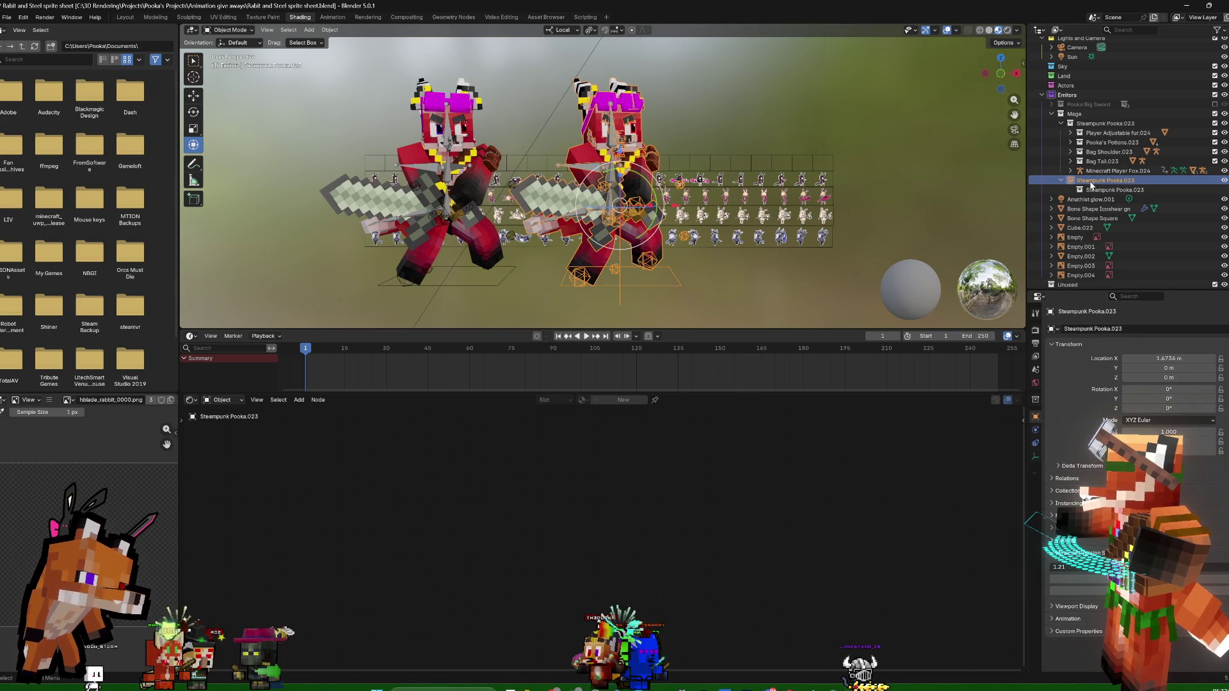
Delete the old Steampunk Pooka.023 collection from the Mage collection
right_click(1091, 185)
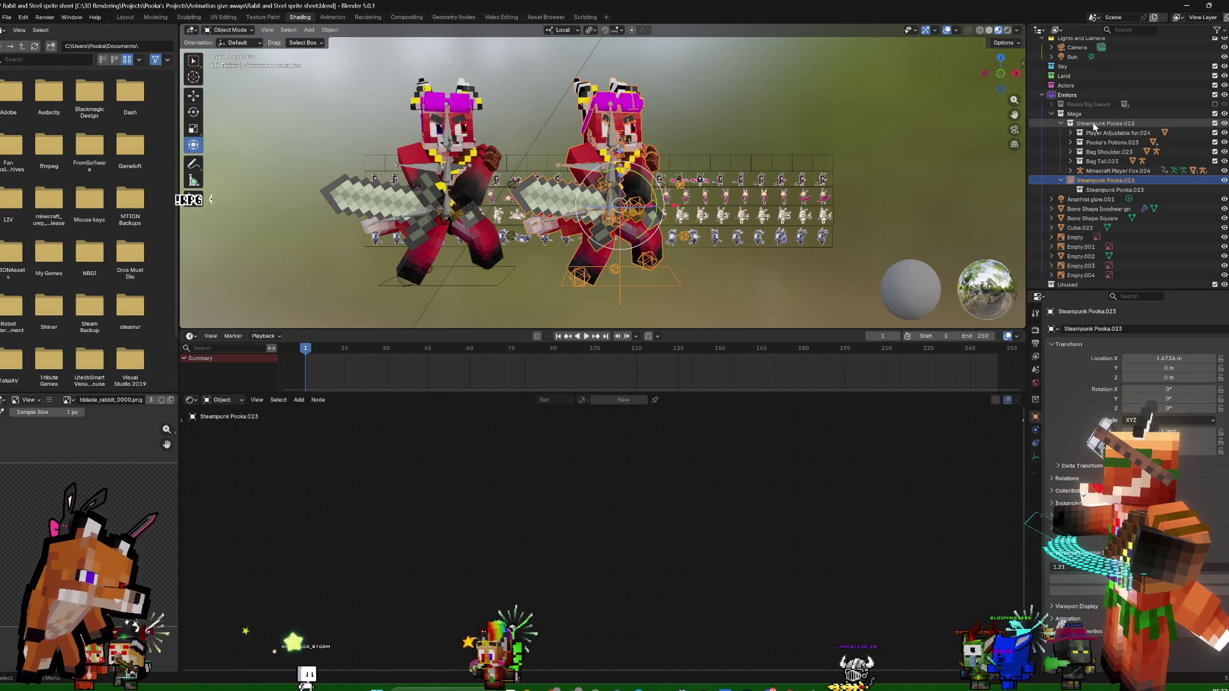
click(1105, 124)
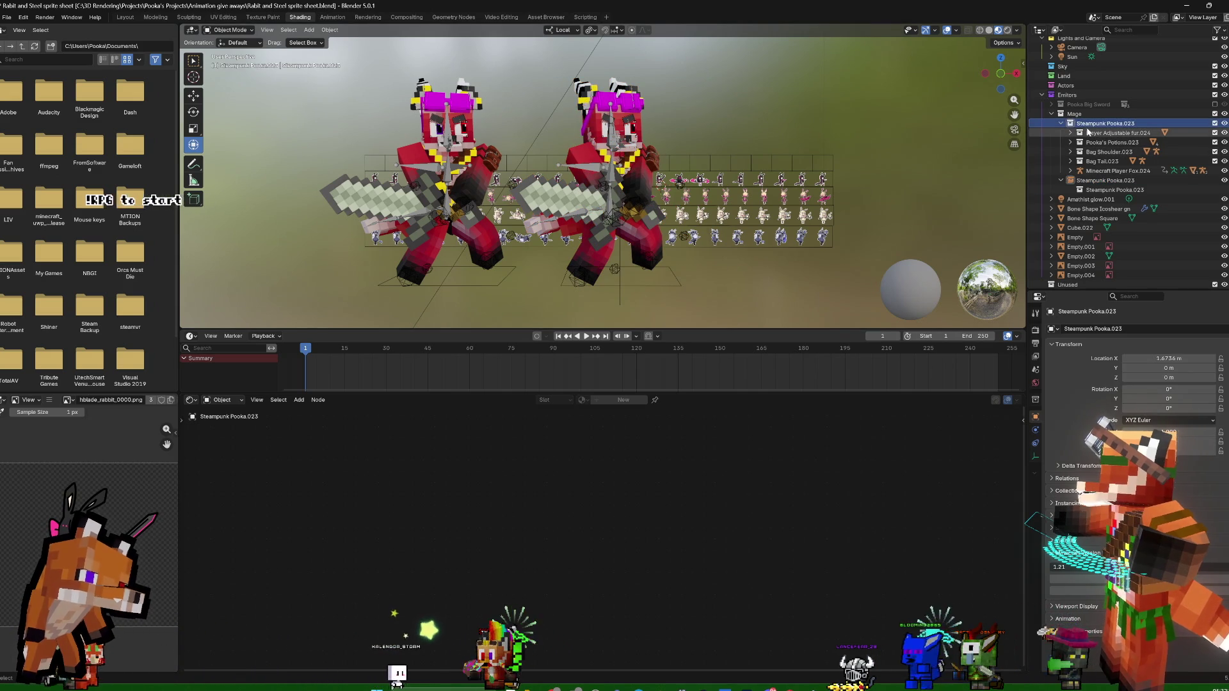
right_click(1107, 124)
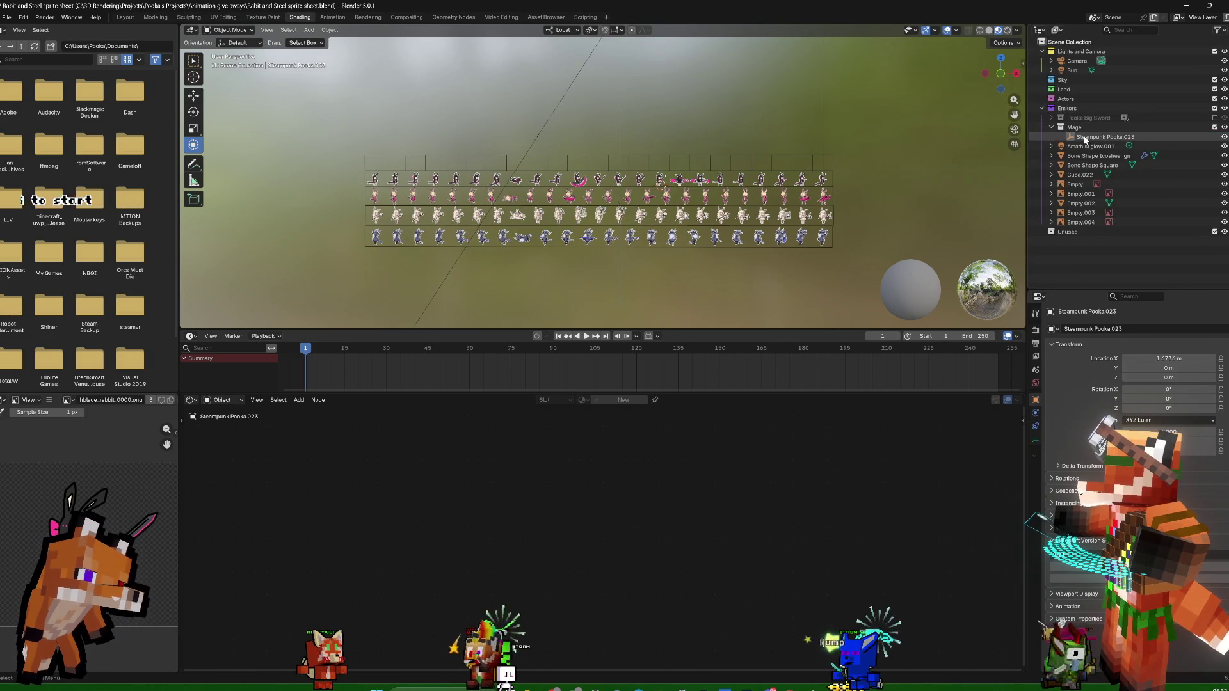
click(1083, 138)
key(Delete)
Make Mage the active collection and switch to the asset browsing workspace
click(1071, 128)
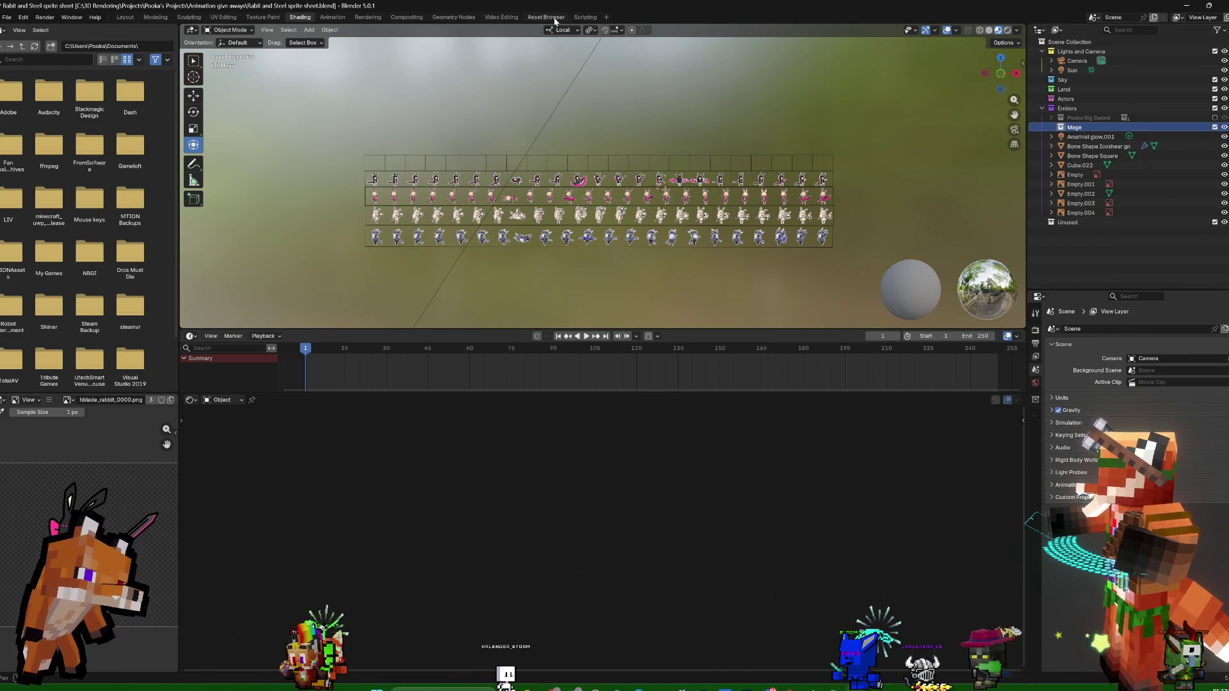
click(546, 18)
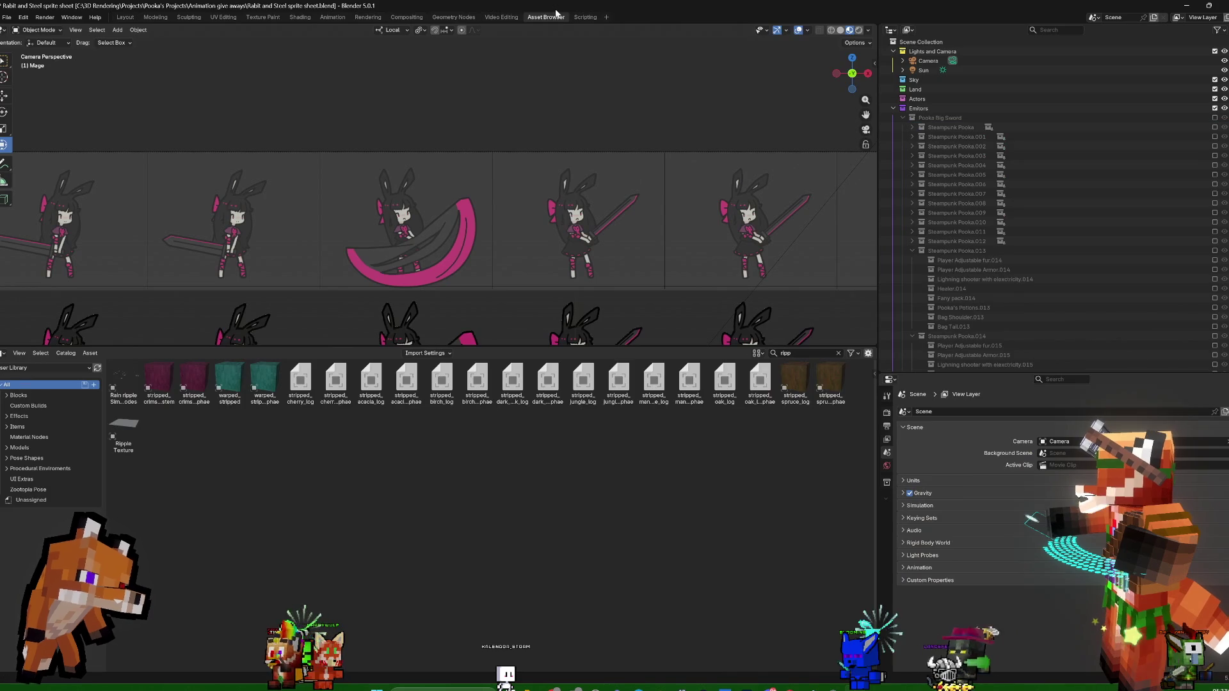
Set the asset Import Method to Link instead of Append
click(443, 353)
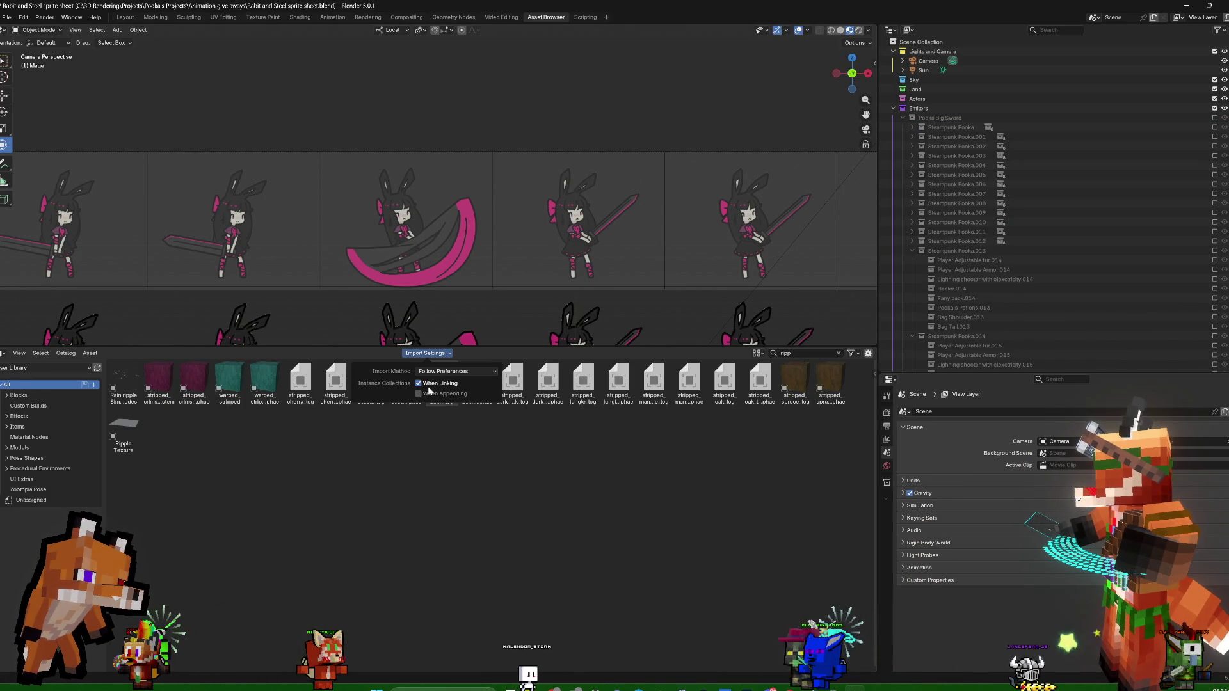
click(451, 370)
click(434, 397)
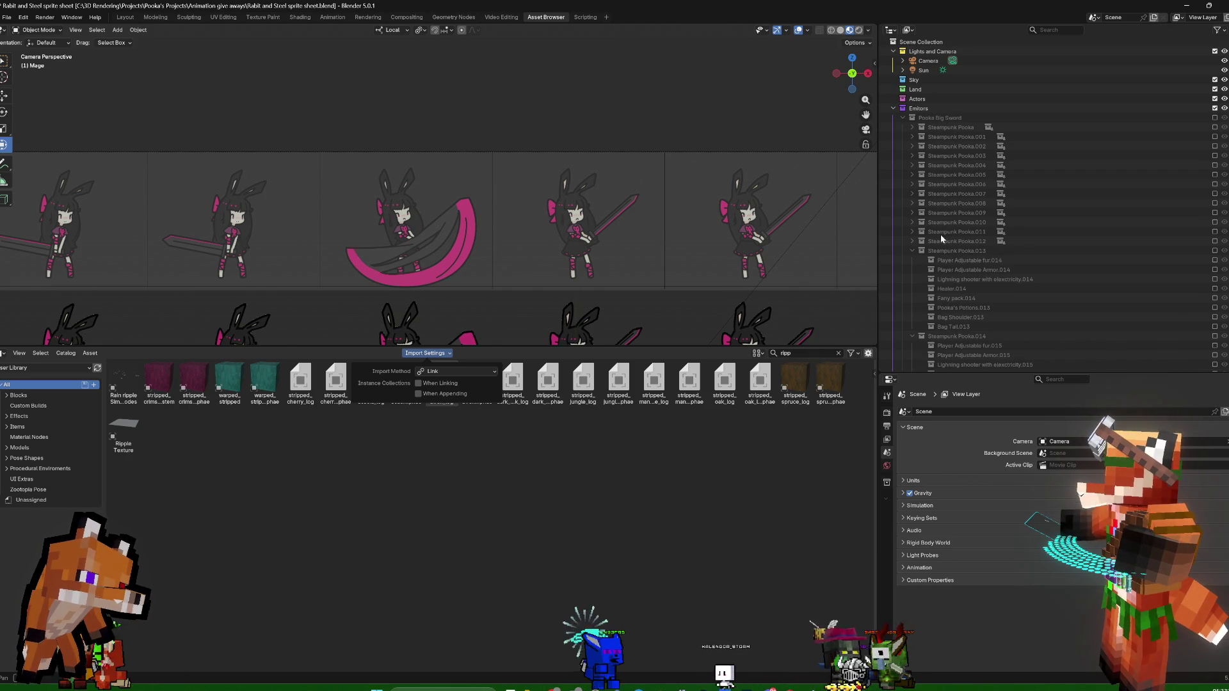
Search the asset library for pooka and drop the Steampunk Pooka asset into the scene
click(800, 353)
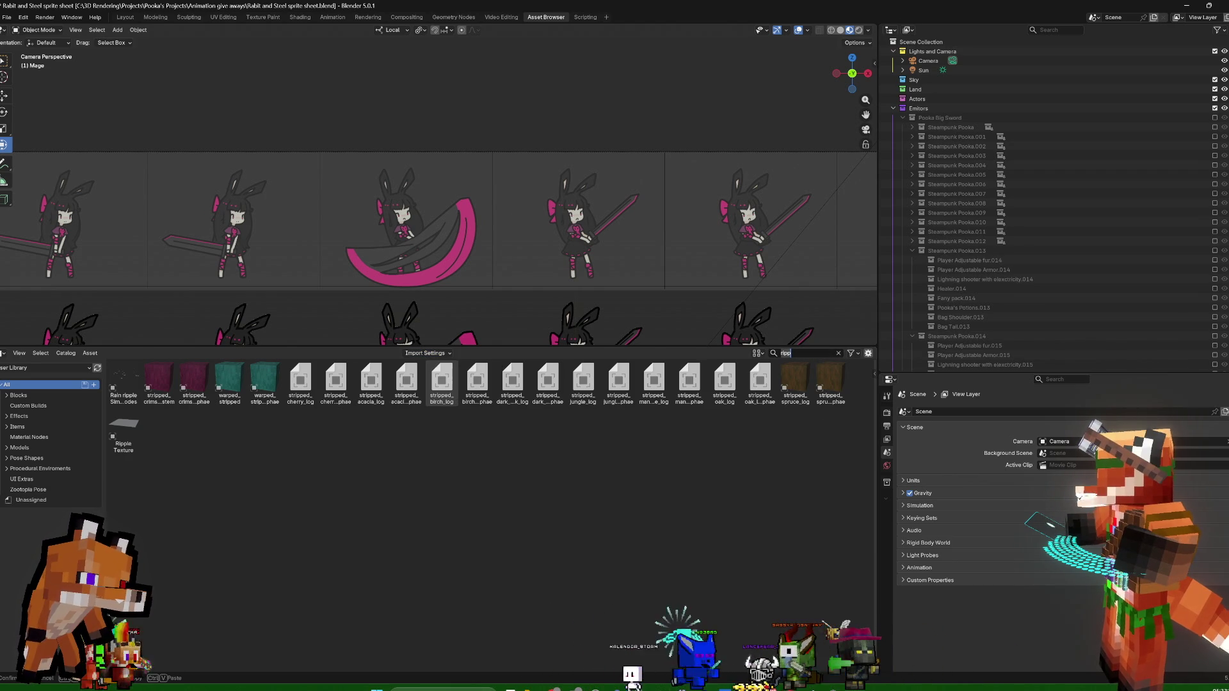
text(pooka)
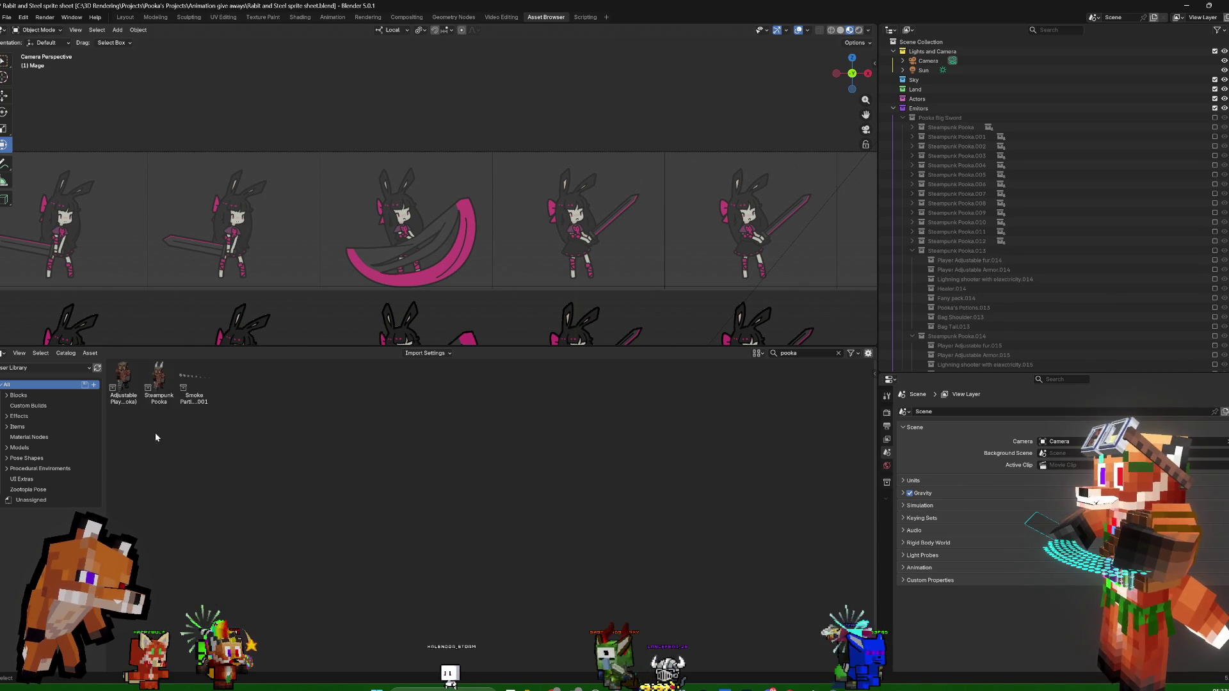
click(159, 399)
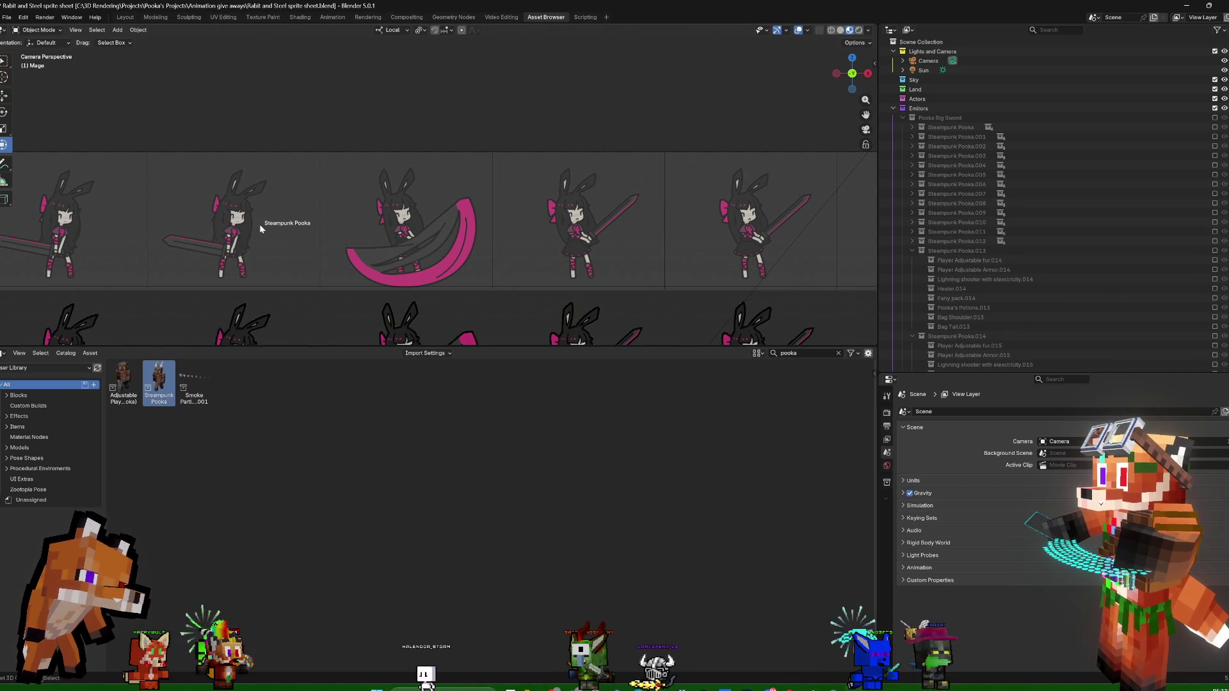
drag(260, 224, 268, 224)
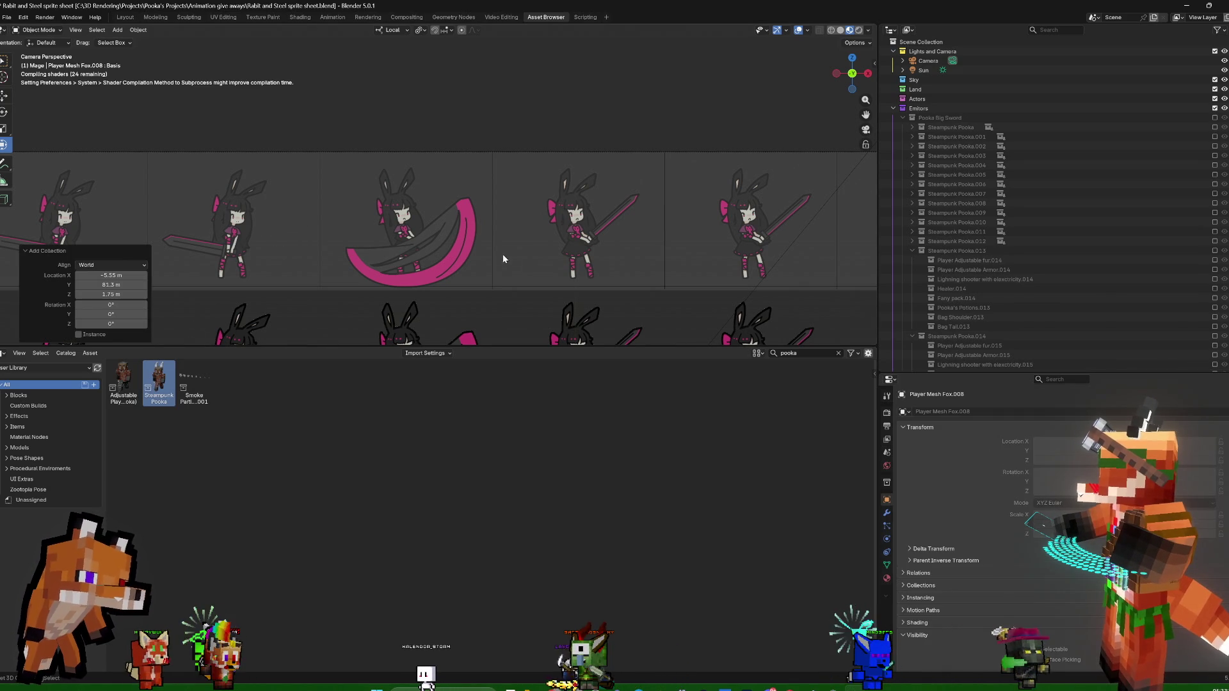
scroll(500, 256, down, 5)
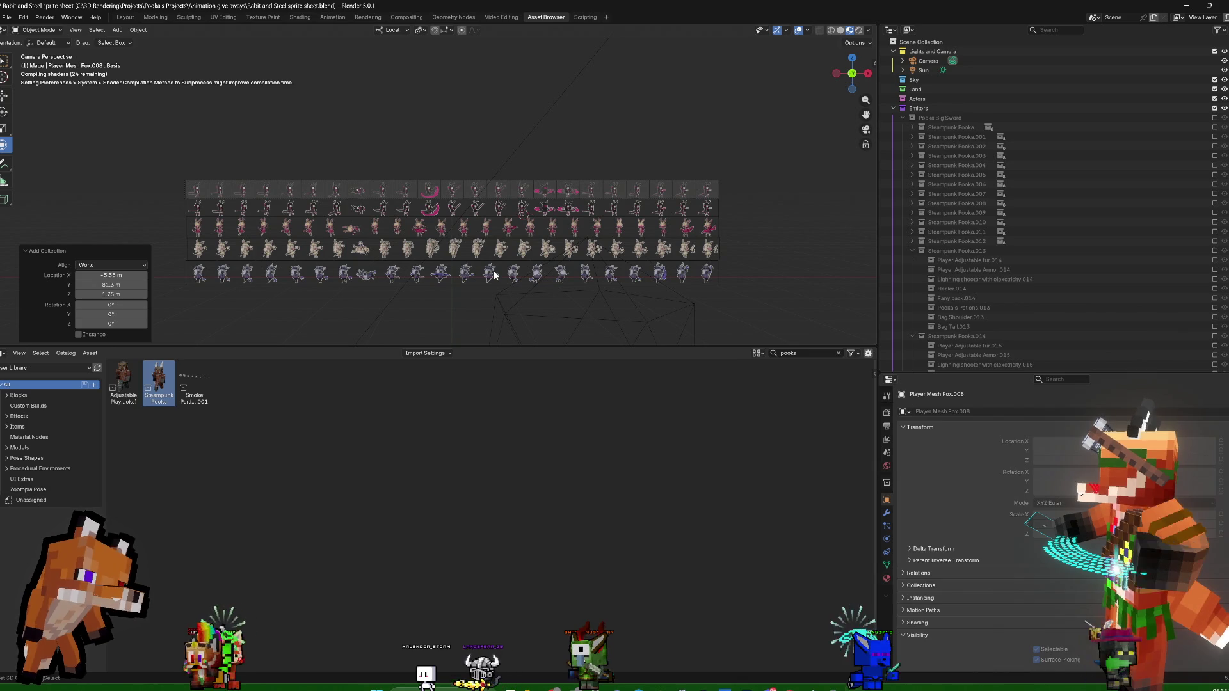
Frame the linked Pooka, collapse Pooka.013 and Pooka Big Sword, and select the new Steampunk Pooka under Mage
key(KP_Decimal)
middle_drag(521, 261, 526, 288)
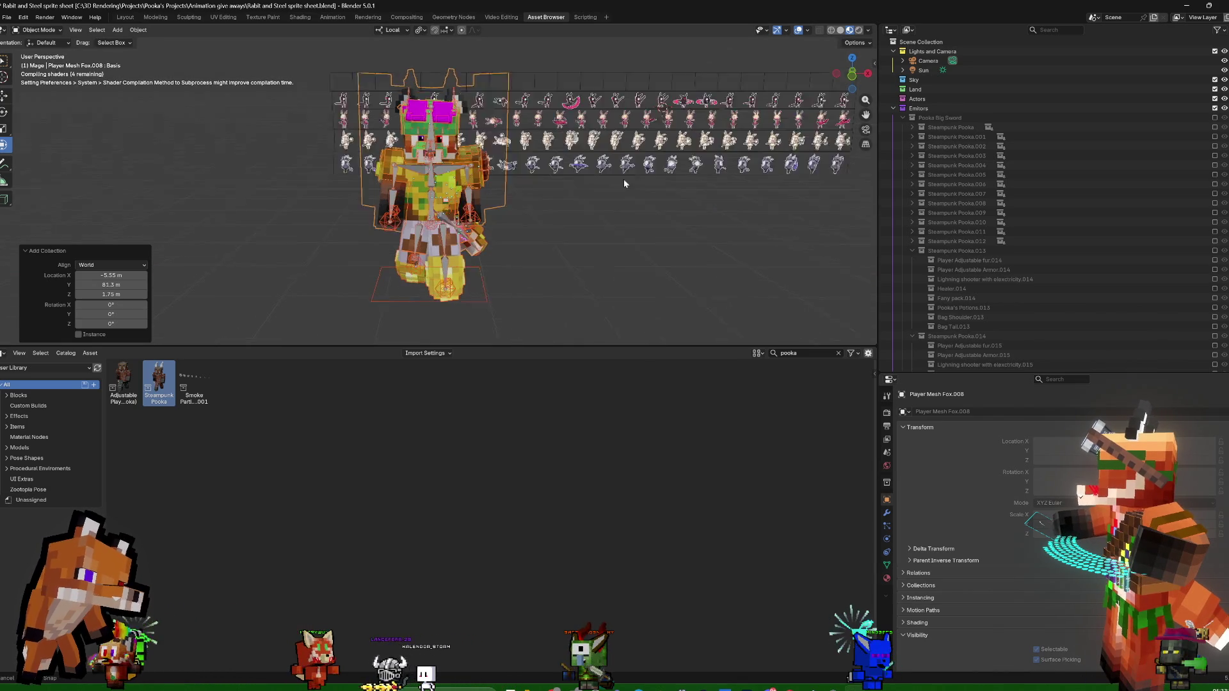
click(912, 250)
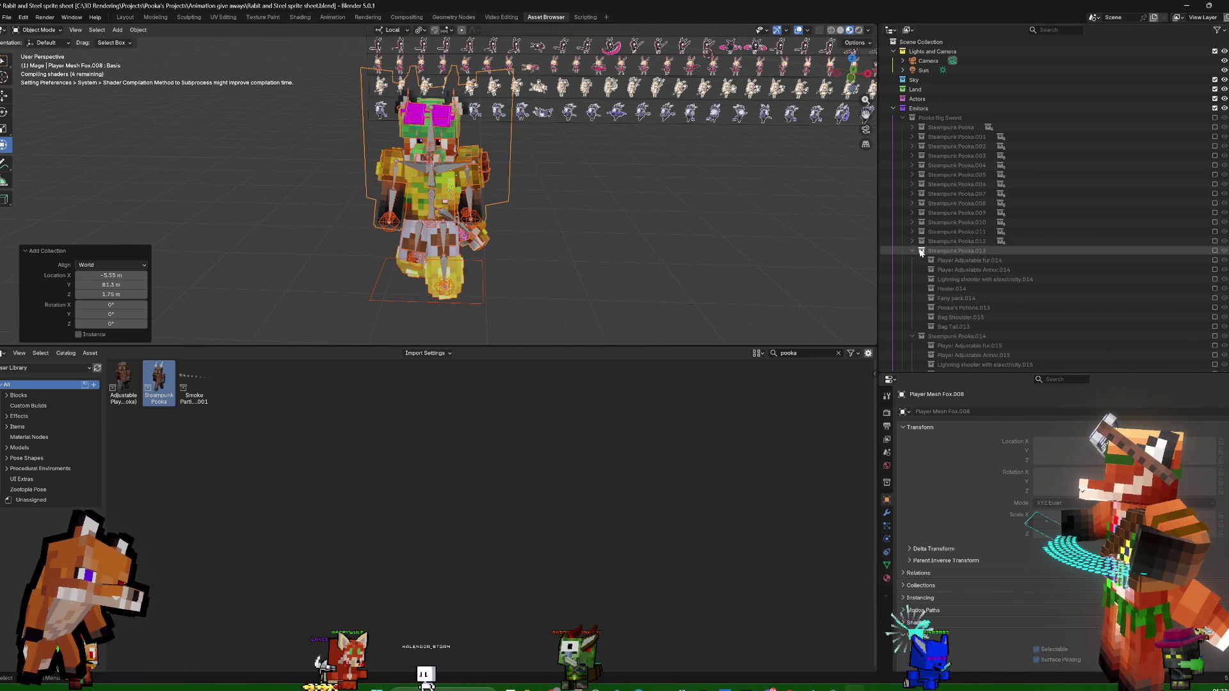
click(903, 118)
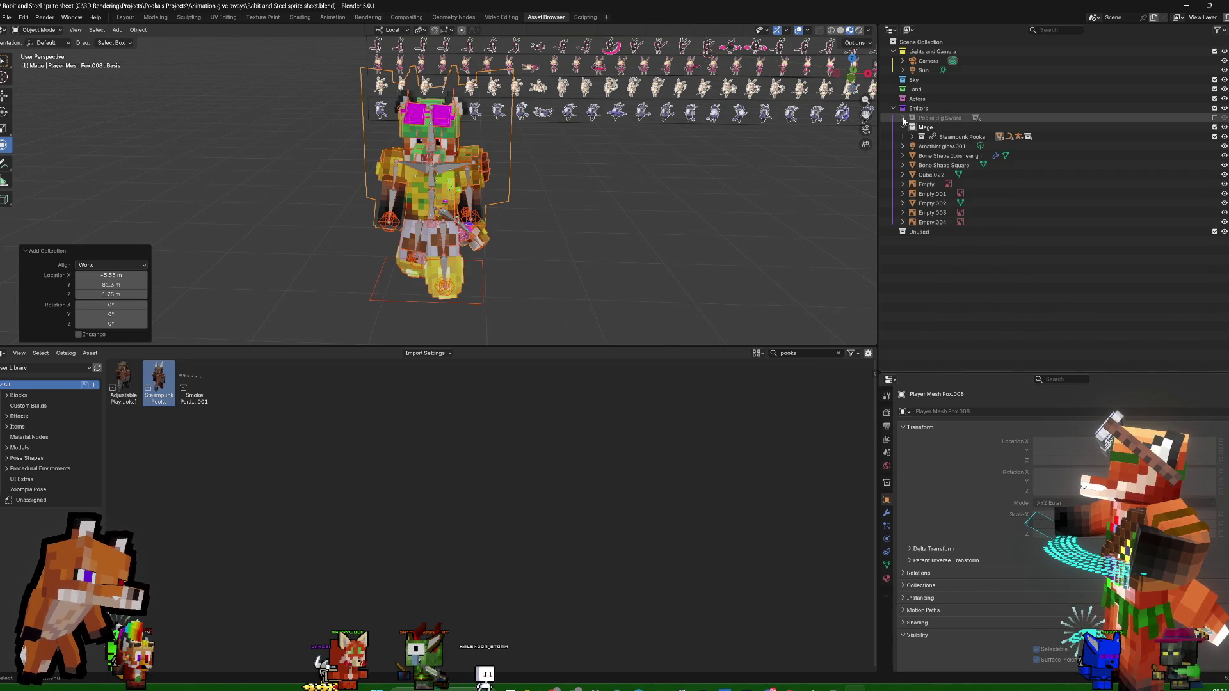
click(957, 137)
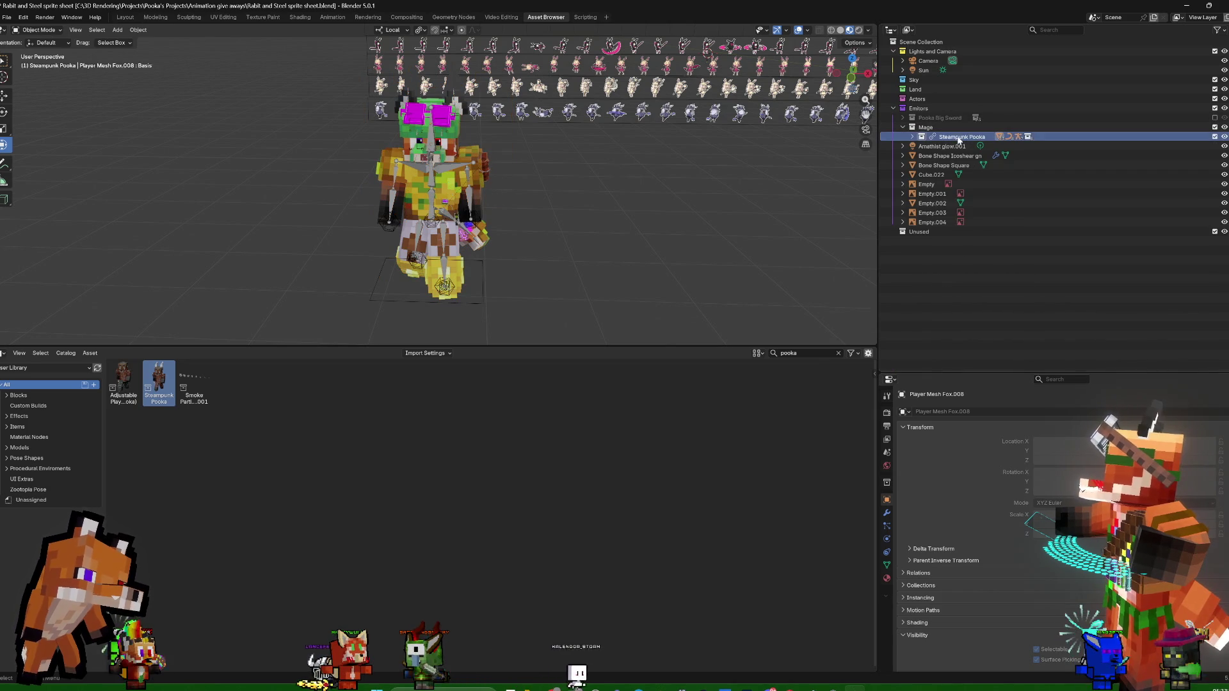
Exclude the adjustable armor, lightning shooter, Healer.002 and Bag Shoulder accessories, keeping Bag Tail, then select the Minecraft Player Fox.002 rig
click(912, 137)
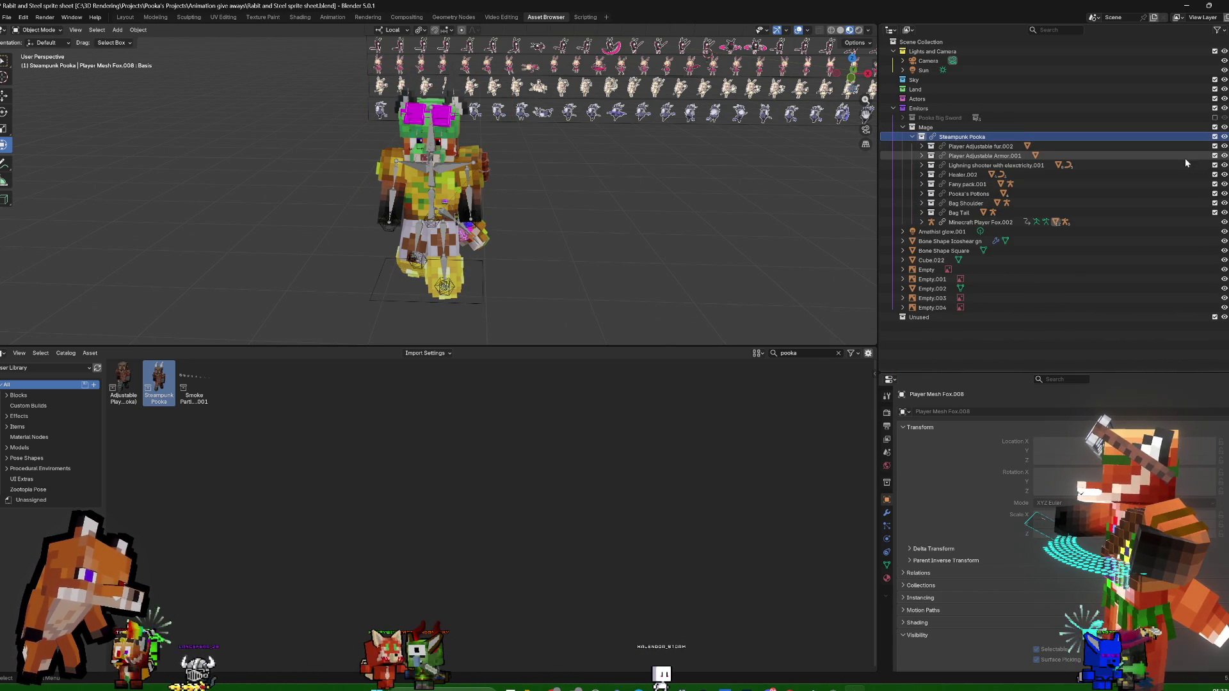
click(1216, 155)
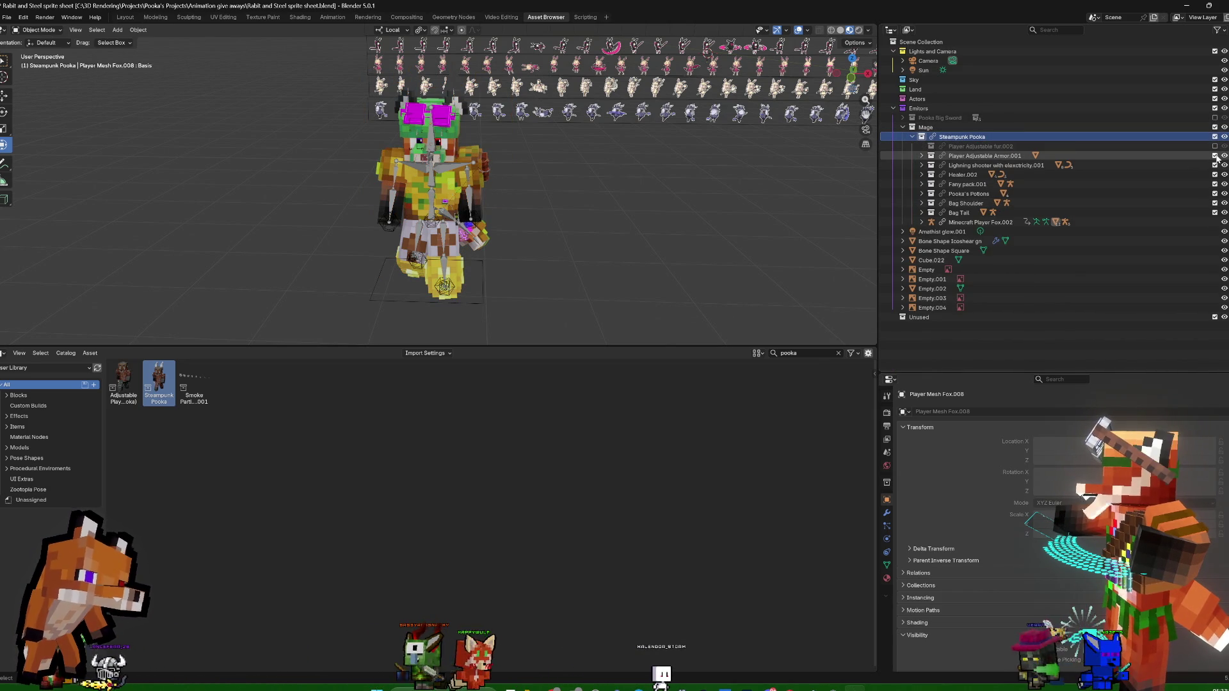
click(1215, 166)
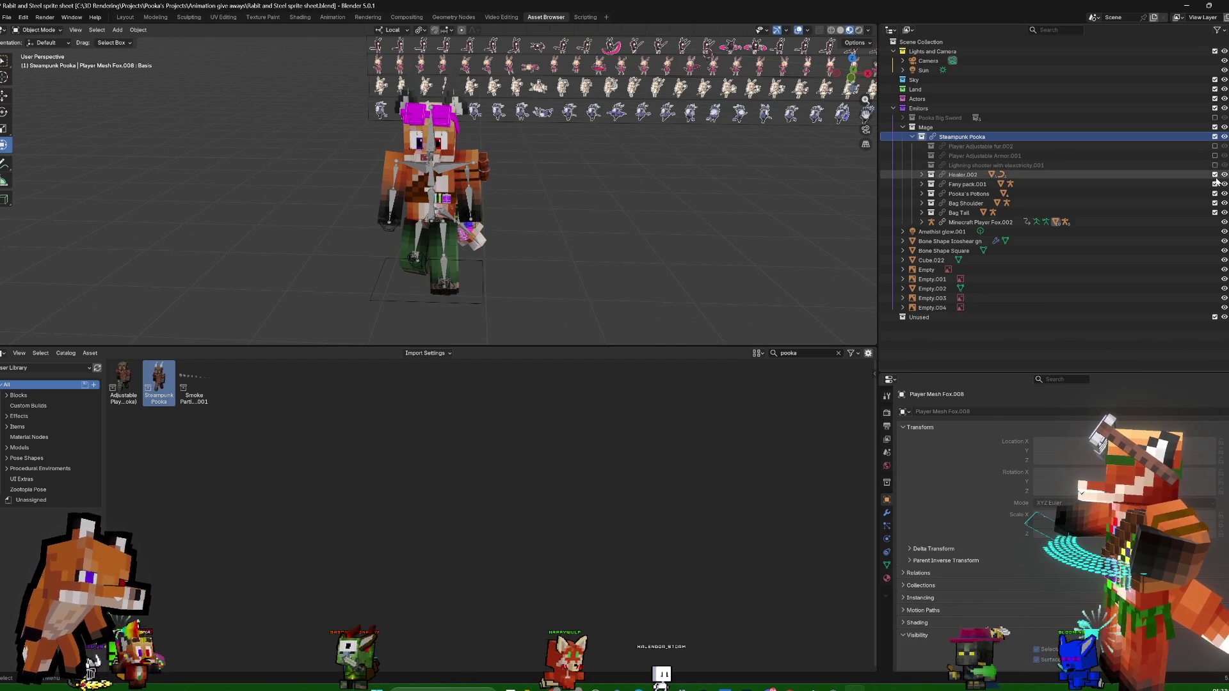
click(1215, 176)
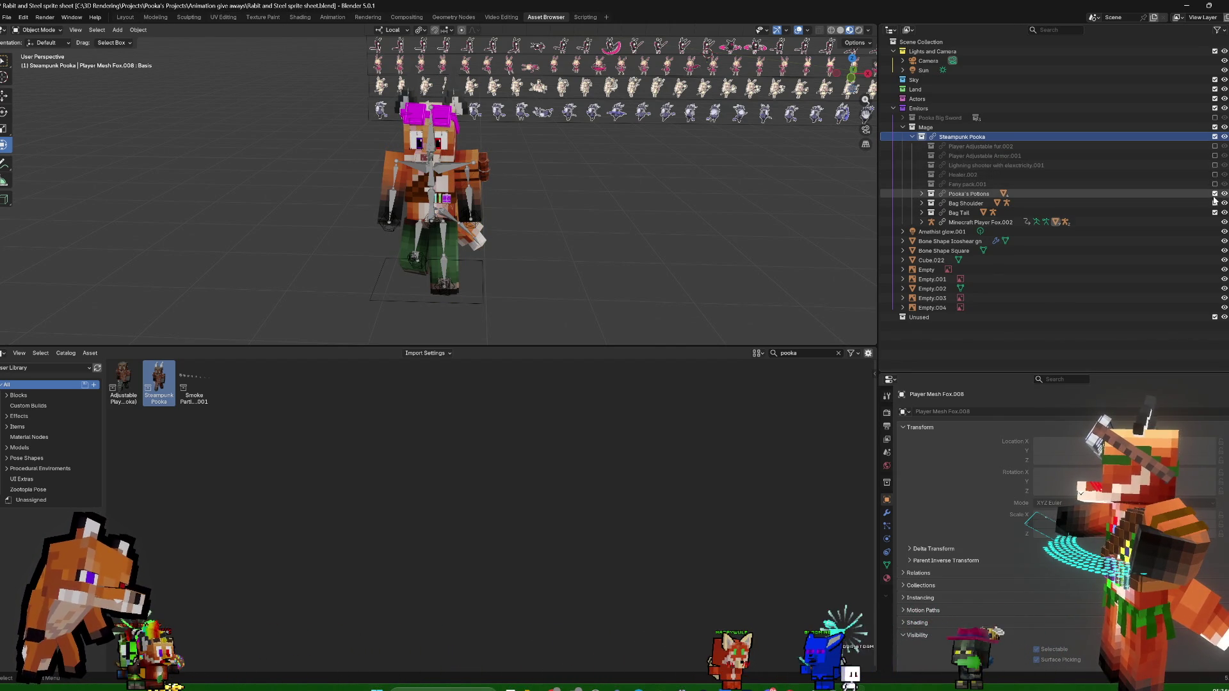
click(1214, 204)
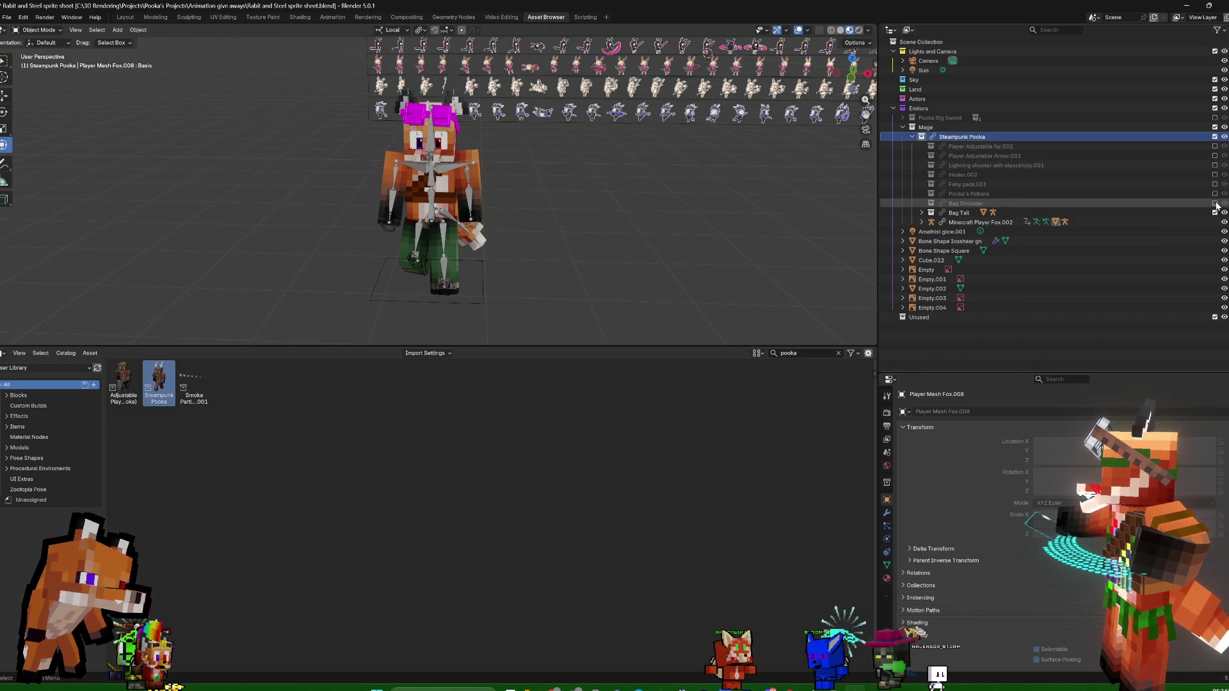
mouse_move(477, 204)
middle_down()
mouse_move(627, 193)
mouse_move(586, 182)
mouse_move(549, 203)
middle_up()
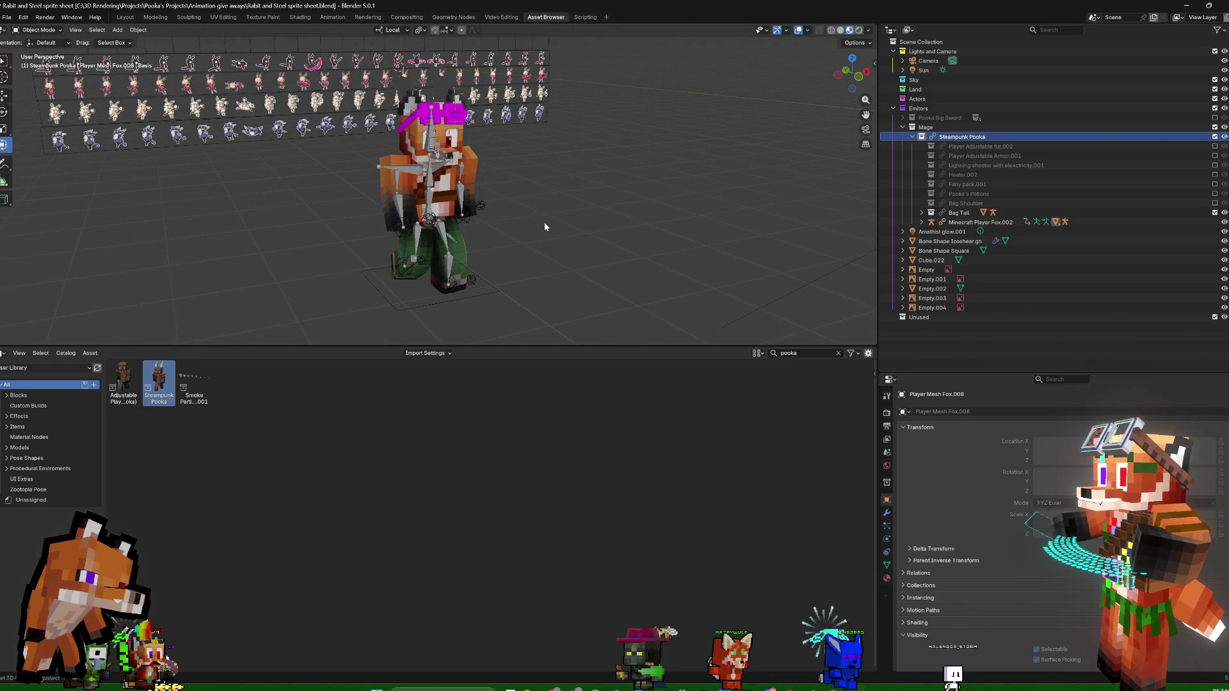
click(959, 222)
Make a Library Override (Selected & Content) of the Minecraft Player Fox.002 rig
right_click(958, 224)
mouse_move(1000, 222)
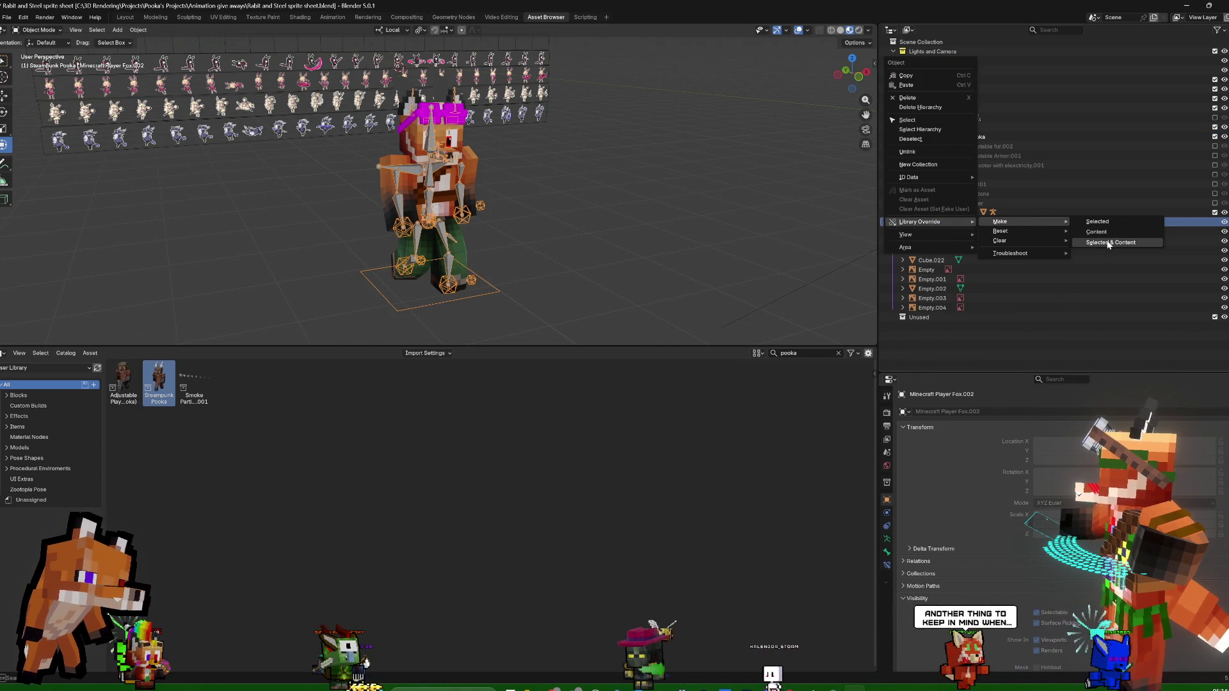
click(1107, 244)
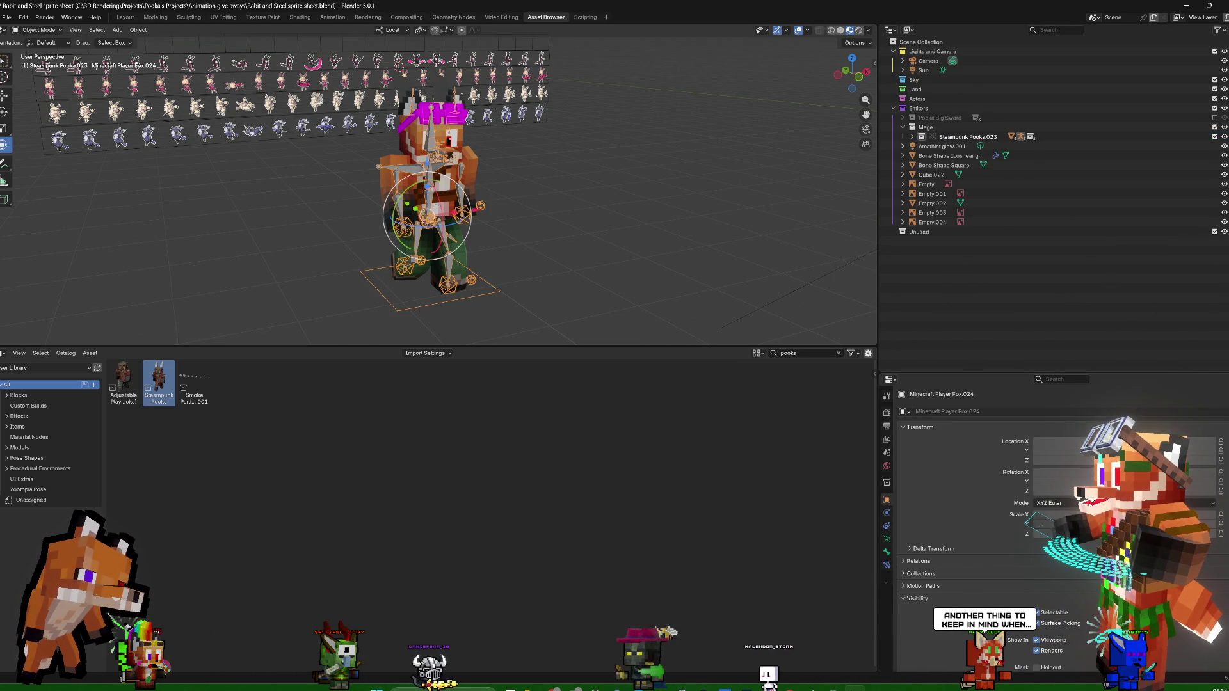
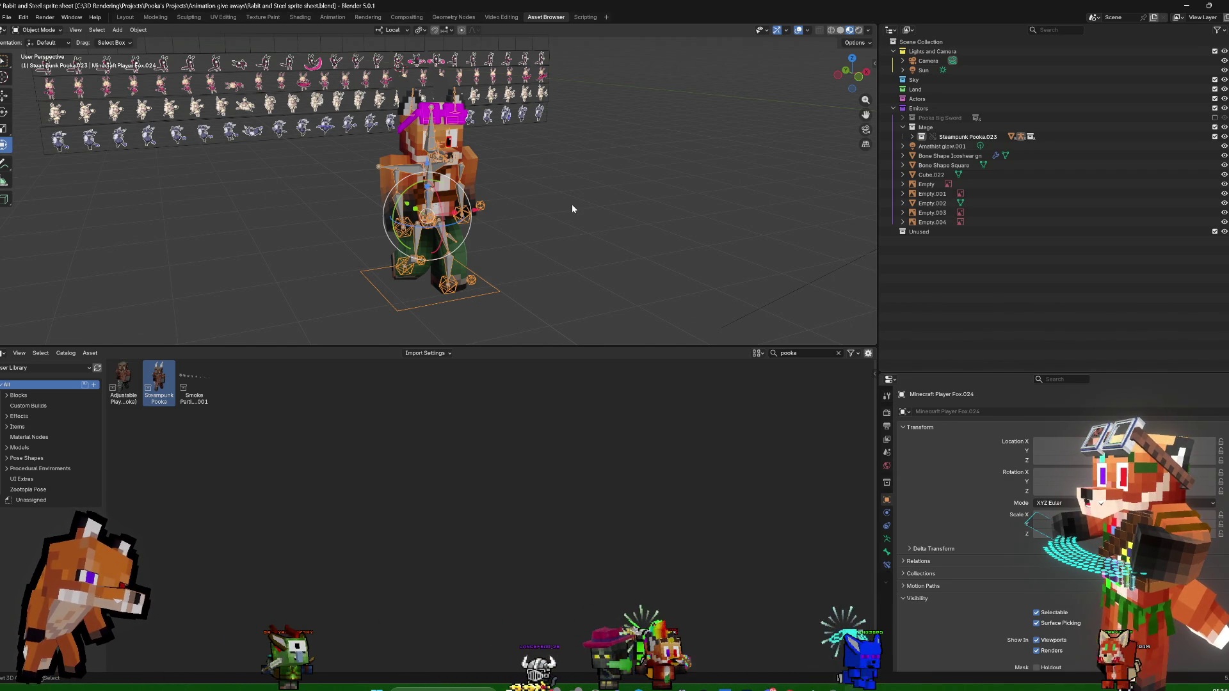
Select the Minecraft Player Fox.024 armature inside Steampunk Pooka.023 and face the character front-on
click(913, 137)
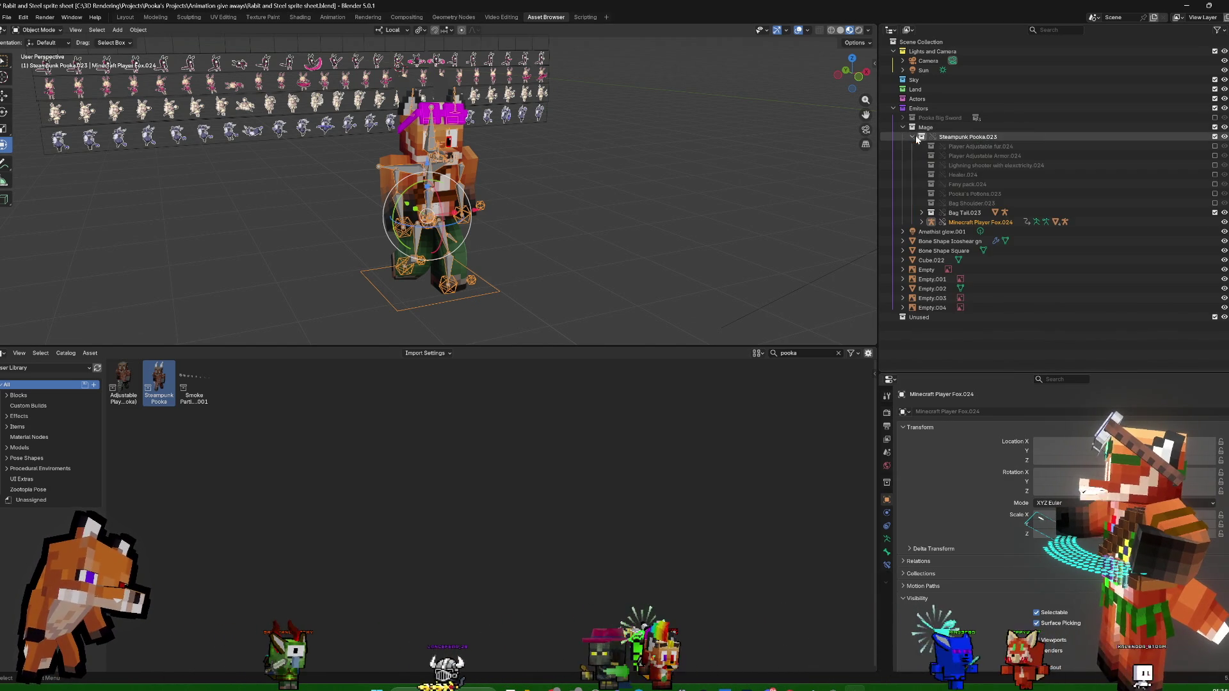
click(980, 224)
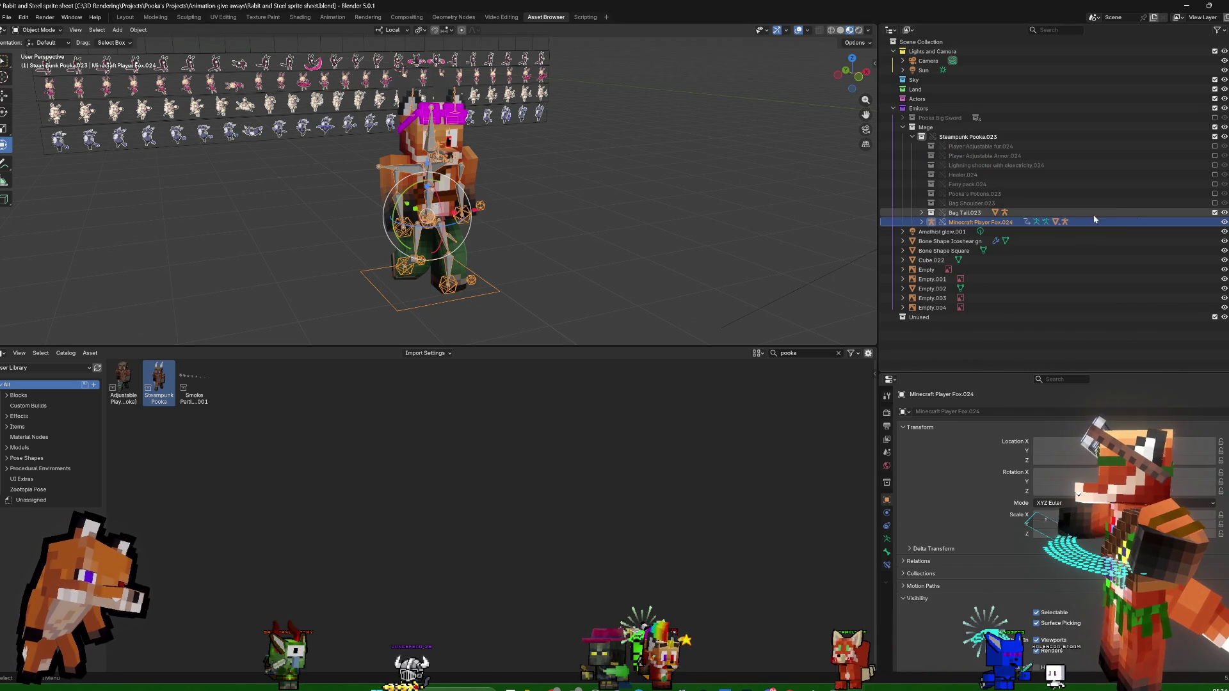
click(912, 137)
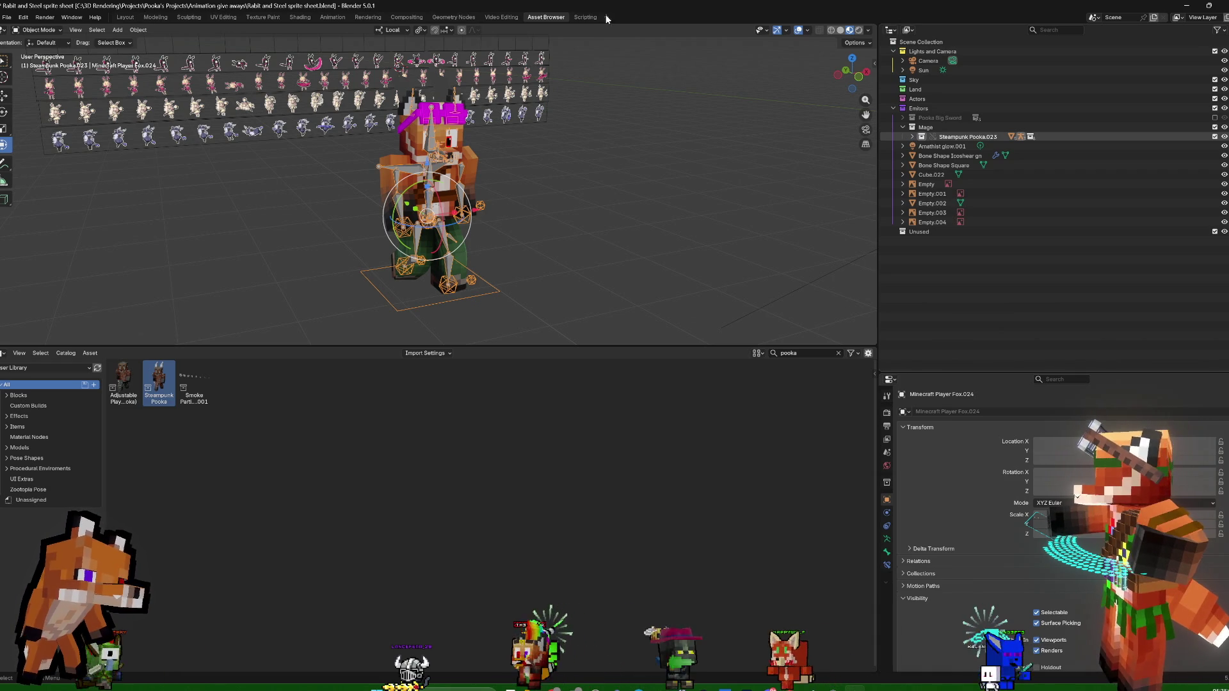
mouse_move(586, 207)
middle_down()
mouse_move(544, 203)
mouse_move(602, 211)
mouse_move(664, 200)
middle_up()
middle_drag(894, 195, 656, 206)
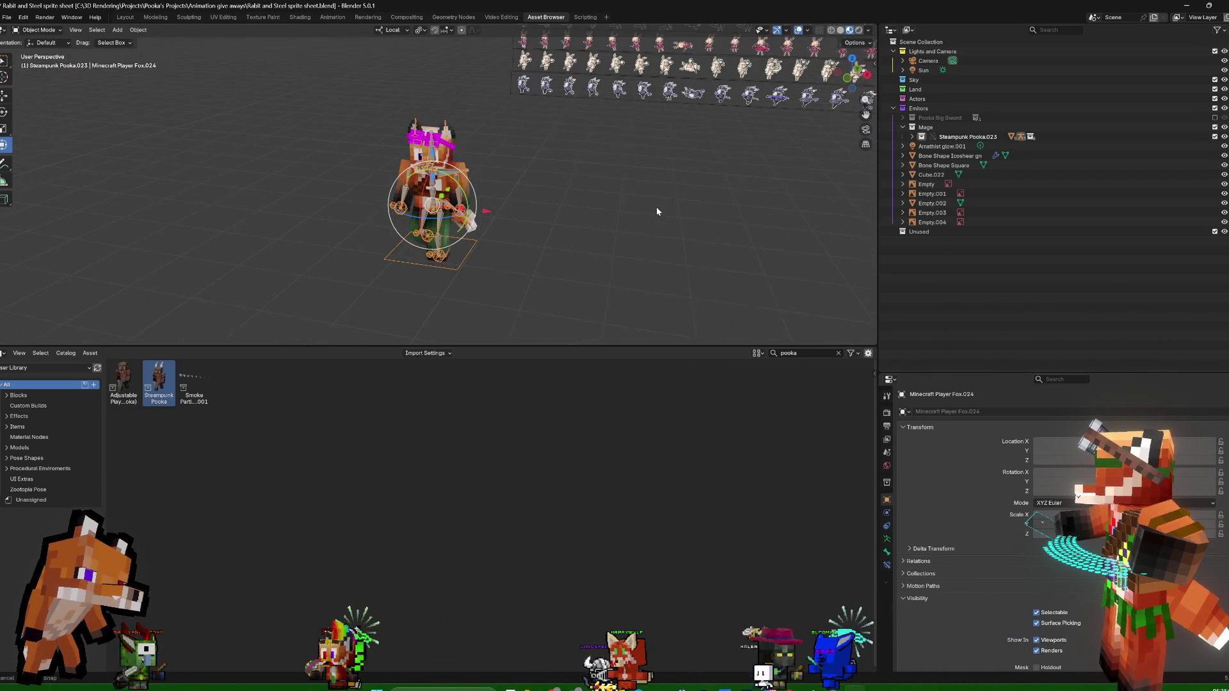
Re-expand Steampunk Pooka.023 and briefly switch the fox rig into Pose Mode and back
click(913, 136)
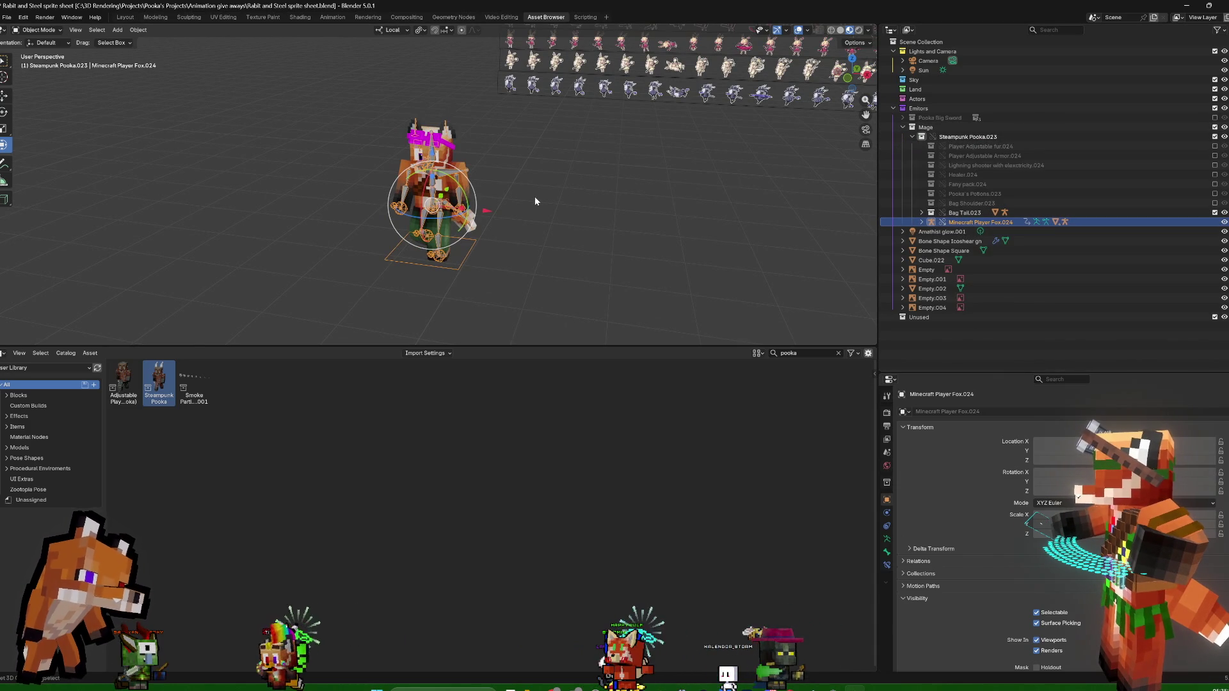
key(ctrl+Tab)
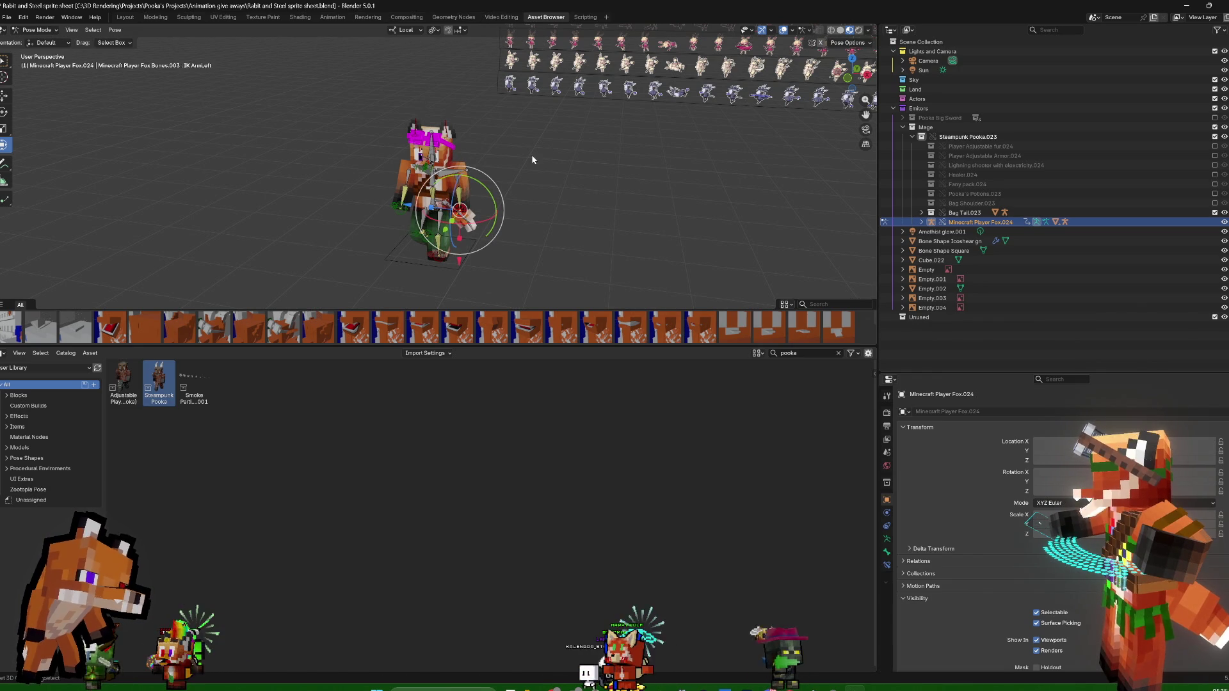
key(ctrl+Tab)
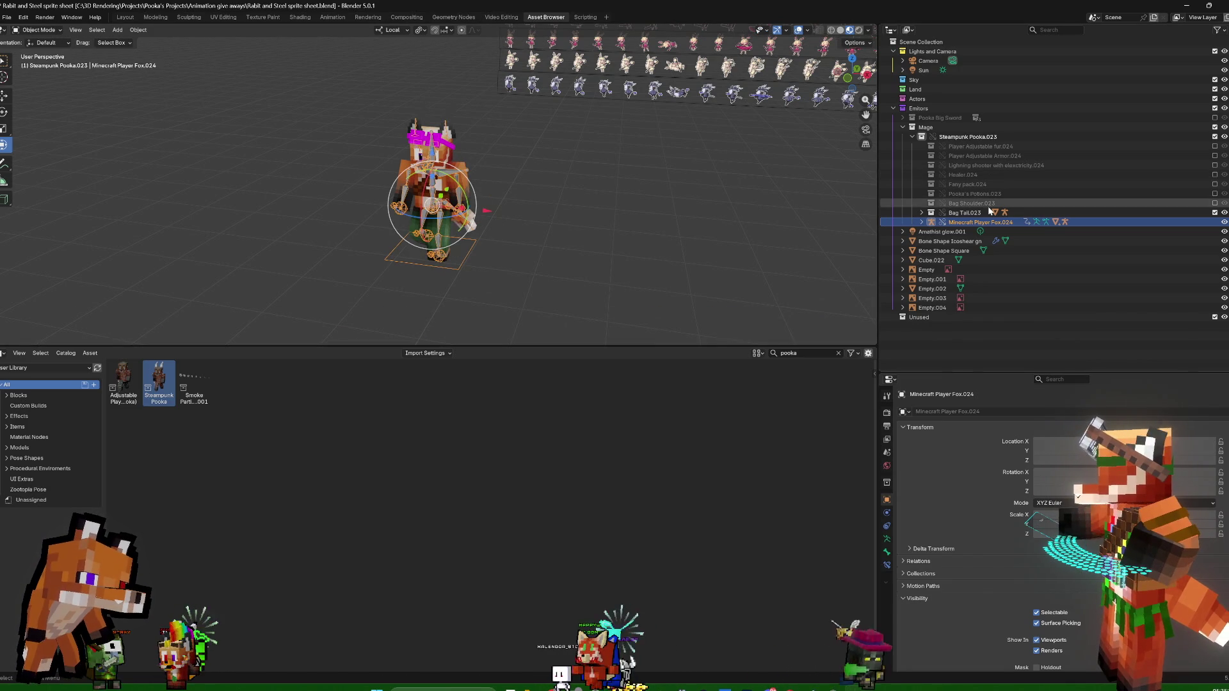
mouse_move(602, 158)
middle_down()
mouse_move(673, 167)
mouse_move(676, 192)
middle_up()
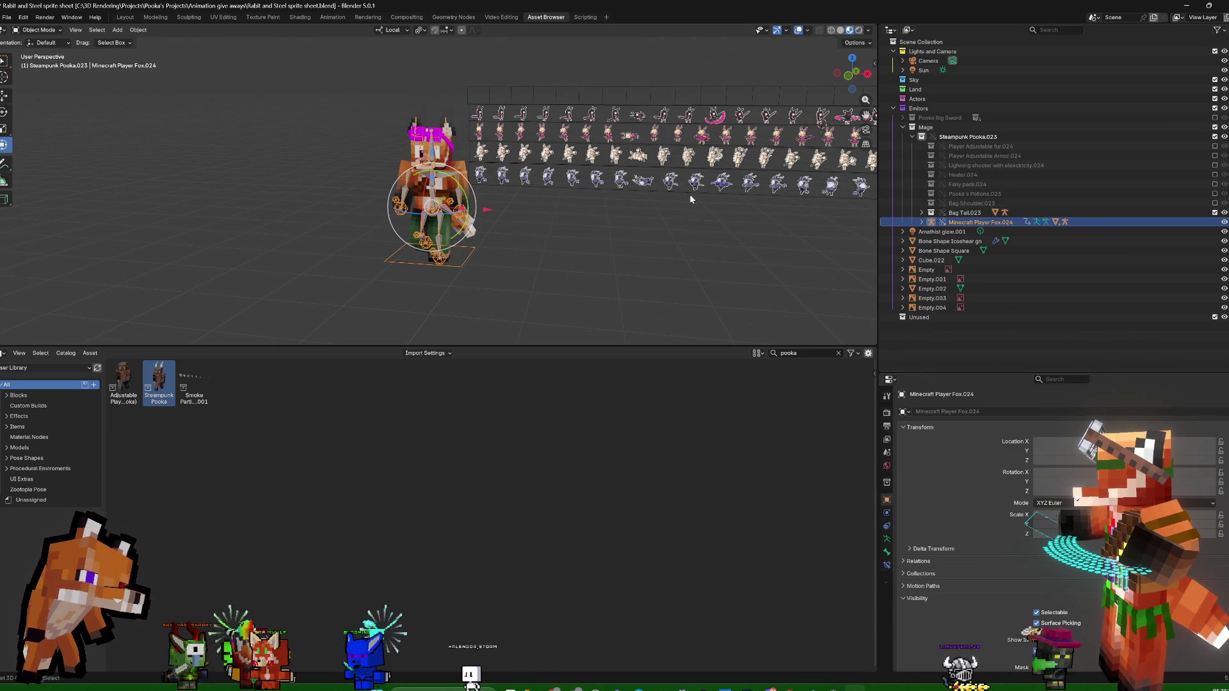
Select Player Mesh Fox.047 and inspect its Skin Control modifier's UV map and skin reference choices
click(459, 169)
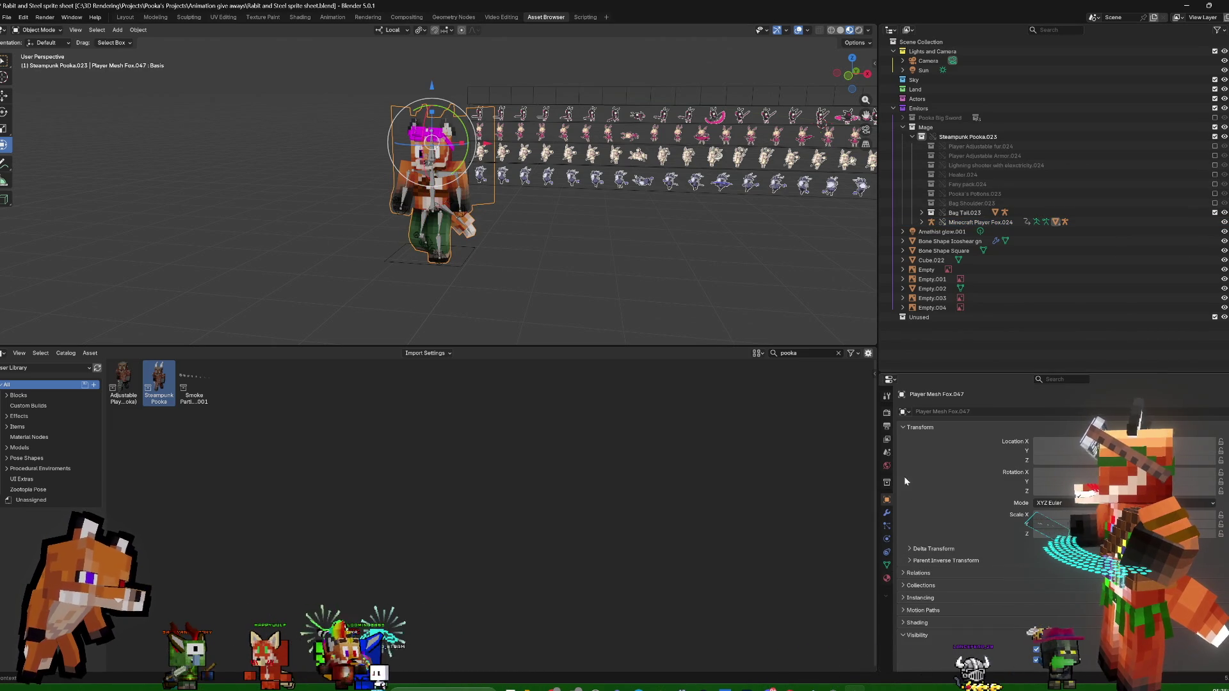
click(885, 514)
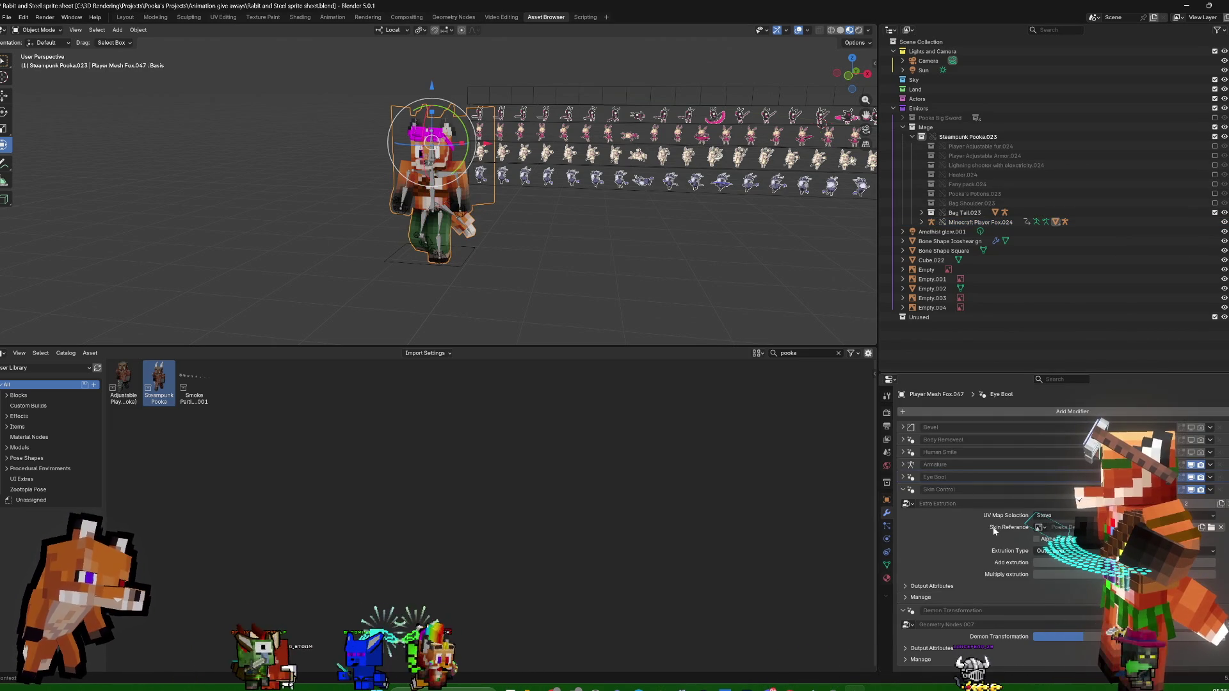
click(931, 493)
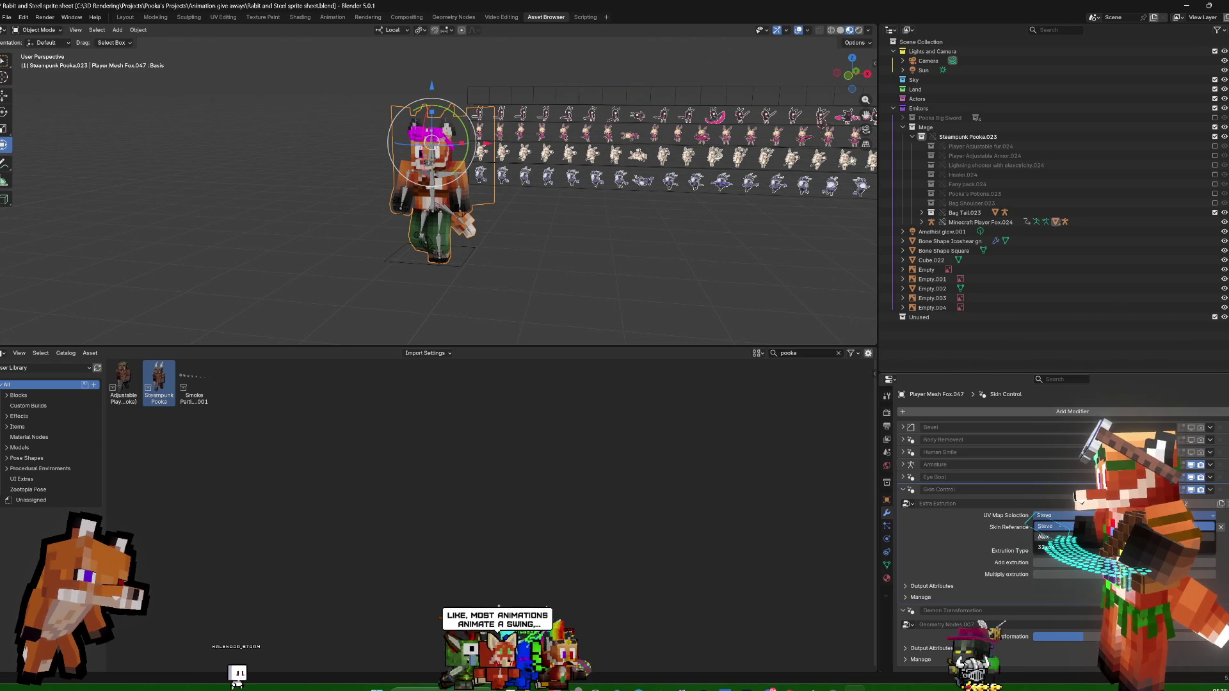
click(1045, 537)
click(1042, 527)
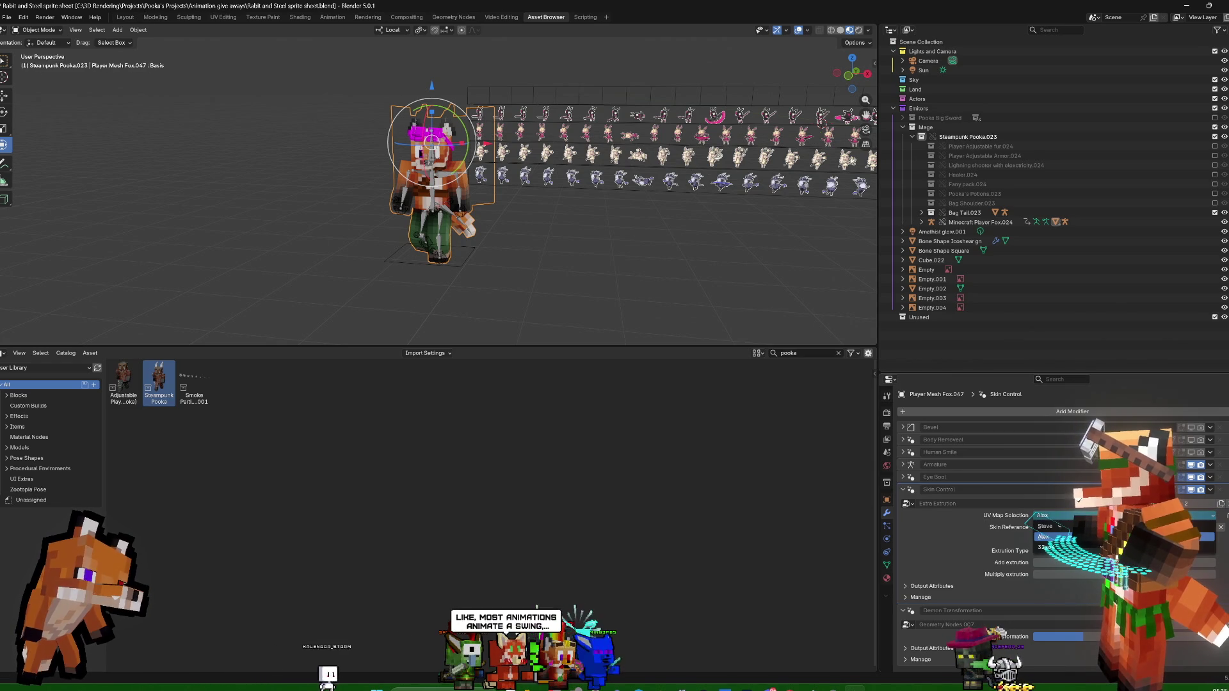
click(1043, 538)
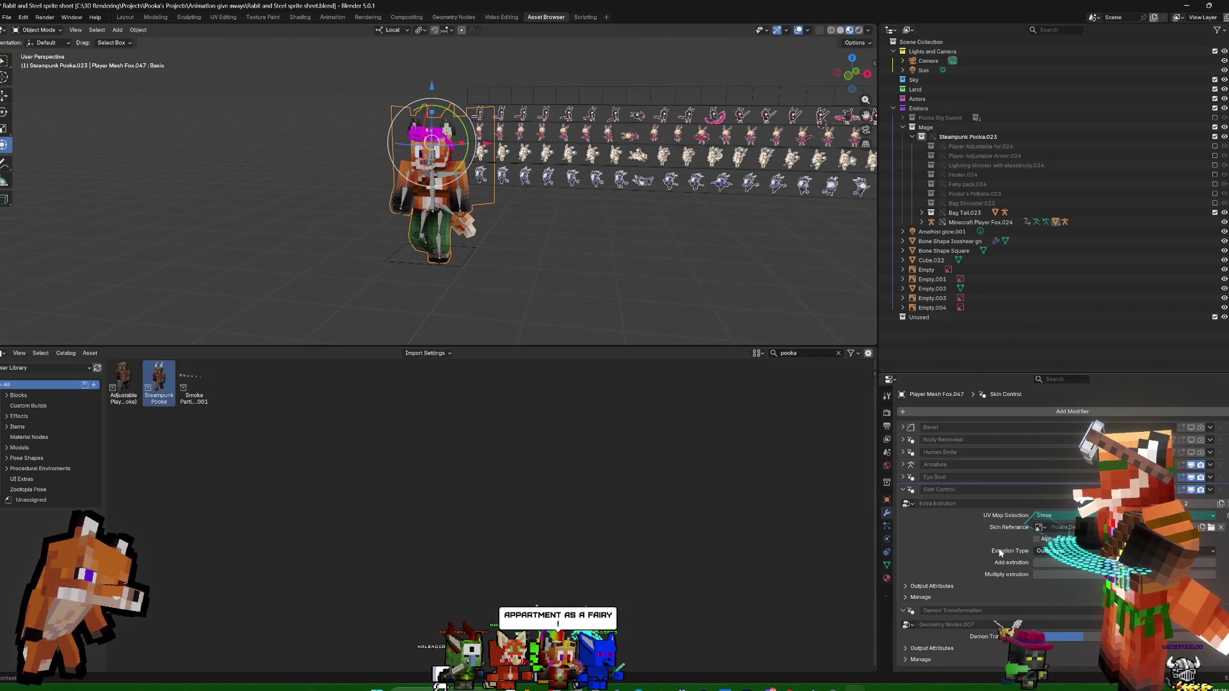
click(904, 489)
Expand the Eye Bool modifier and toggle All Booleans off and back on
click(903, 478)
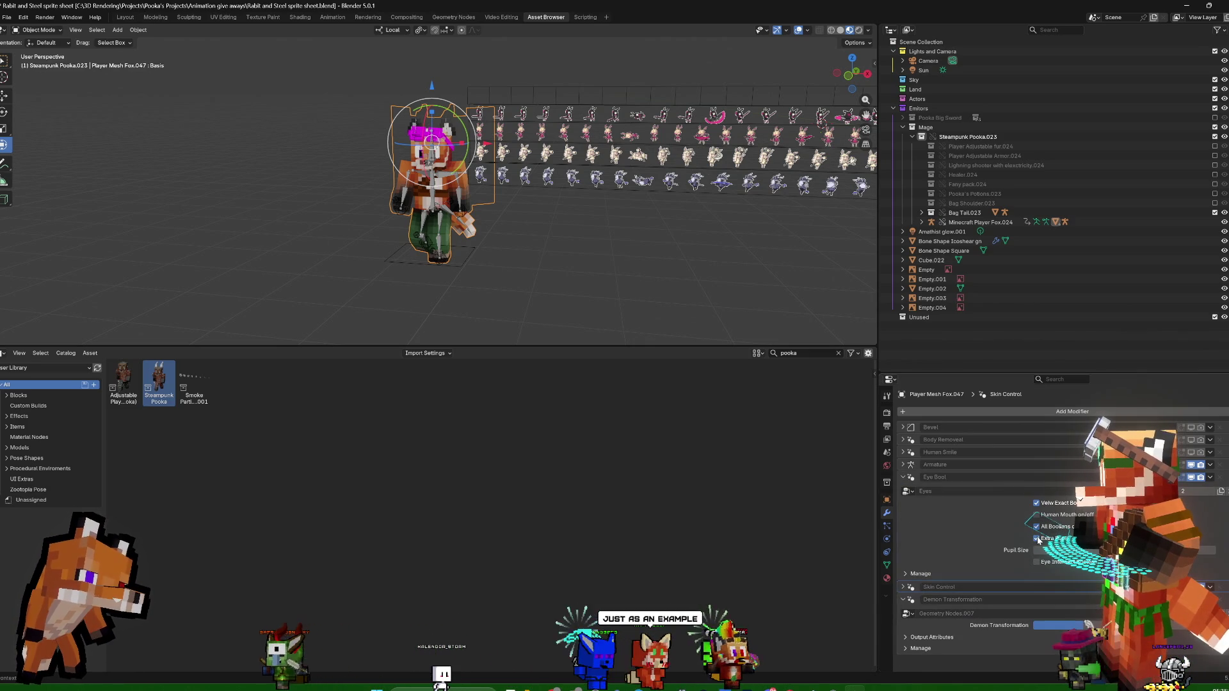
click(1038, 526)
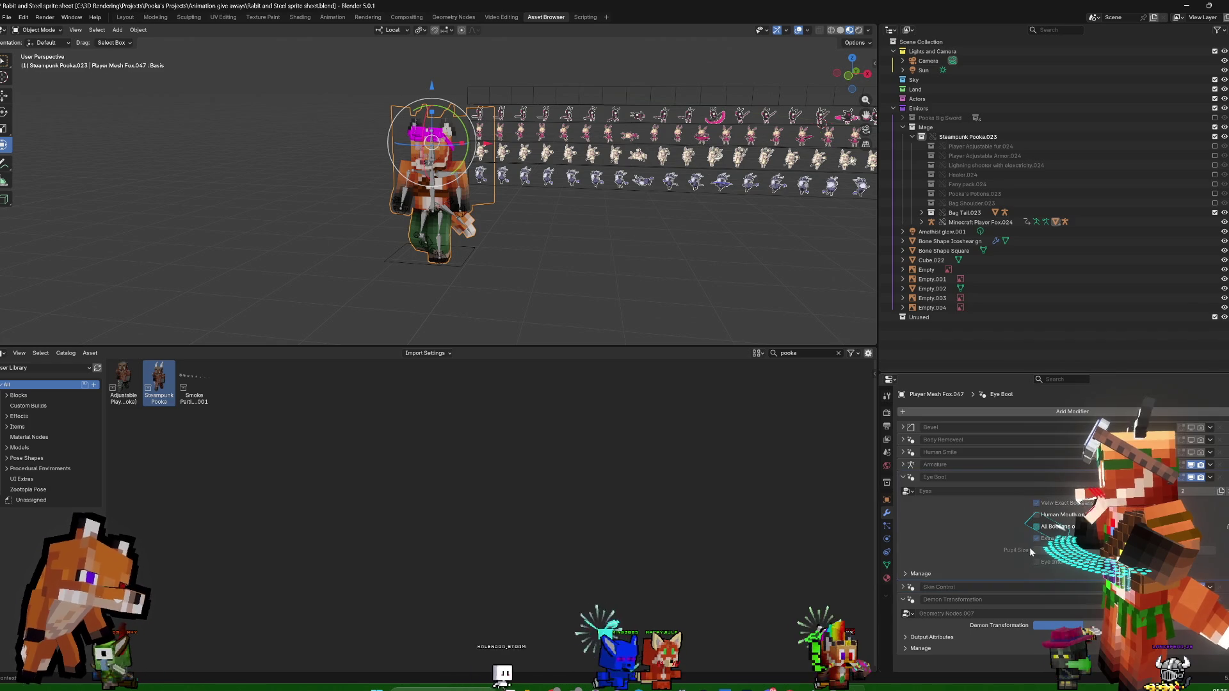
click(1037, 526)
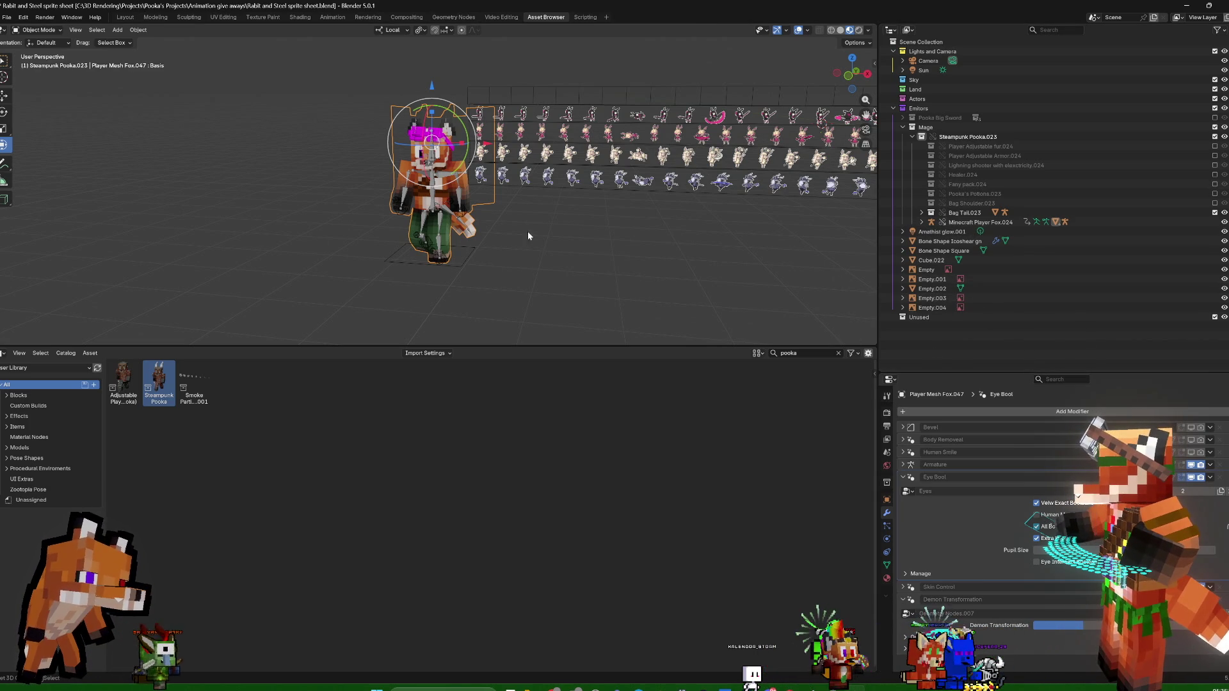
middle_drag(536, 241, 563, 233)
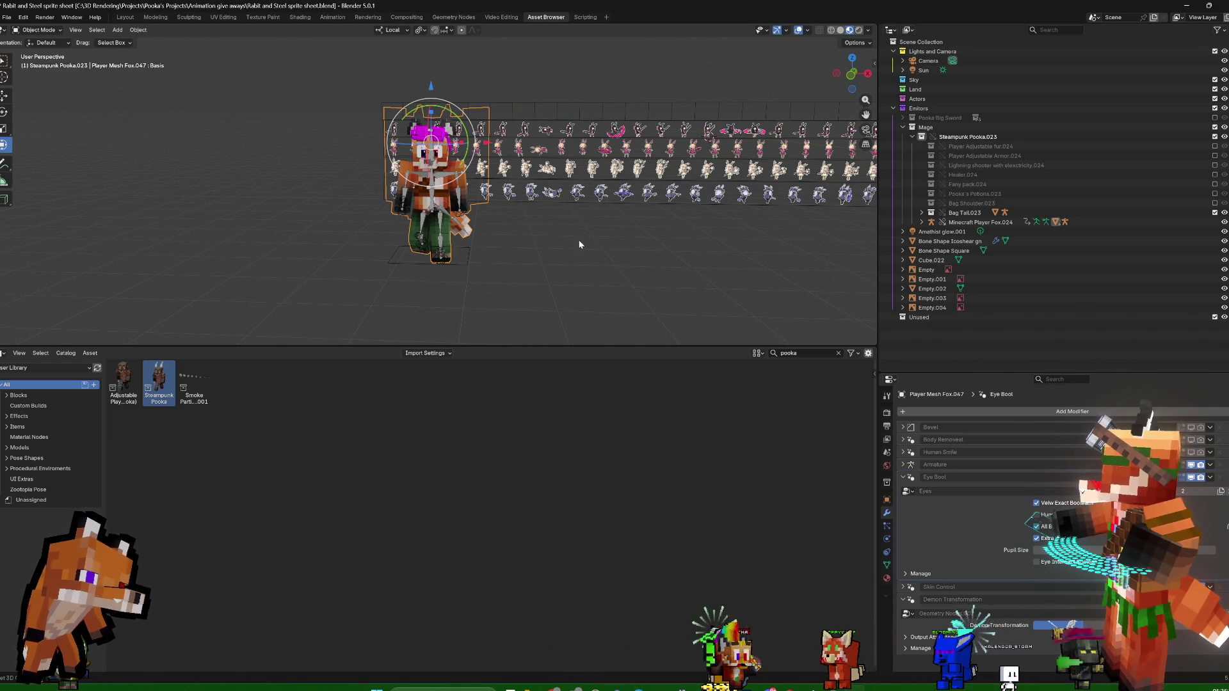
Collapse Mage, enable the Pooka Big Sword collection under Emitors, and view through the camera
middle_drag(612, 258, 498, 213)
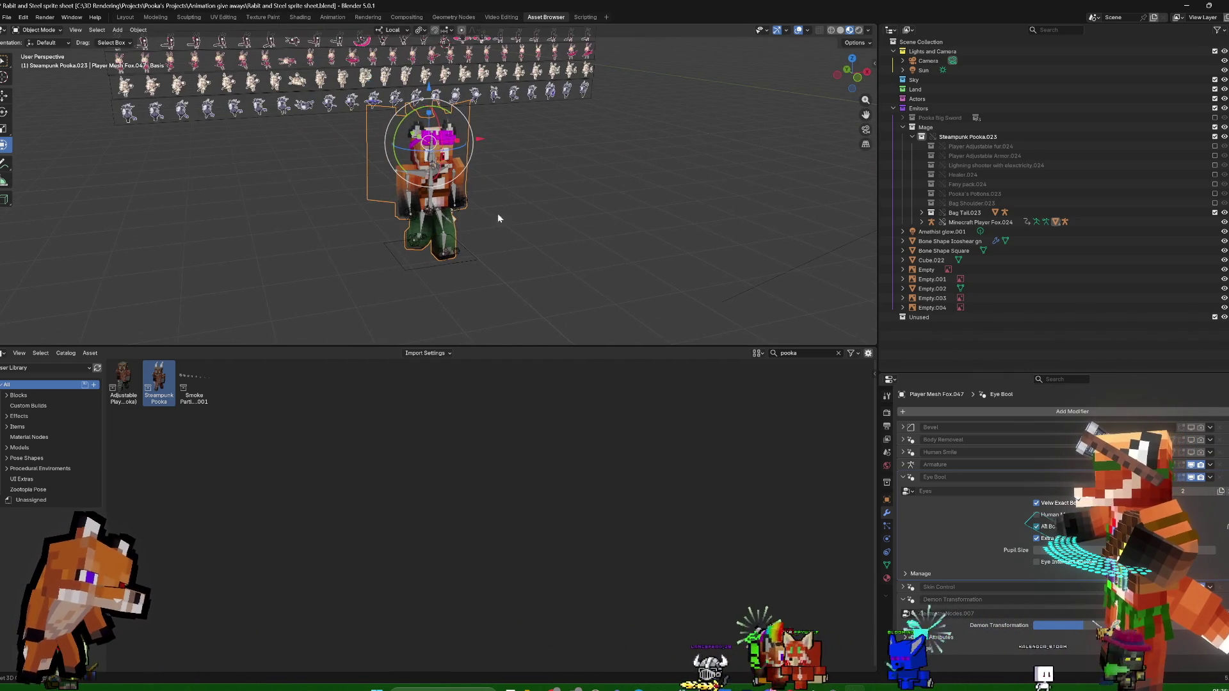
click(451, 221)
mouse_move(637, 214)
middle_down()
mouse_move(579, 193)
mouse_move(621, 206)
middle_up()
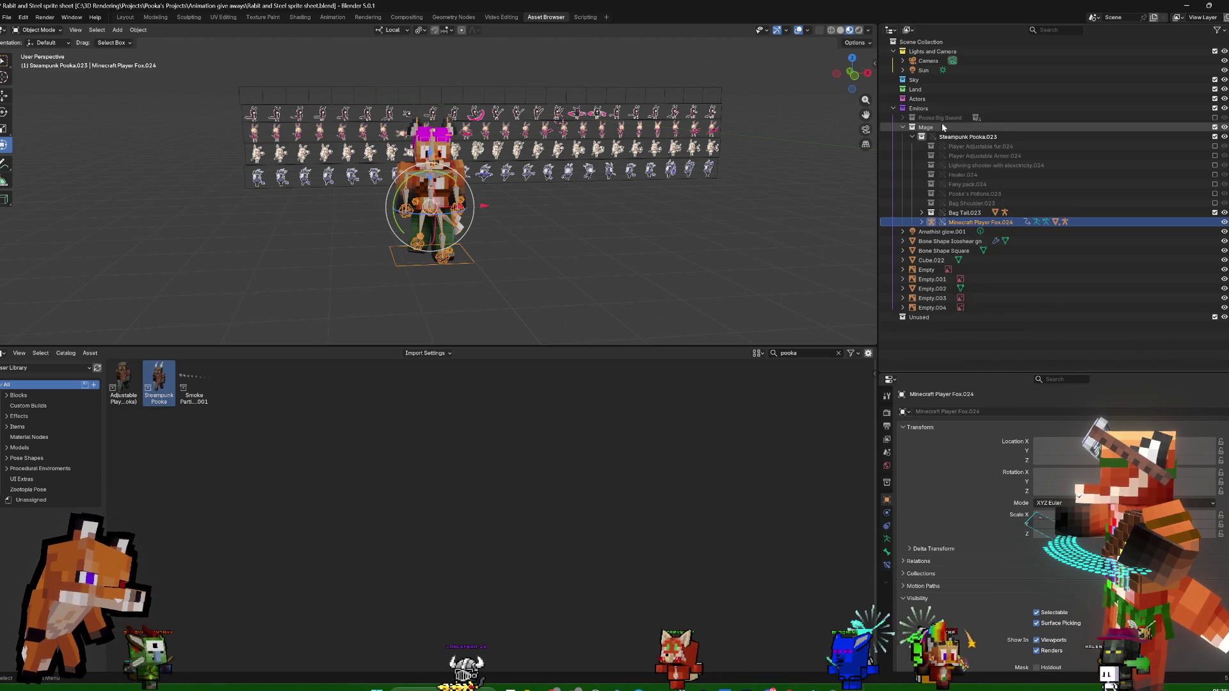
click(901, 127)
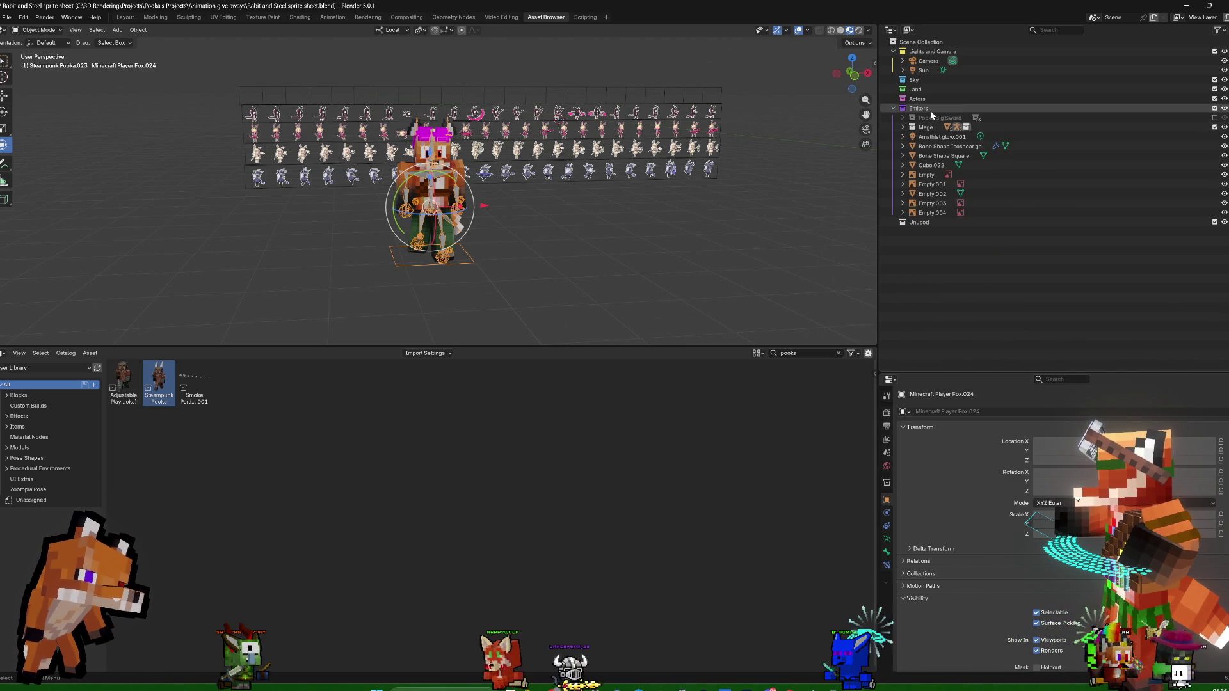
click(929, 112)
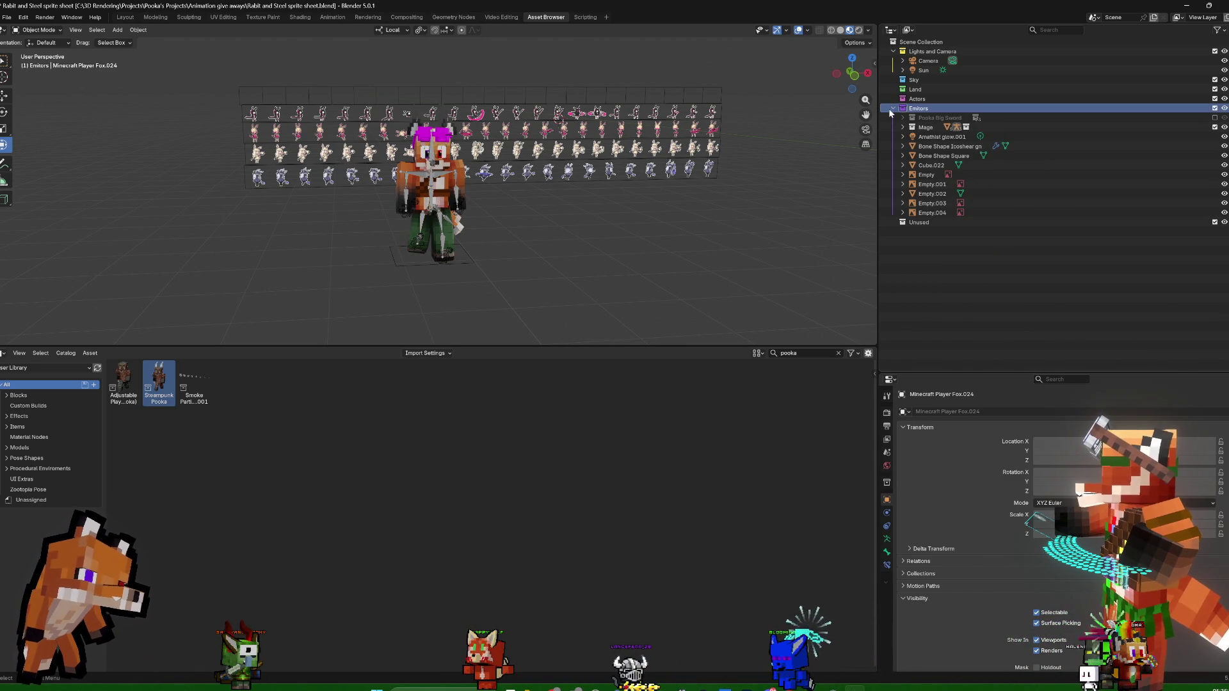
click(1214, 118)
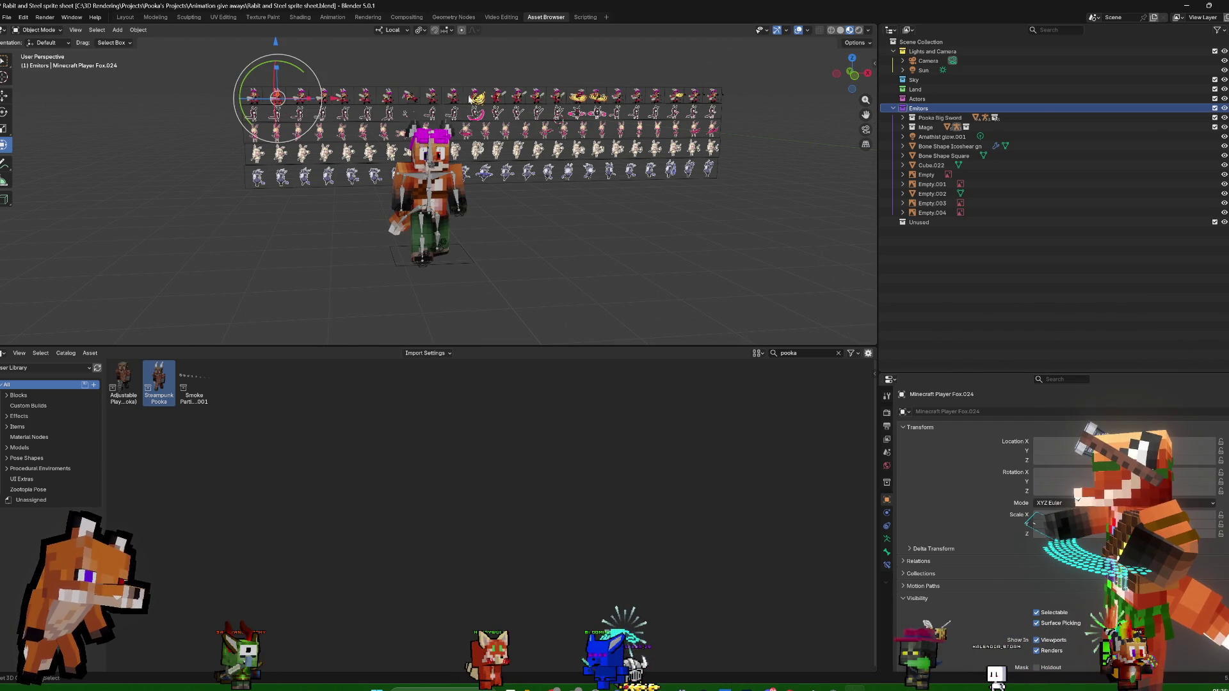
key(KP_0)
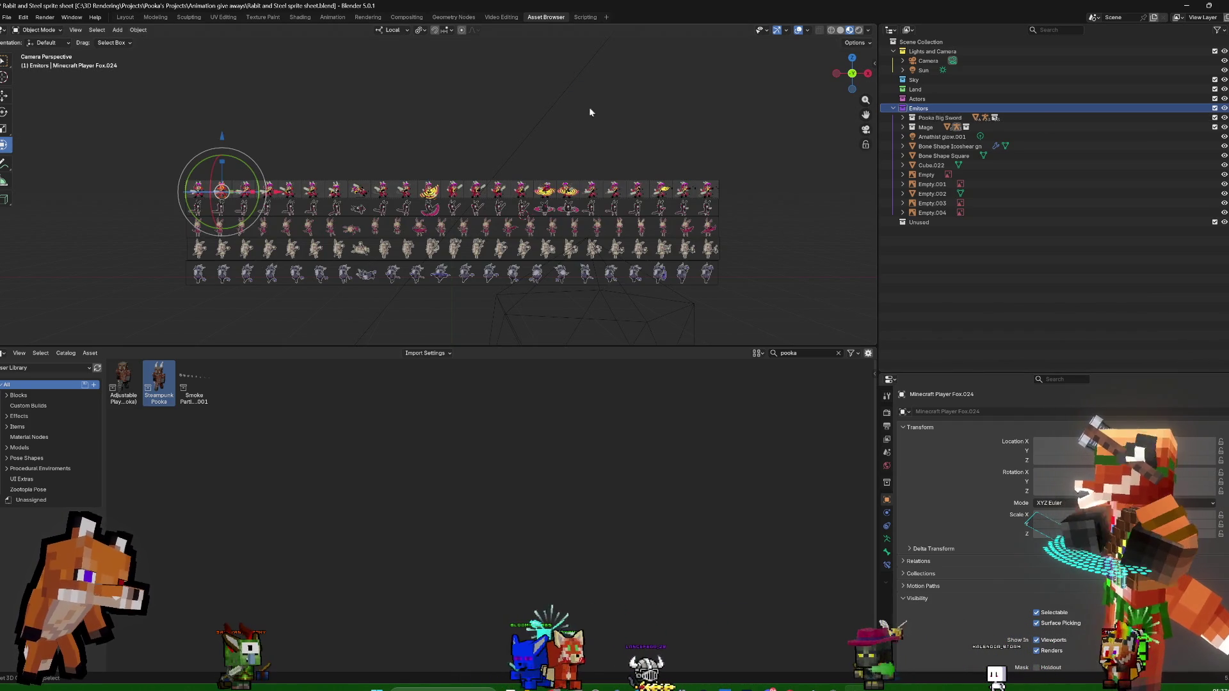
Expand the Mage collection, select Minecraft Player Fox.022 and frame the character row from the front
click(903, 127)
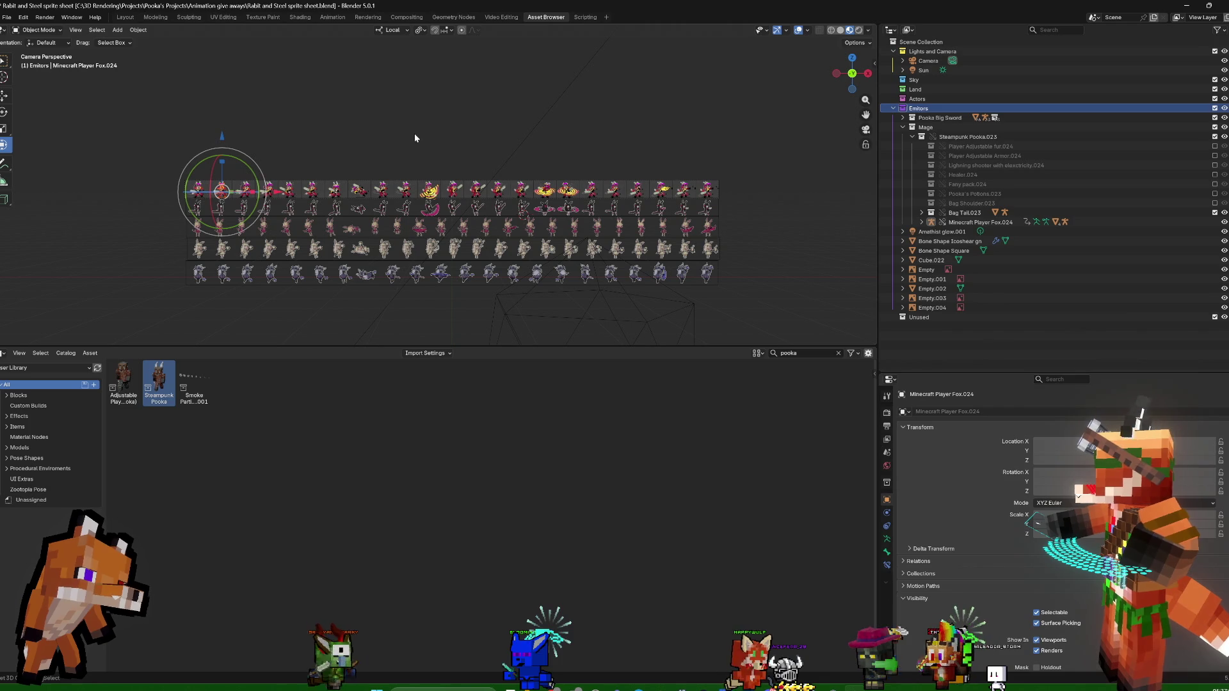
click(221, 186)
click(221, 189)
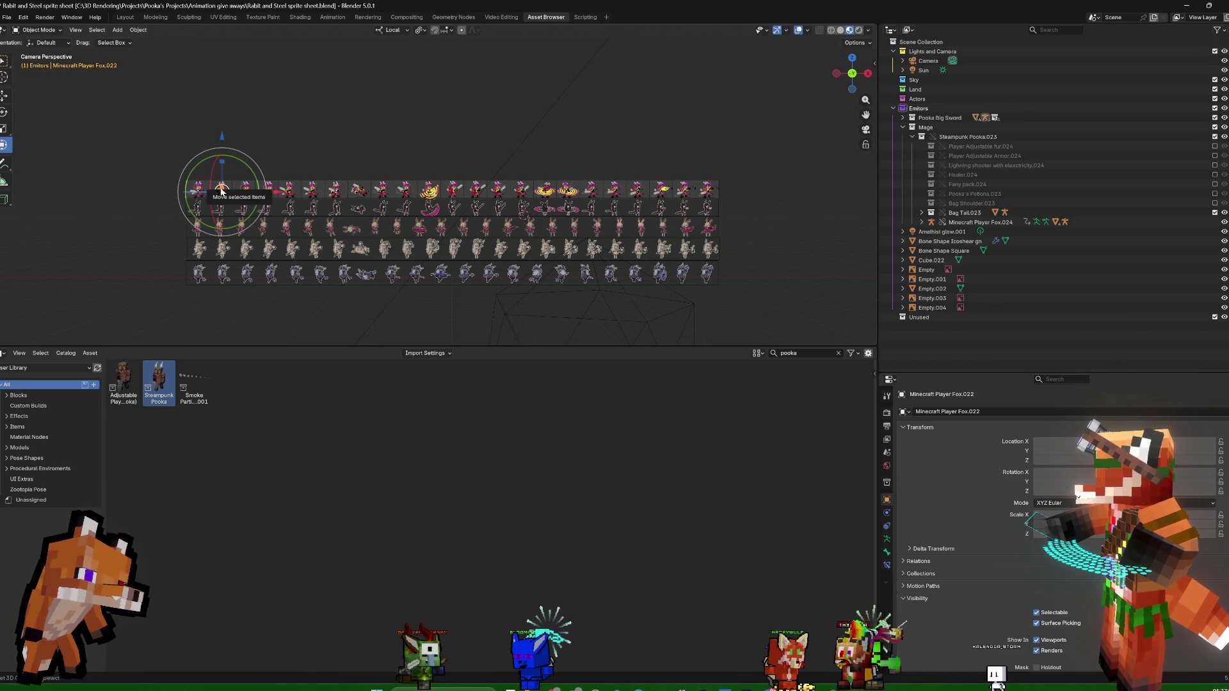
key(KP_Decimal)
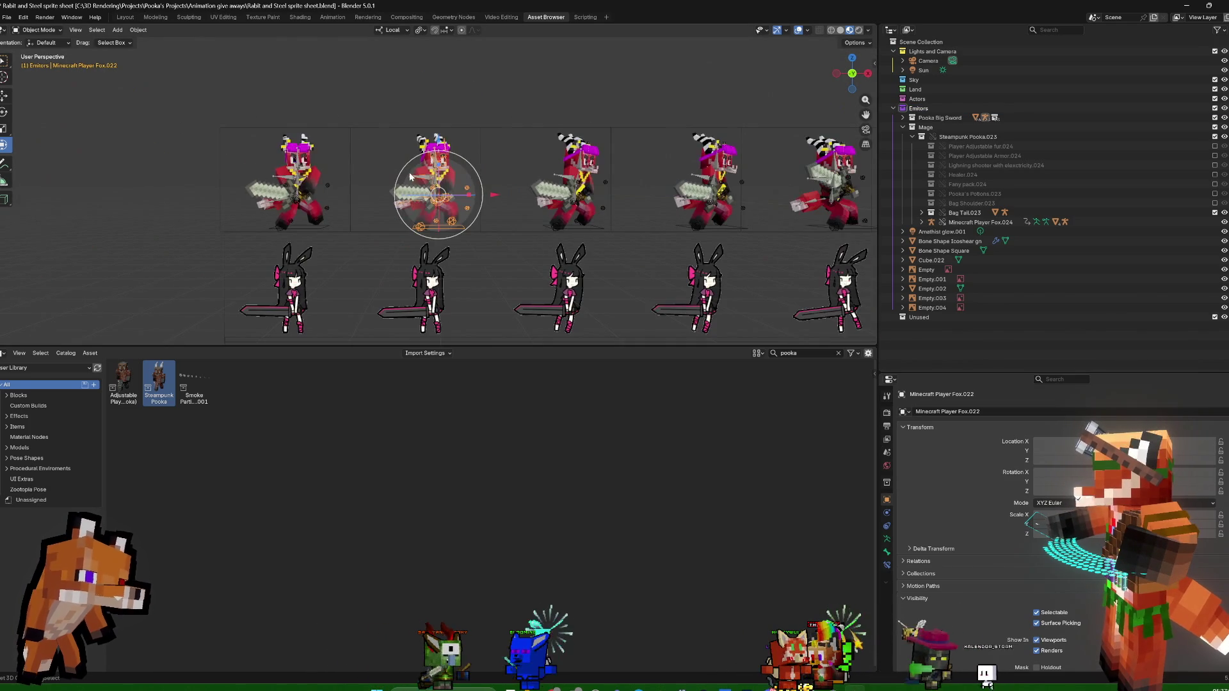
middle_drag(536, 85, 557, 86)
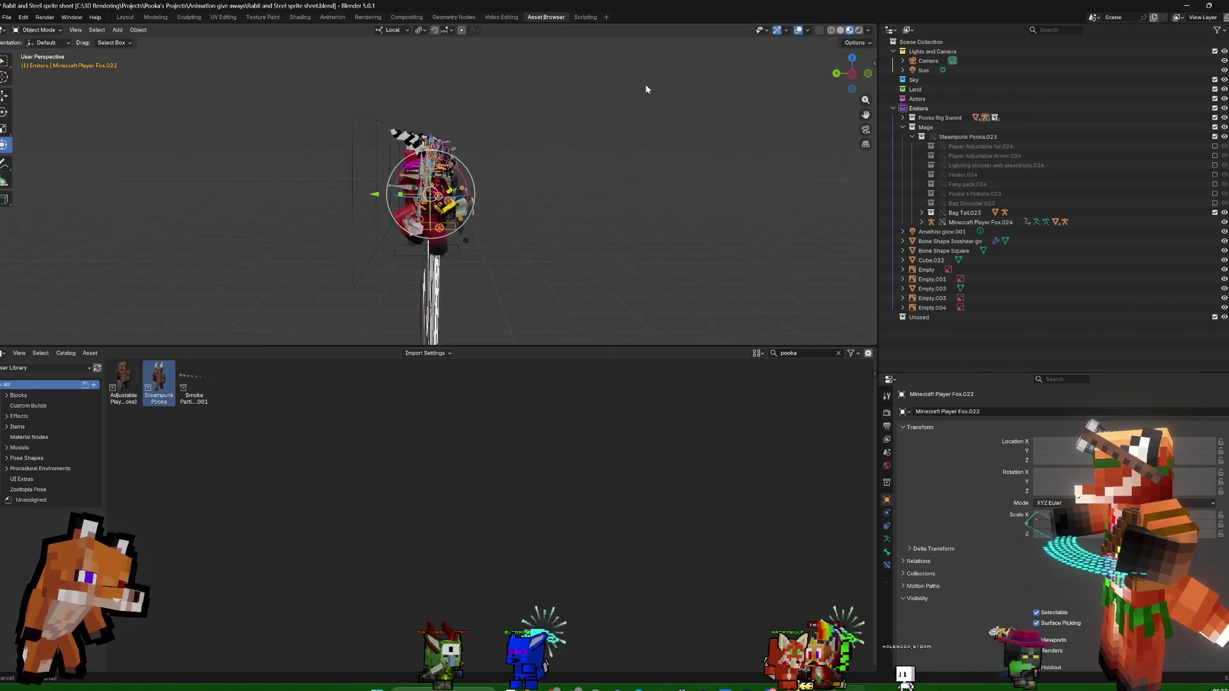
middle_drag(648, 81, 449, 111)
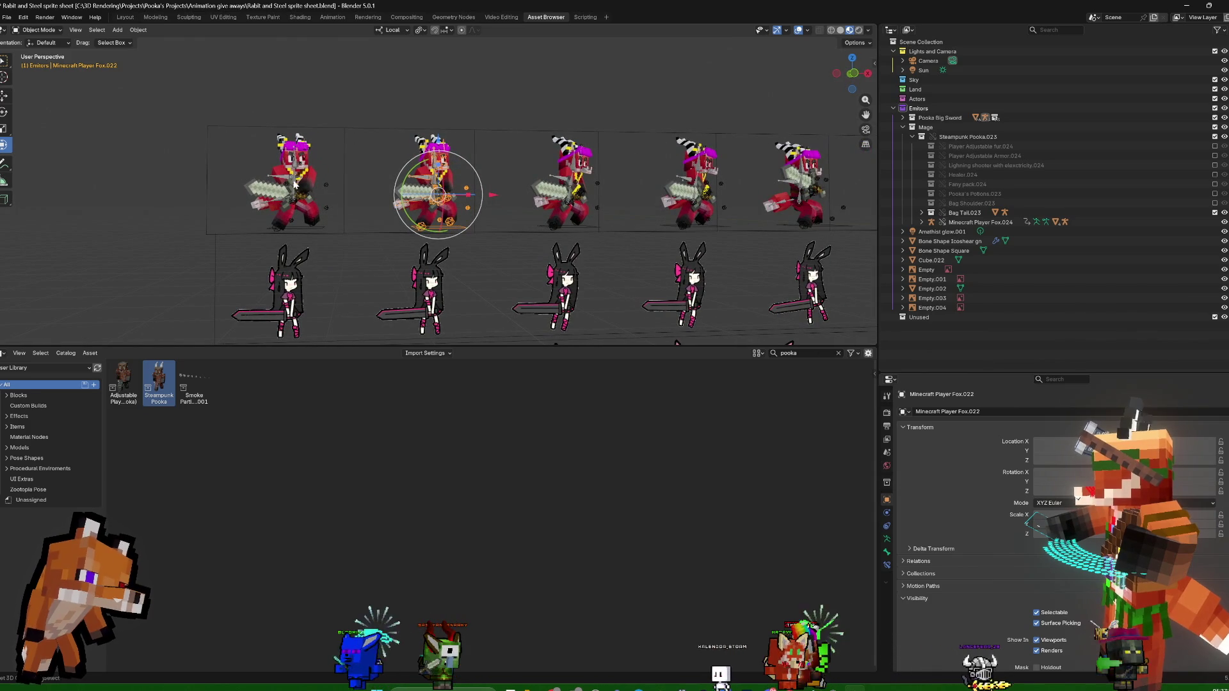
Drag Pooka Big Sword from the Emitters collection into Actors
click(294, 182)
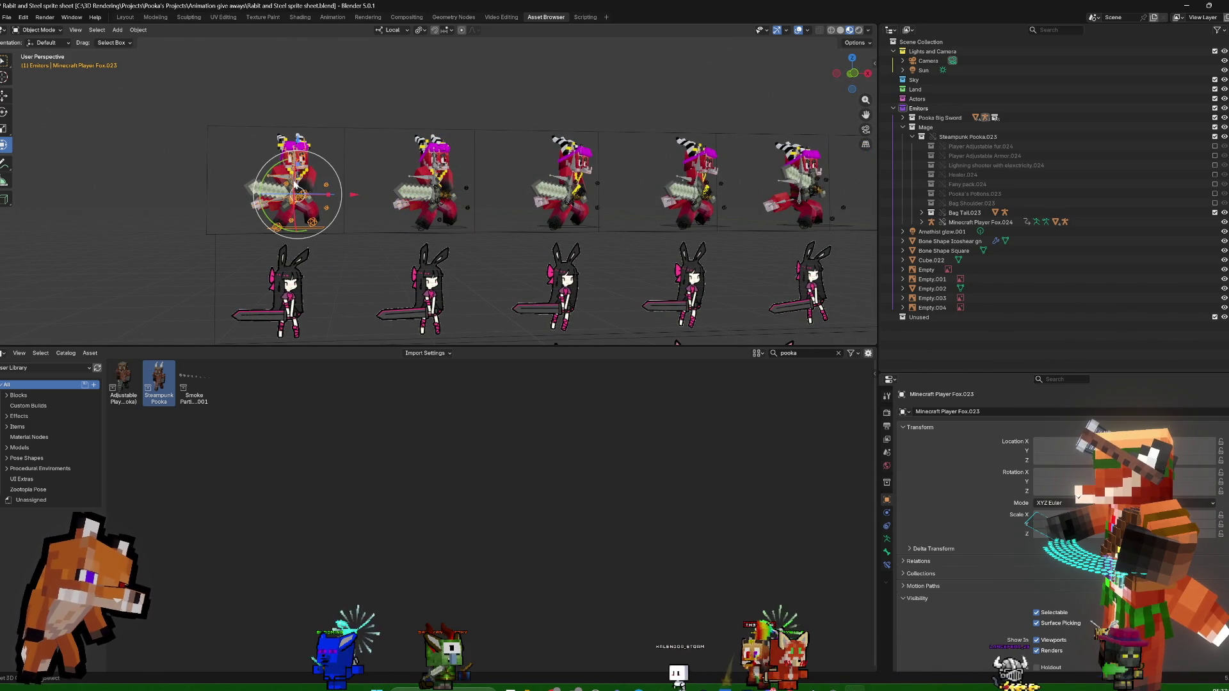
click(922, 110)
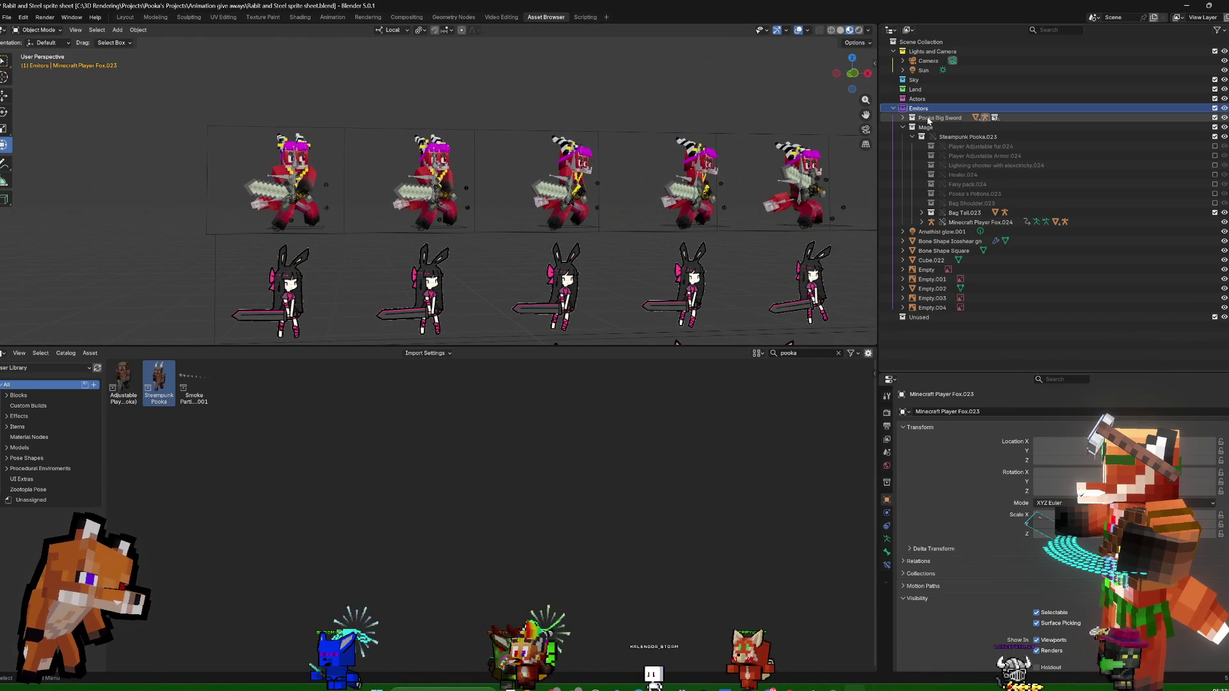
drag(924, 118, 920, 99)
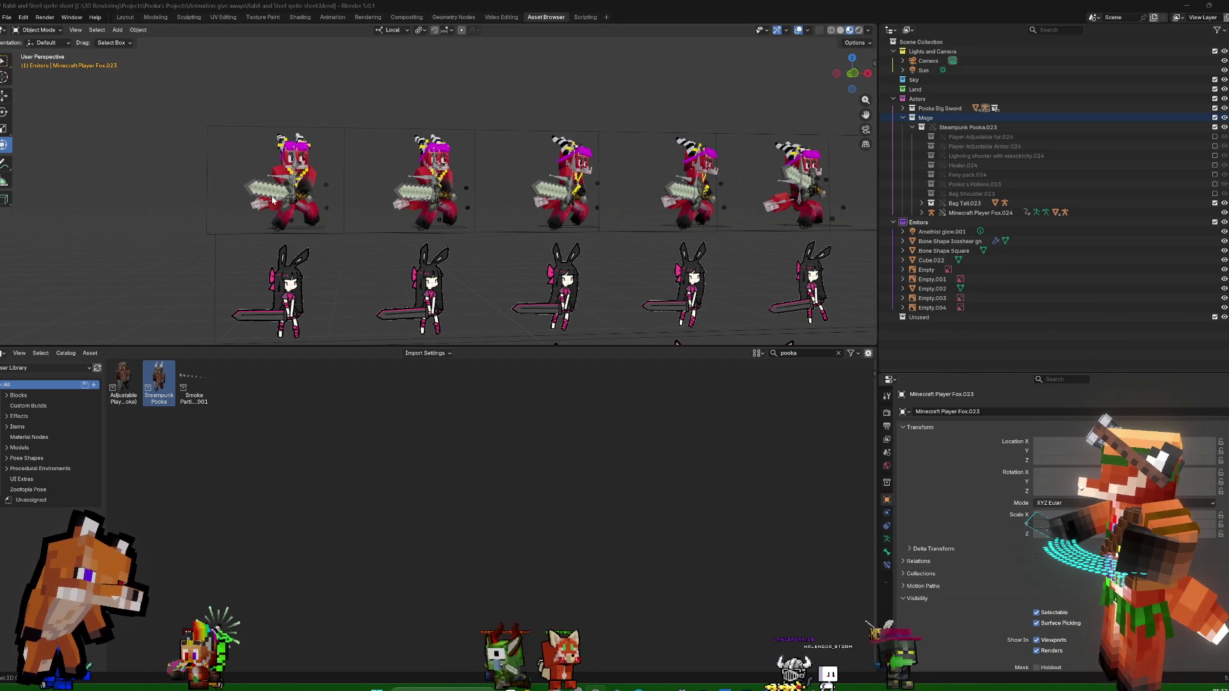
With Actors active, snap the 3D cursor to the first character's rig and add a Plane there
click(917, 98)
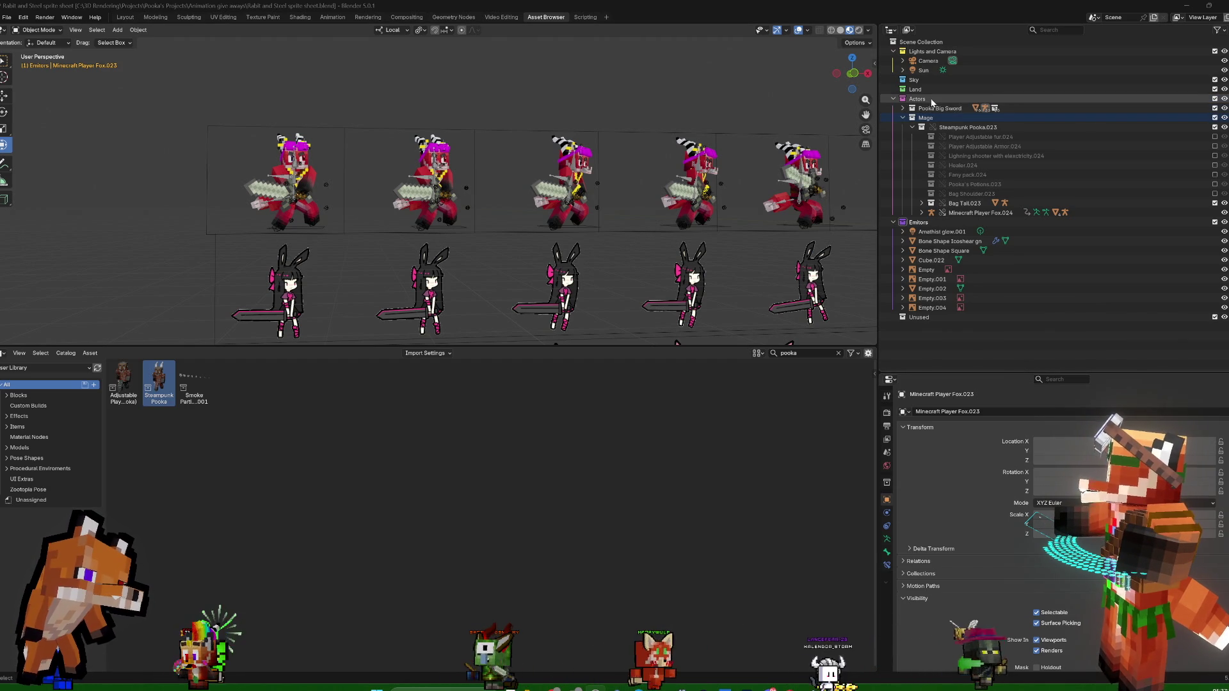
shift+right_click(310, 89)
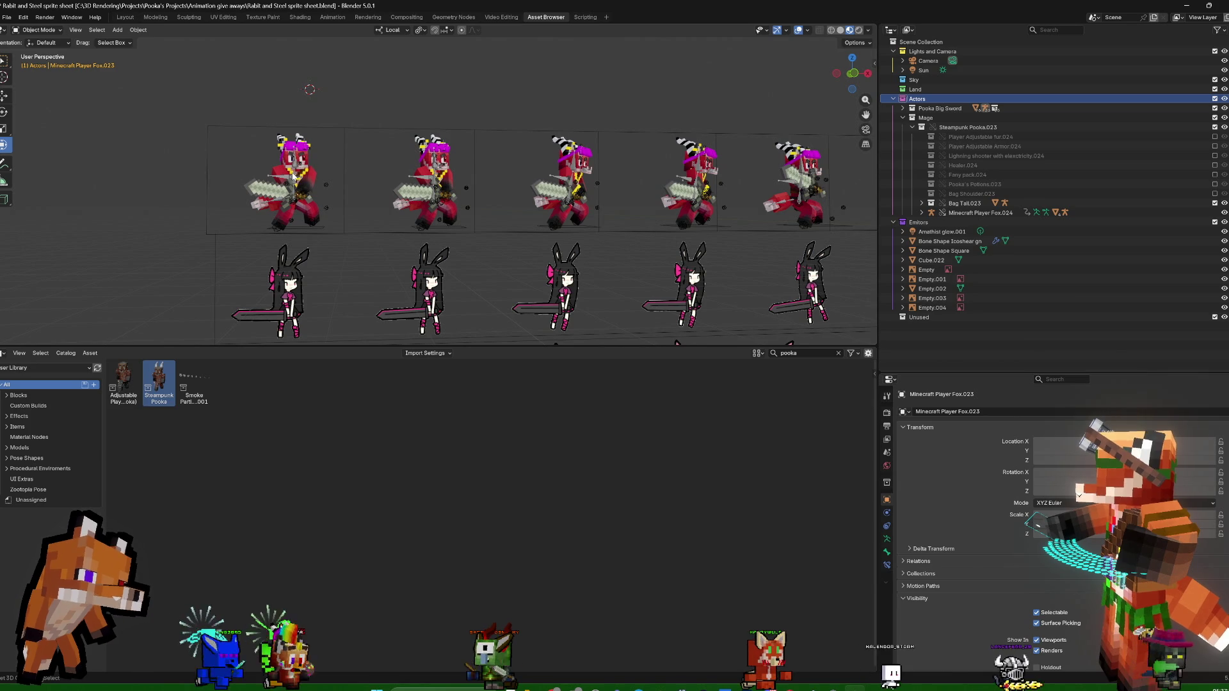
key(alt+h)
right_click(402, 98)
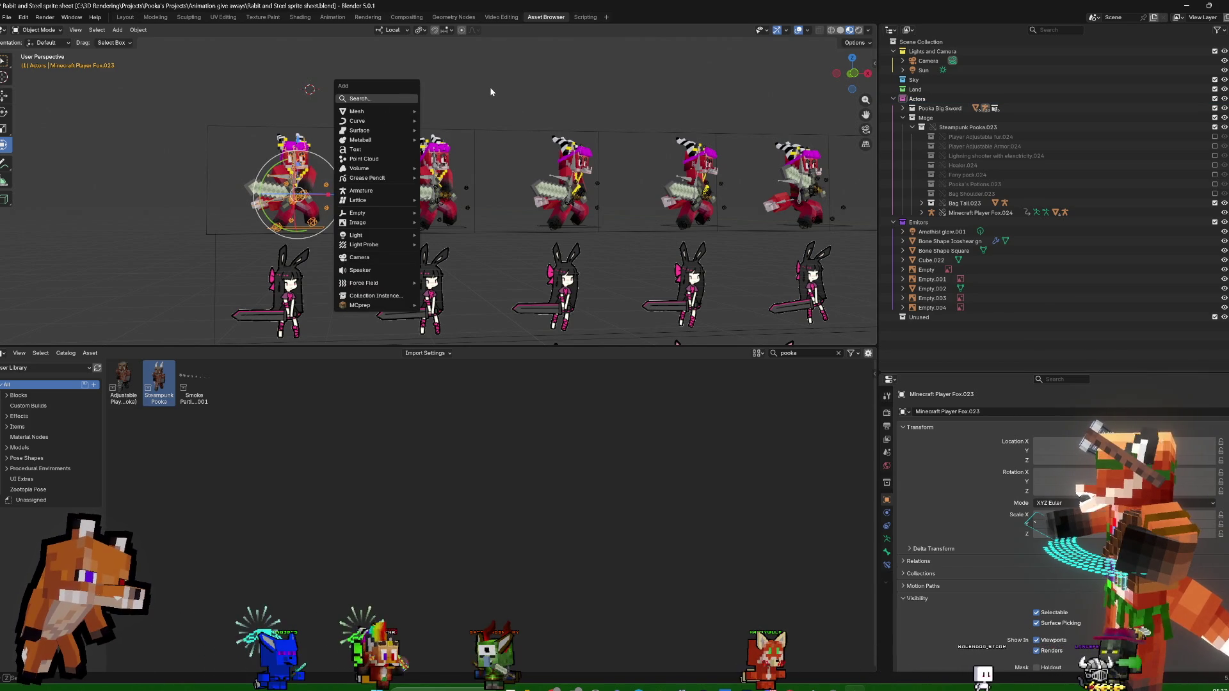
key(shift+s)
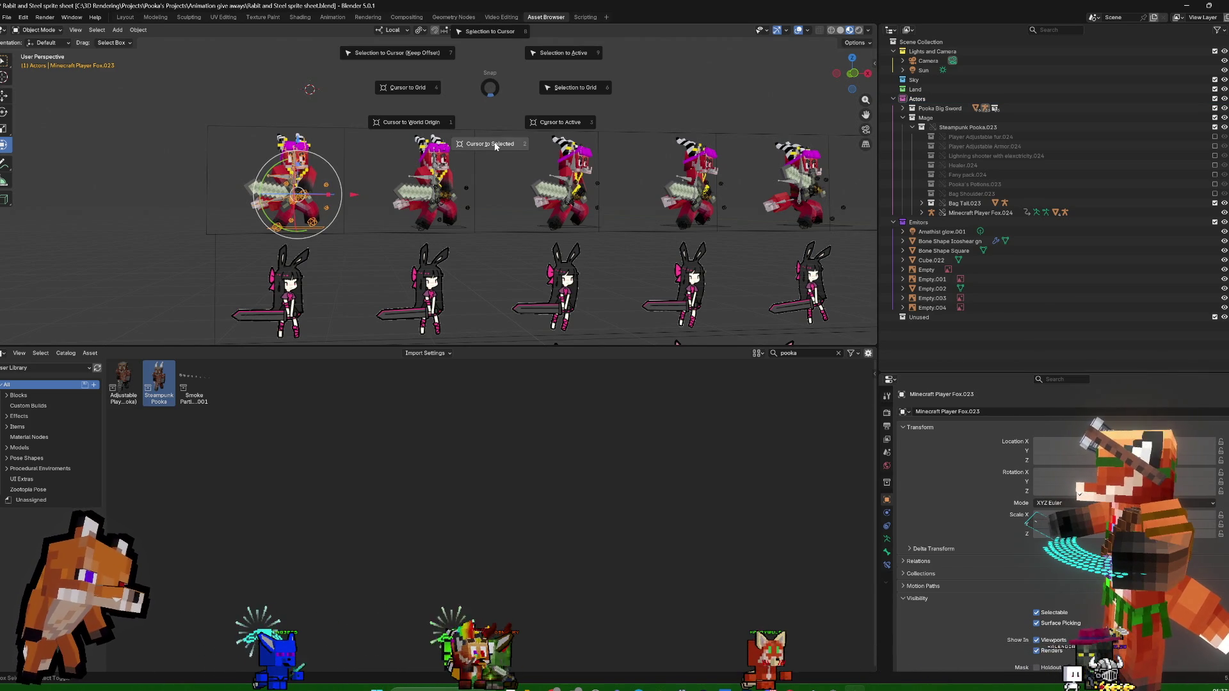
click(495, 146)
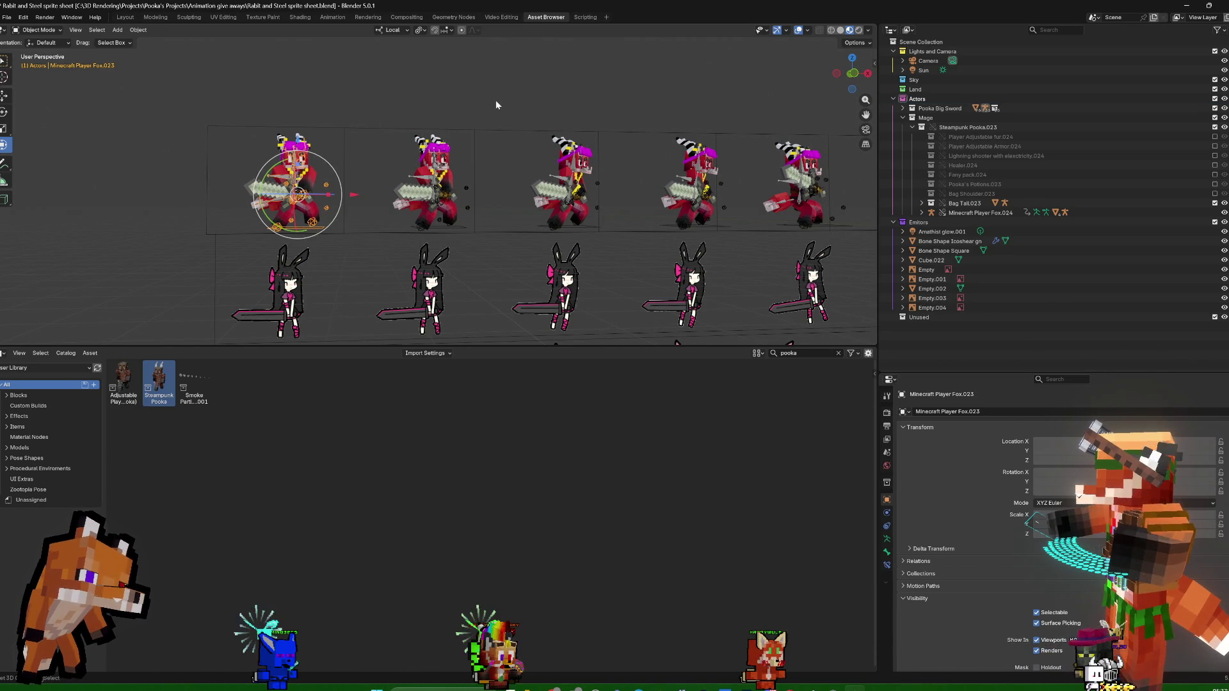
key(shift+a)
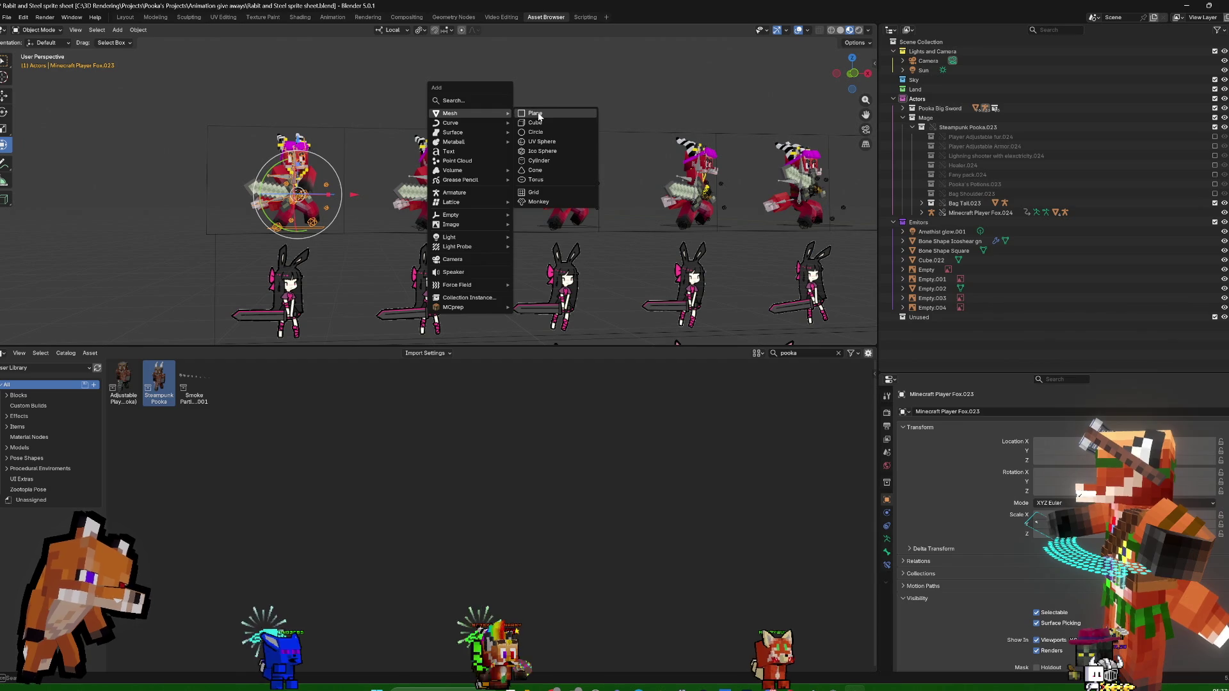
click(534, 114)
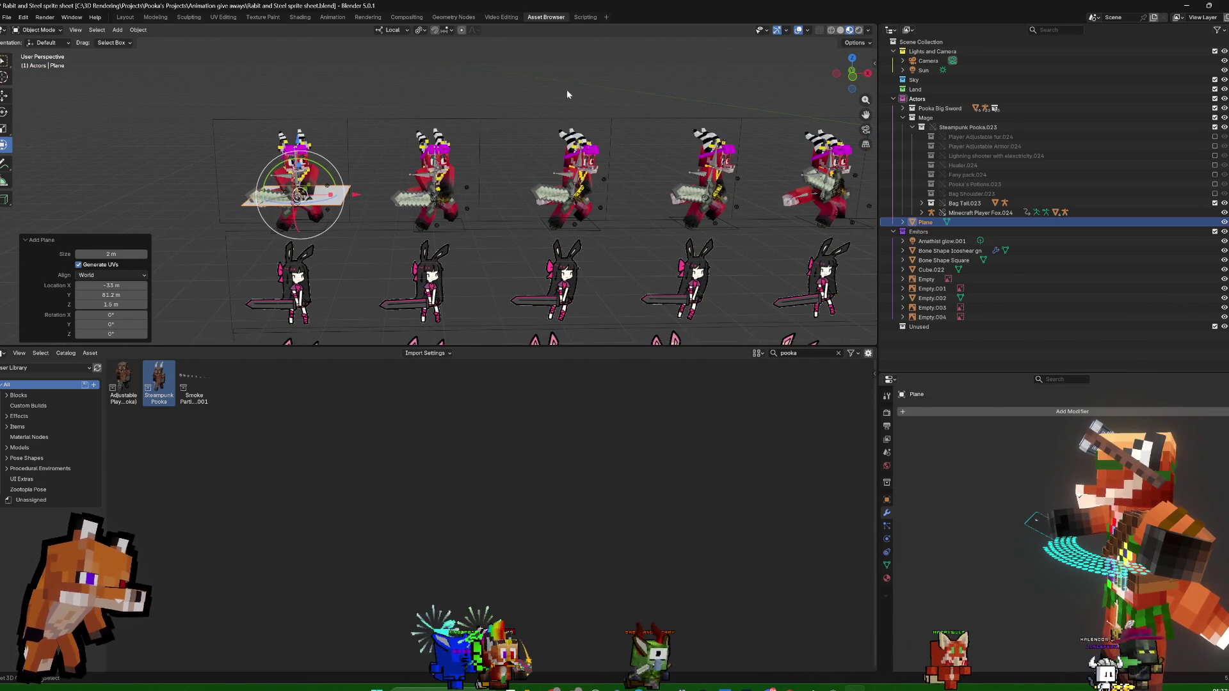
Add a Geometry Nodes modifier to the plane and frame it in the Geometry Nodes workspace
click(968, 414)
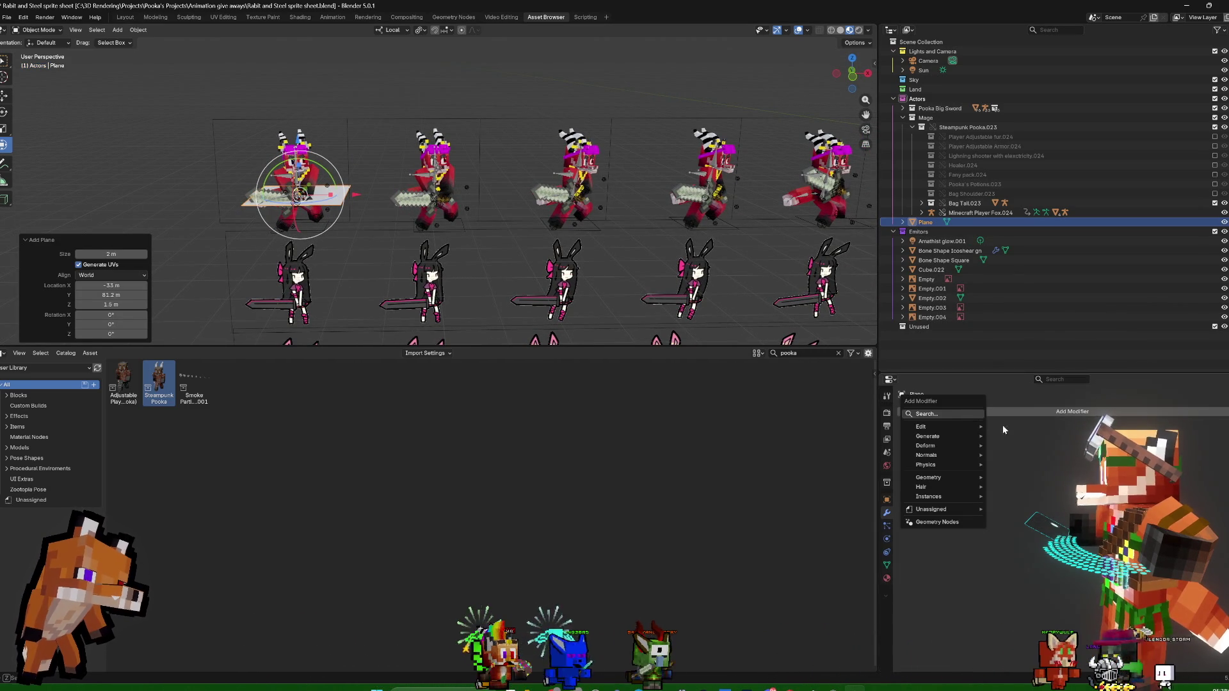
click(955, 521)
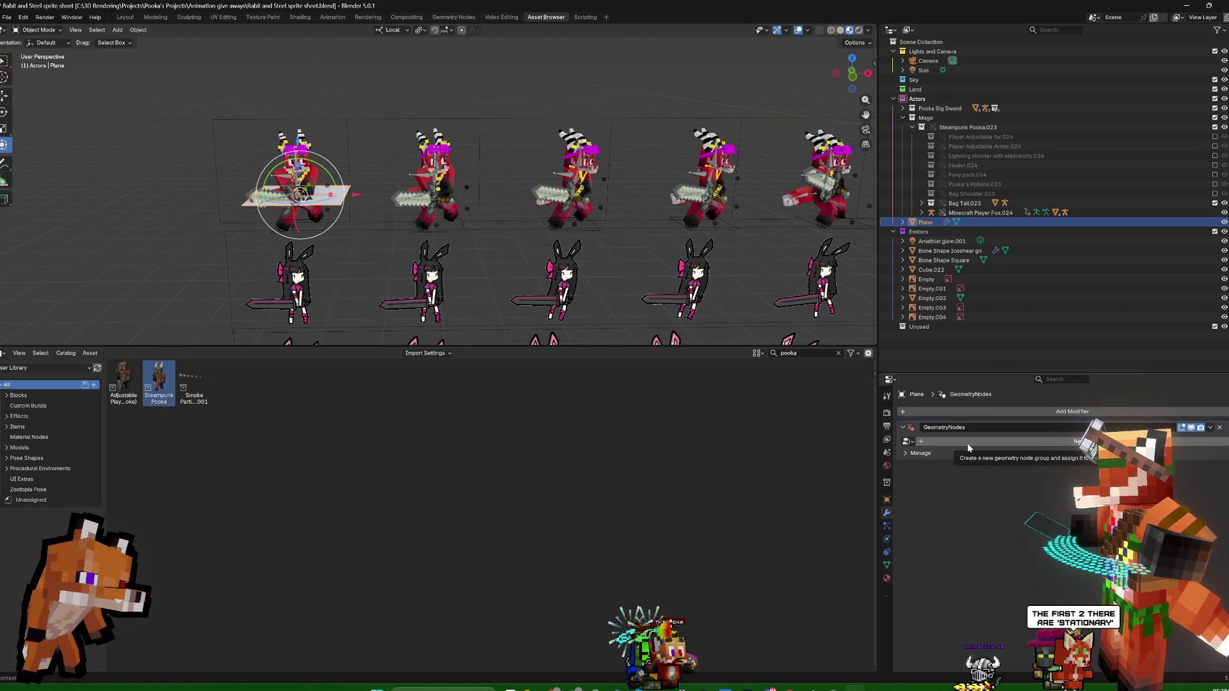
click(452, 17)
key(KP_Decimal)
middle_drag(724, 155, 902, 164)
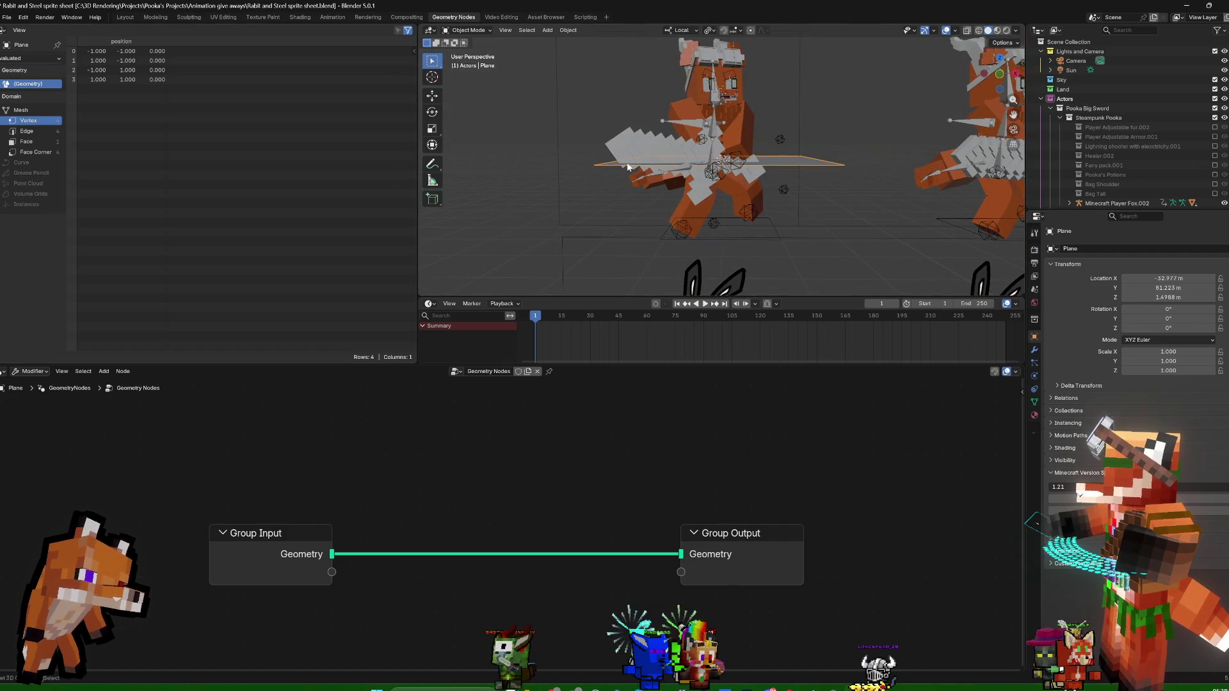
scroll(675, 185, down, 5)
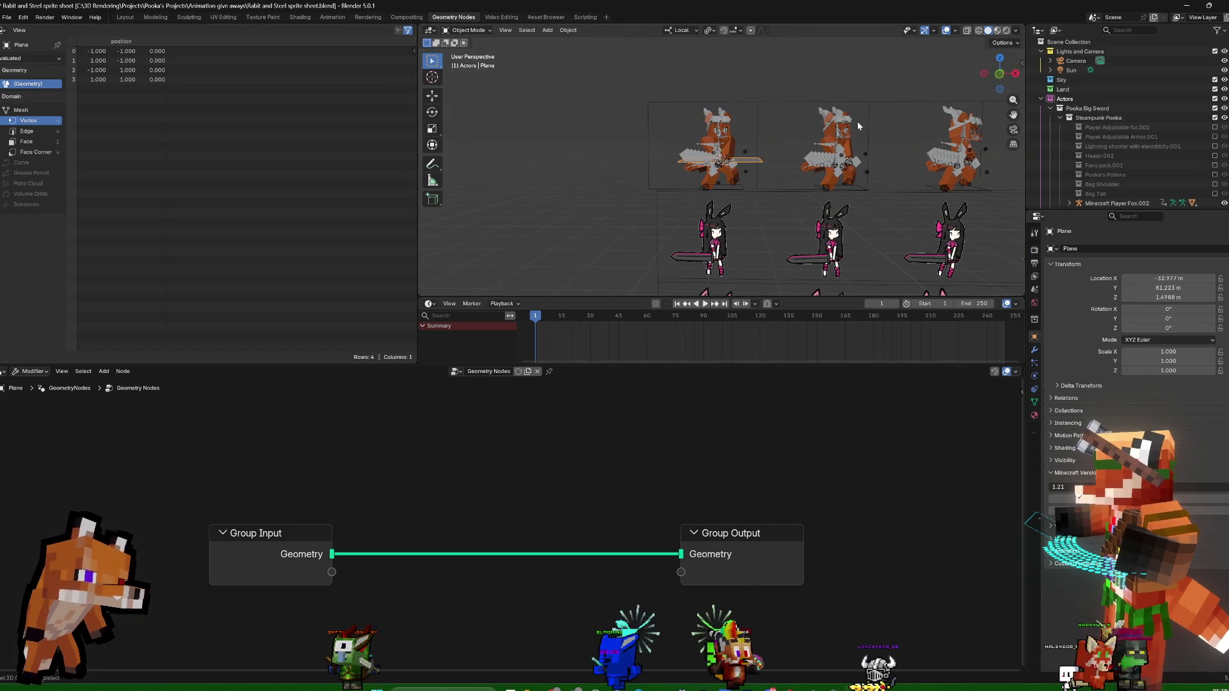
Add a Mesh Line node and feed its Mesh output into the Group Output geometry
key(shift+a)
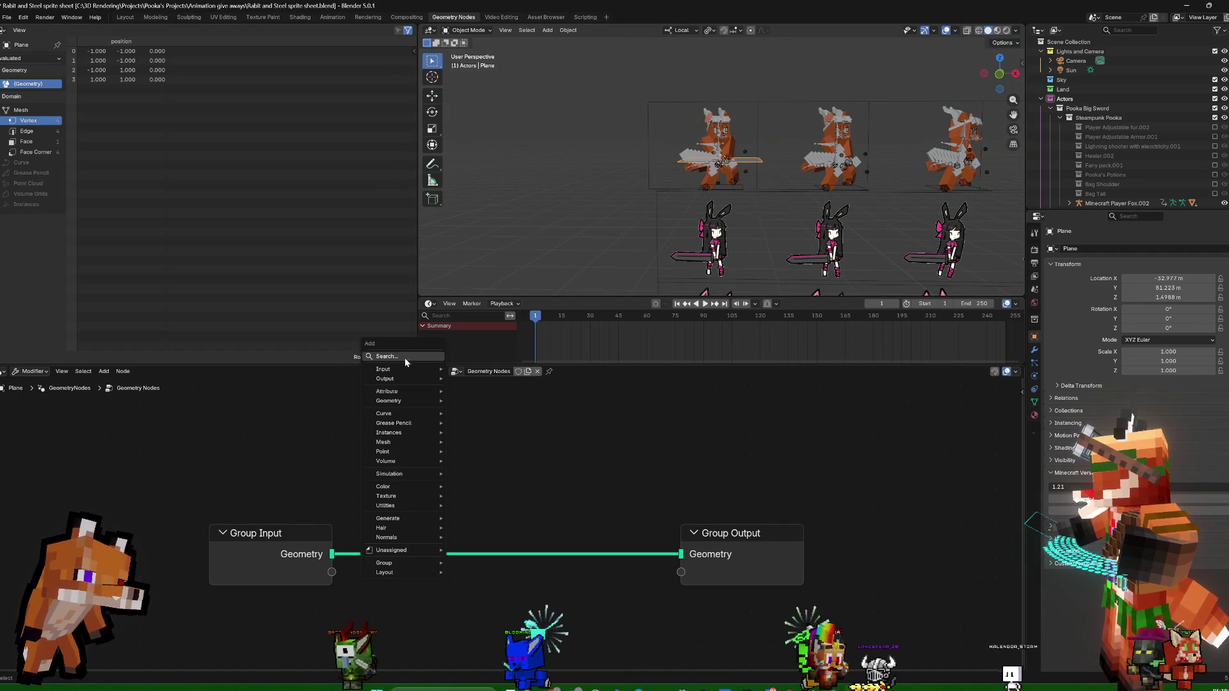
click(404, 359)
text(line)
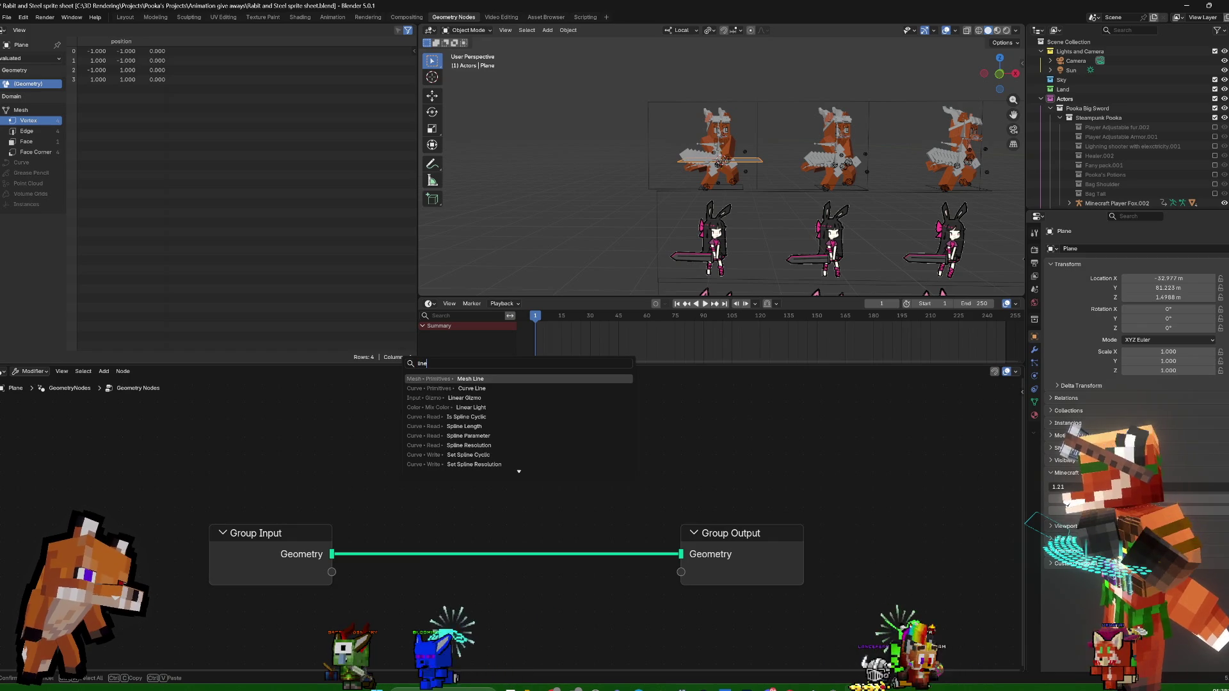
key(Return)
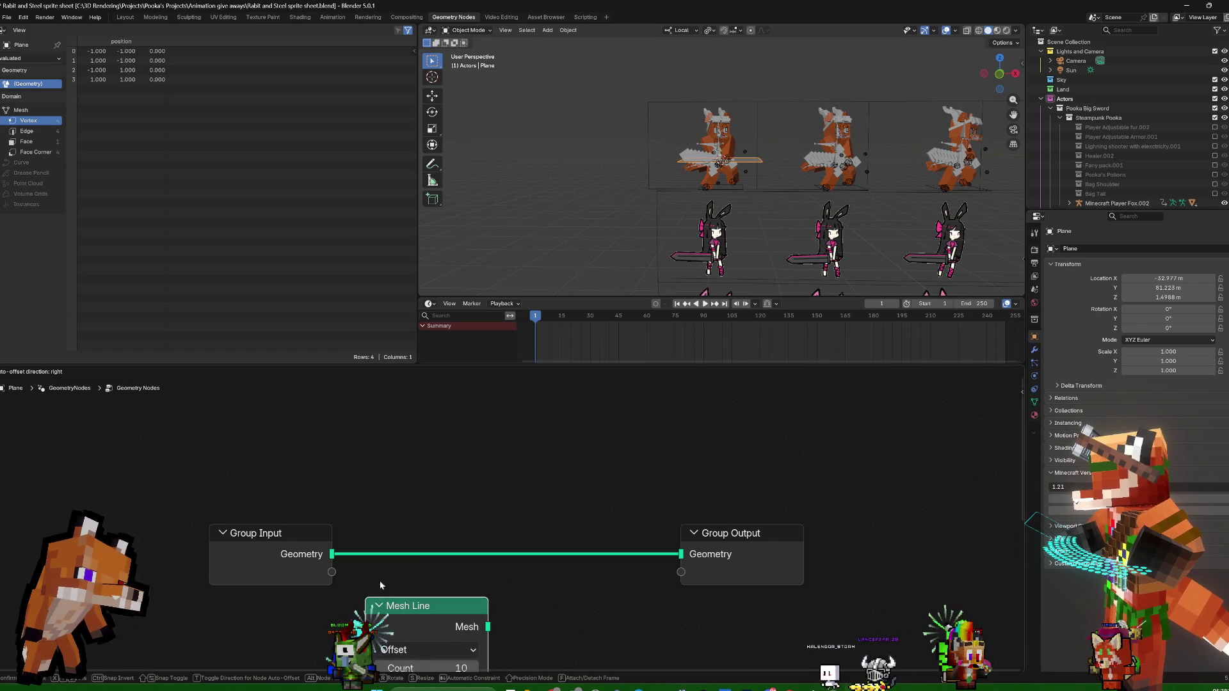
click(365, 583)
middle_drag(521, 640, 543, 533)
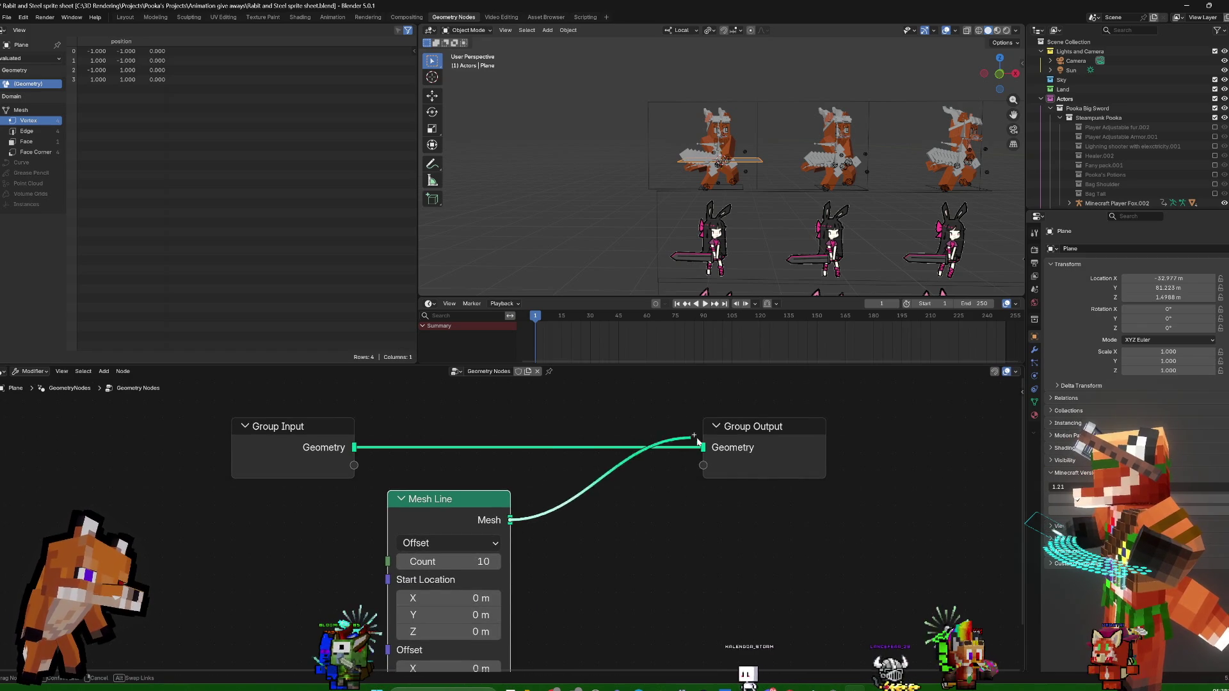
drag(510, 520, 703, 447)
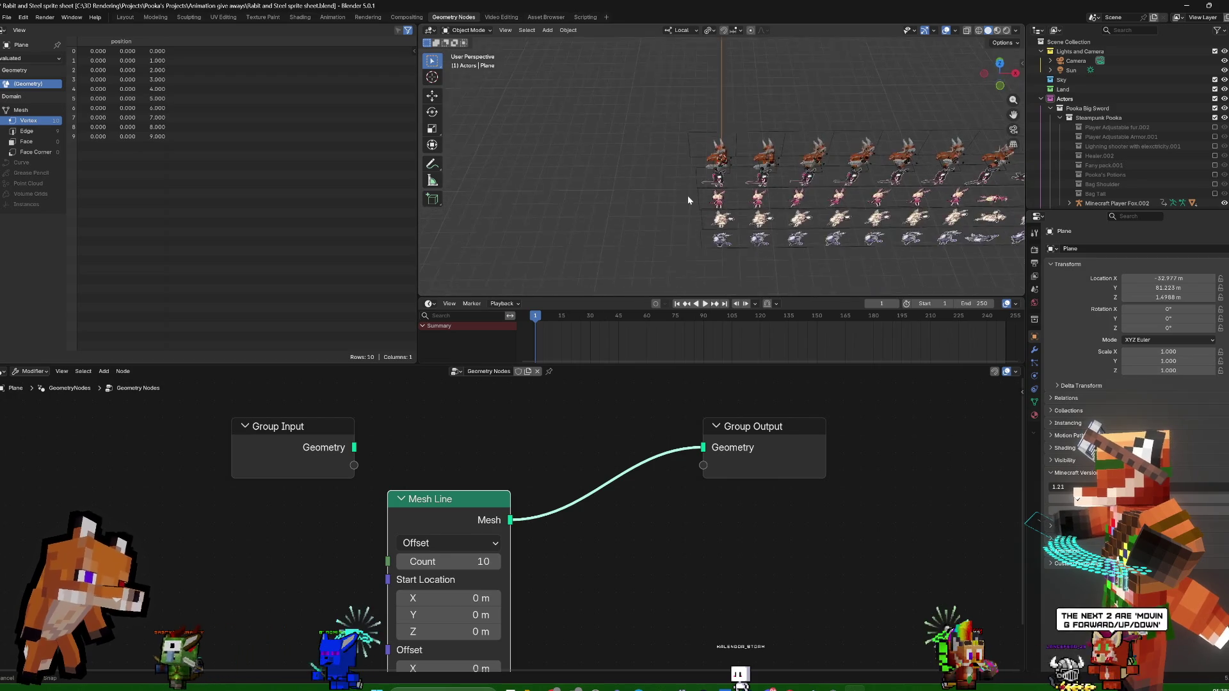
Set the Mesh Line's Offset X to 3 m, leaving Offset Z unchanged
mouse_move(692, 156)
middle_down()
mouse_move(756, 136)
mouse_move(748, 170)
mouse_move(822, 152)
mouse_move(689, 152)
middle_up()
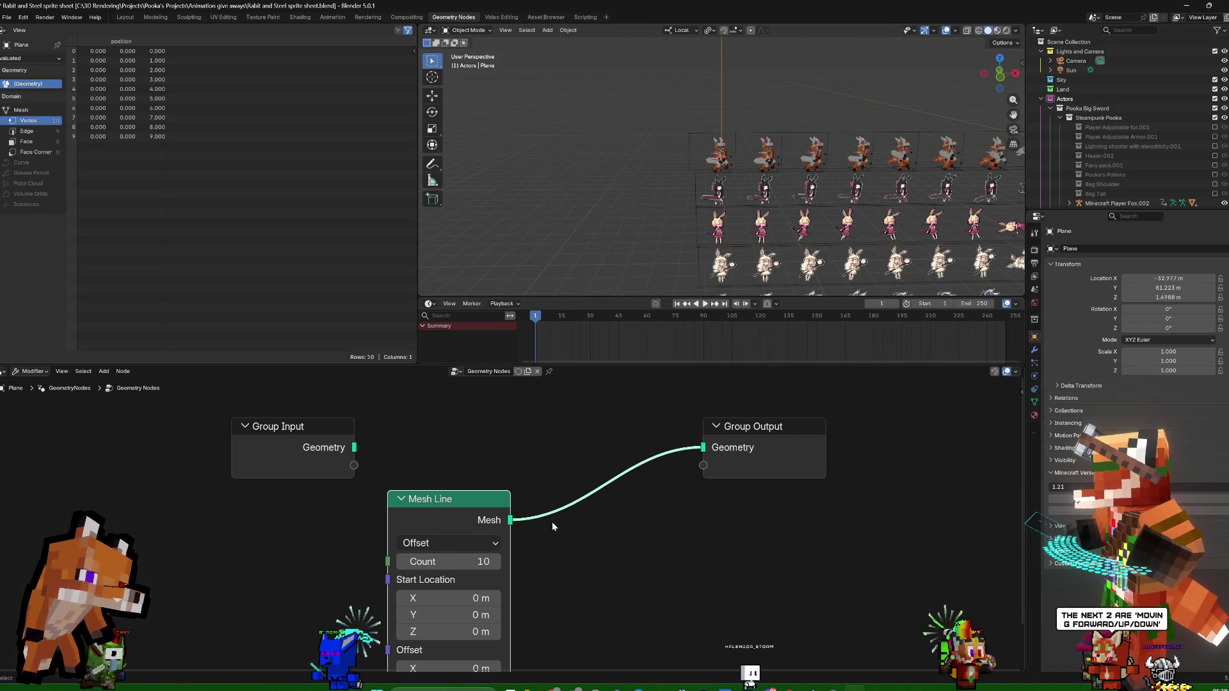
middle_drag(601, 599, 553, 530)
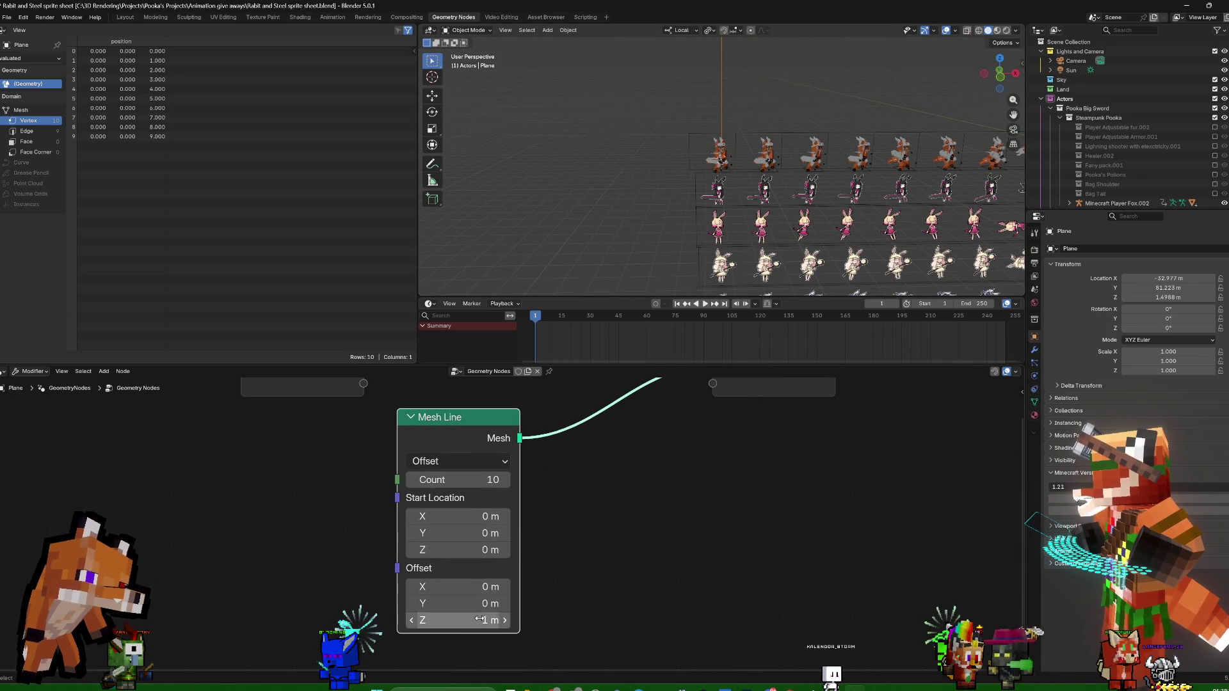
key(Return)
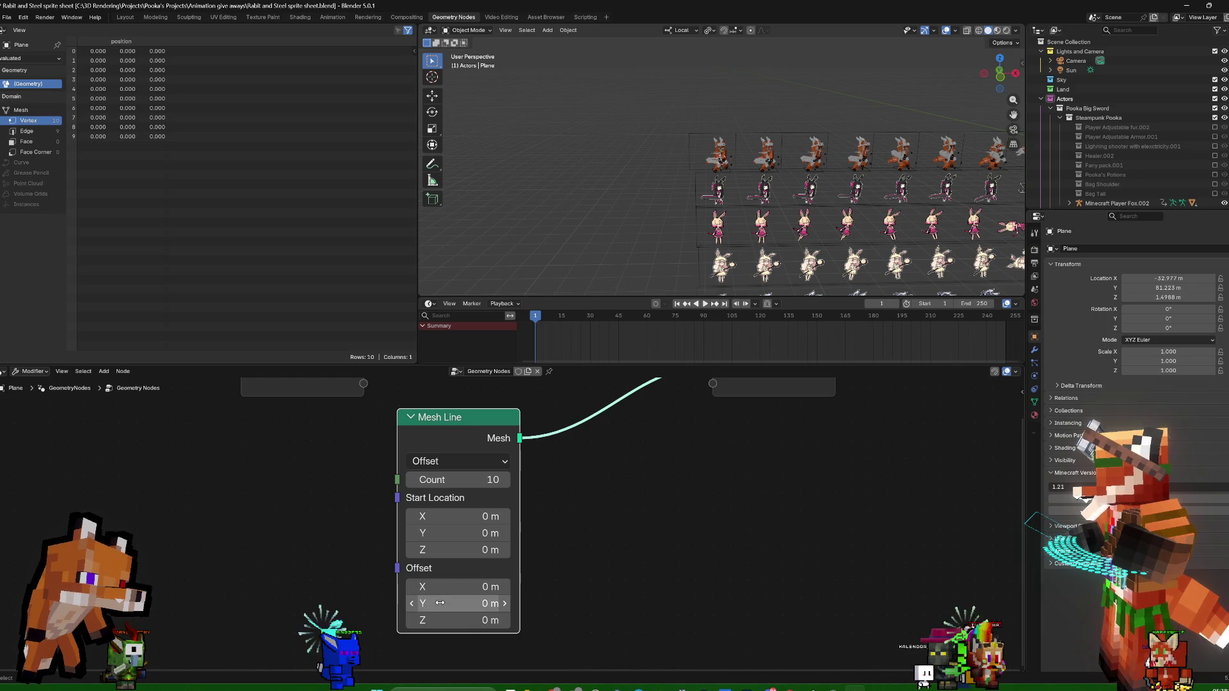
click(435, 592)
text(3)
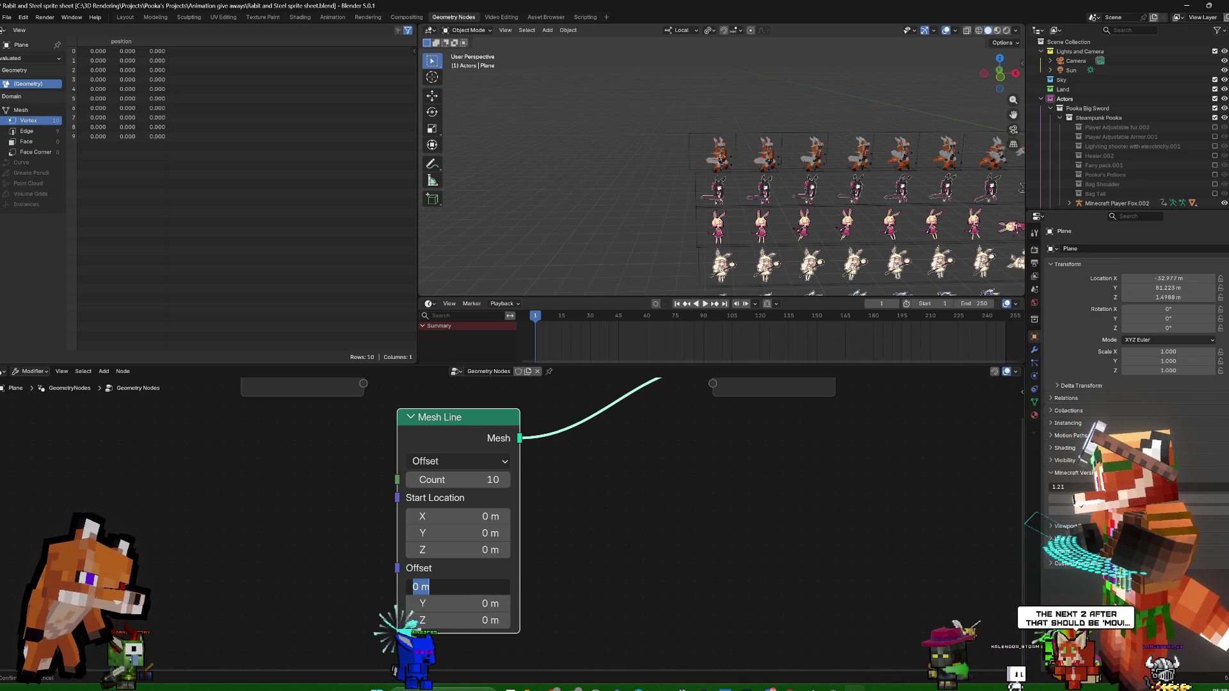
key(Return)
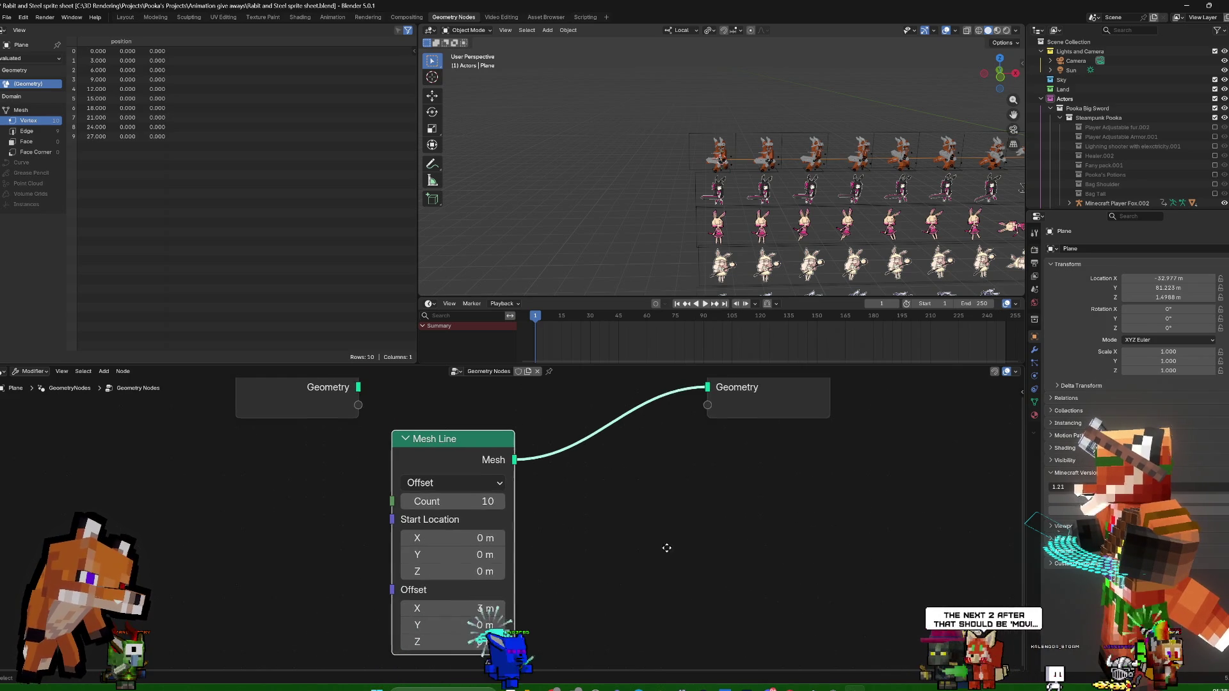
middle_drag(610, 450, 706, 333)
scroll(842, 177, down, 3)
scroll(841, 176, down, 2)
scroll(842, 177, up, 1)
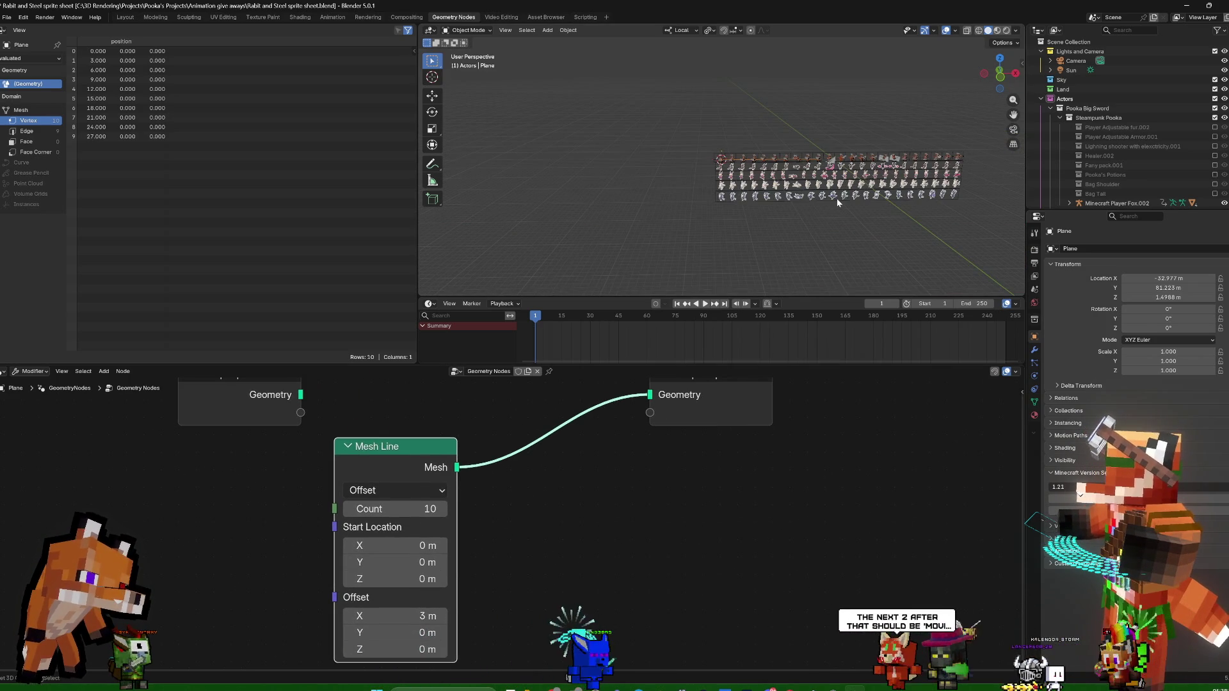
middle_drag(666, 408, 727, 476)
key(shift+a)
click(488, 424)
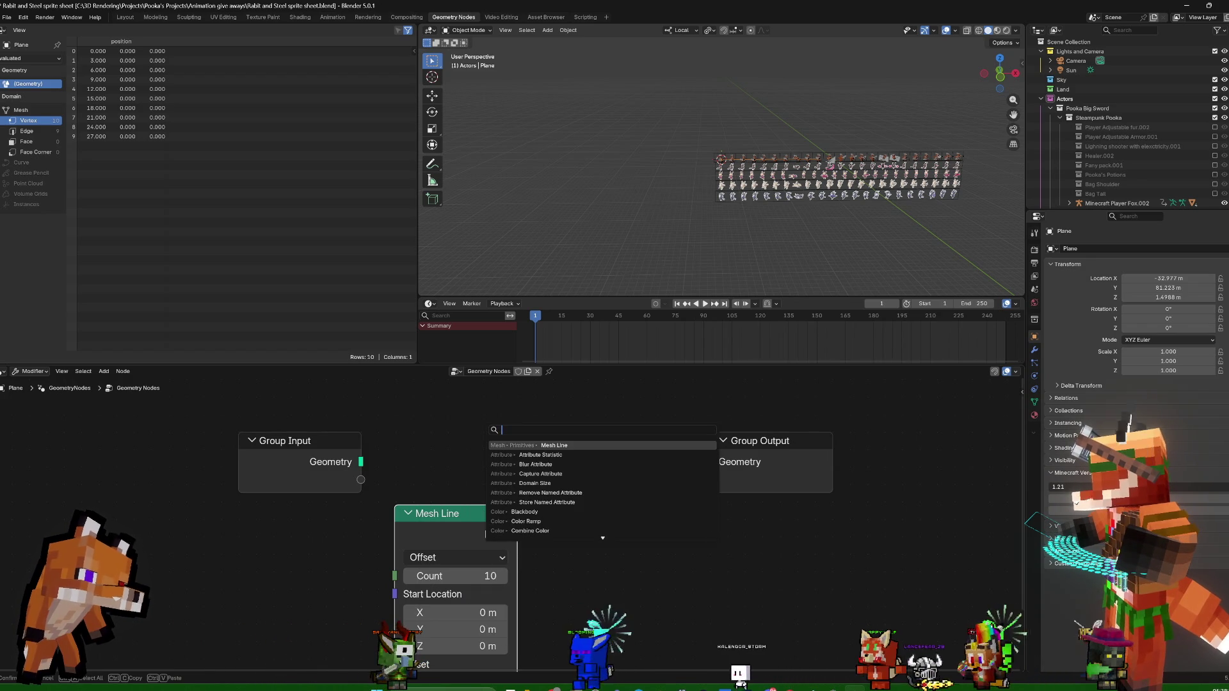
key(Return)
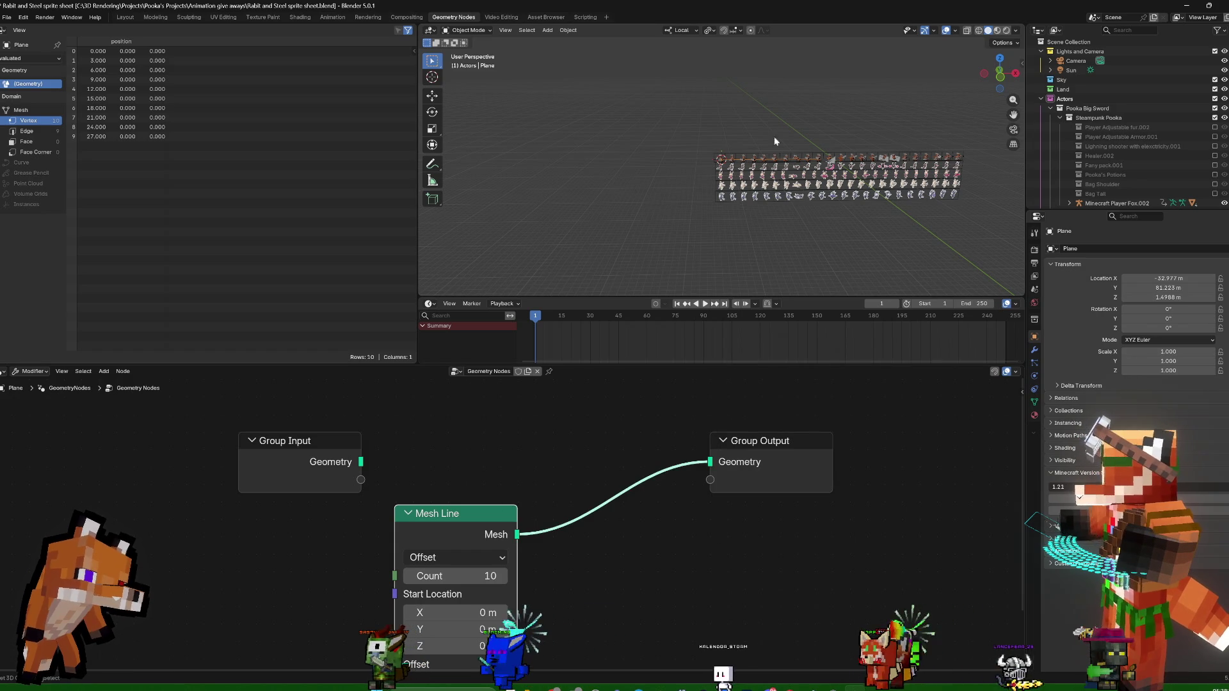
key(shift+a)
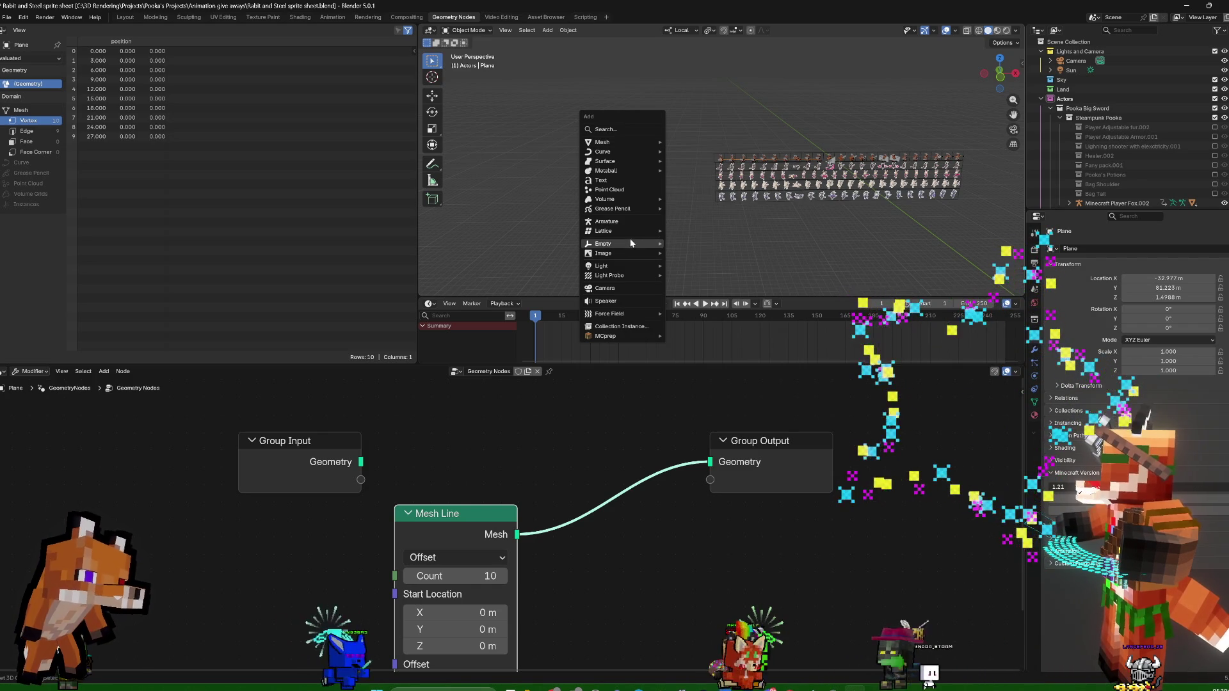
mouse_move(605, 244)
click(692, 244)
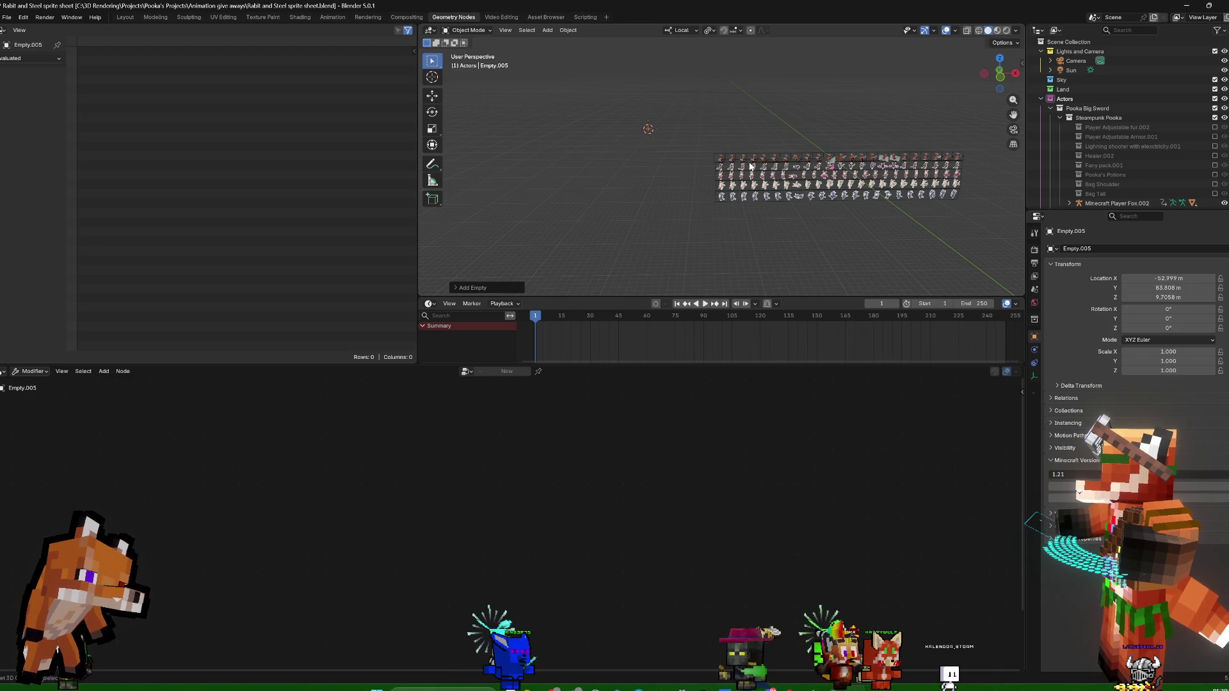
key(ctrl+z)
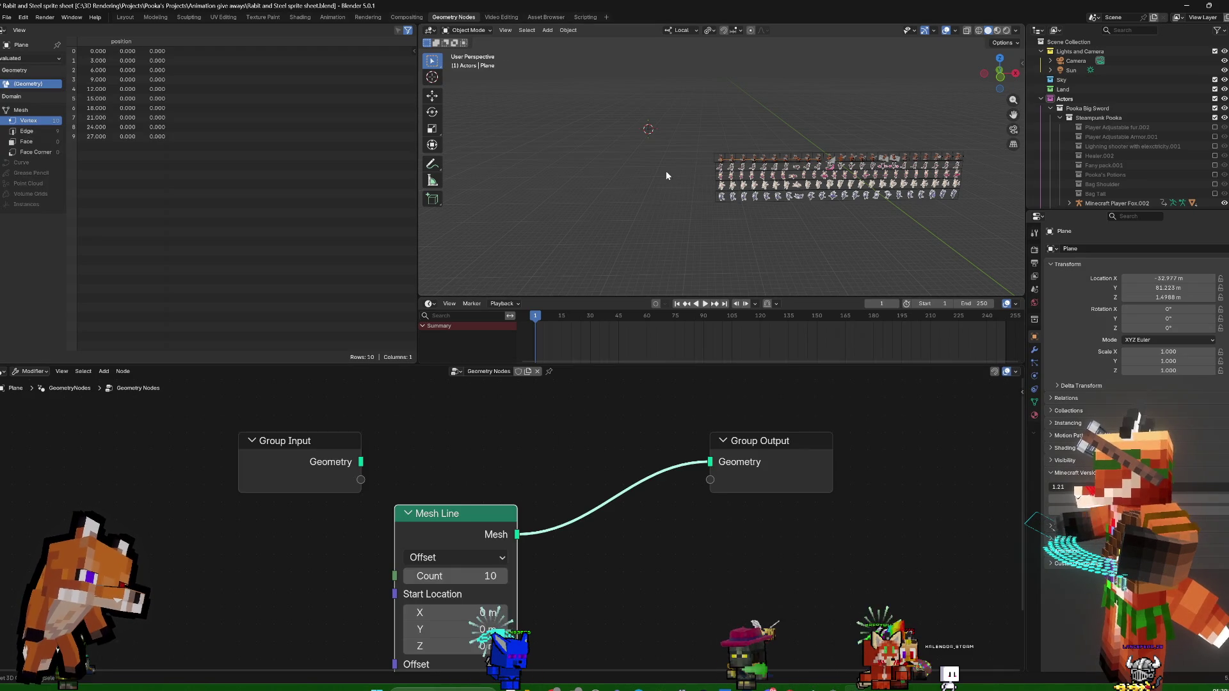
Insert an Instance on Points node after the Mesh Line
key(shift+a)
click(542, 436)
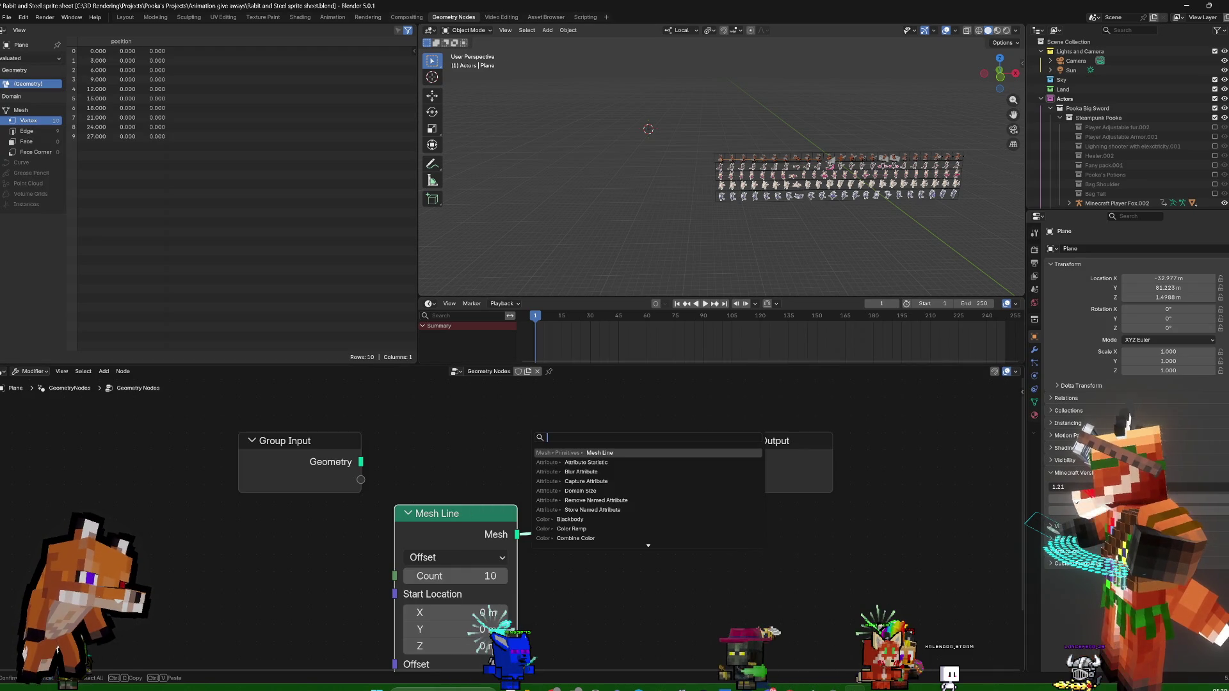
text(onpoin)
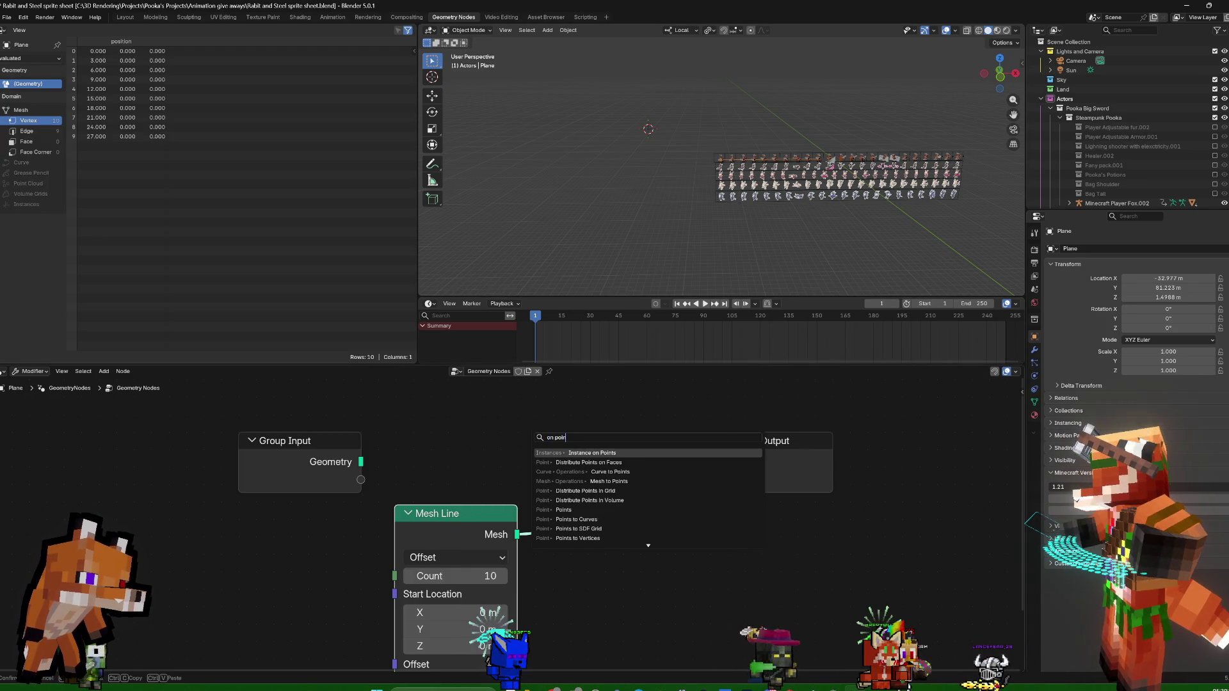
key(Return)
click(573, 430)
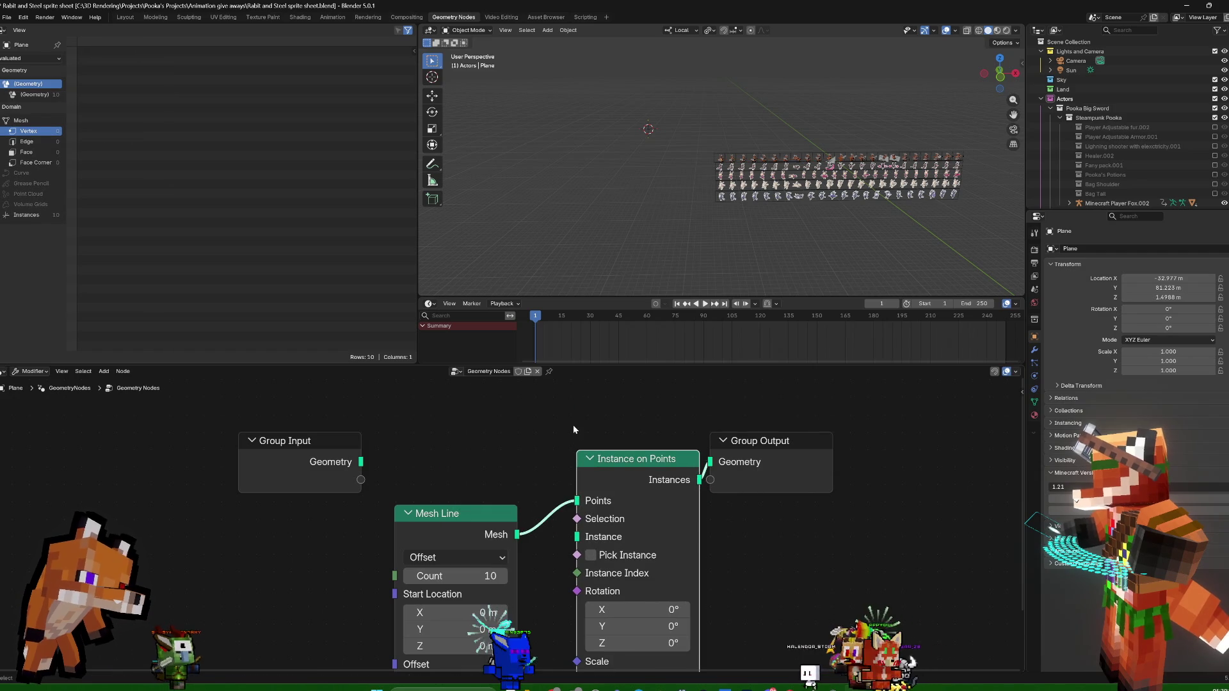
scroll(1145, 110, down, 1)
scroll(1145, 111, down, 1)
Drag Empty.005 into the node tree as an Object Info node and link its geometry as the instance
click(1059, 99)
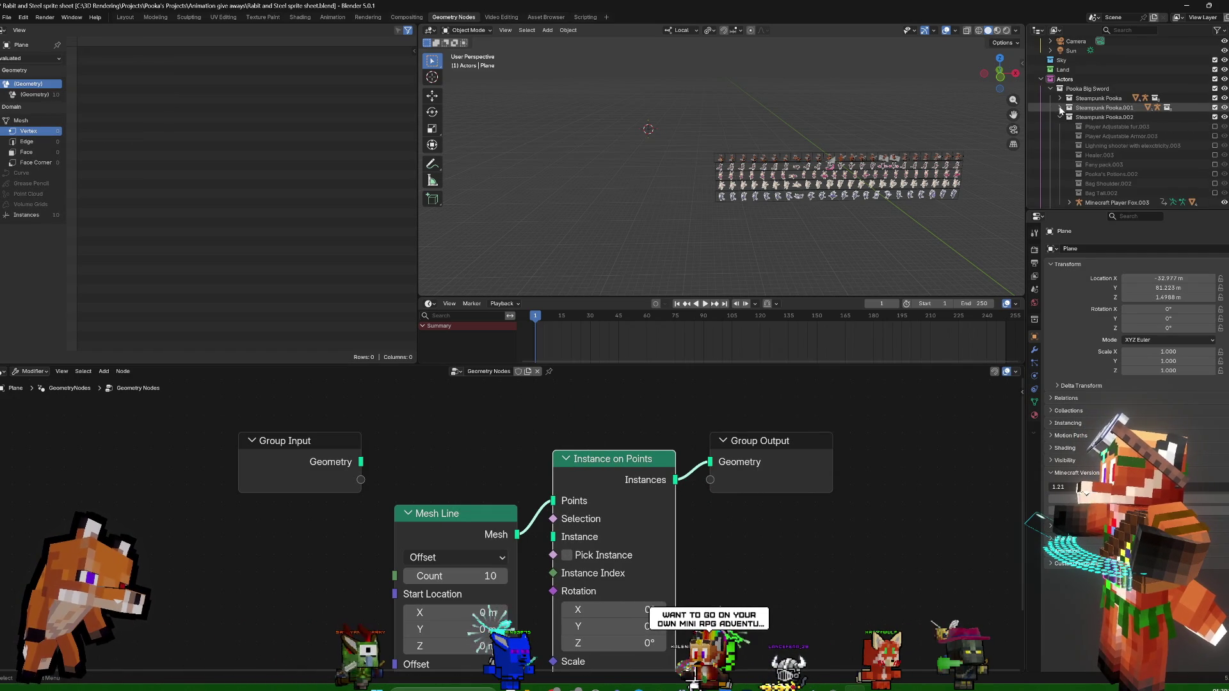
click(1051, 89)
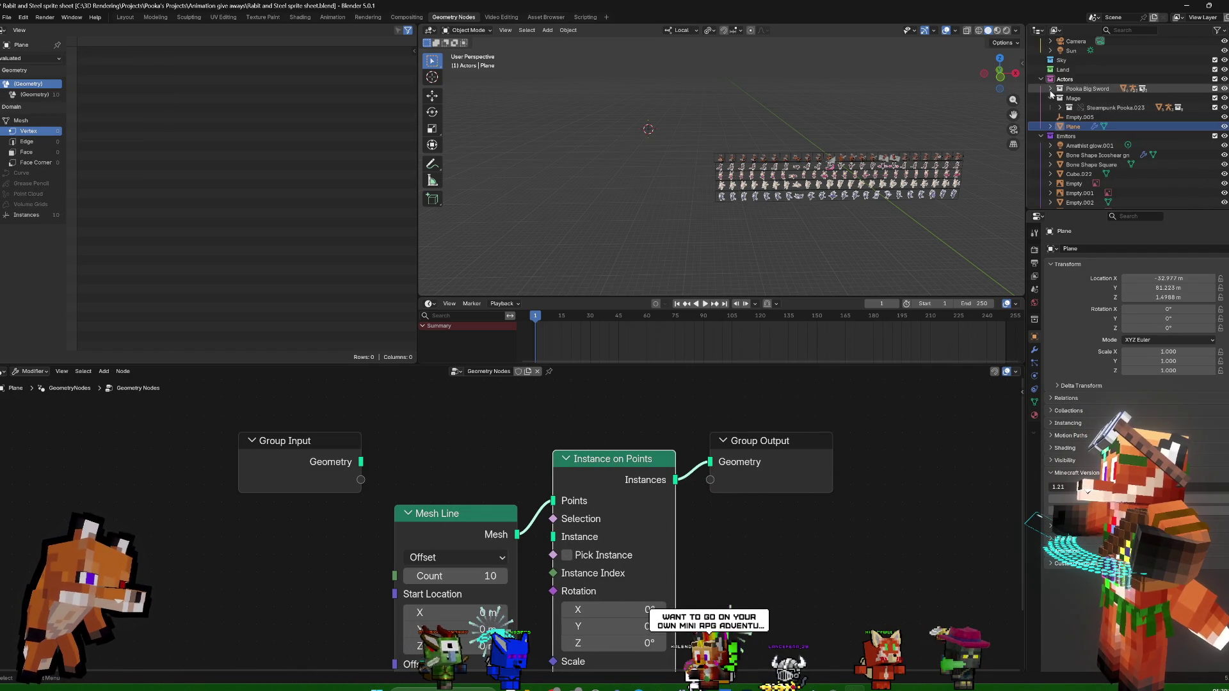
click(1077, 117)
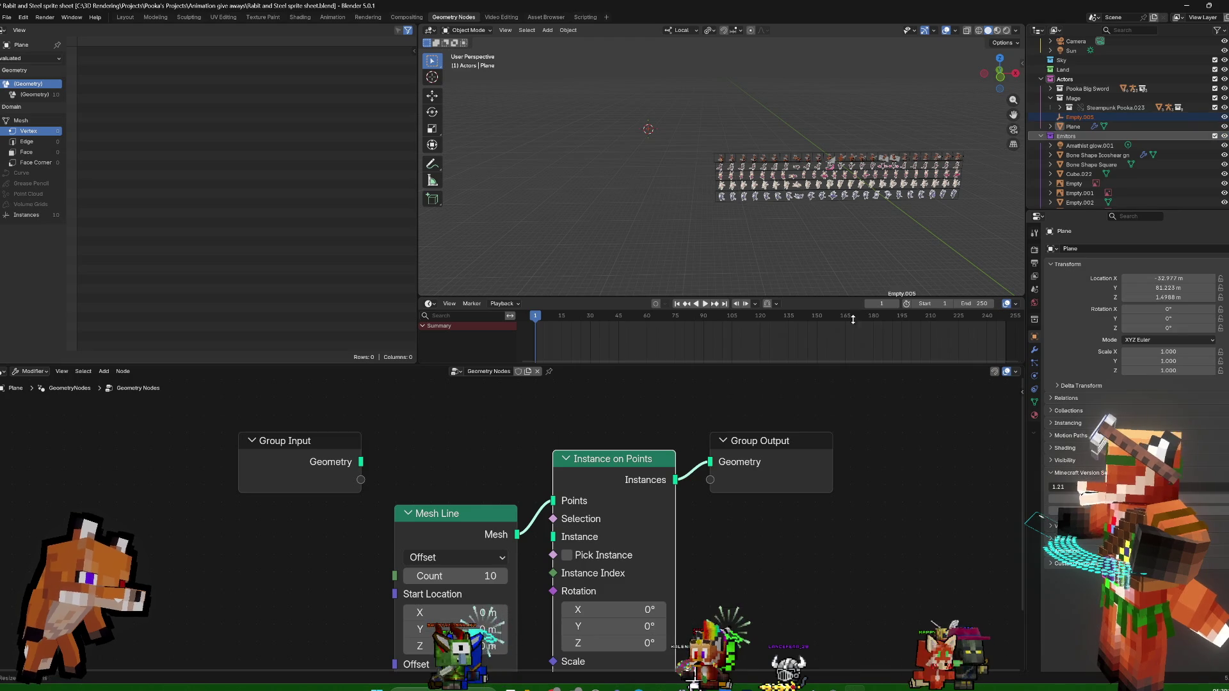
scroll(567, 428, down, 2)
drag(443, 440, 383, 542)
drag(391, 607, 532, 543)
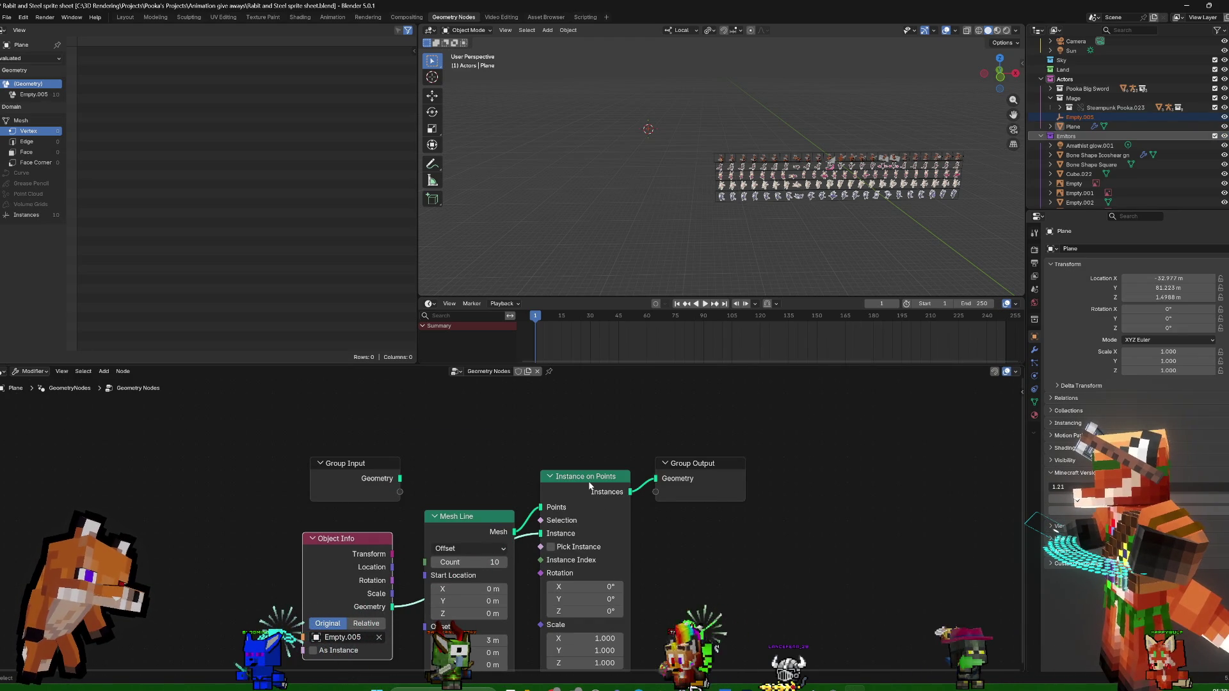
scroll(800, 207, up, 3)
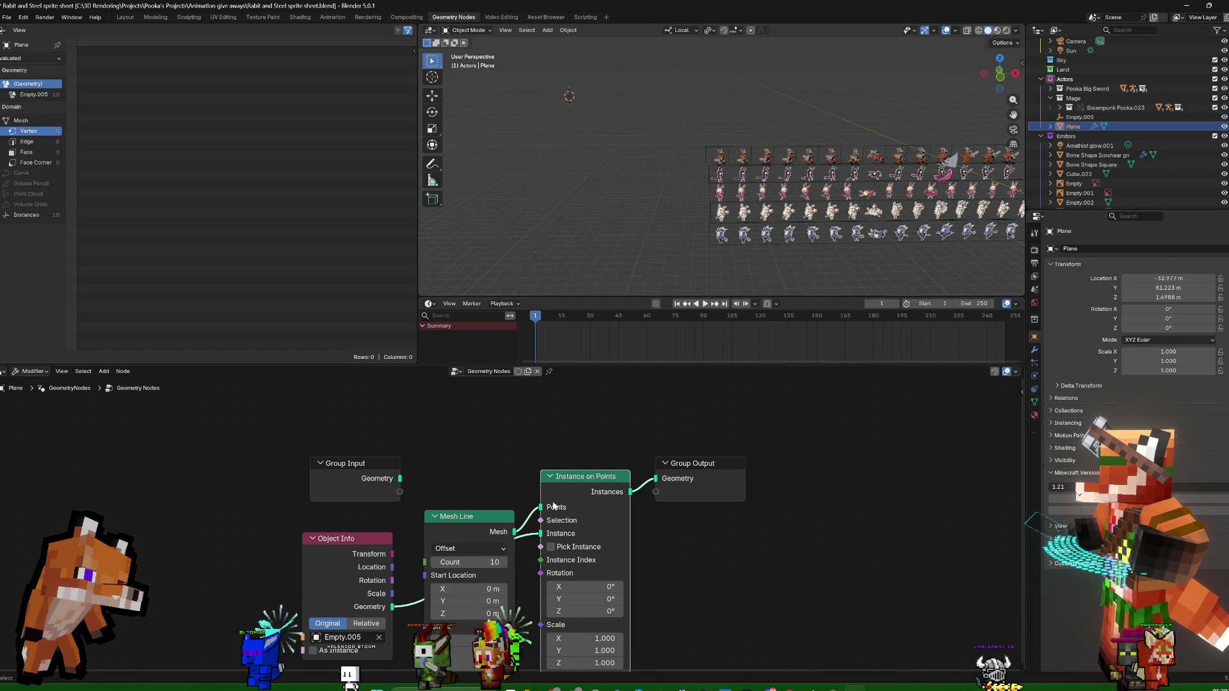
drag(456, 522, 376, 402)
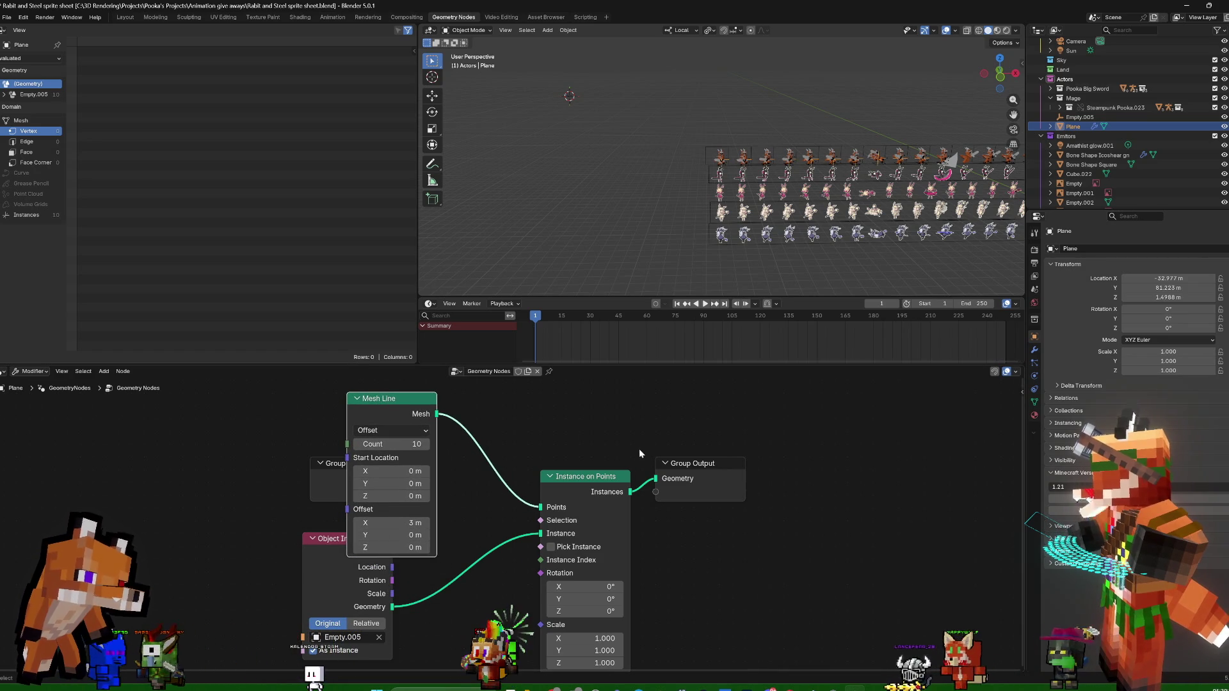
Add a Realize Instances node on the Instances link before the Group Output
drag(715, 469, 744, 431)
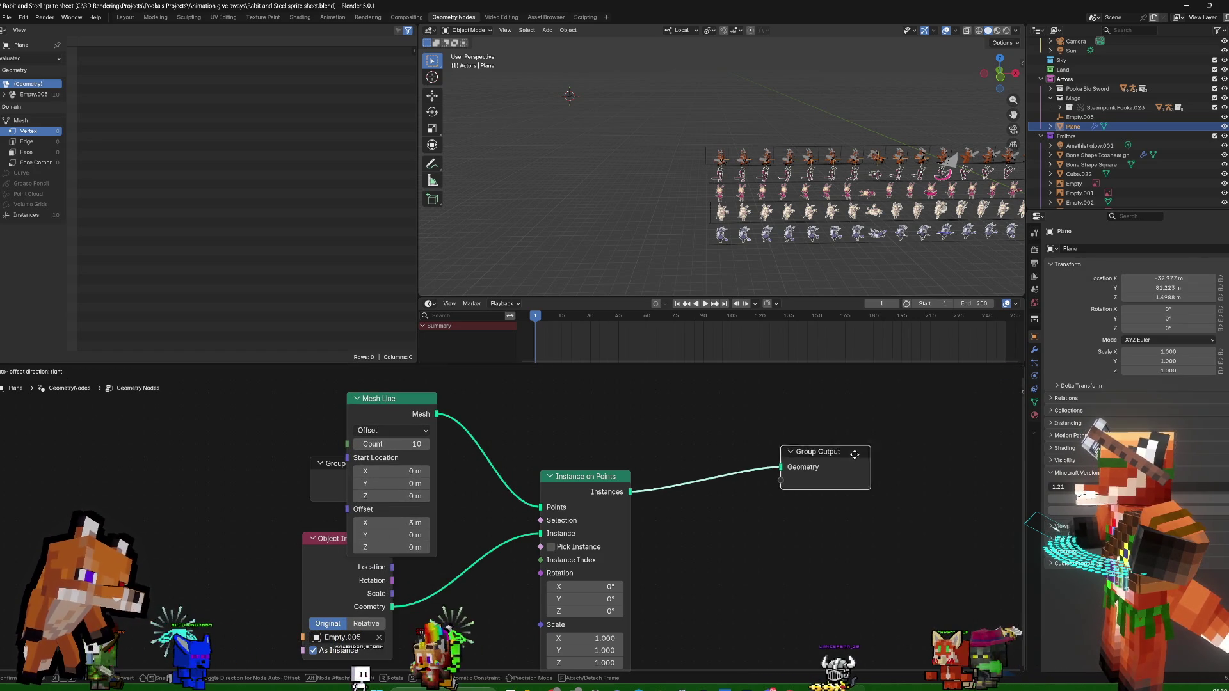
drag(630, 492, 730, 428)
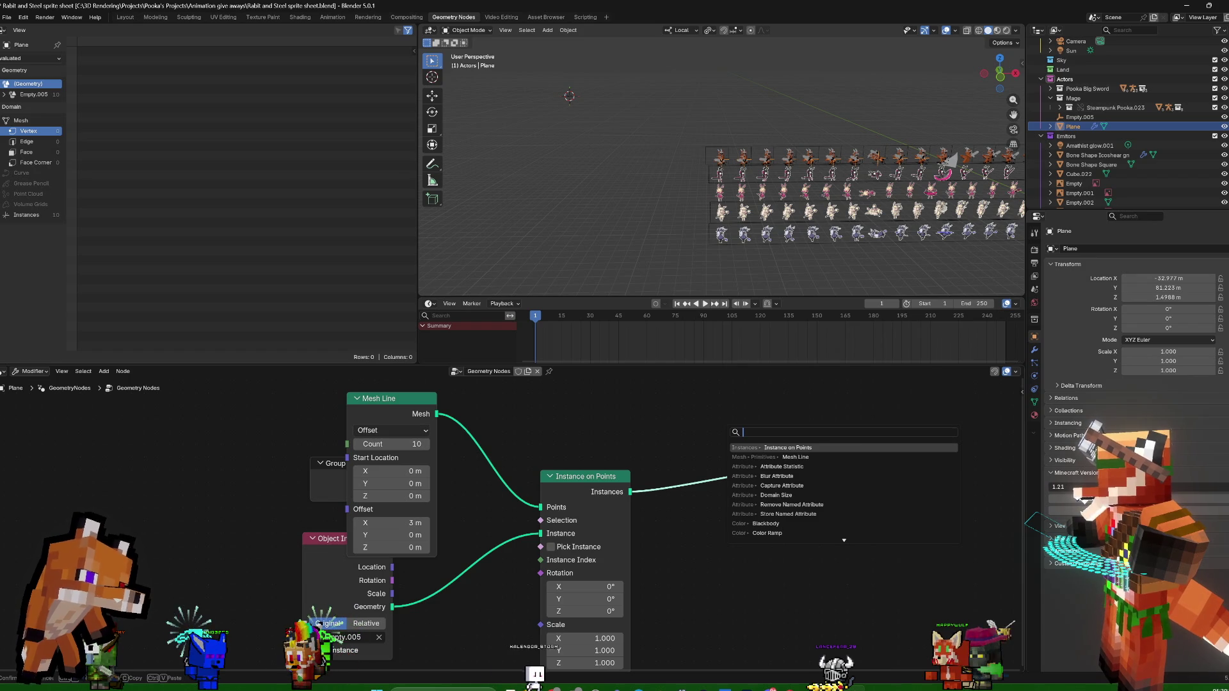
text(real)
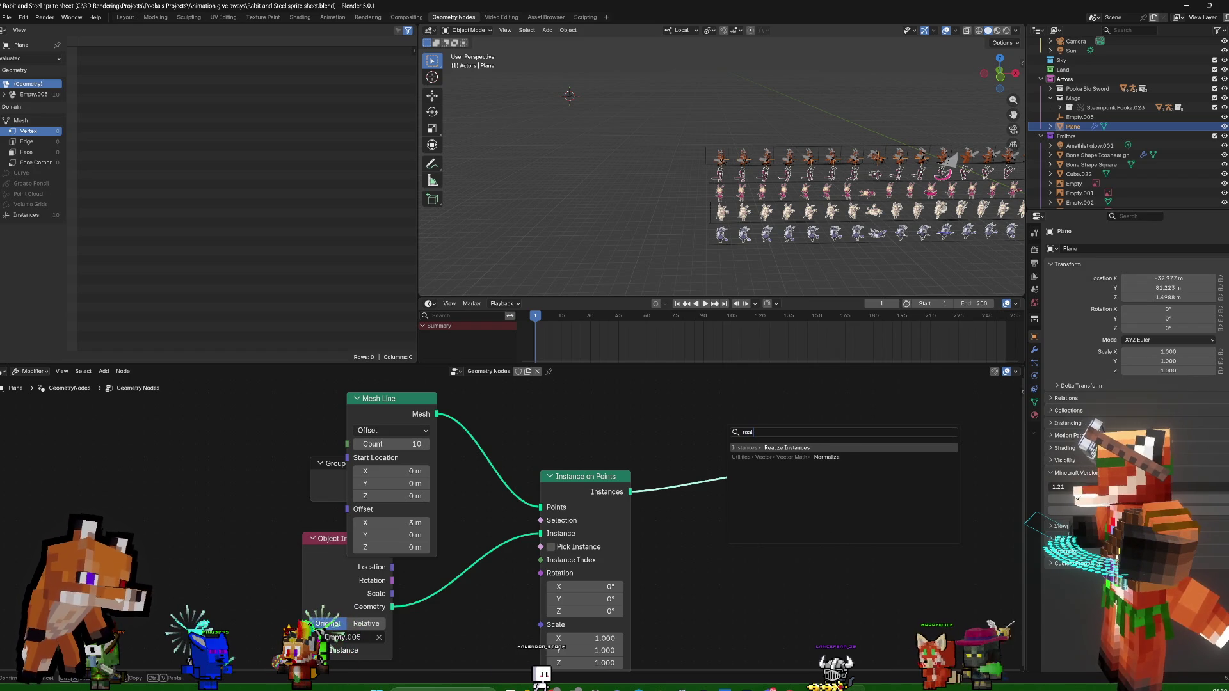
key(Return)
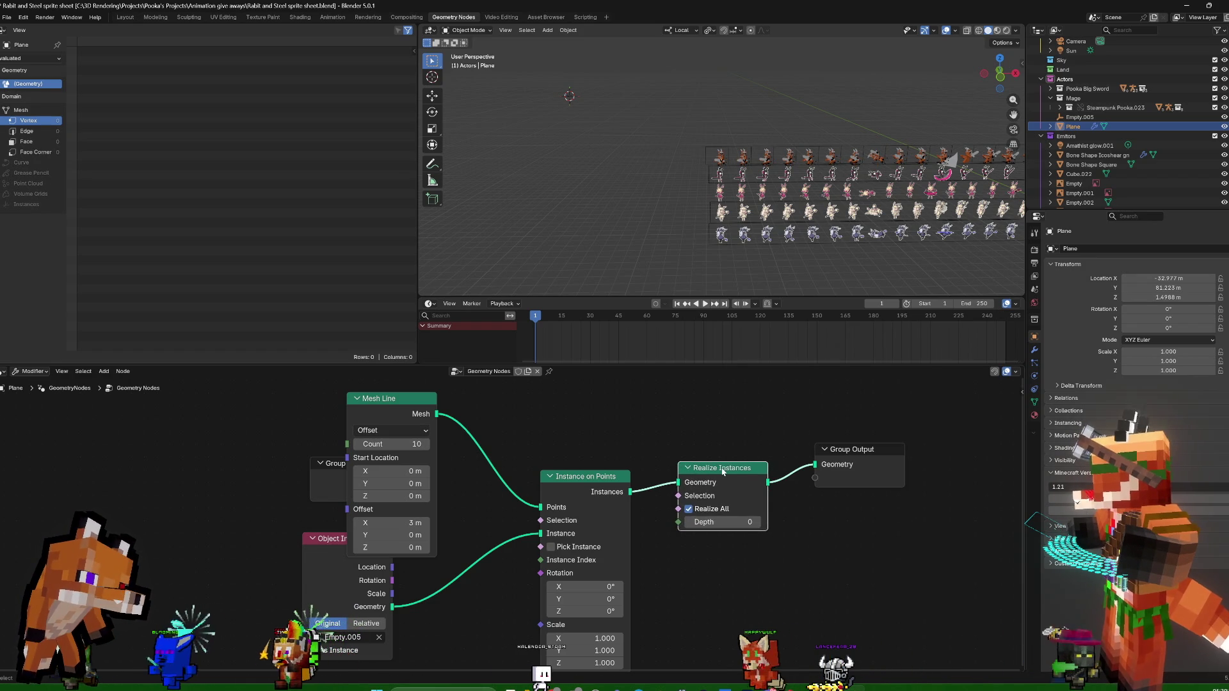
Add a Points node, then pull Realize Instances off the chain and reinsert it before Group Output
key(shift+a)
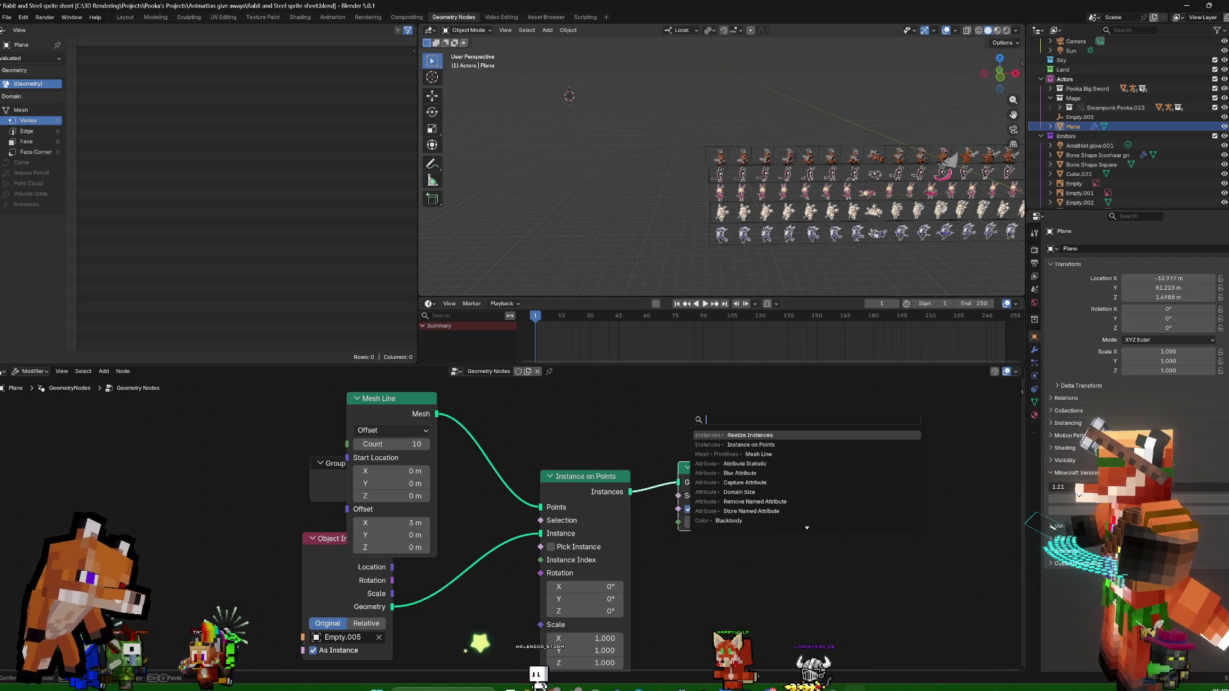
text(poin)
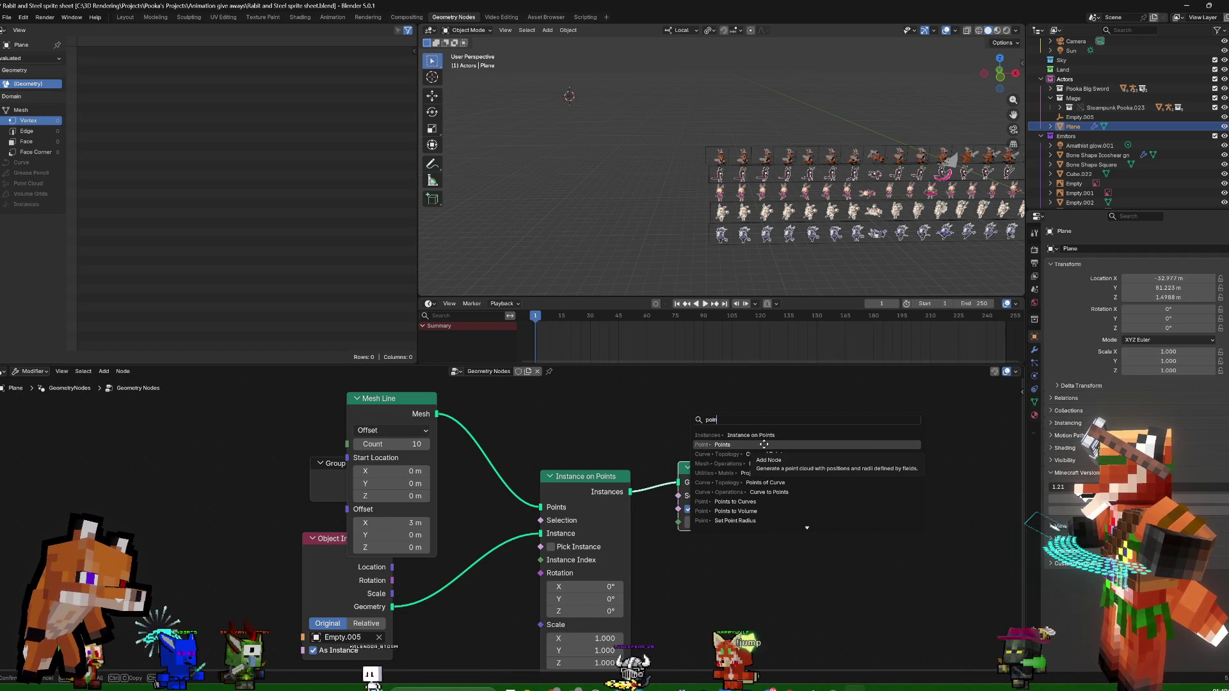
click(763, 444)
click(516, 605)
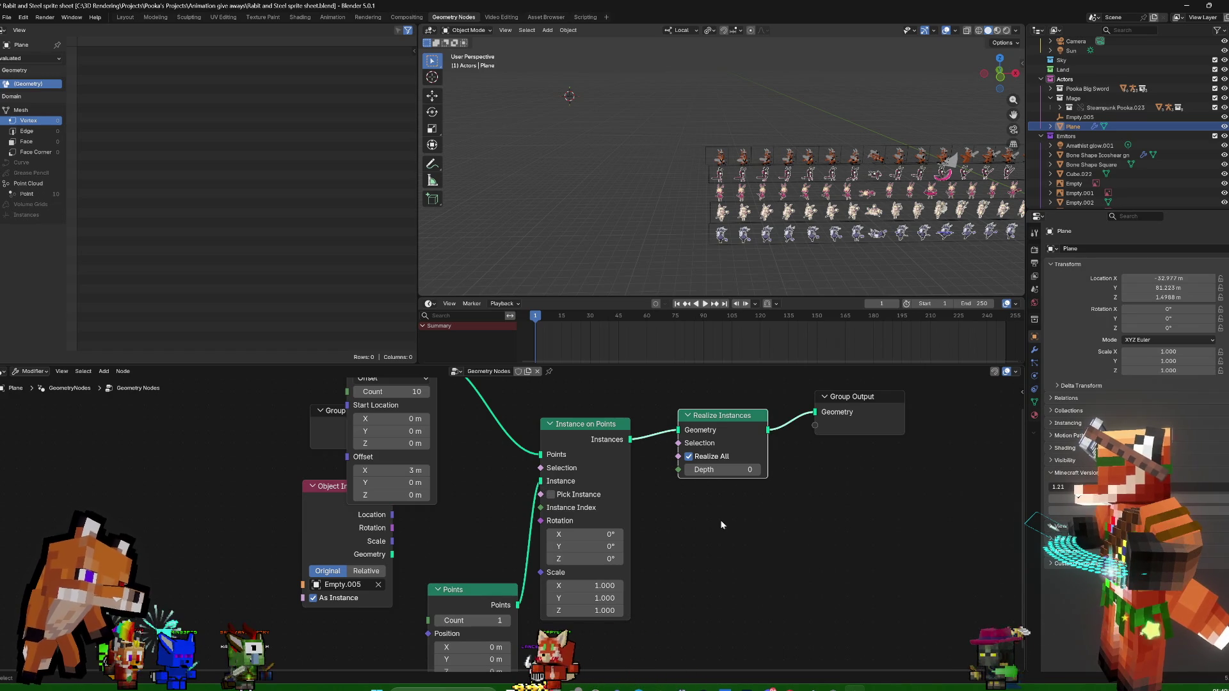
alt+drag(719, 418, 824, 499)
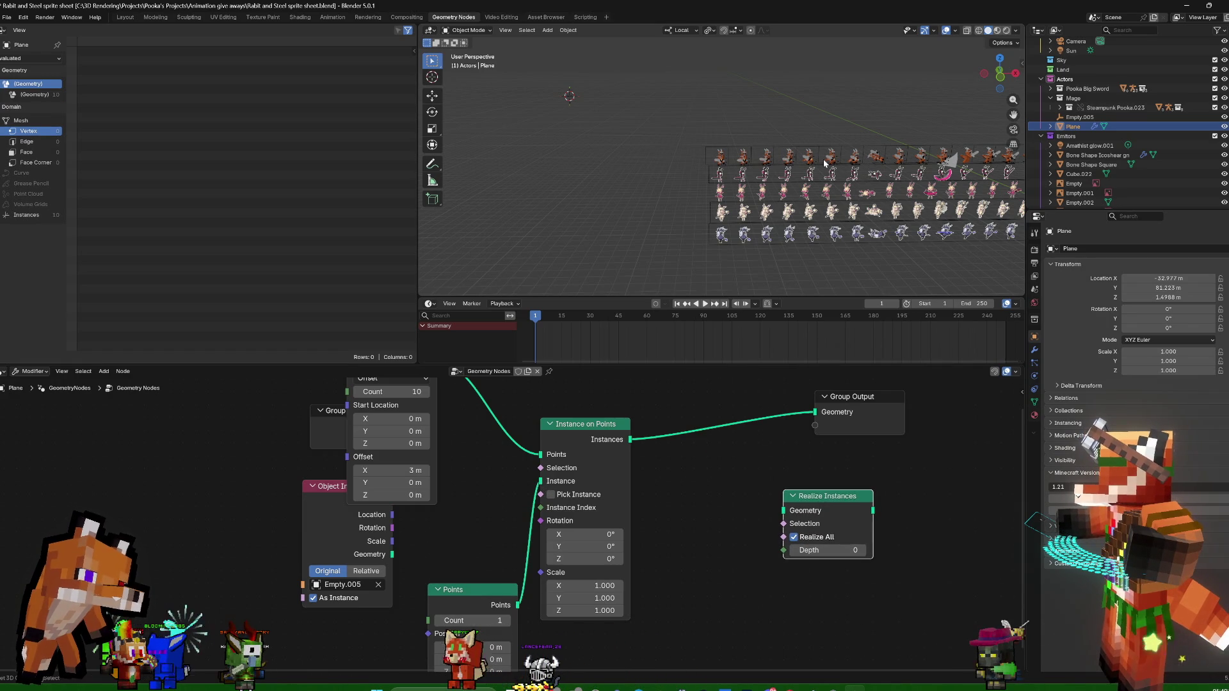
ctrl+scroll(825, 163, down, 3)
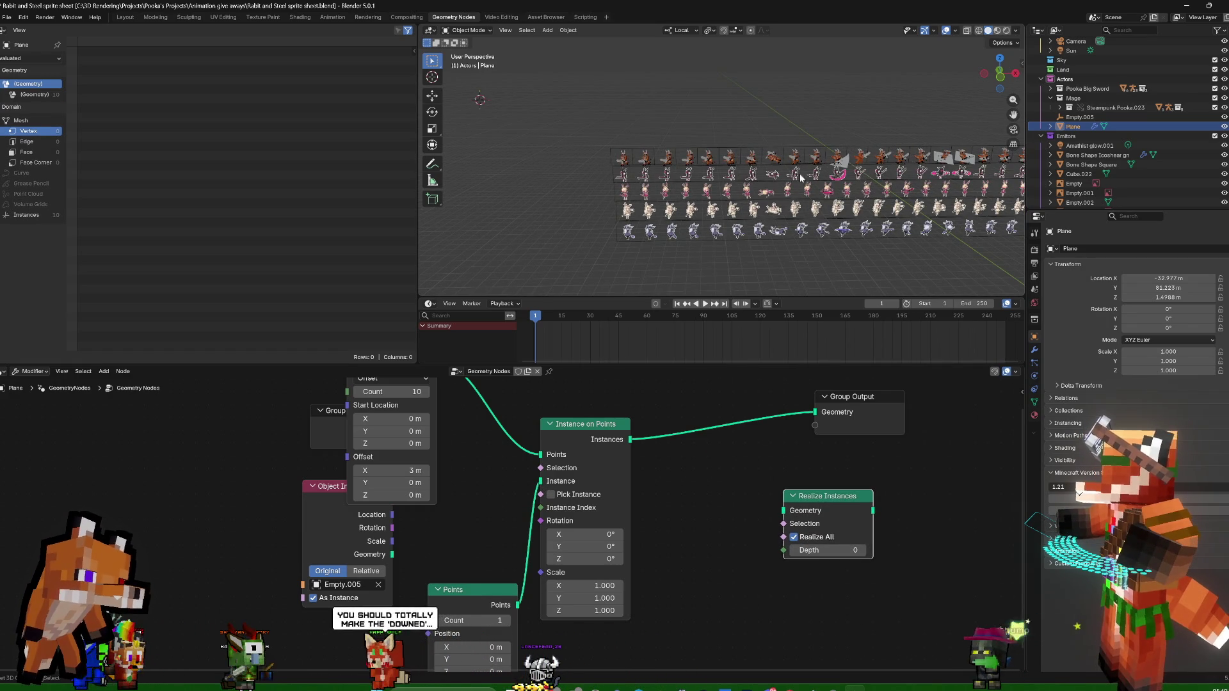
scroll(792, 184, up, 3)
scroll(770, 82, up, 2)
scroll(761, 80, up, 1)
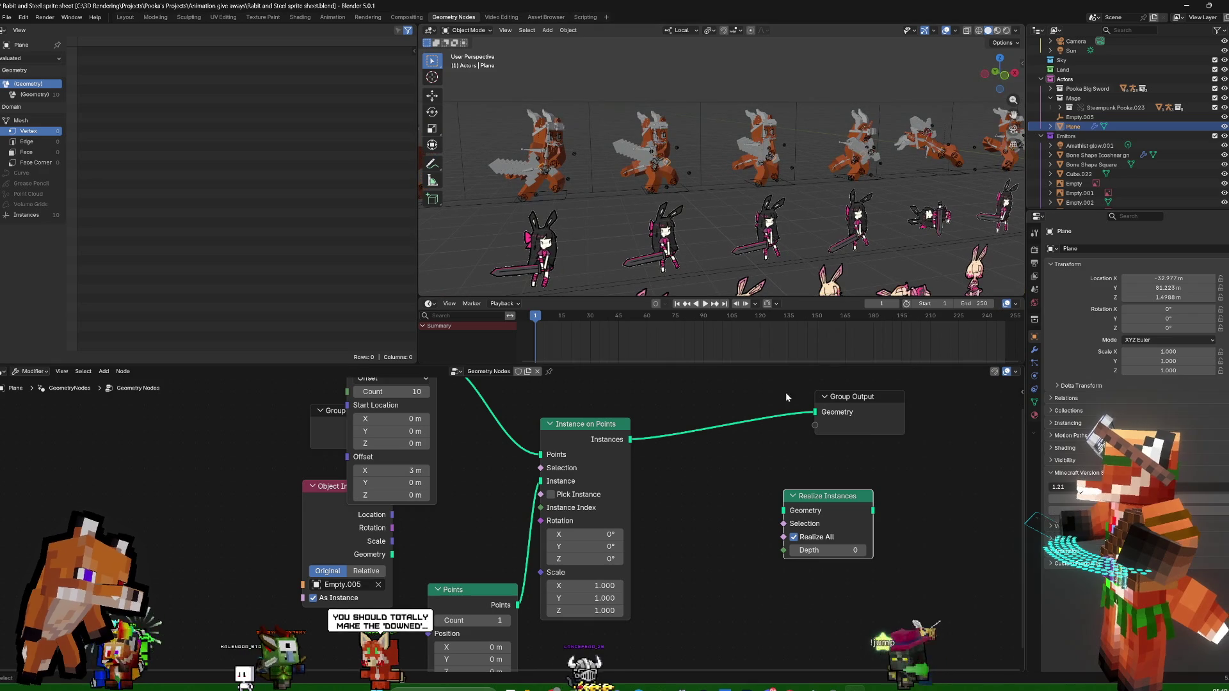
drag(823, 497, 700, 410)
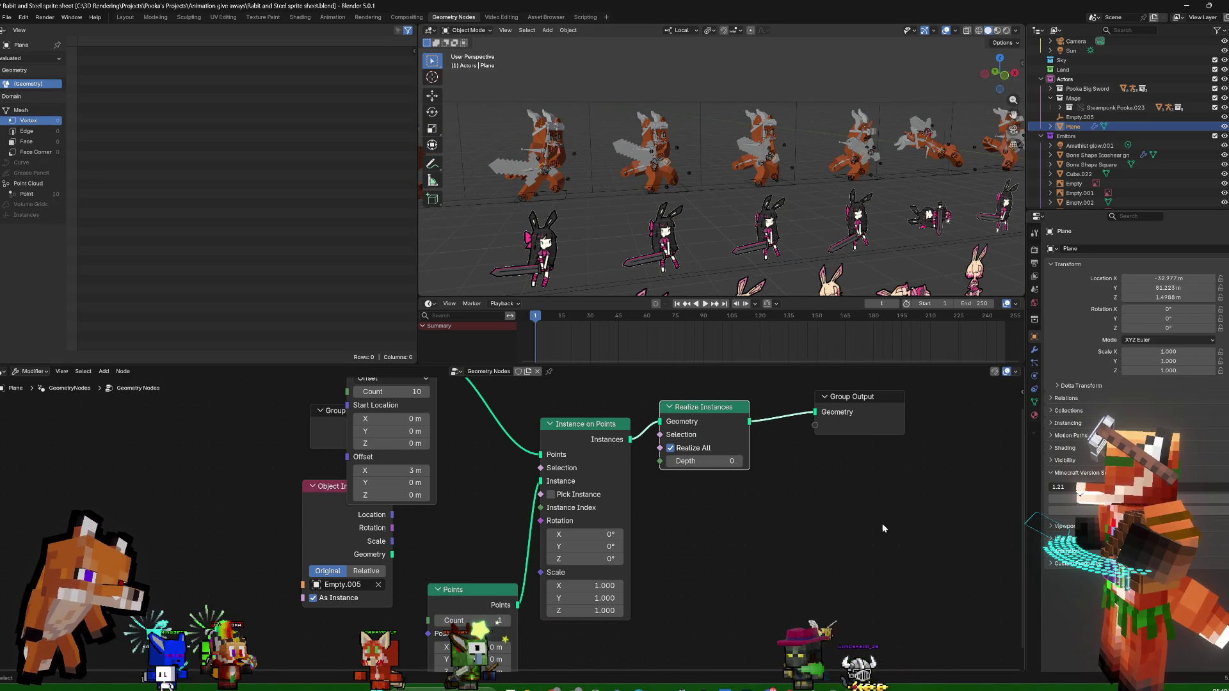
Attempt Apply on the Geometry Nodes modifier (fails with no mesh) and move Group Output right
click(1034, 352)
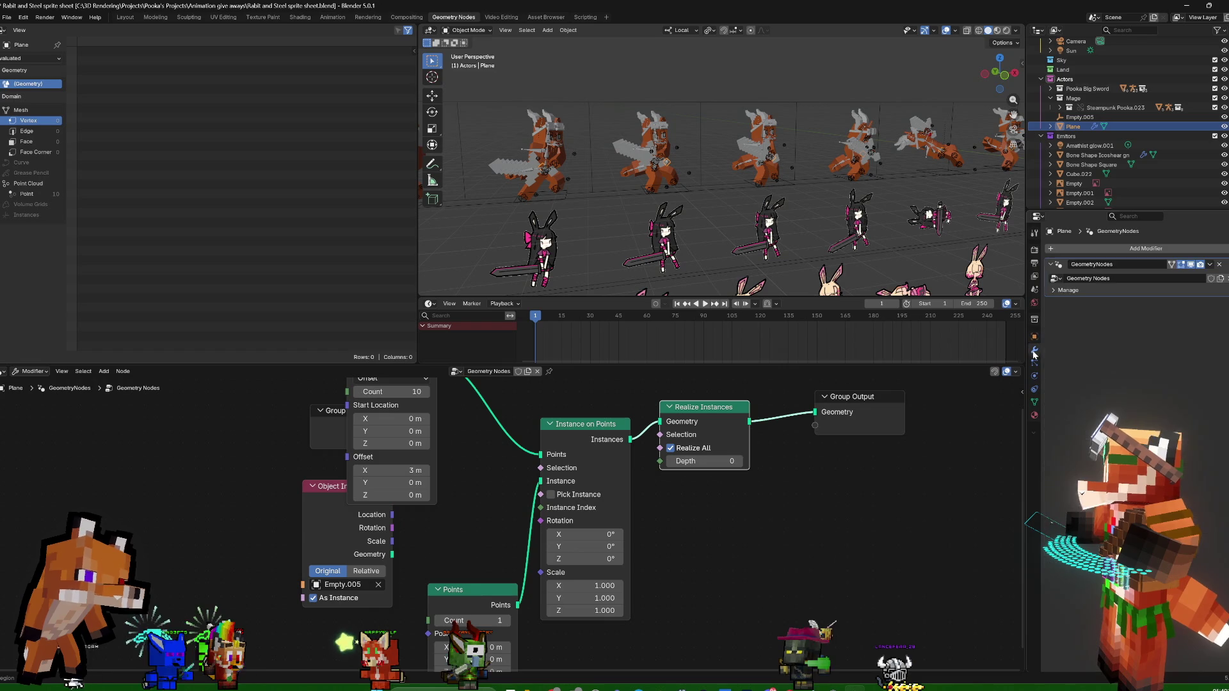
click(1209, 263)
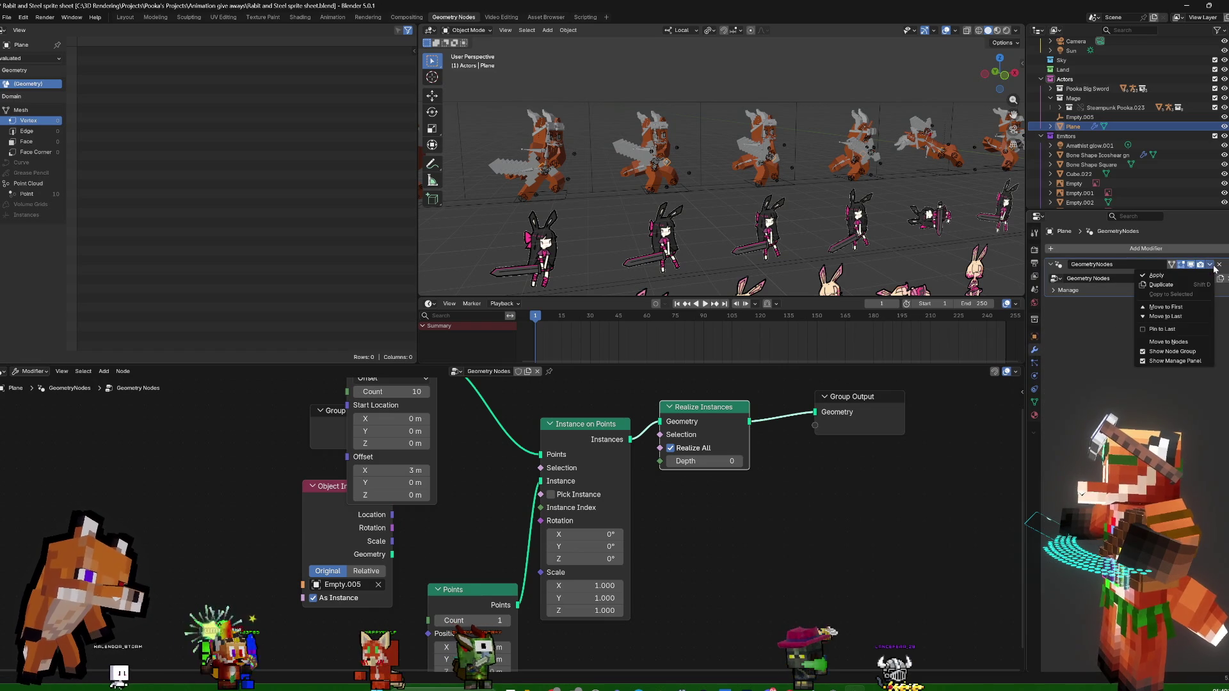
click(1180, 276)
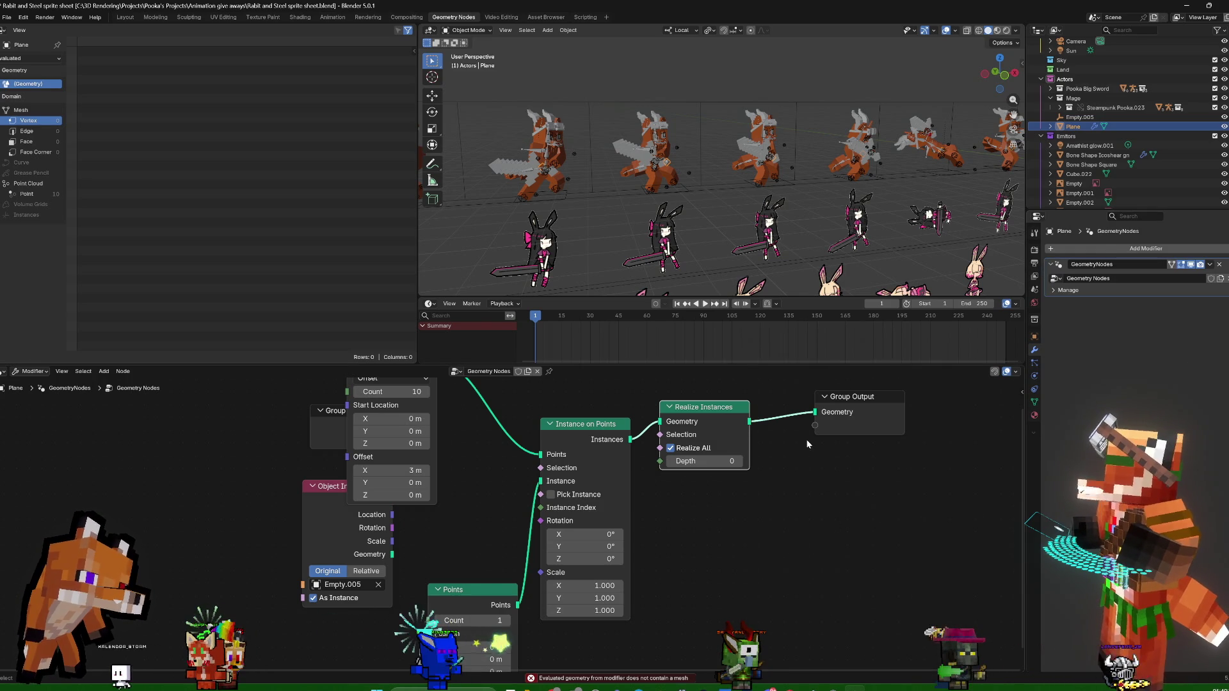
drag(864, 399, 950, 423)
click(704, 407)
key(g)
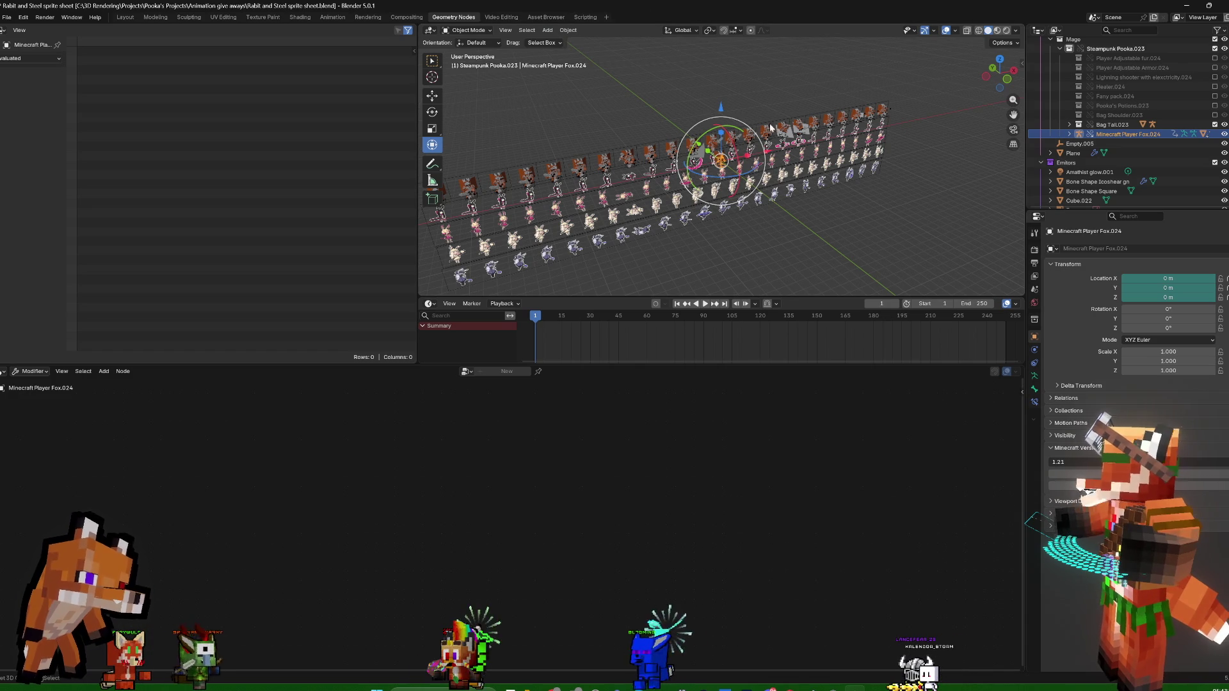
Look through the scene camera and save the sprite sheet file
key(KP_0)
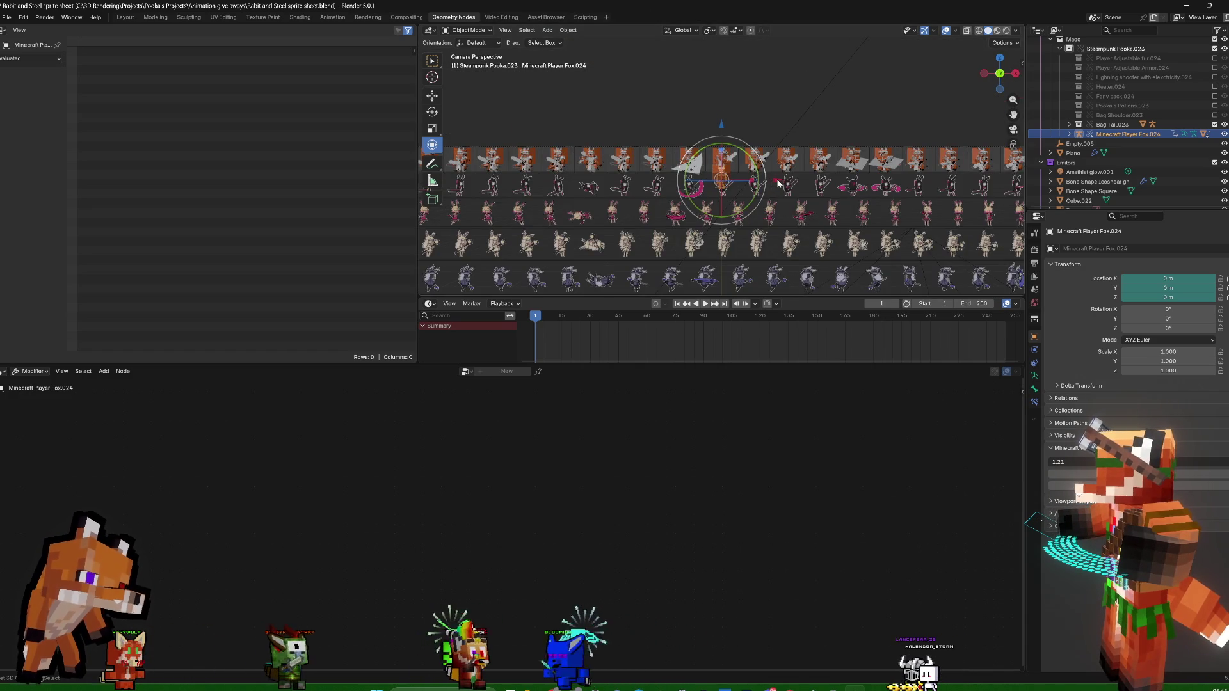
scroll(777, 183, up, 1)
scroll(780, 178, up, 2)
scroll(781, 179, up, 1)
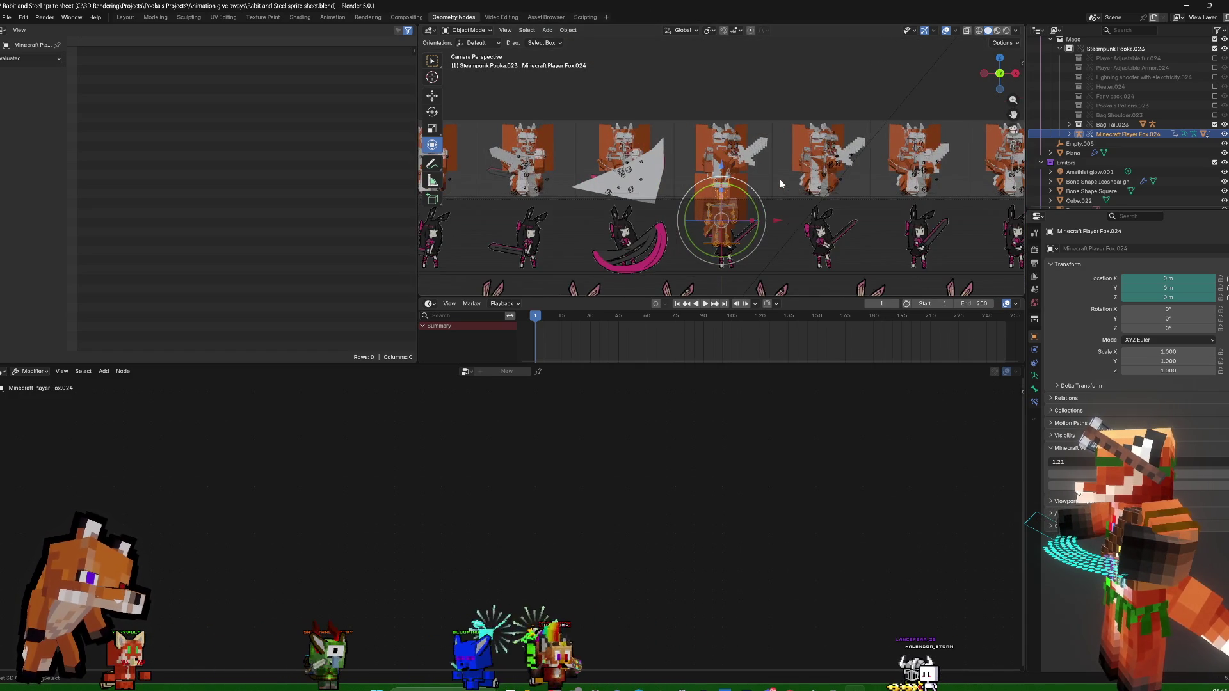
scroll(780, 178, up, 2)
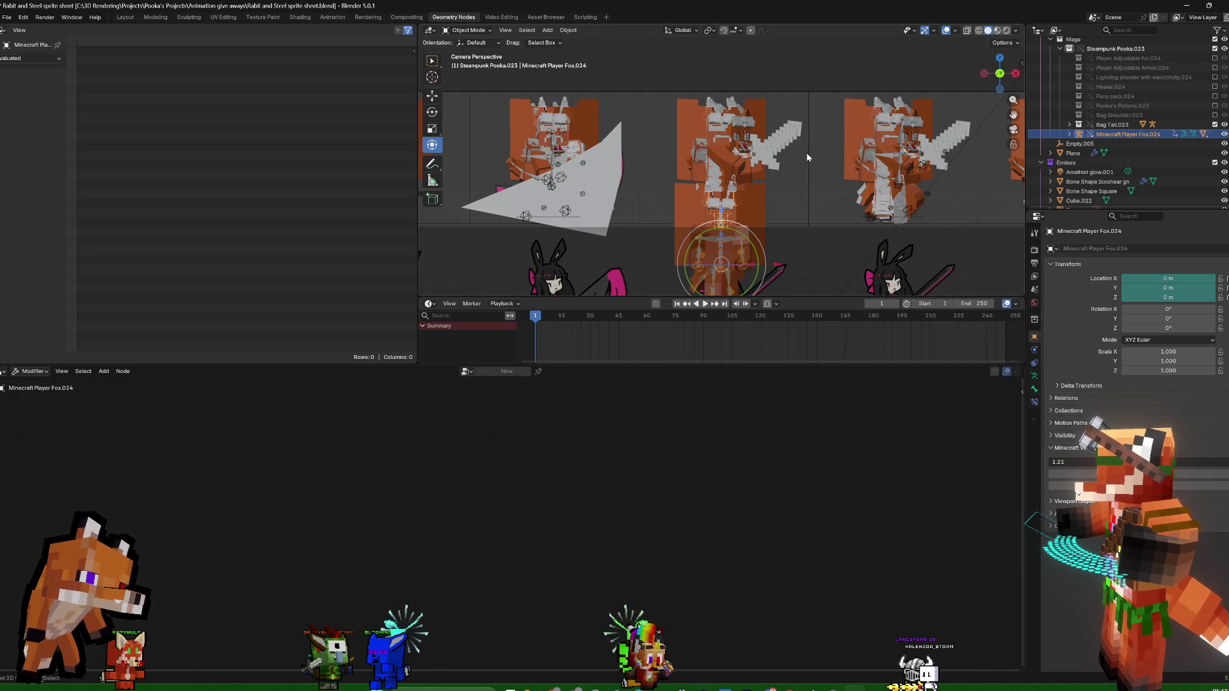
scroll(807, 157, down, 2)
scroll(813, 167, down, 4)
scroll(812, 166, down, 5)
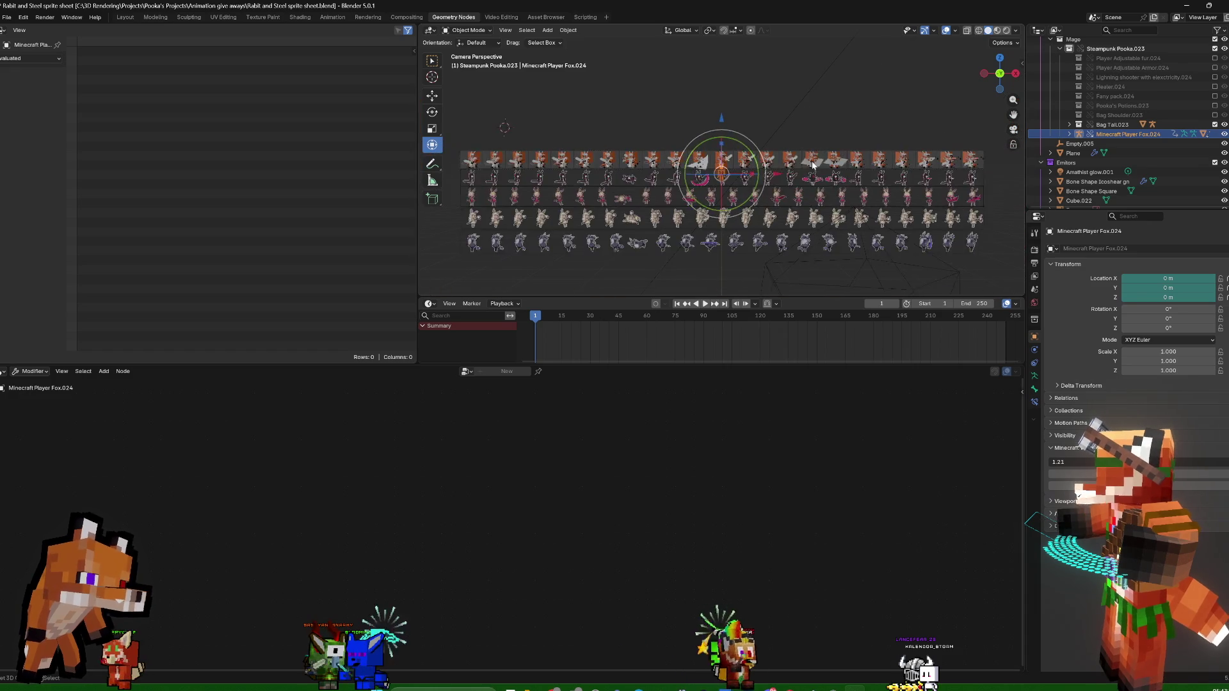
scroll(812, 165, down, 1)
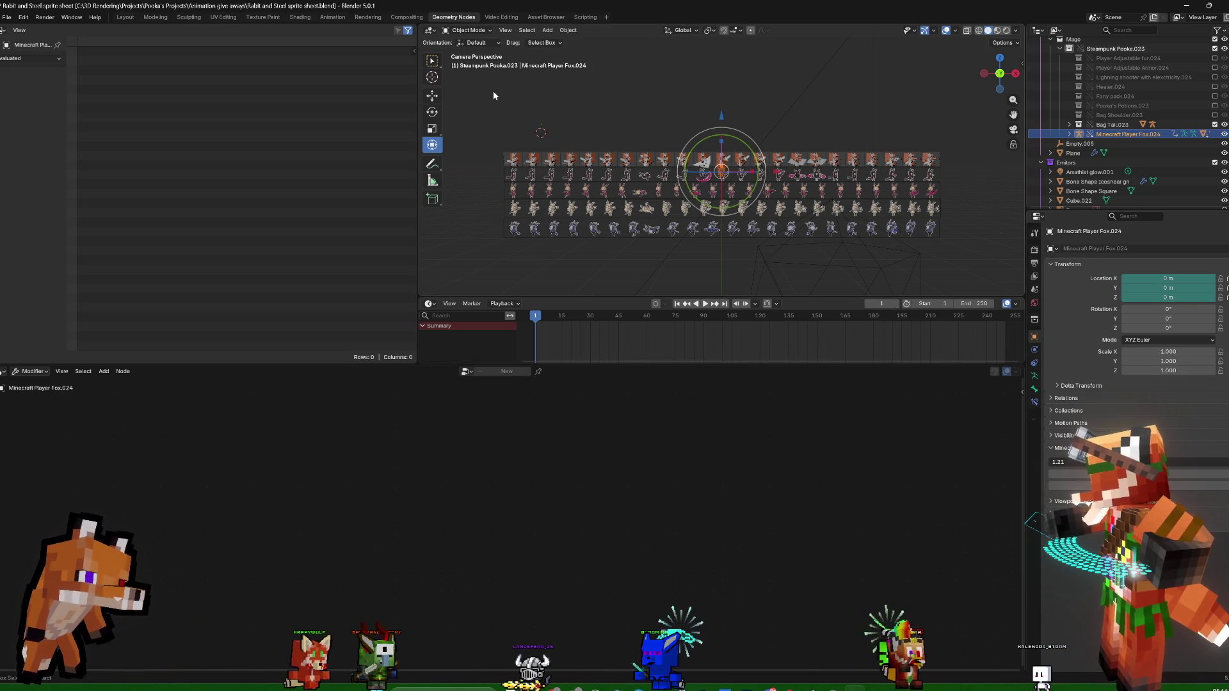
key(ctrl+s)
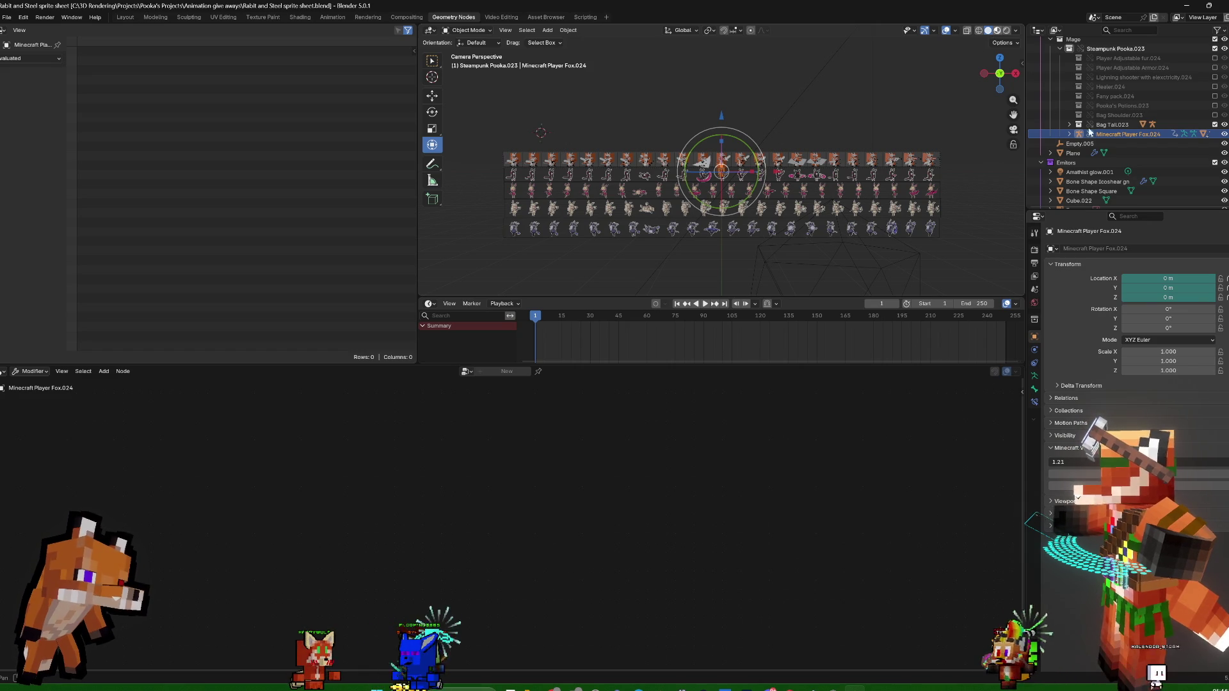
scroll(1142, 98, up, 3)
Exclude the Pooka Big Sword collection from the scene and select Empty.002
click(1215, 88)
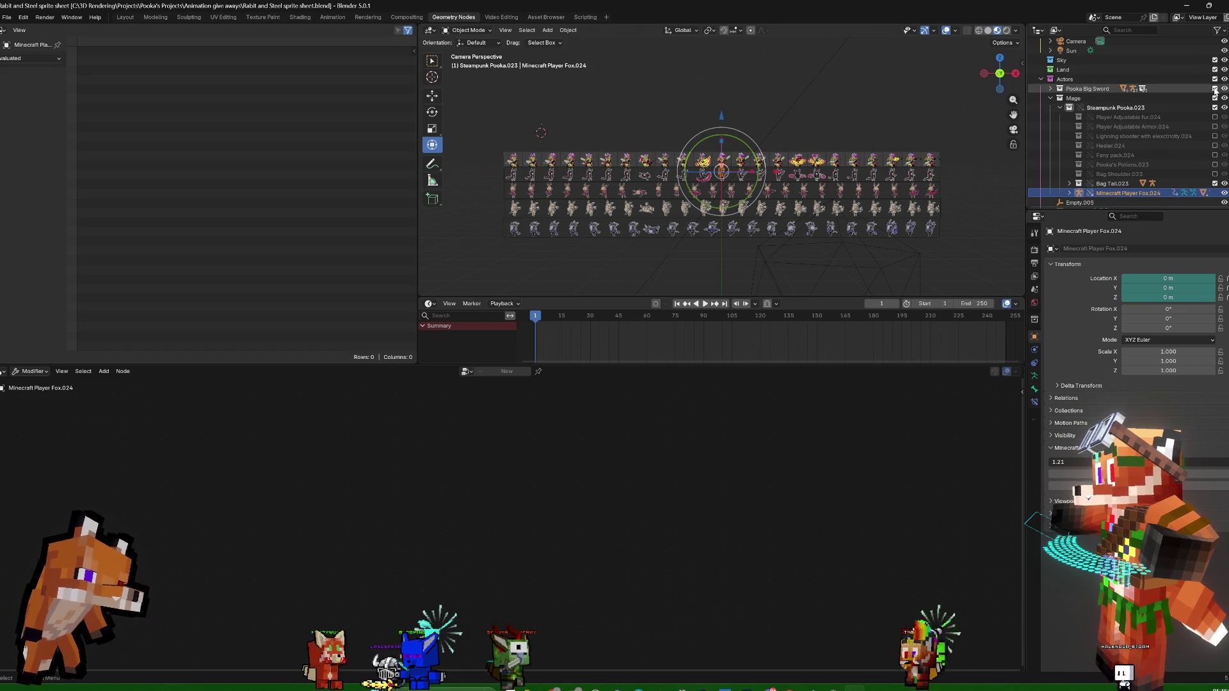
scroll(852, 144, up, 2)
scroll(851, 145, up, 3)
scroll(852, 144, up, 4)
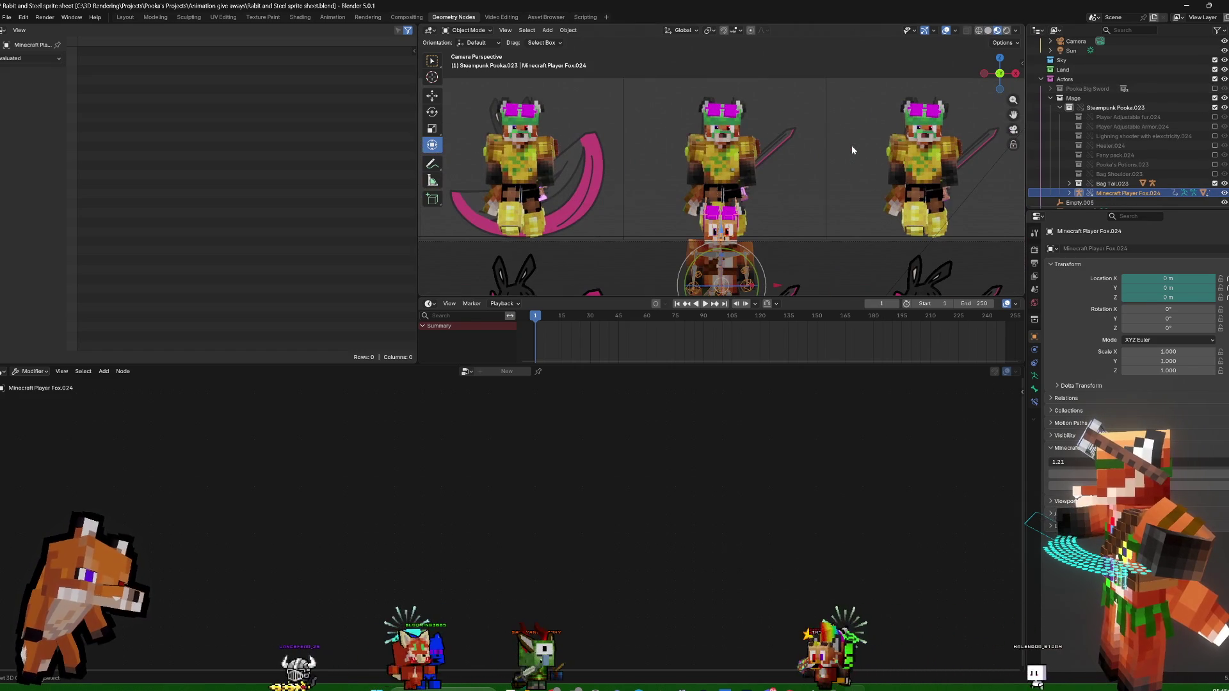
scroll(852, 145, down, 1)
scroll(852, 145, down, 2)
scroll(852, 145, down, 2)
scroll(852, 144, down, 2)
scroll(851, 146, up, 5)
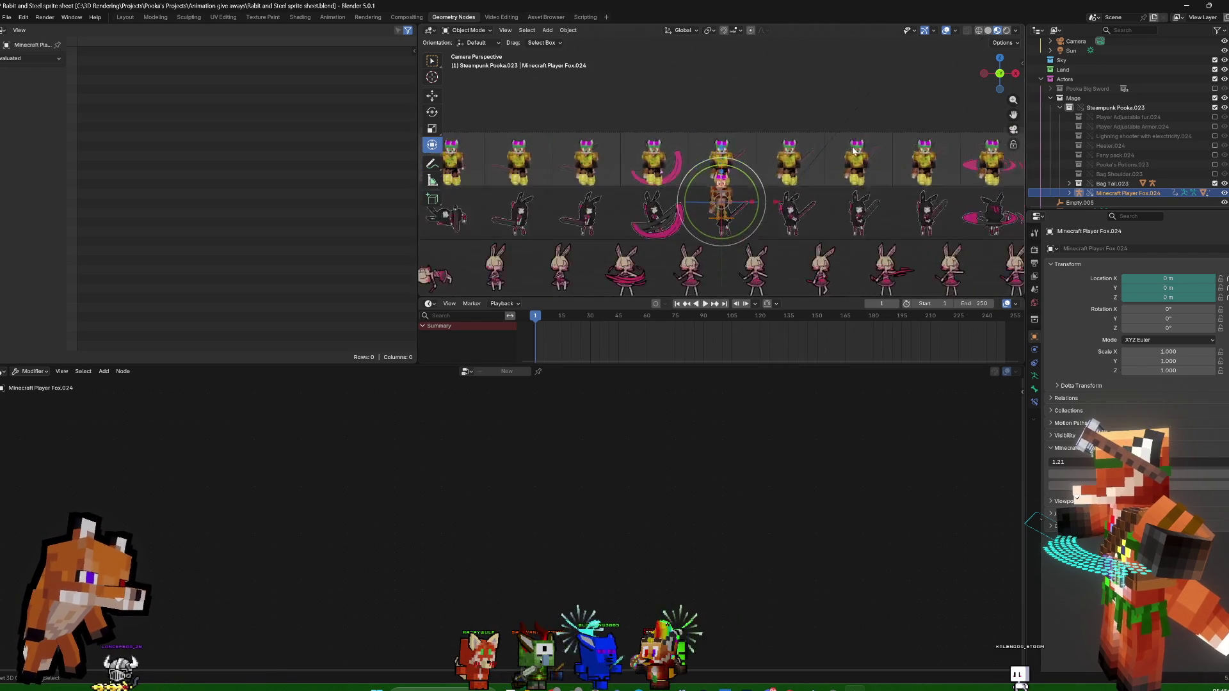
scroll(852, 147, up, 5)
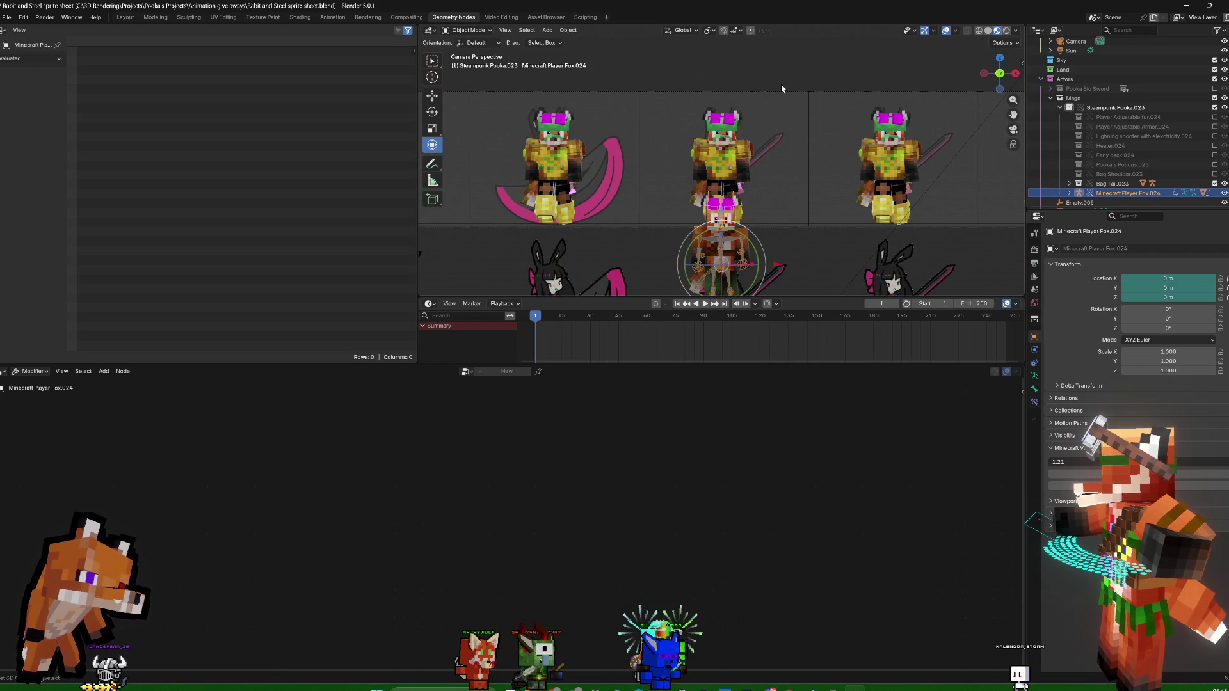
scroll(811, 133, down, 2)
scroll(751, 144, down, 1)
click(751, 144)
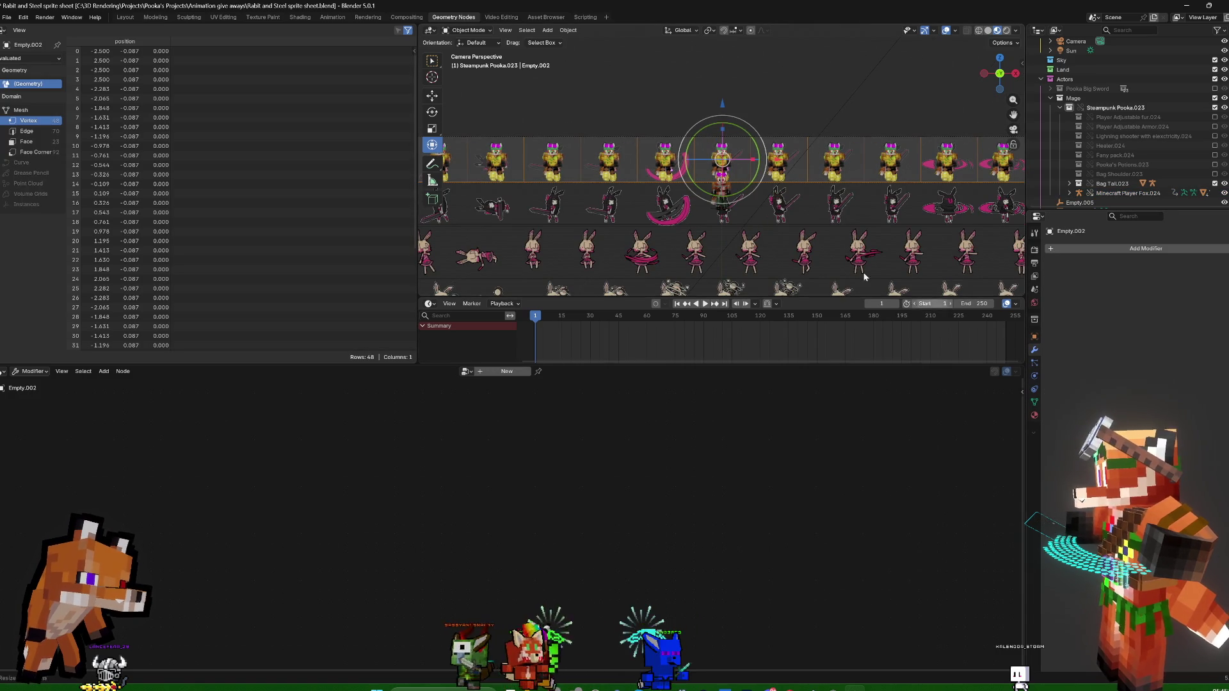
scroll(600, 221, down, 2)
scroll(804, 264, up, 2)
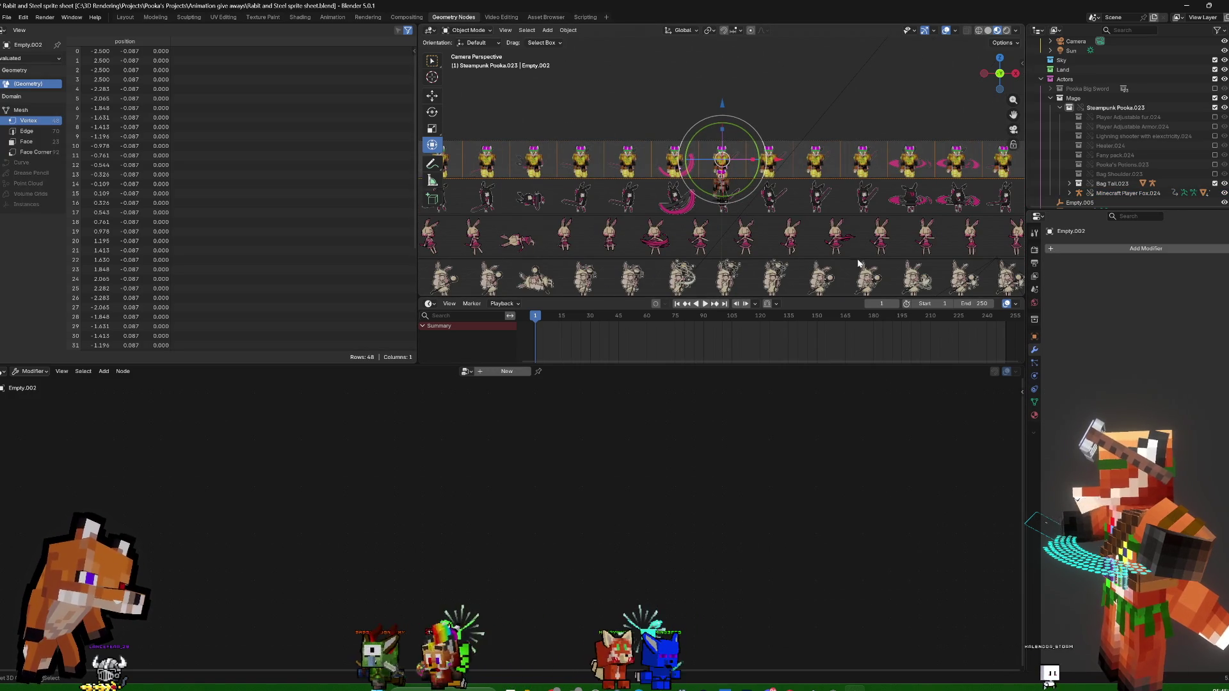
Show the sidebar transform values and select the Plane to view its geometry nodes tree
key(Tab)
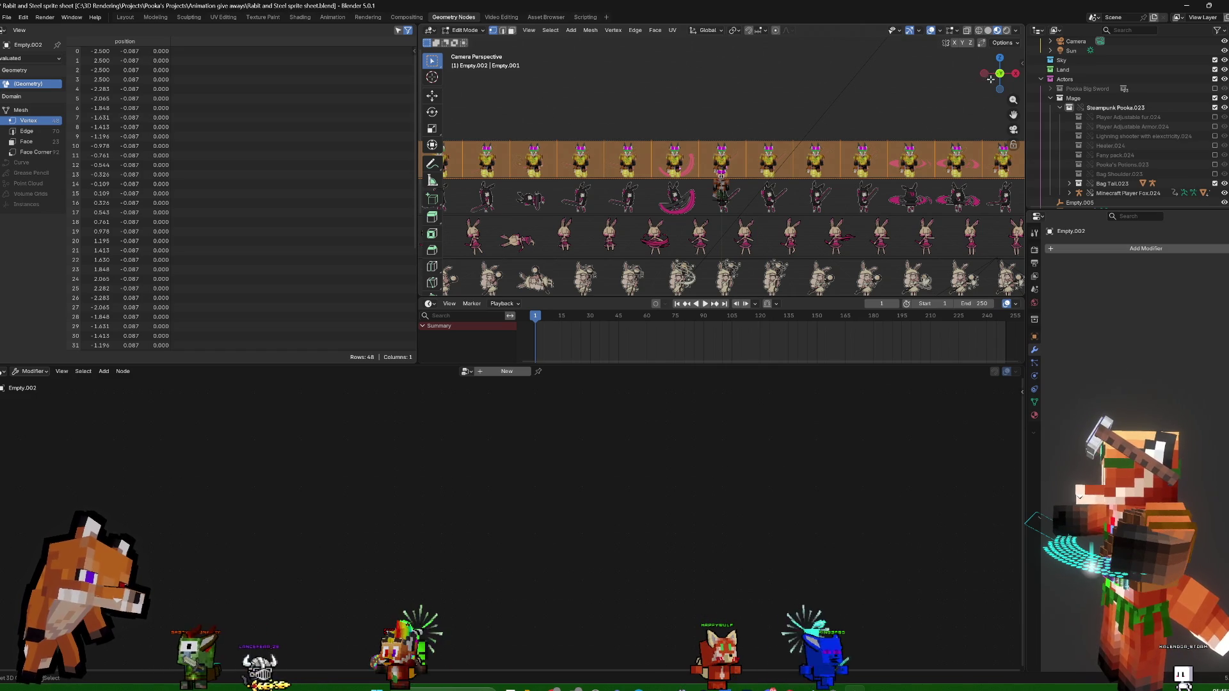
key(Tab)
click(721, 158)
key(n)
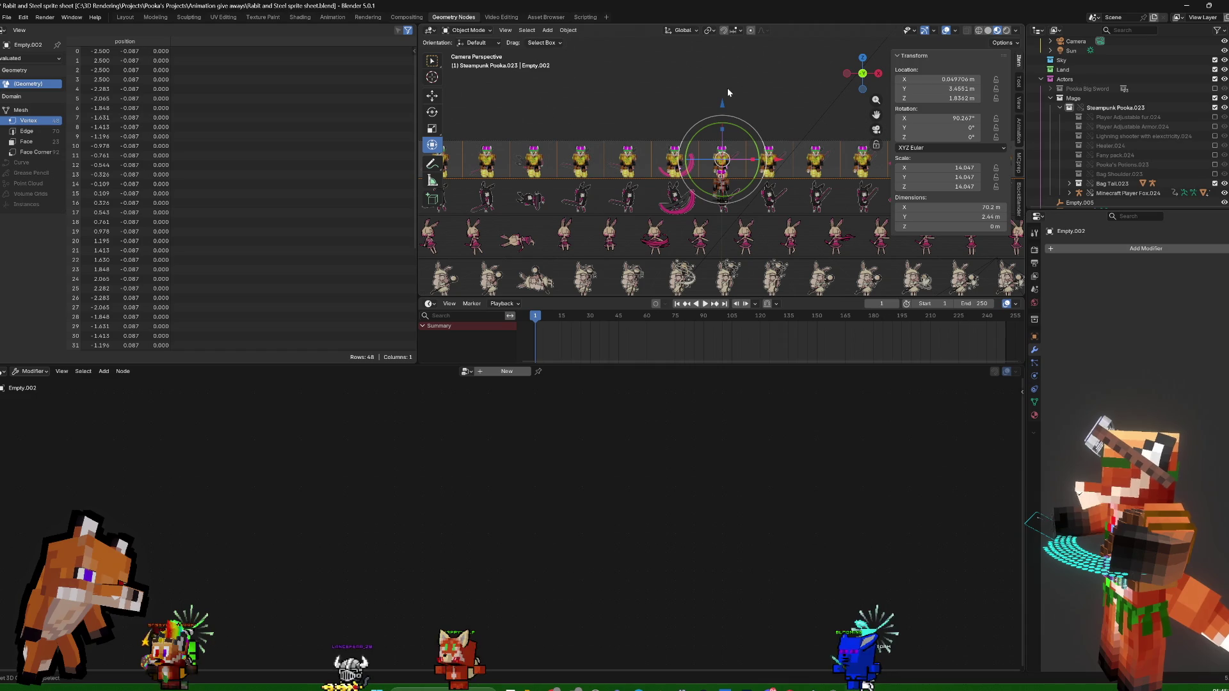
scroll(803, 165, down, 3)
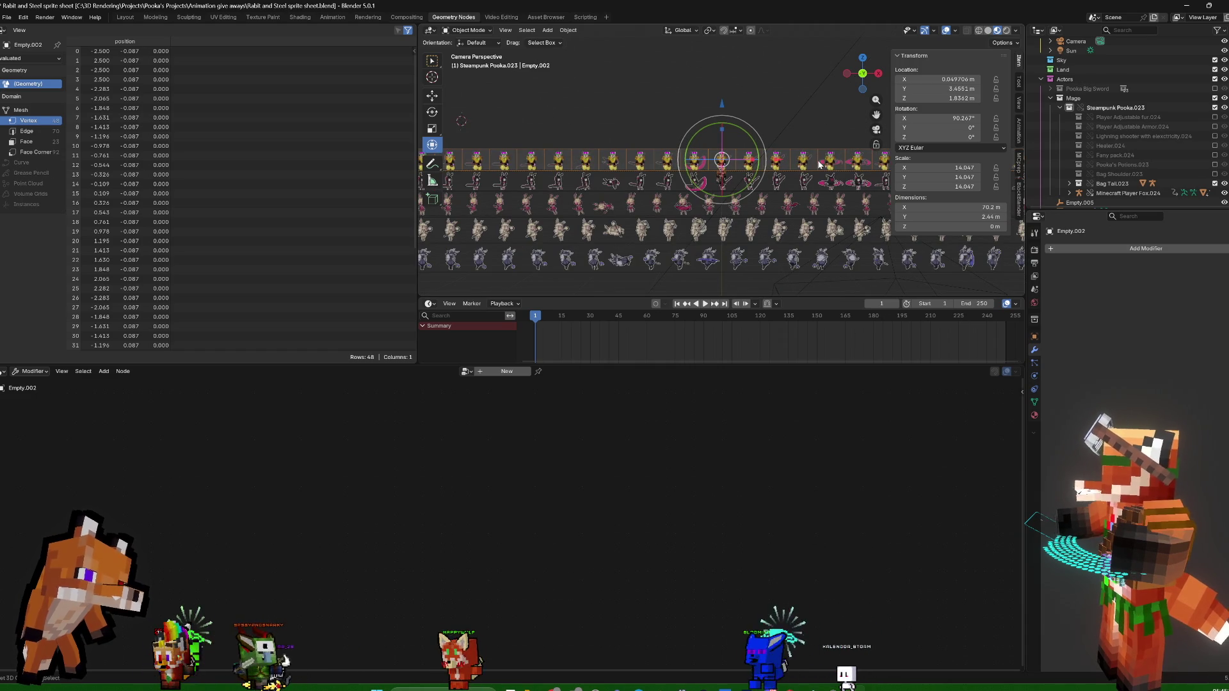
click(828, 164)
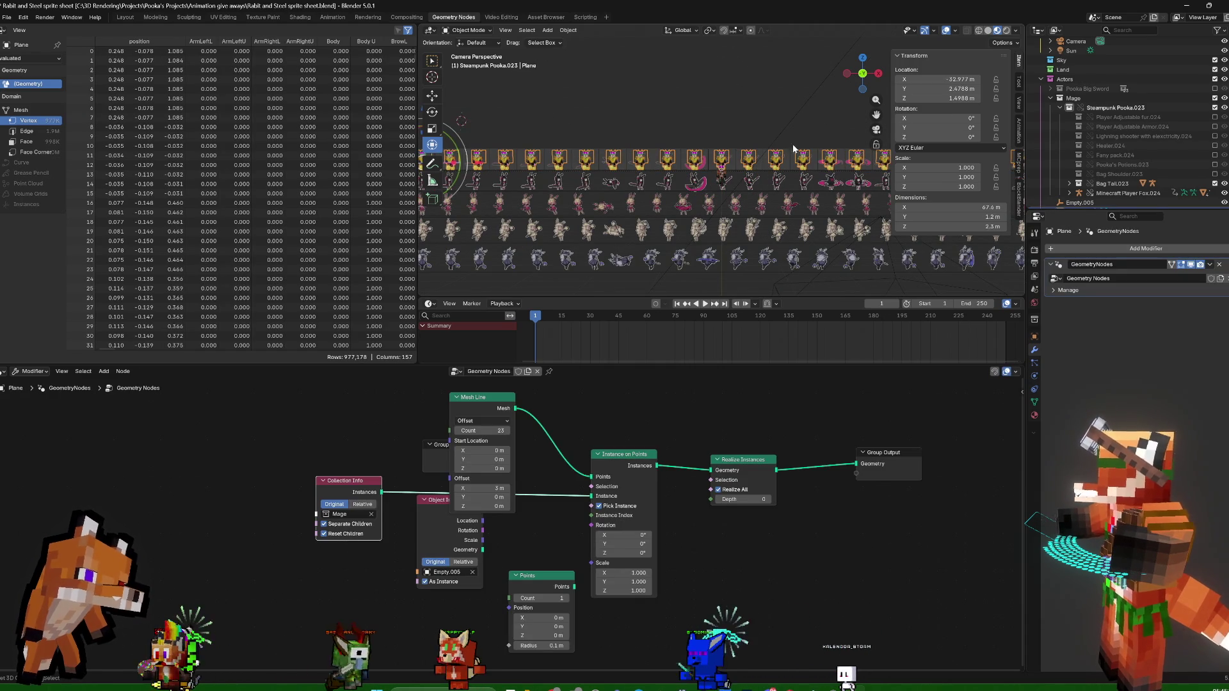
Frame and orbit around the sprite rows, then return to the scene camera view
key(KP_Decimal)
scroll(735, 161, up, 2)
scroll(734, 161, up, 3)
scroll(728, 165, up, 2)
scroll(728, 165, down, 2)
scroll(720, 154, down, 2)
scroll(705, 121, down, 2)
scroll(710, 126, up, 3)
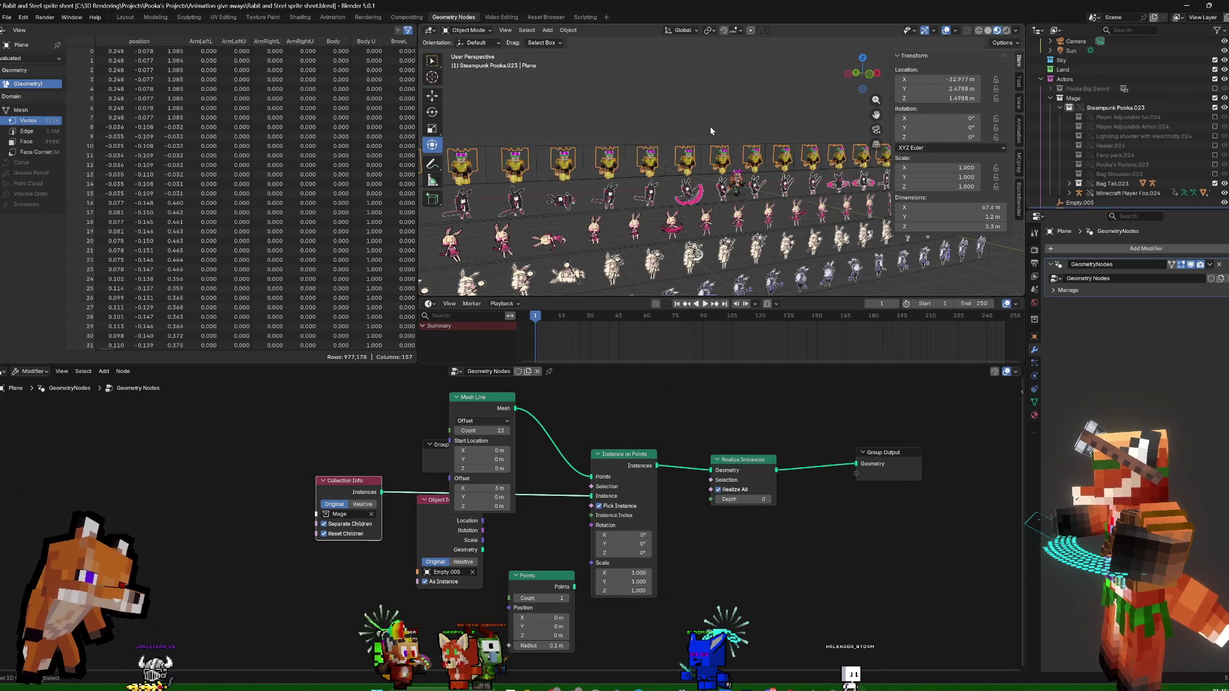
mouse_move(654, 99)
middle_down()
mouse_move(729, 93)
mouse_move(635, 99)
mouse_move(704, 132)
middle_up()
scroll(728, 93, down, 3)
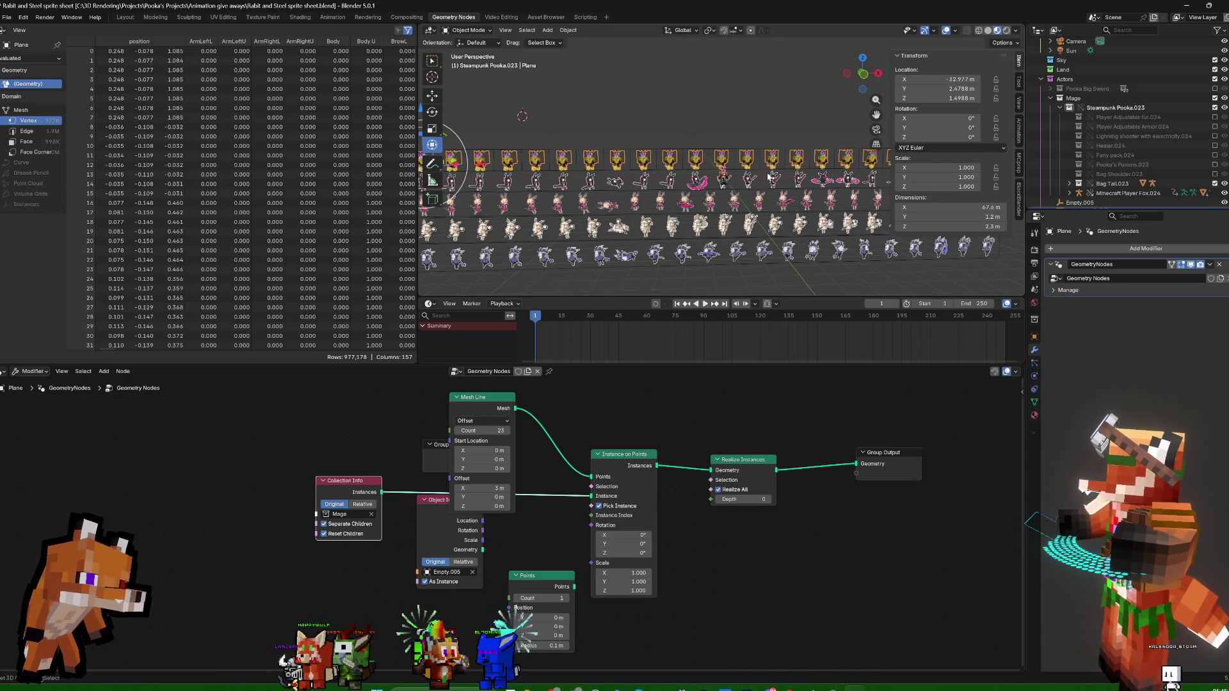
key(KP_0)
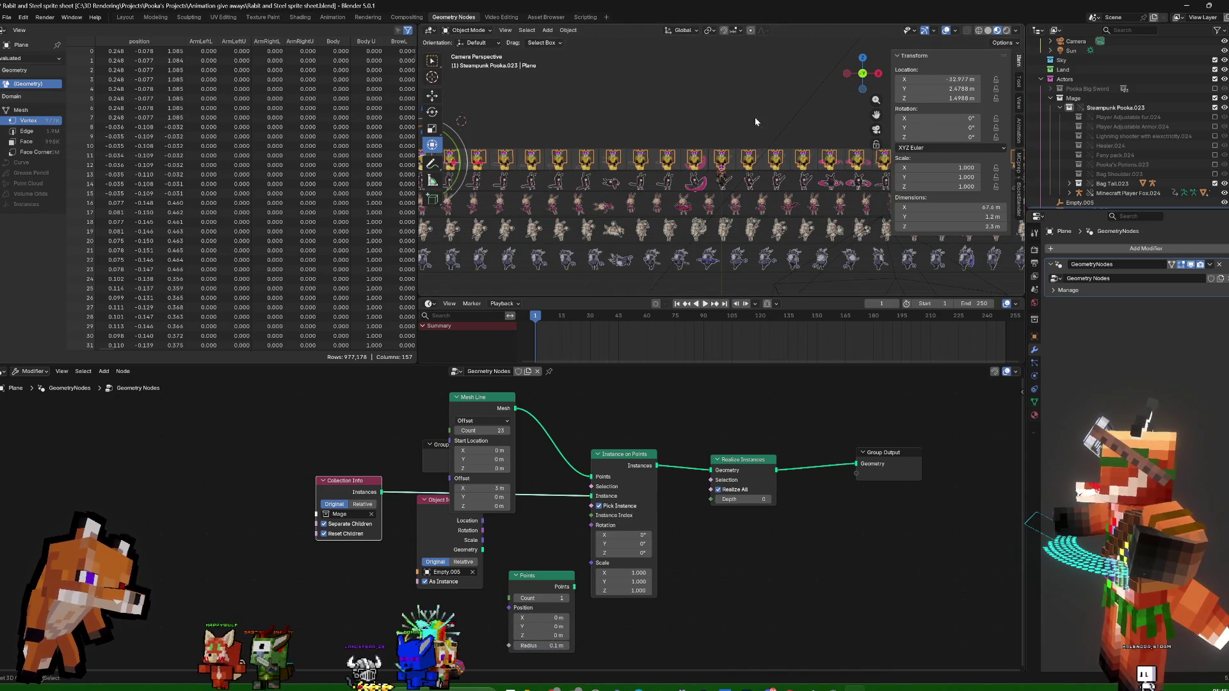
scroll(718, 185, up, 2)
scroll(719, 184, up, 3)
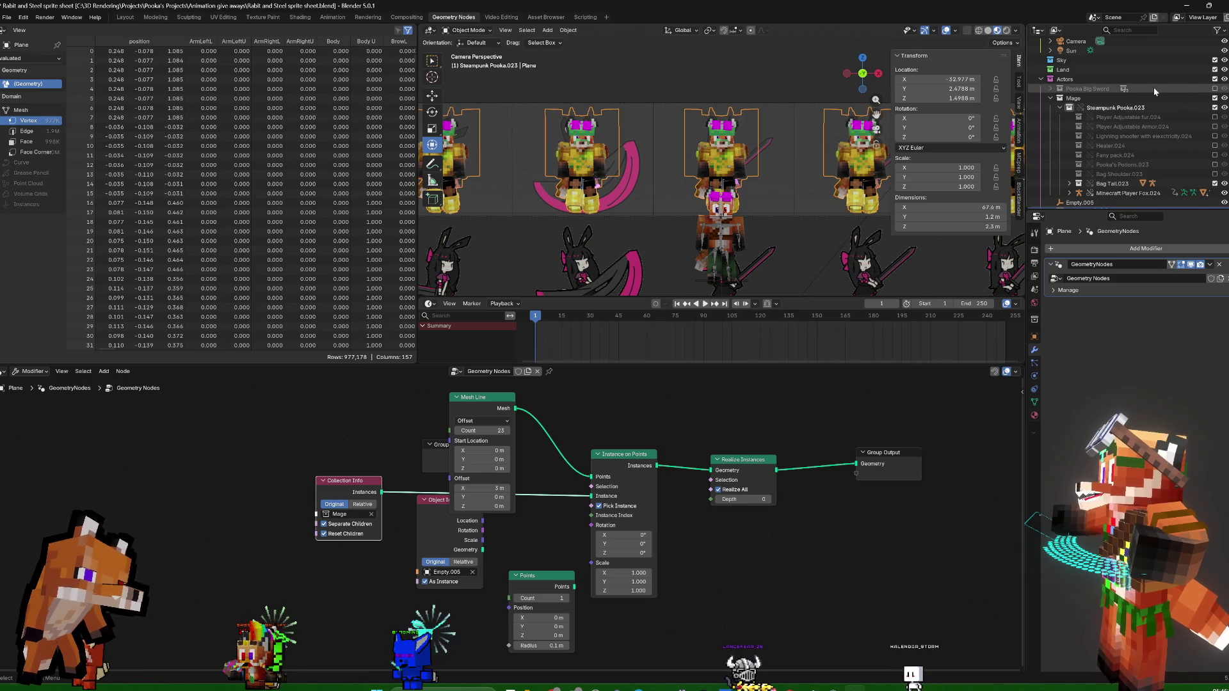
Preview the Pooka Big Sword collection, disable it again and save the file
click(1215, 89)
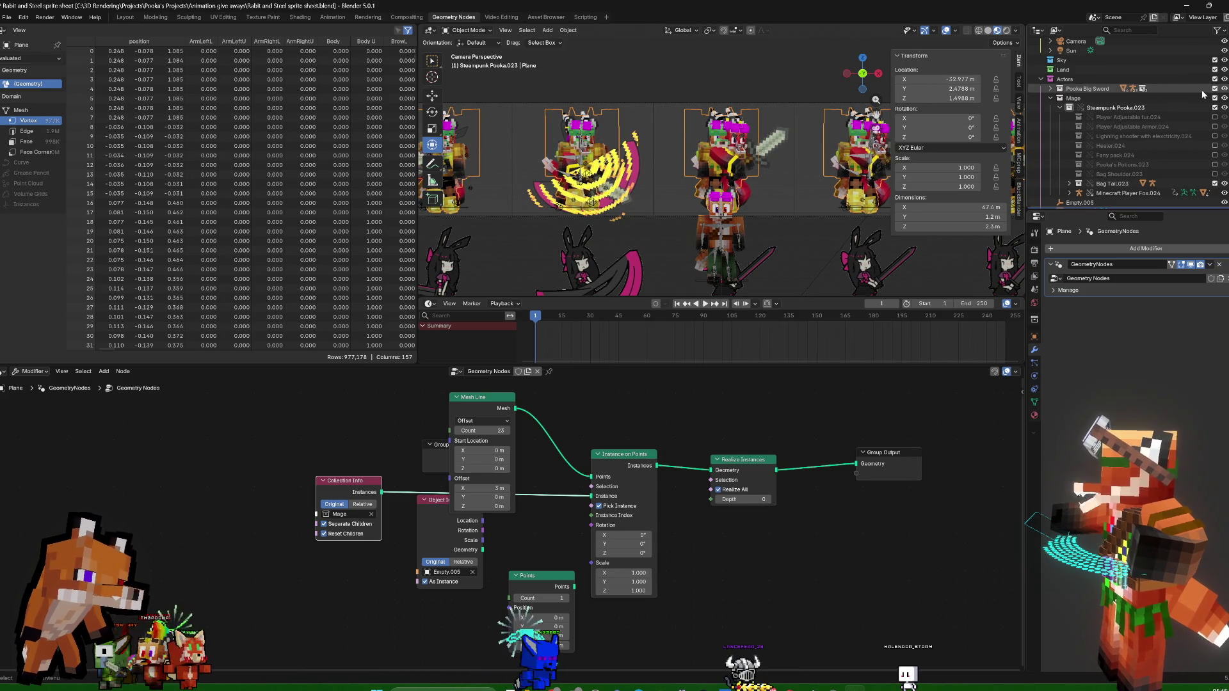
click(1215, 90)
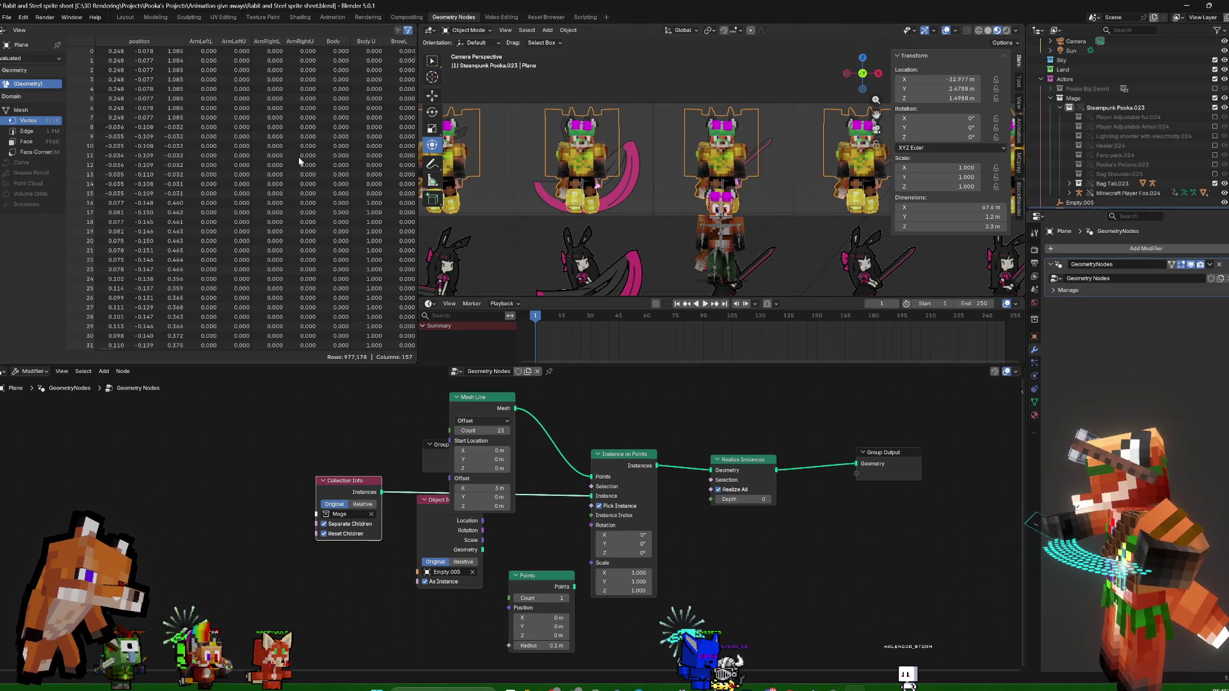
key(ctrl+s)
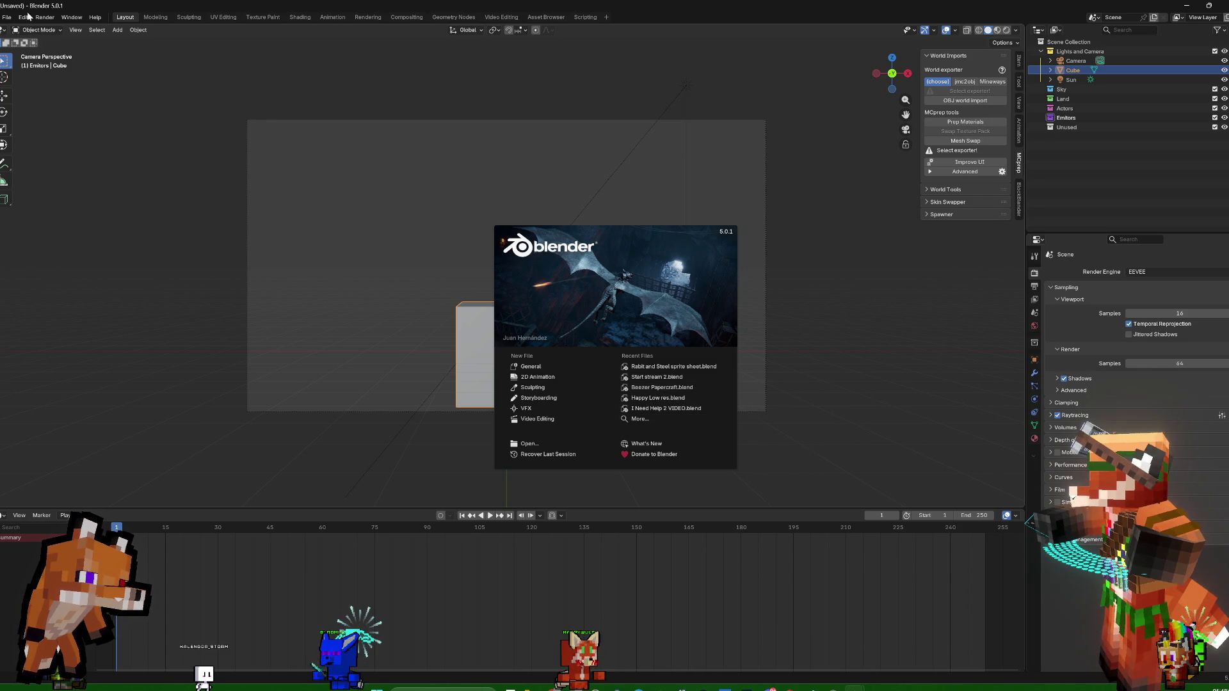
Start opening a file and browse up to C:\3D Rendering\Blender Assets
click(8, 18)
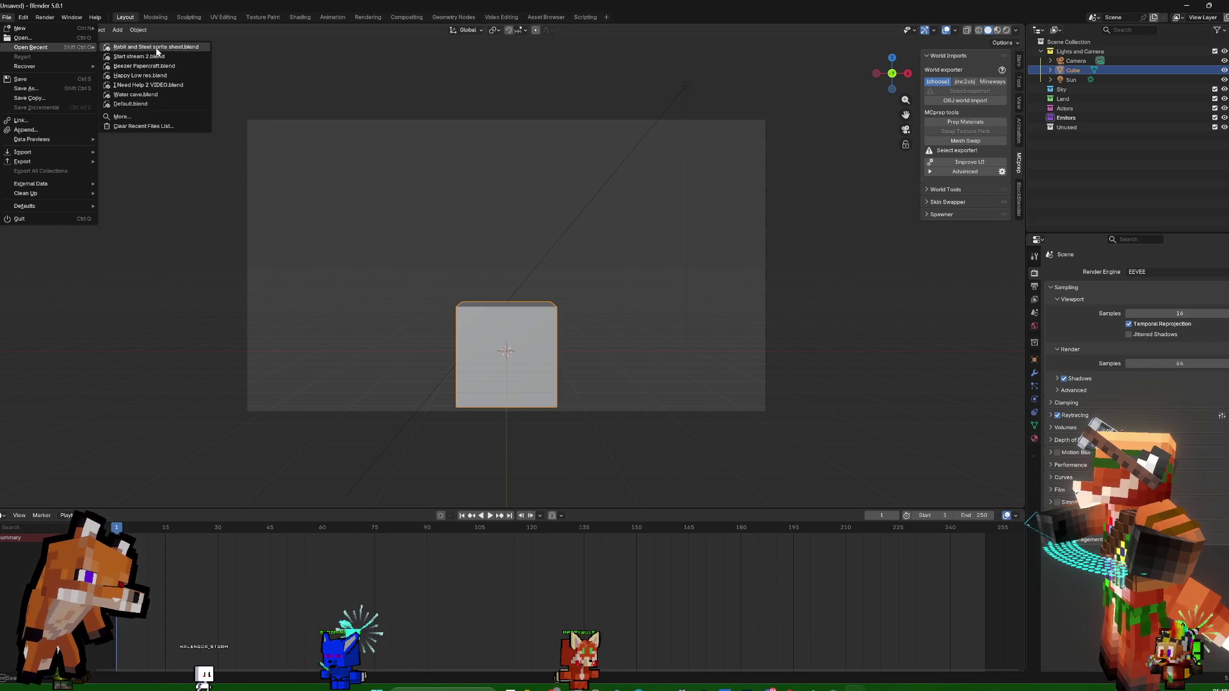
click(29, 37)
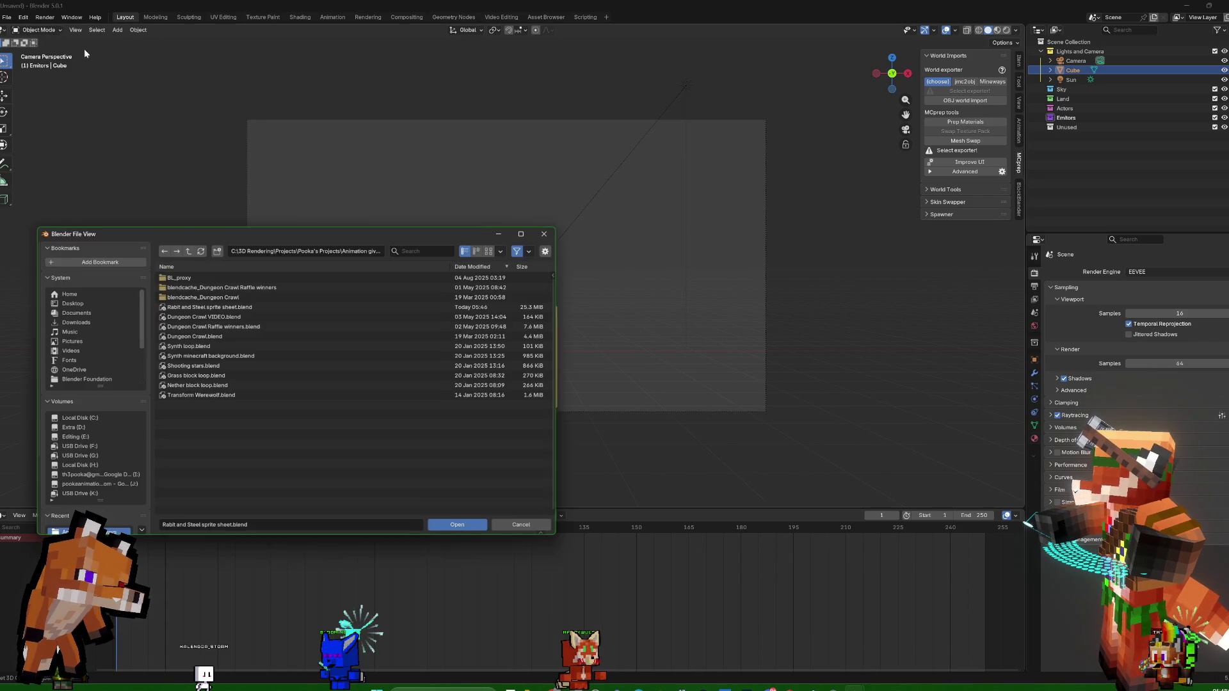
click(190, 253)
click(191, 252)
click(190, 252)
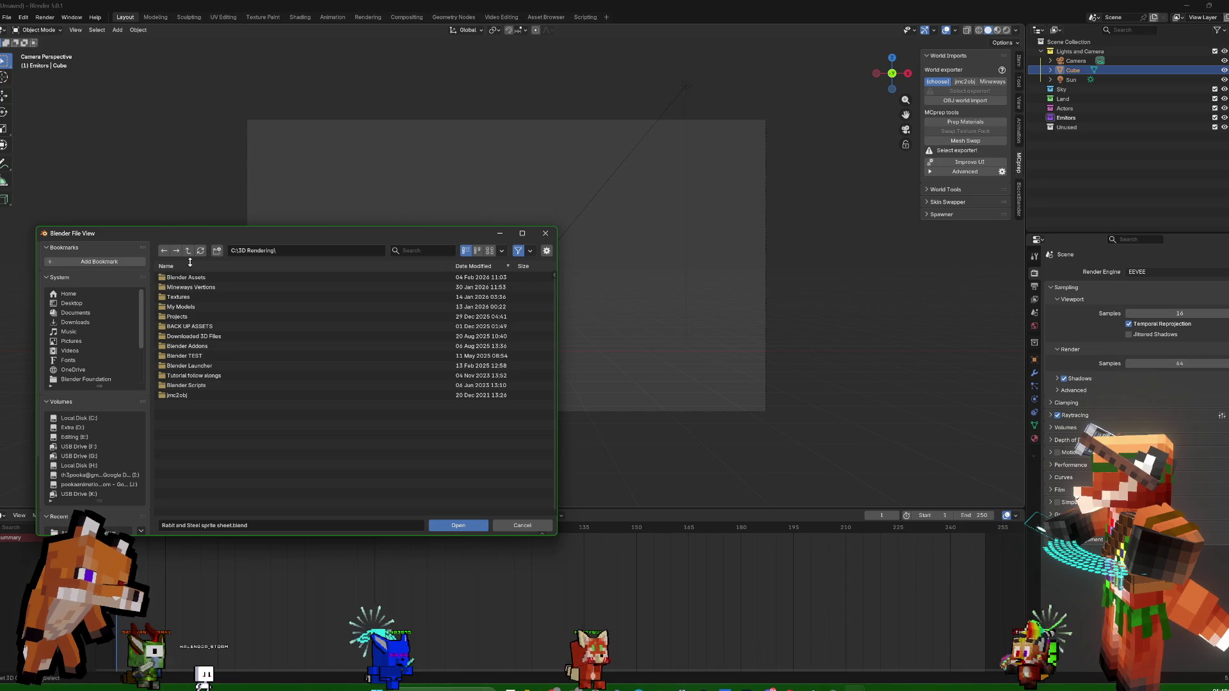
double_click(186, 279)
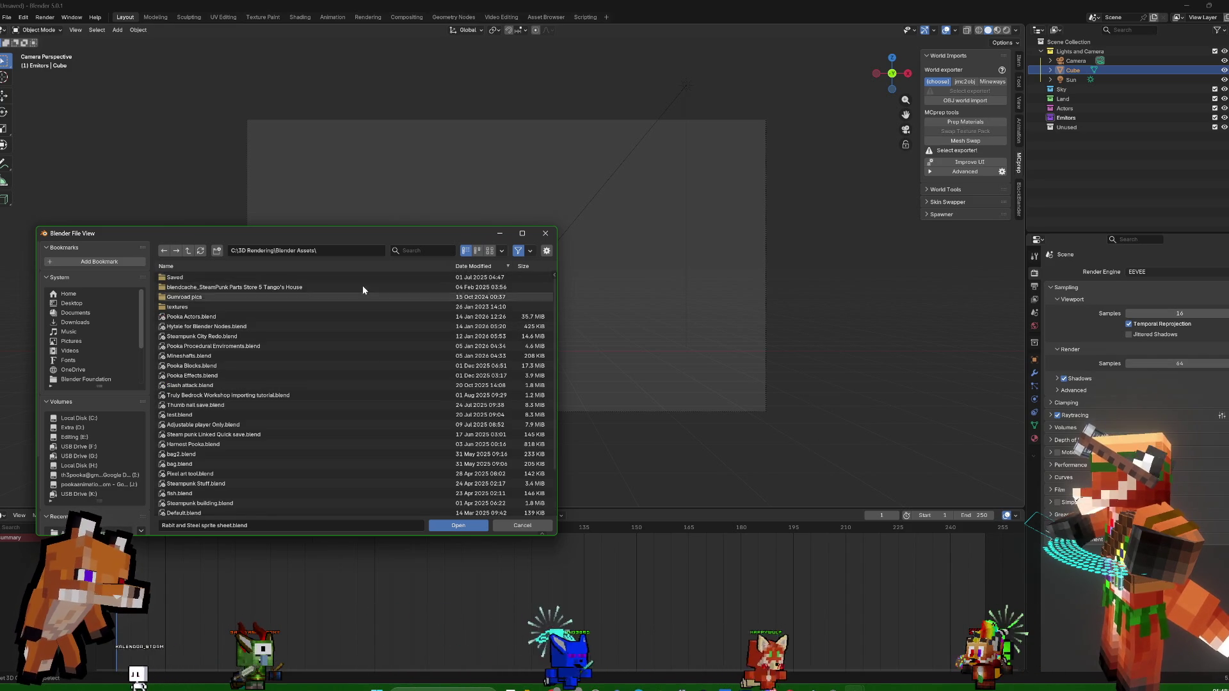
Show the files as thumbnails and open Pooka Actors.blend
click(490, 251)
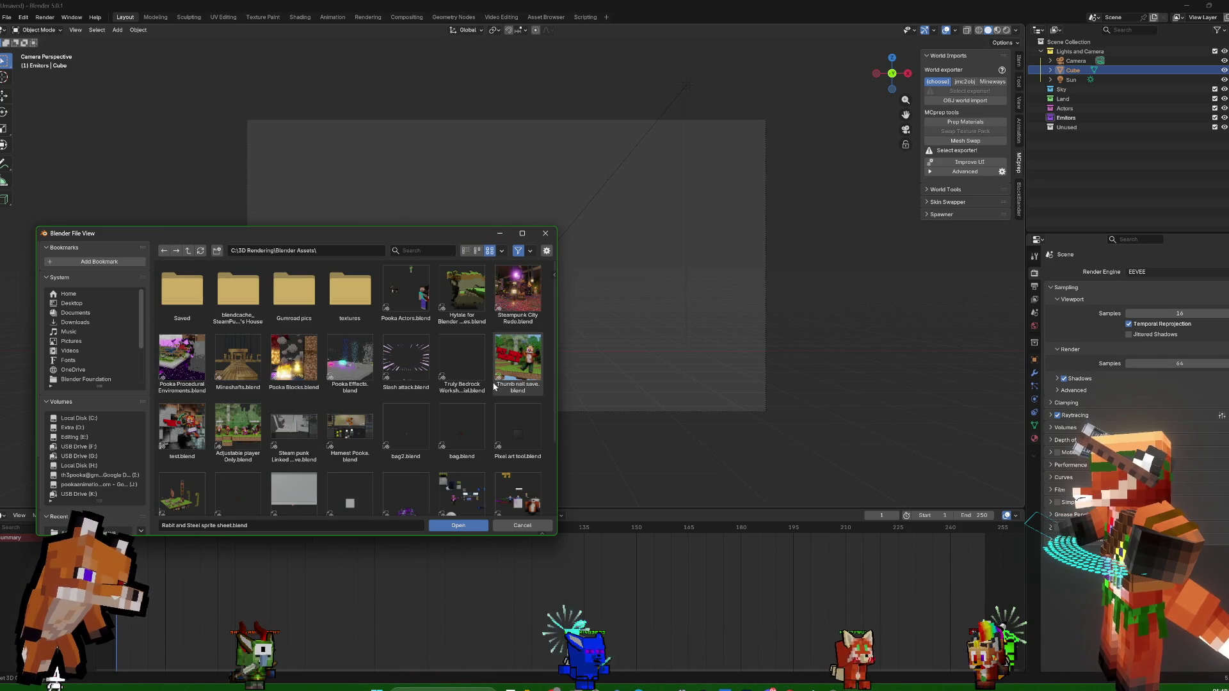
mouse_move(294, 357)
click(421, 297)
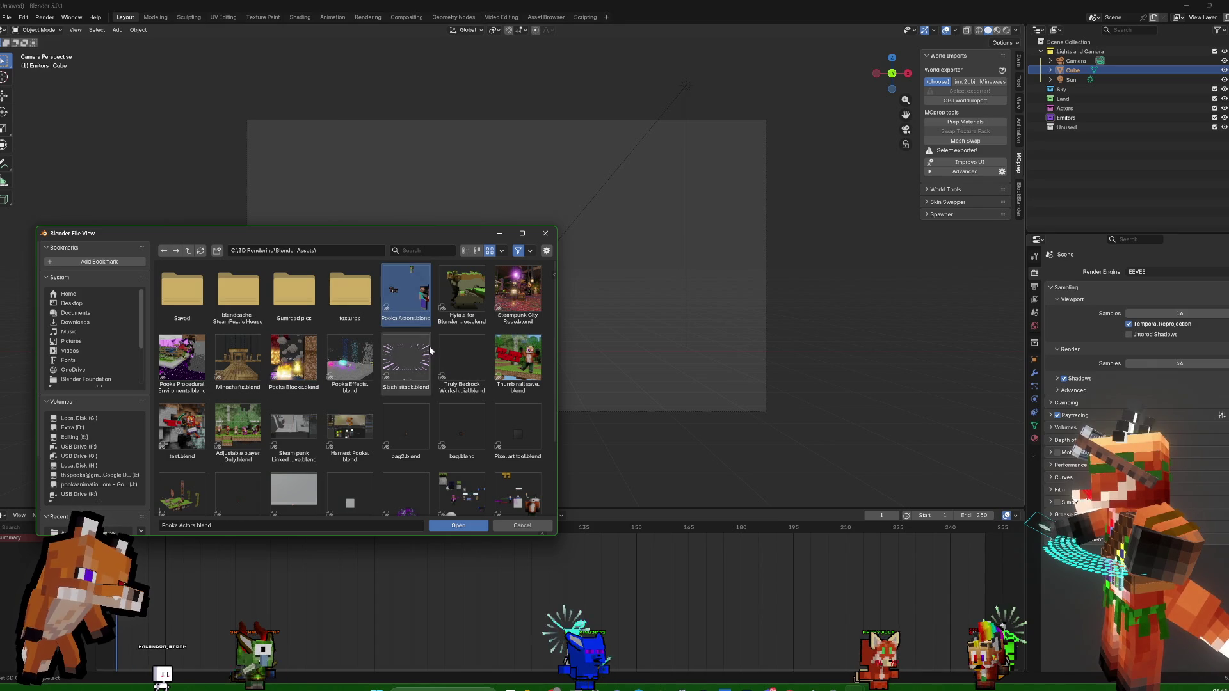
double_click(421, 295)
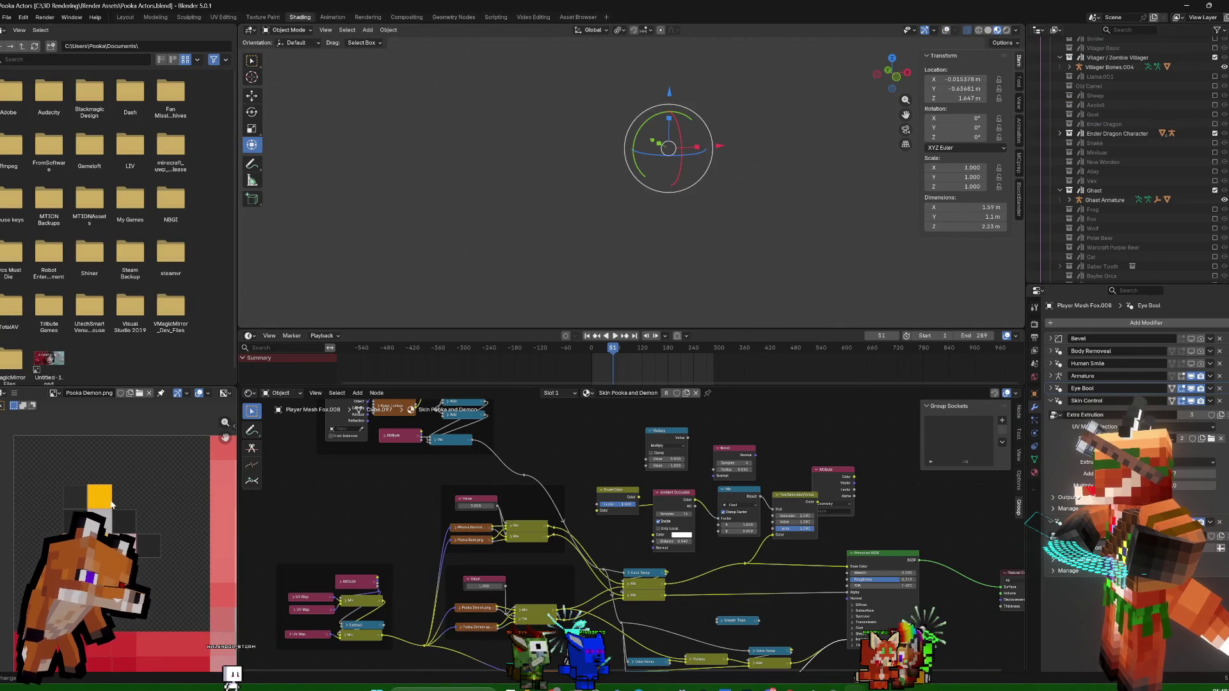
scroll(151, 476, down, 3)
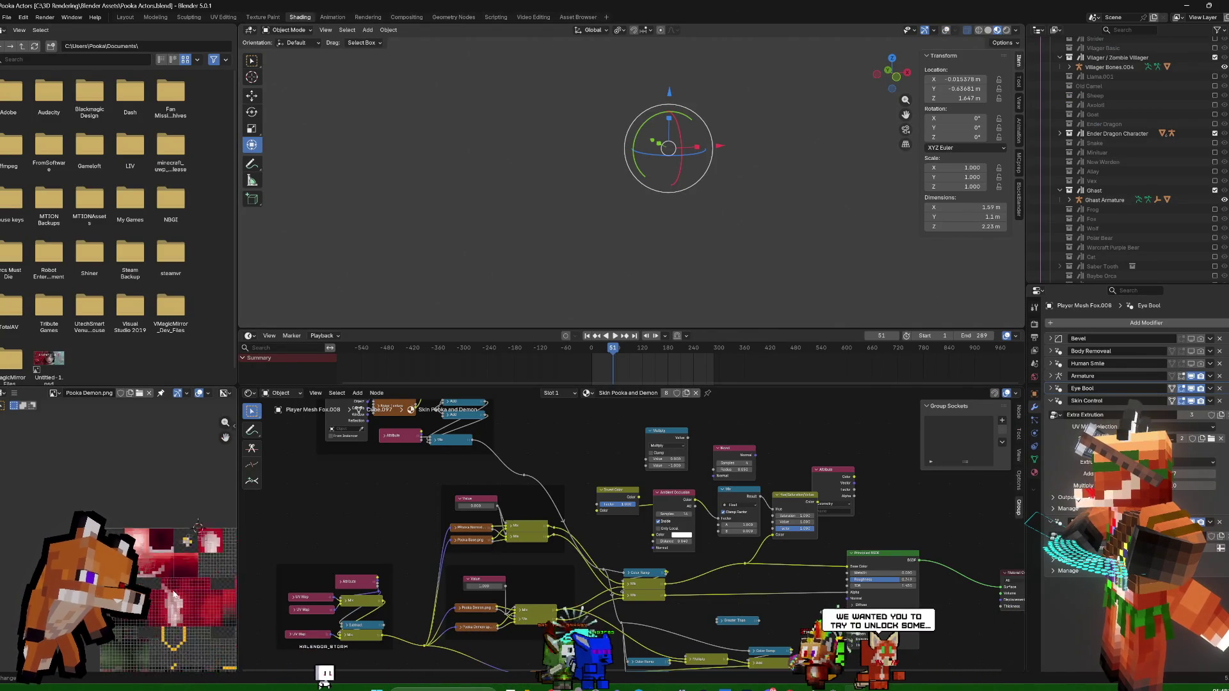
scroll(171, 587, up, 2)
scroll(171, 587, down, 4)
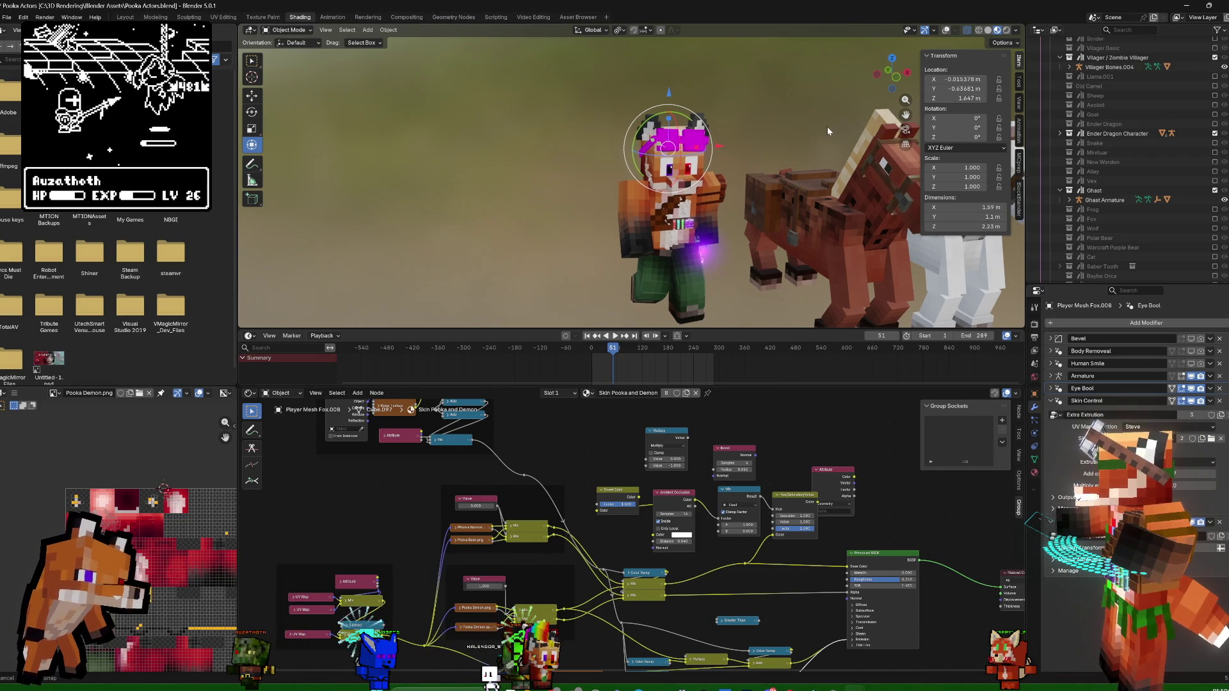
middle_drag(827, 127, 786, 133)
scroll(790, 512, up, 3)
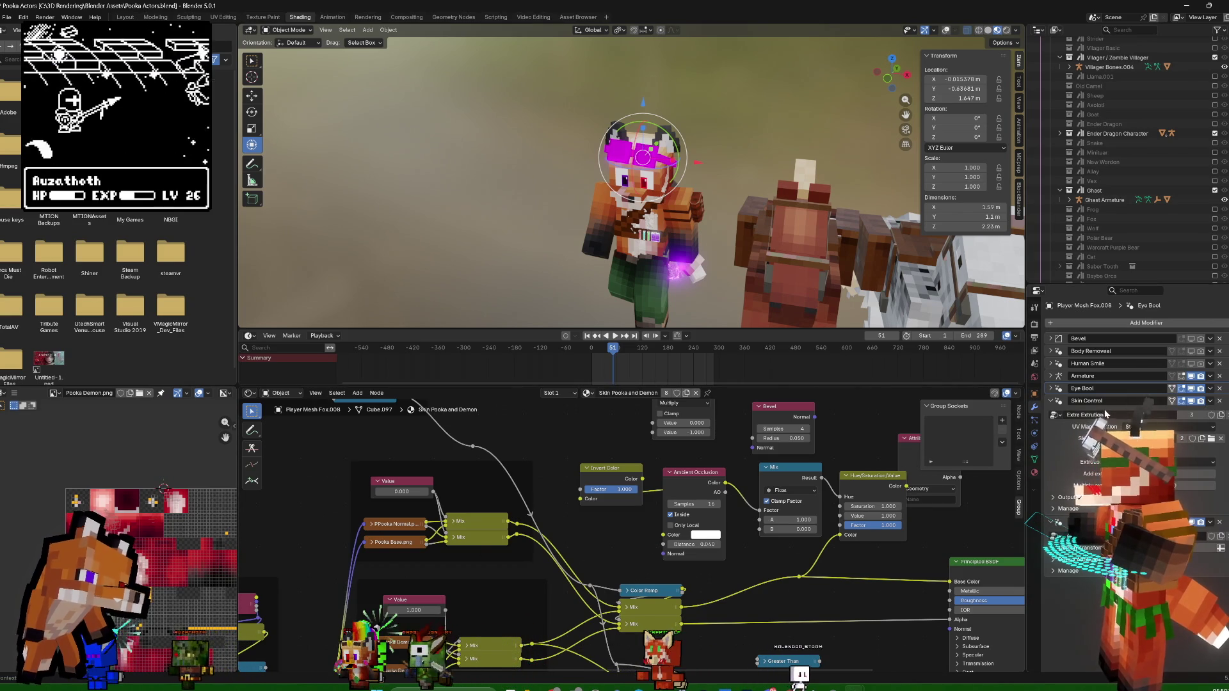
scroll(716, 531, down, 2)
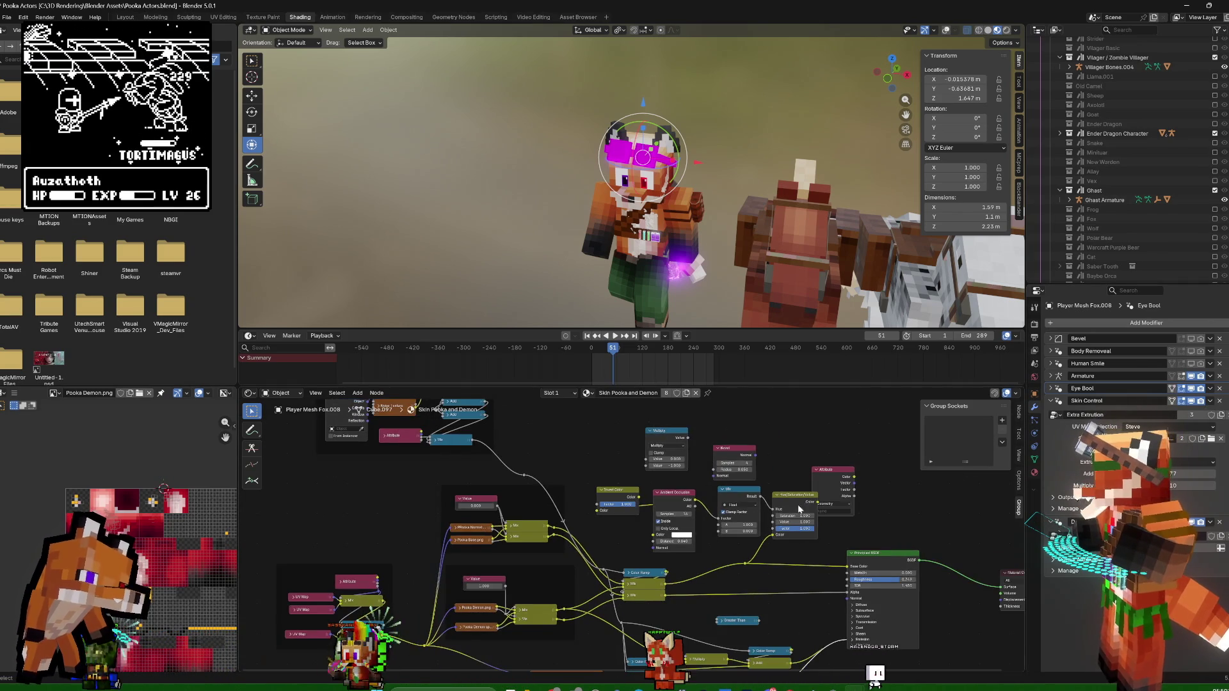
middle_drag(658, 470, 784, 523)
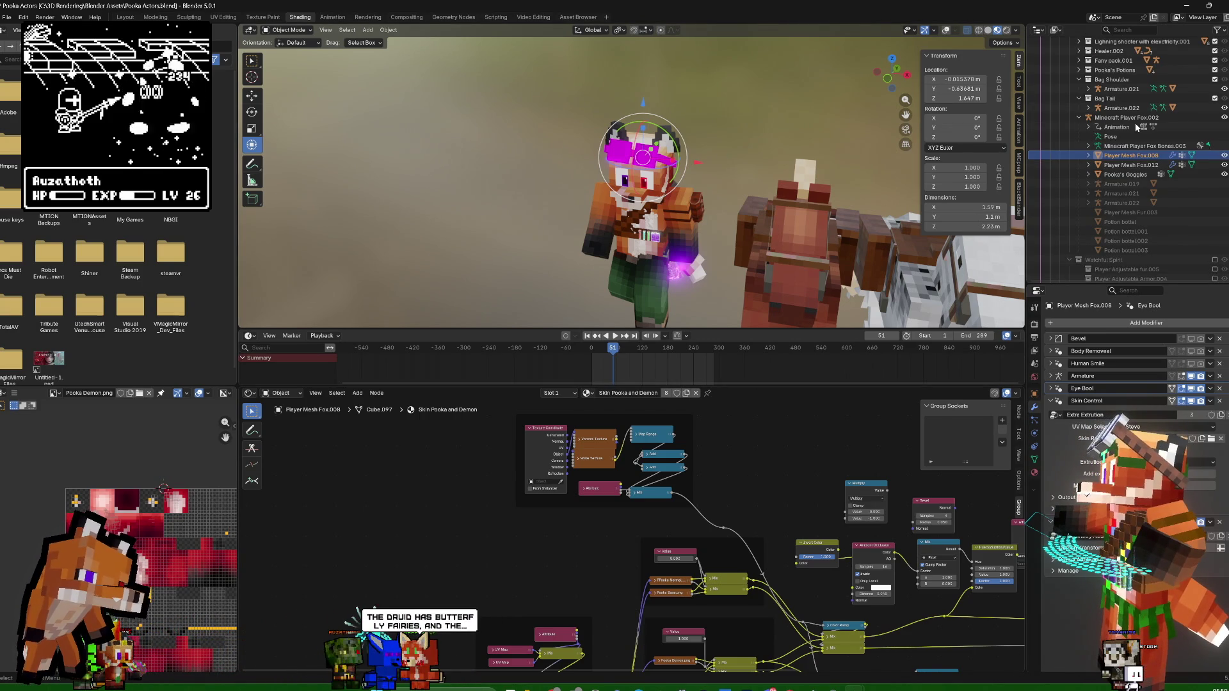
key(KP_Decimal)
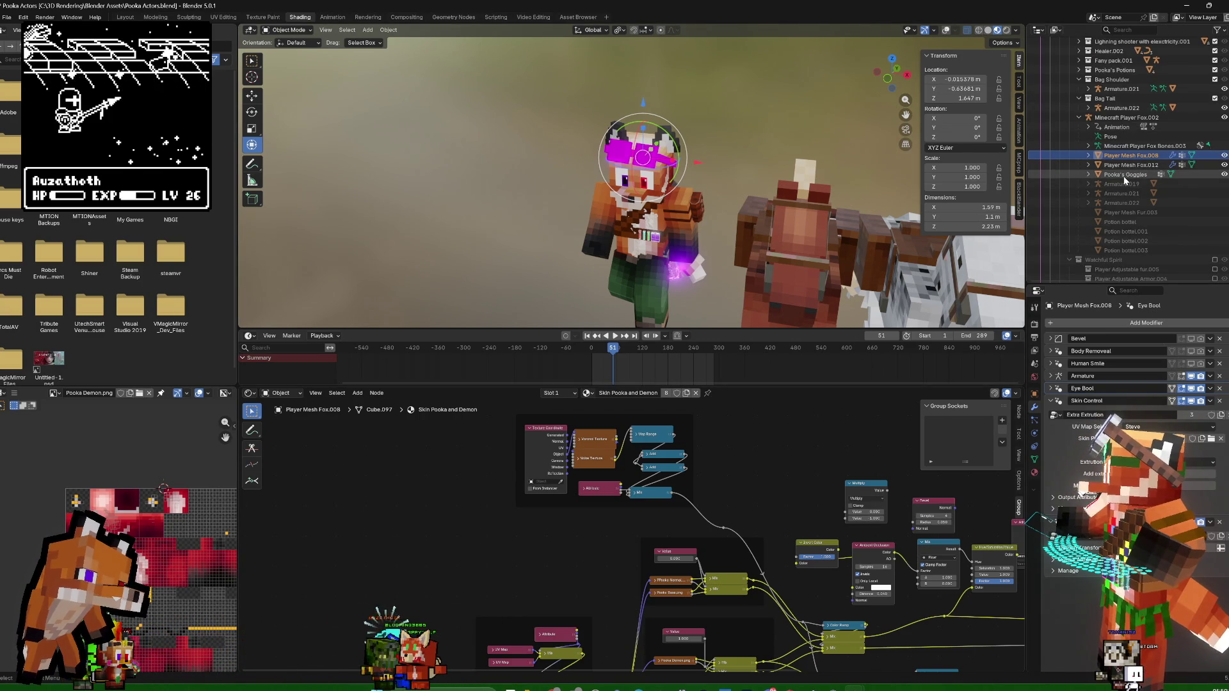
Select Pooka's Goggles, show its material surface image and start browsing to reload it
click(1124, 176)
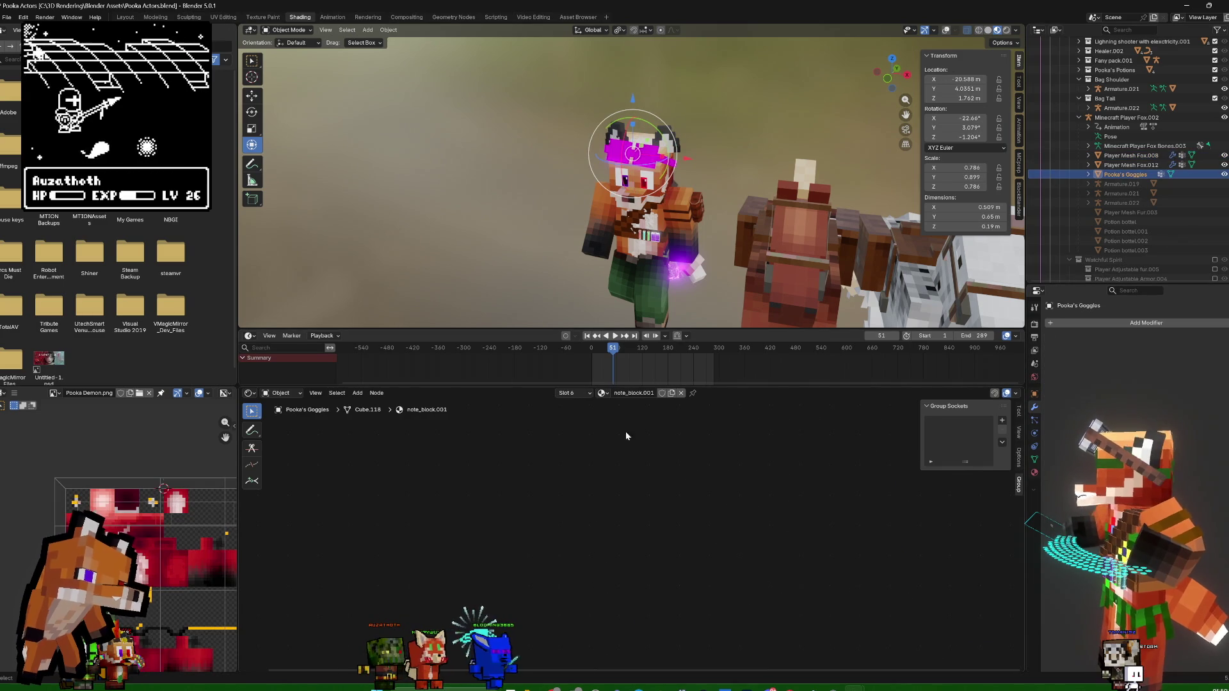
click(1036, 475)
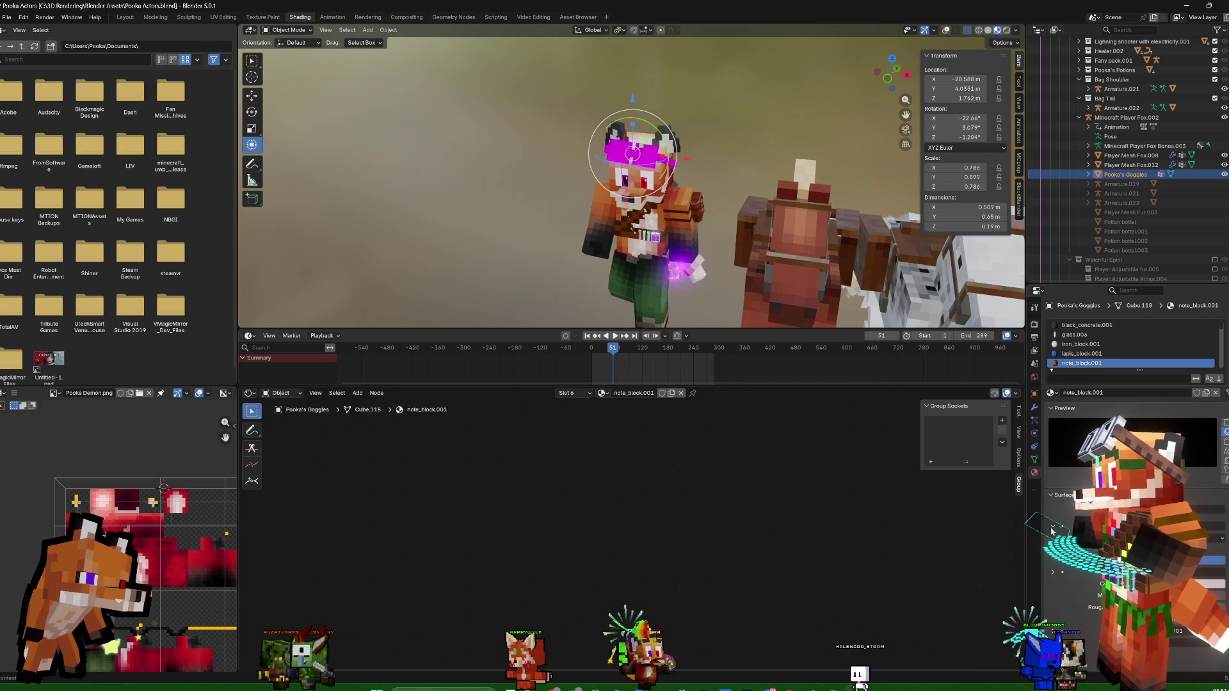
click(1053, 570)
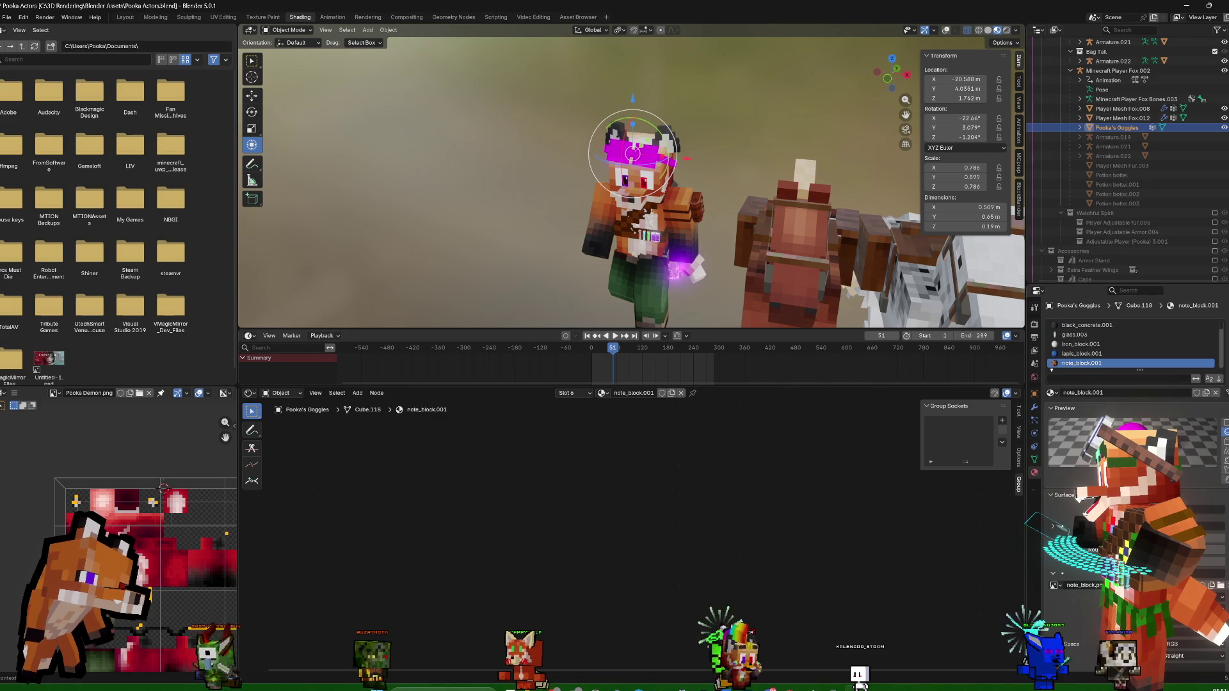
scroll(1104, 538, down, 2)
click(1211, 507)
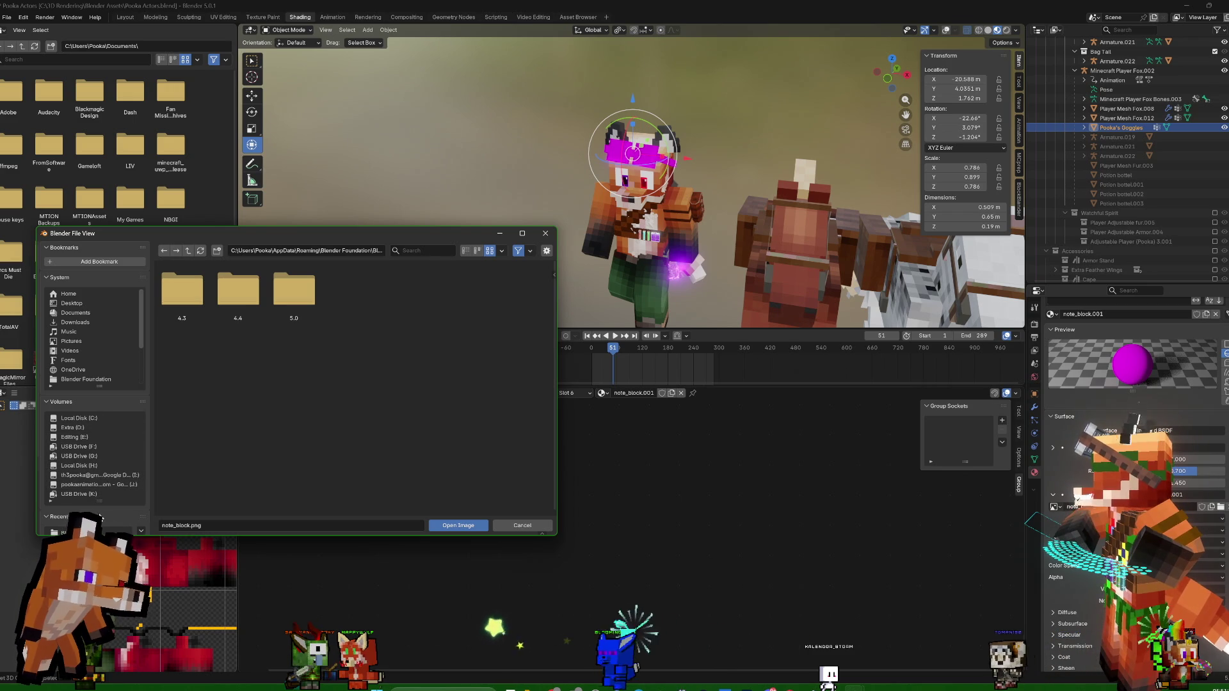
scroll(132, 457, down, 5)
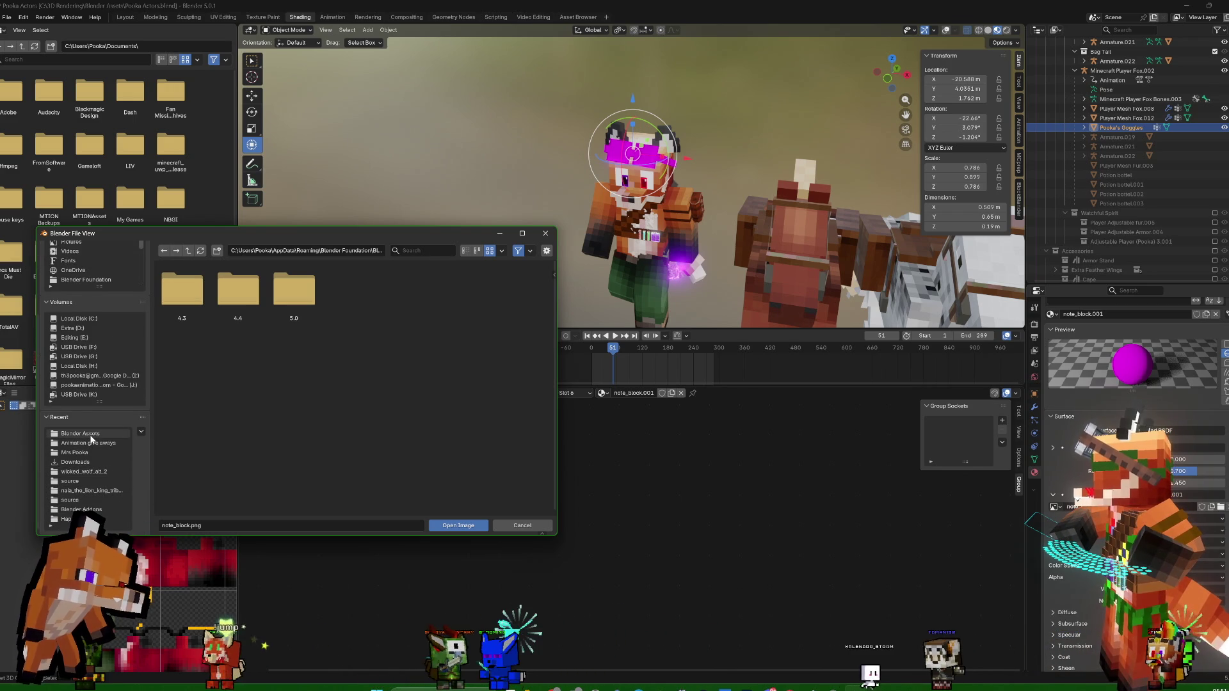
scroll(89, 298, up, 1)
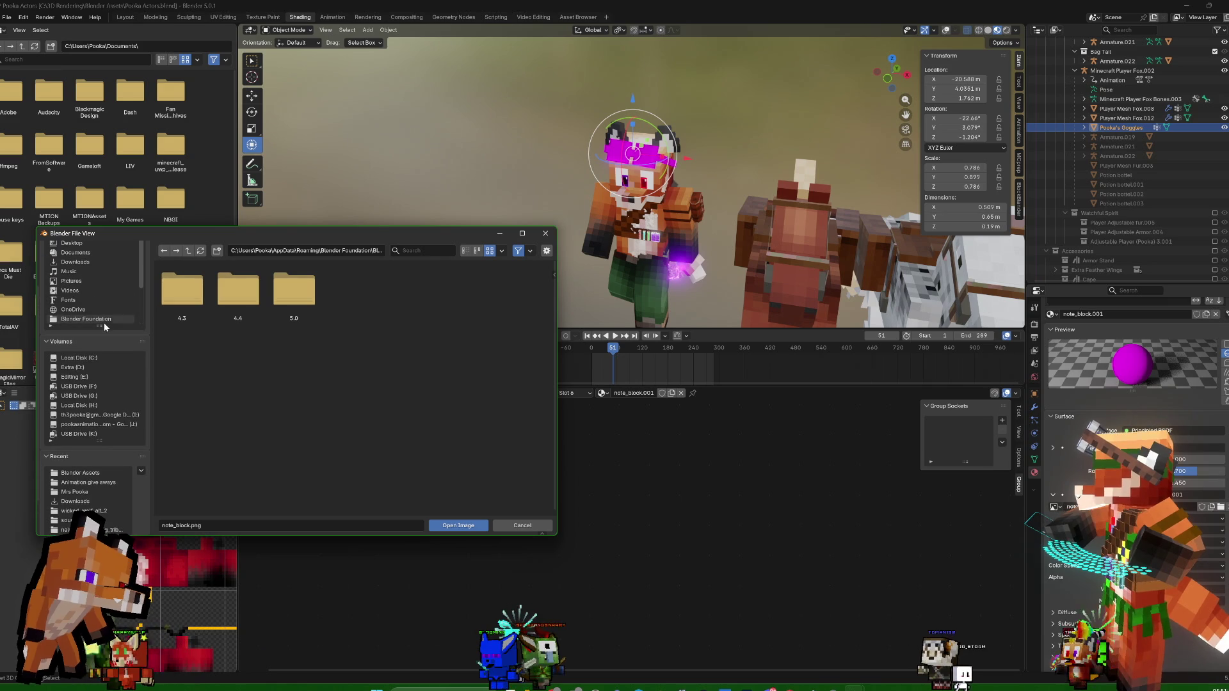
scroll(105, 322, up, 2)
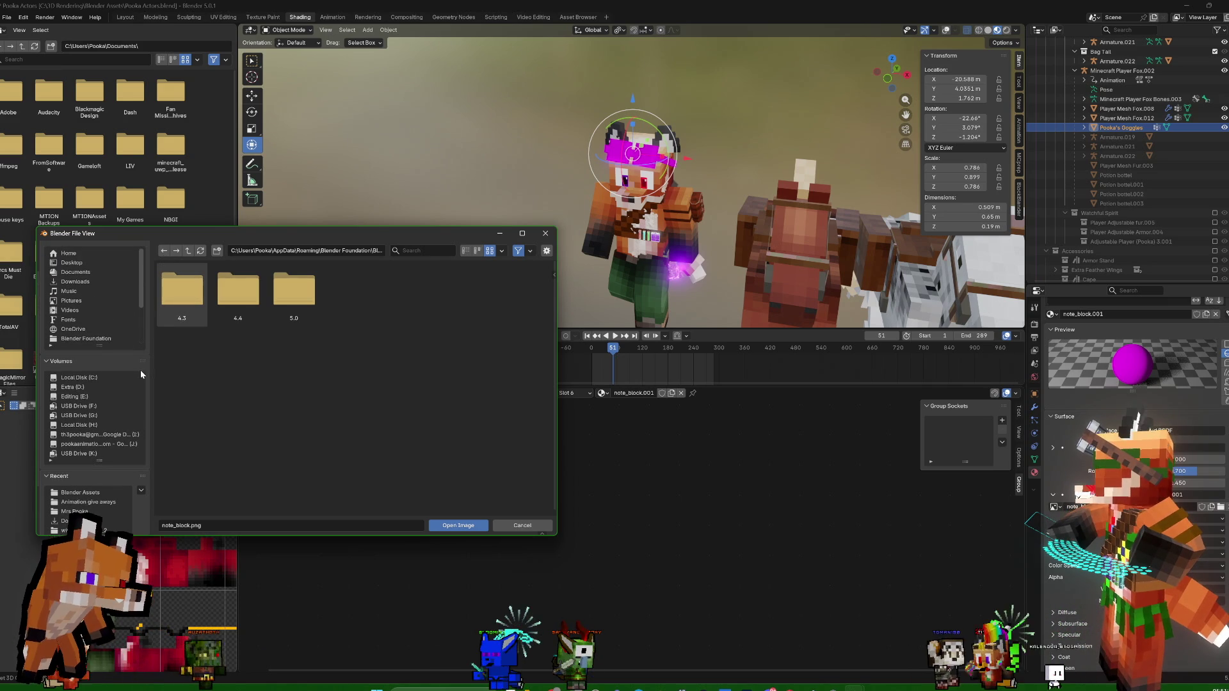
Browse to C:\3D Rendering\Textures and bookmark the folder
click(92, 377)
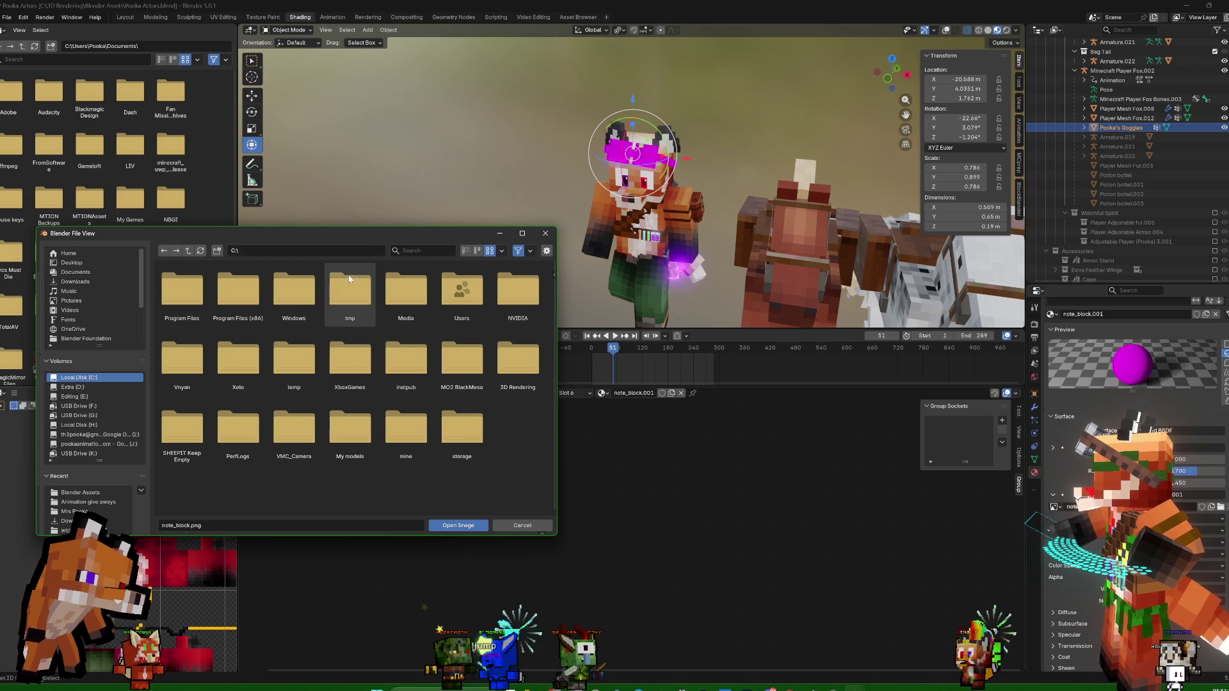
text(3d)
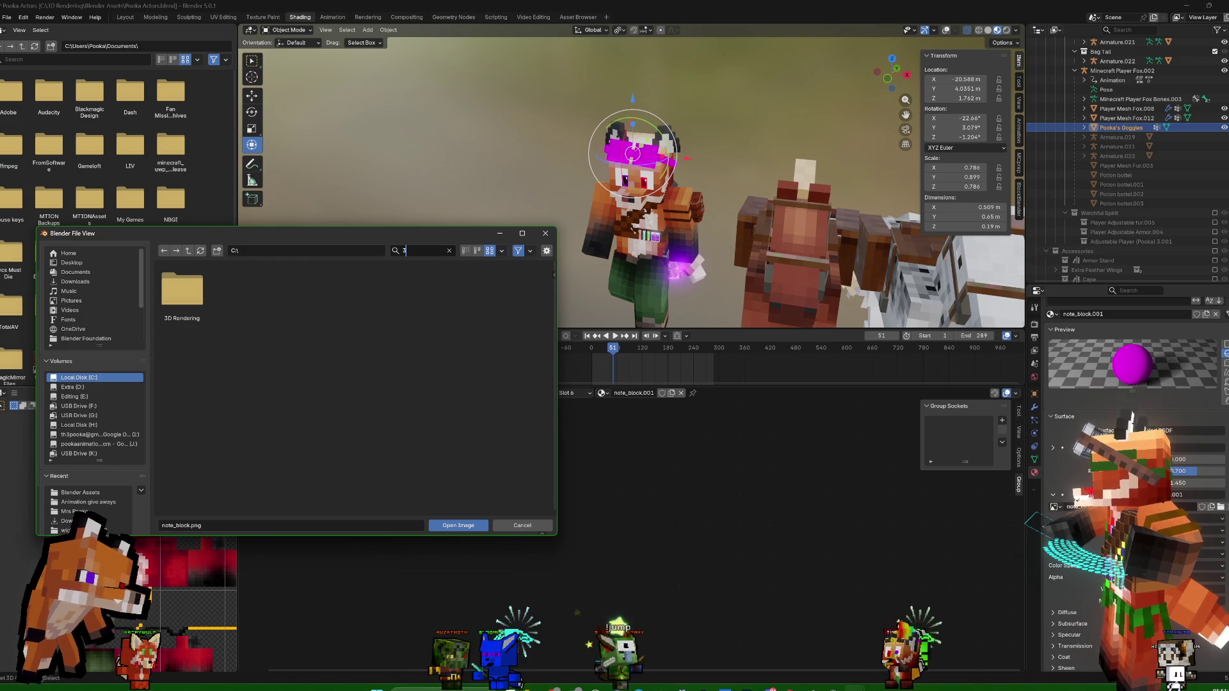
double_click(182, 293)
double_click(294, 291)
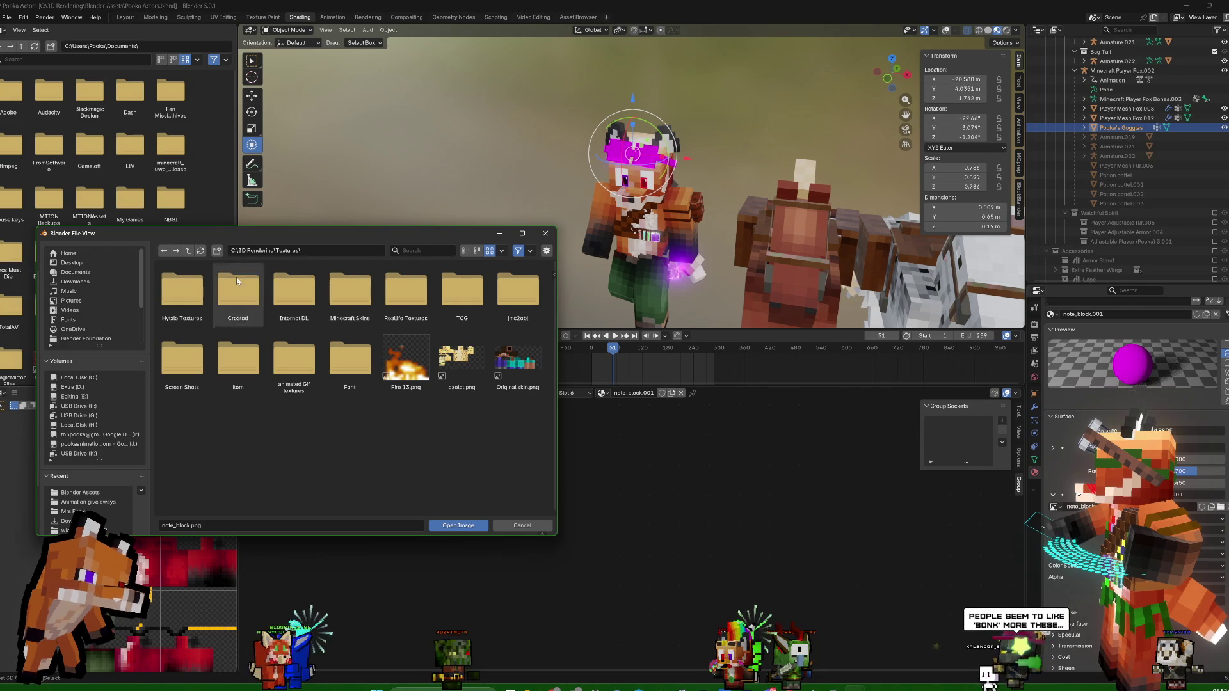
right_click(305, 249)
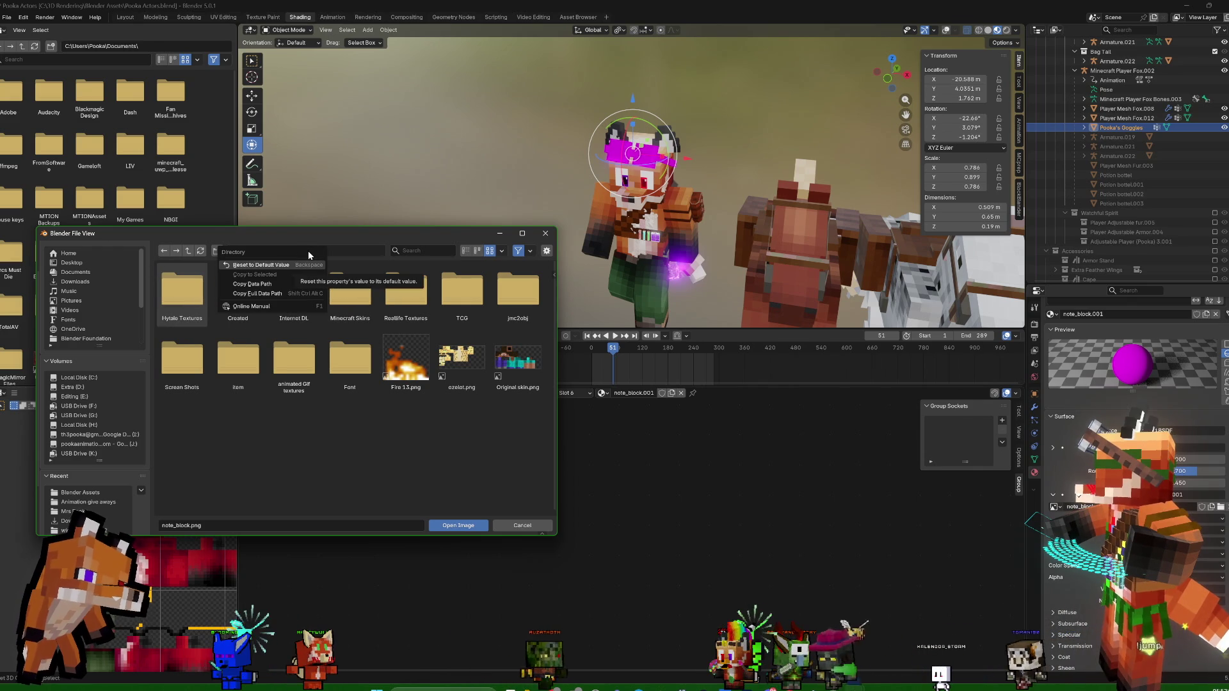
click(360, 251)
scroll(74, 382, up, 2)
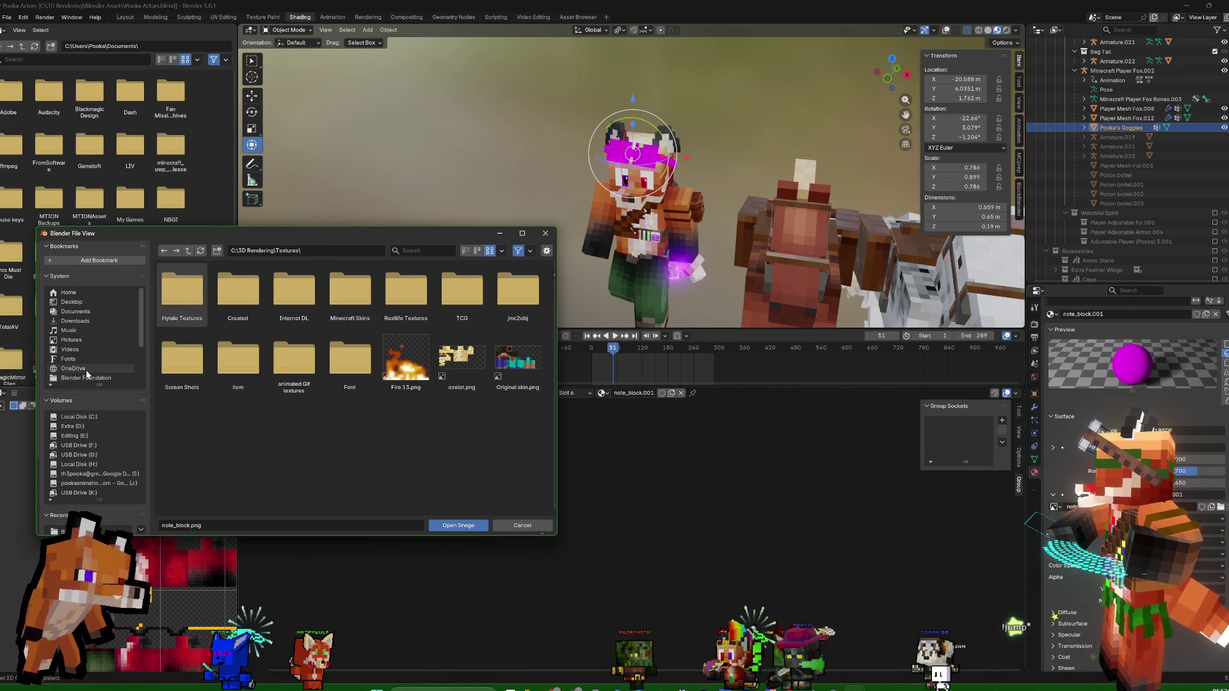
click(104, 262)
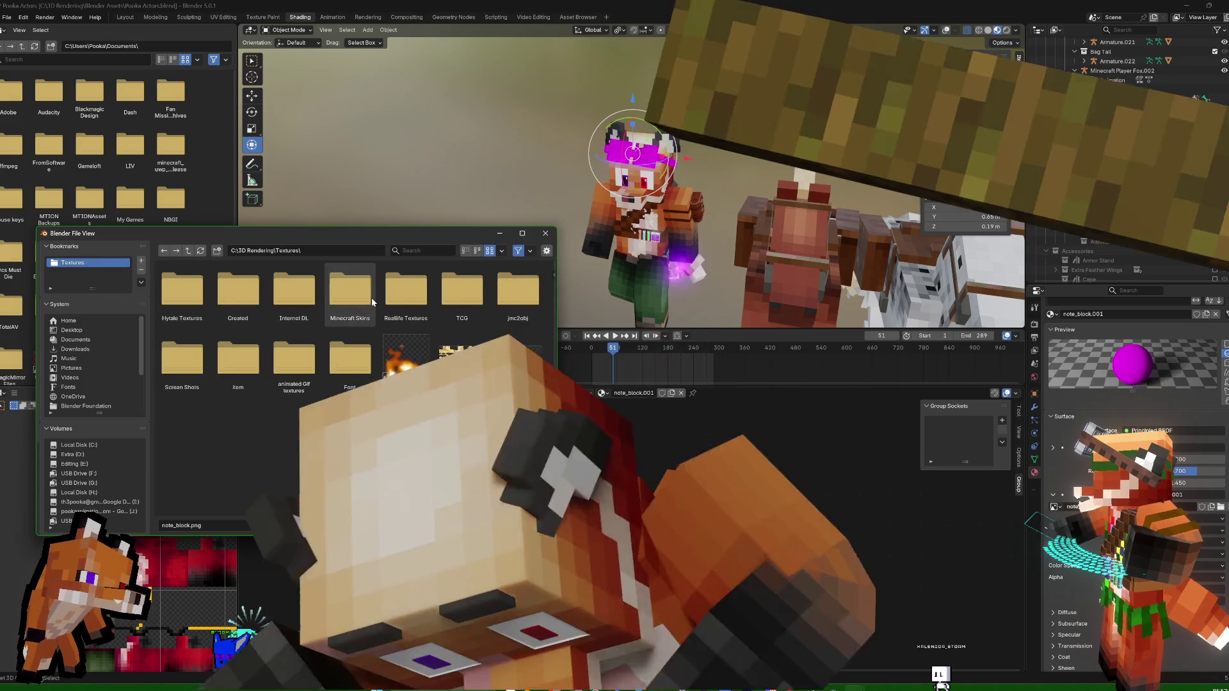
Go into Minecraft Game Textures\block and load note_block.png as the material's image
double_click(366, 295)
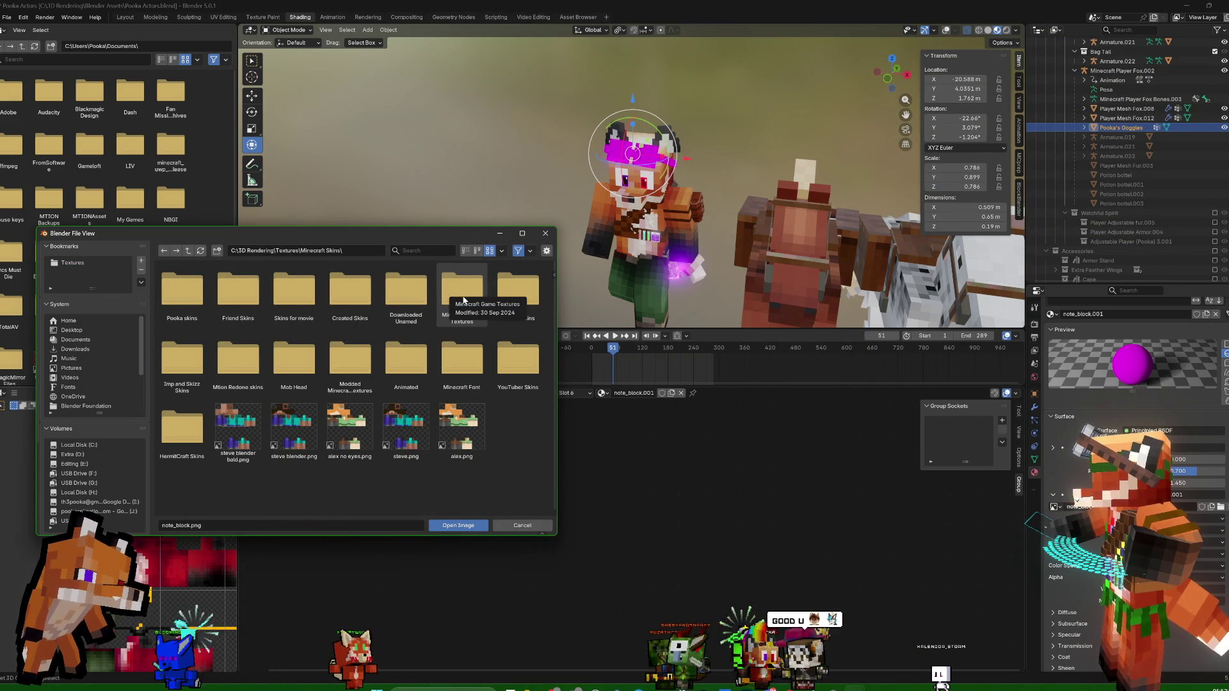
double_click(463, 293)
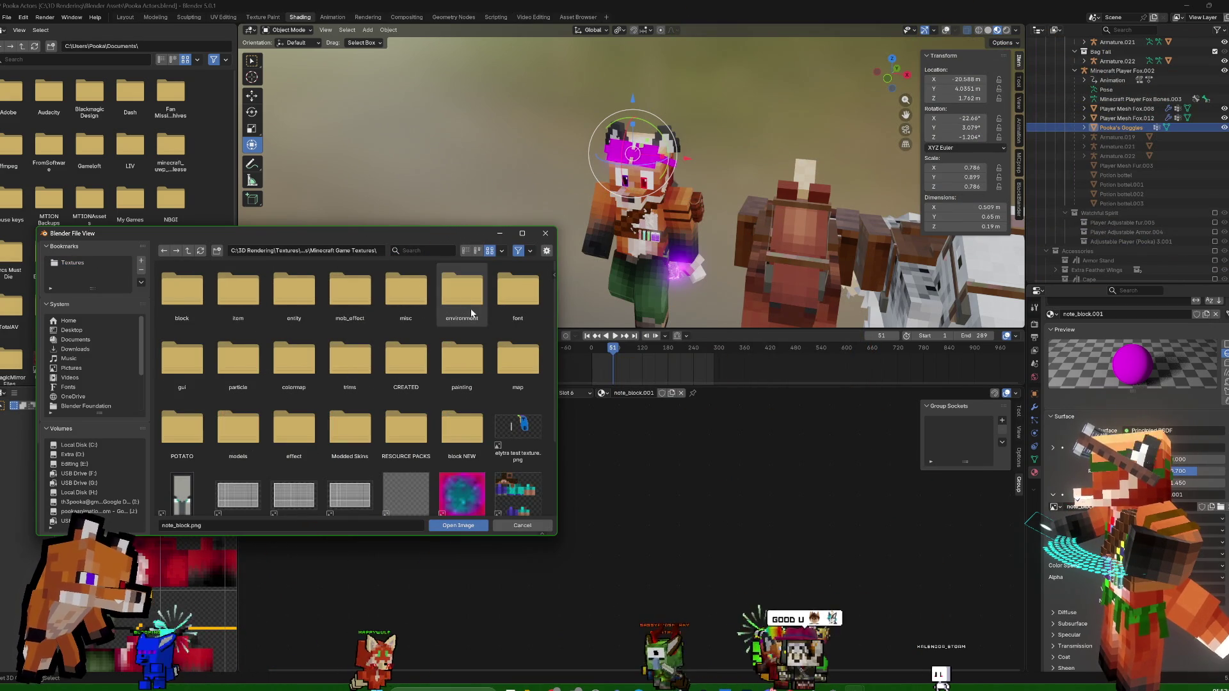
double_click(462, 432)
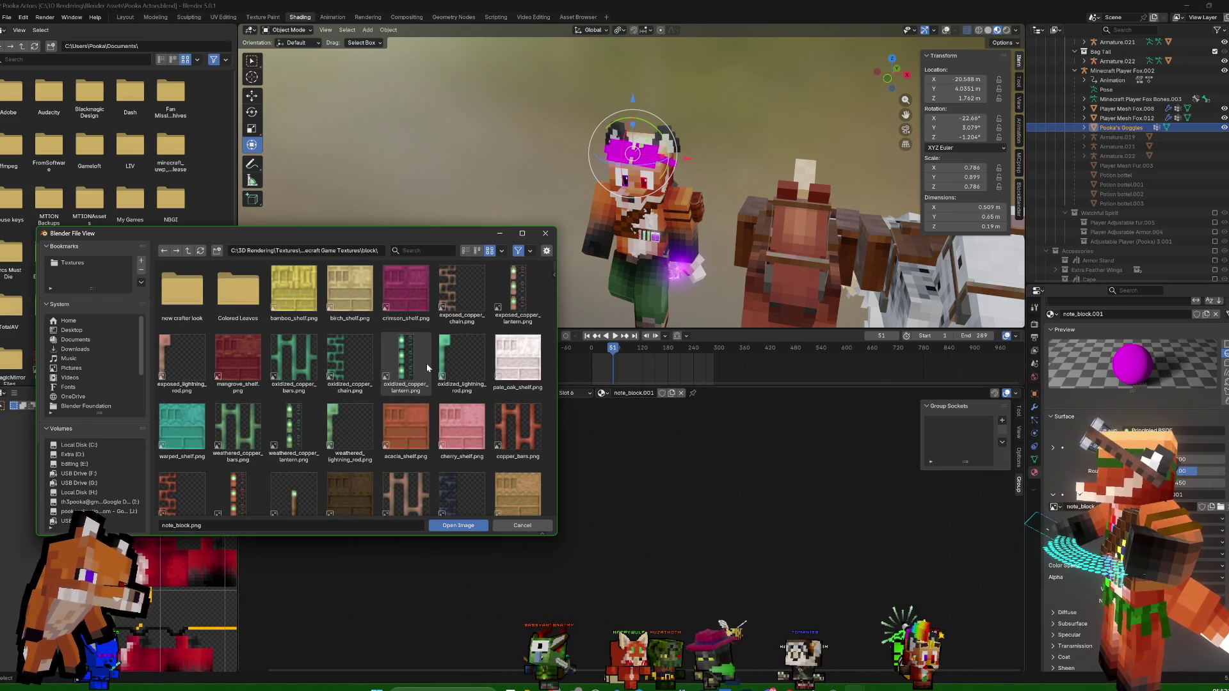
scroll(433, 432, down, 2)
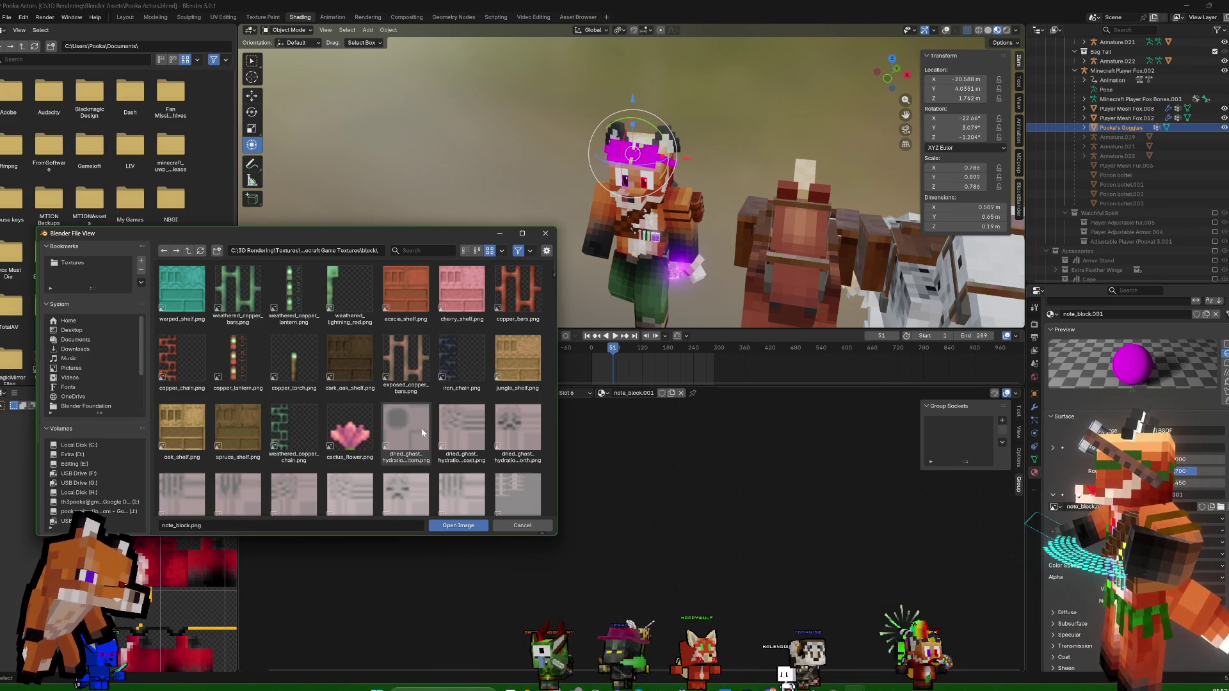
scroll(421, 434, down, 2)
scroll(421, 433, up, 4)
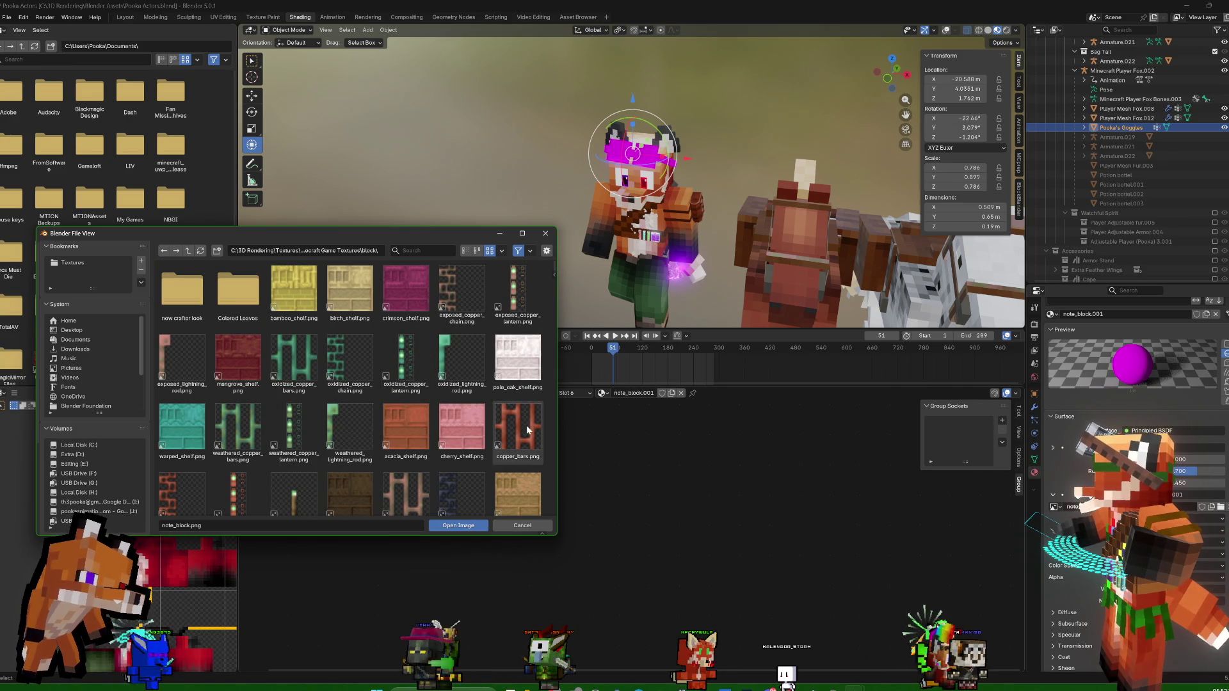
scroll(527, 429, down, 3)
scroll(544, 415, down, 5)
scroll(542, 415, down, 3)
scroll(542, 399, down, 2)
scroll(490, 455, down, 2)
scroll(503, 491, up, 3)
scroll(505, 493, up, 3)
scroll(504, 493, up, 3)
scroll(505, 493, up, 1)
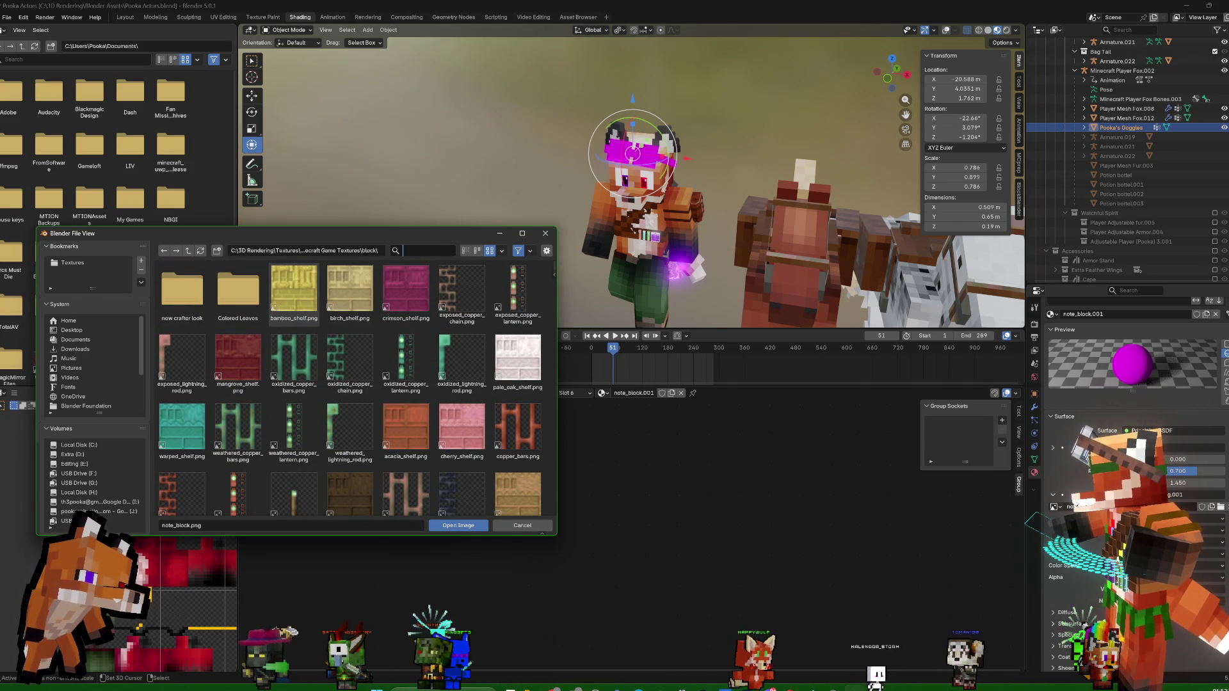
text(note)
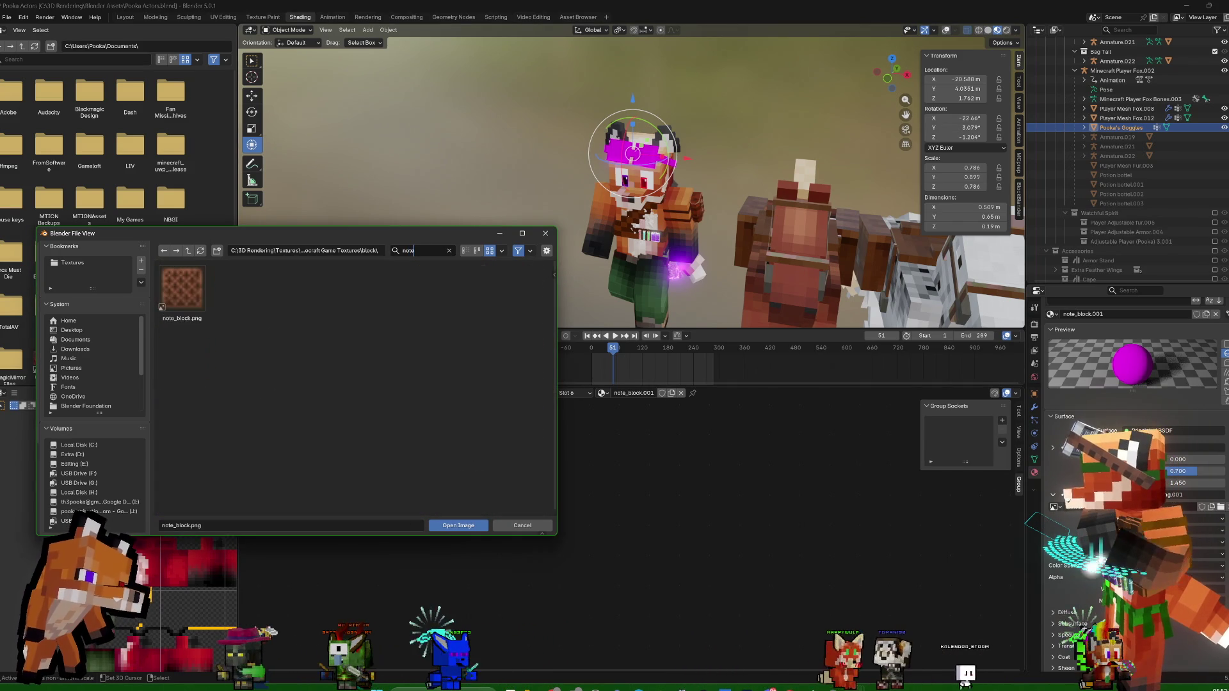
double_click(183, 286)
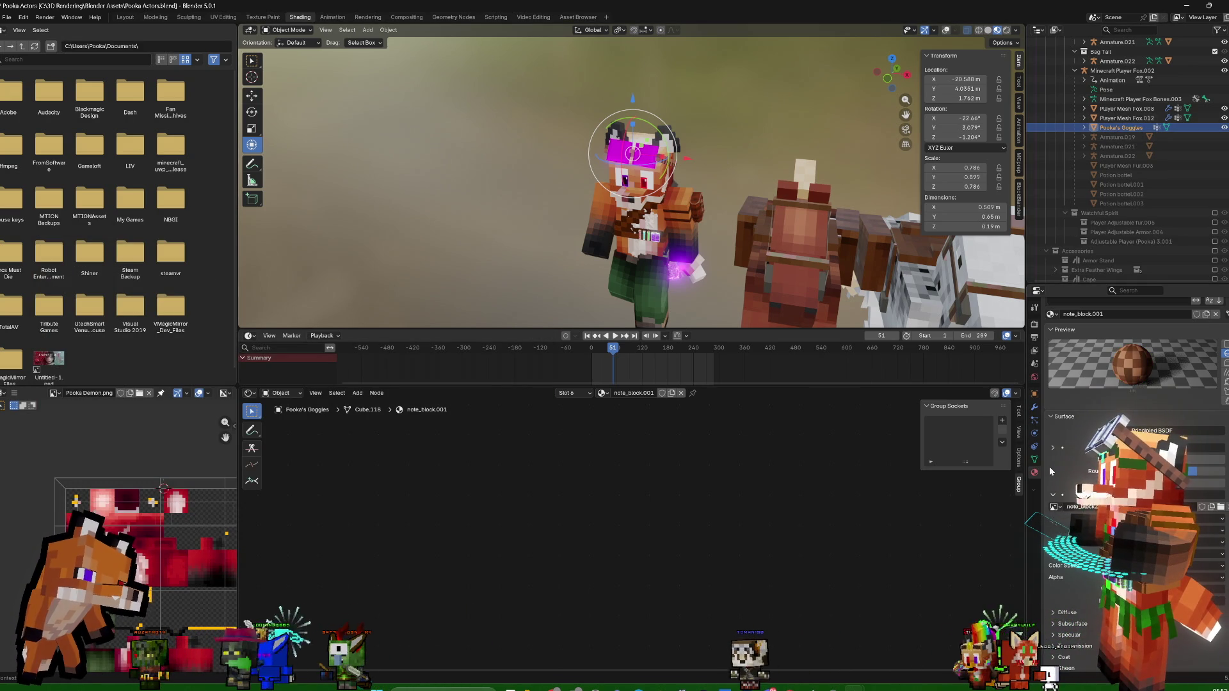
scroll(1083, 403, up, 3)
Switch to the lapis_block.001 material and browse to reload its base colour image
click(1080, 353)
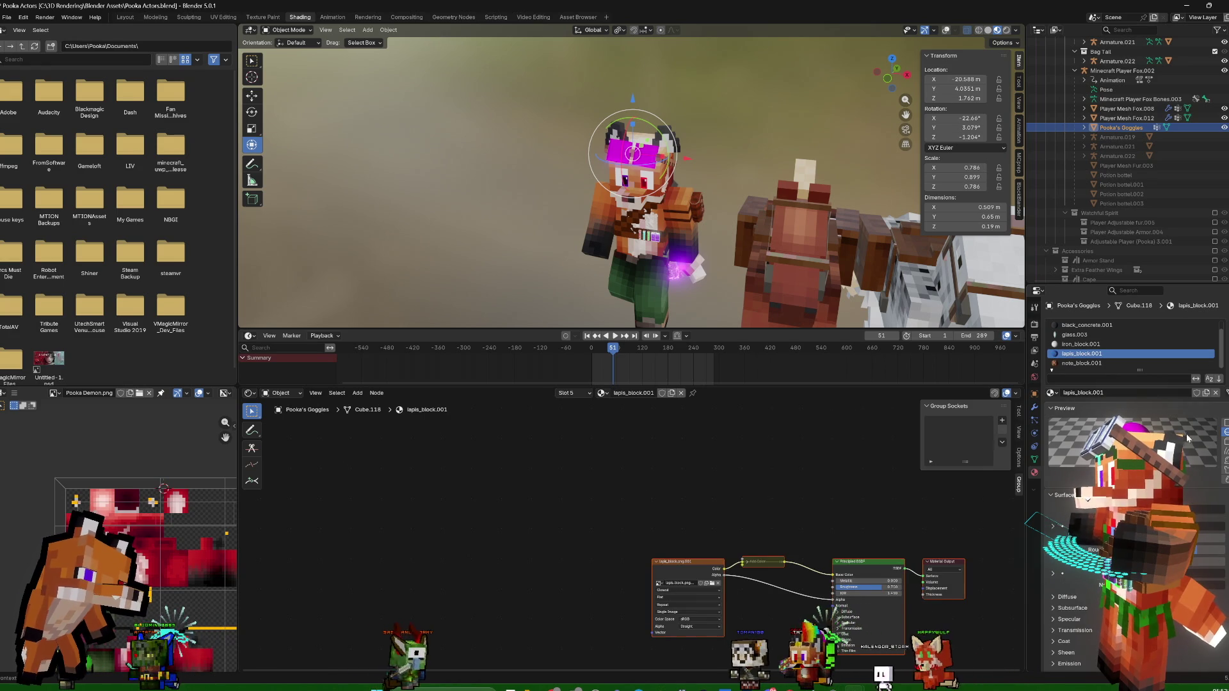
click(1054, 527)
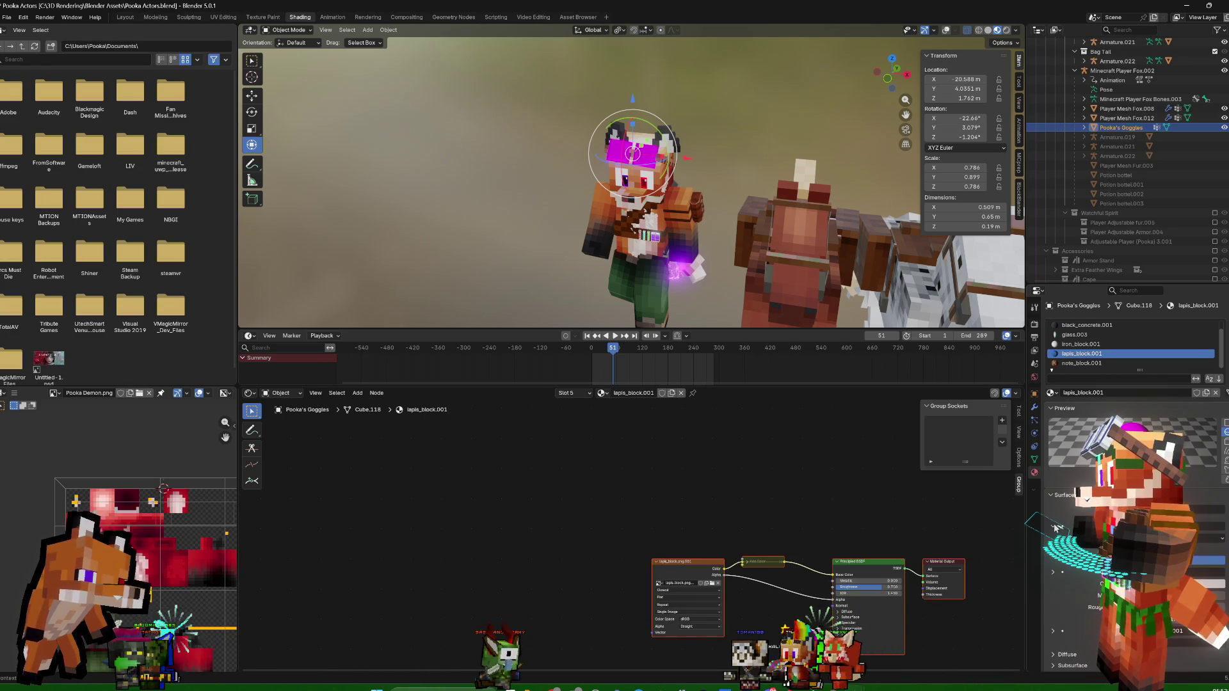
click(1053, 572)
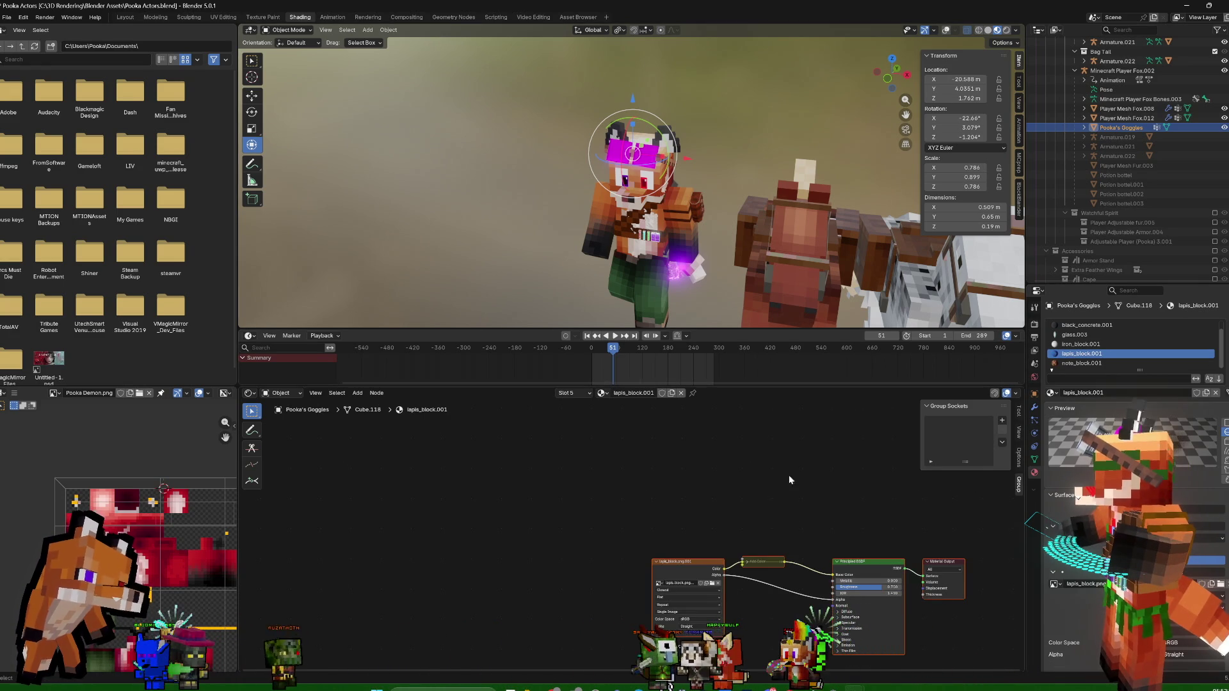
click(712, 583)
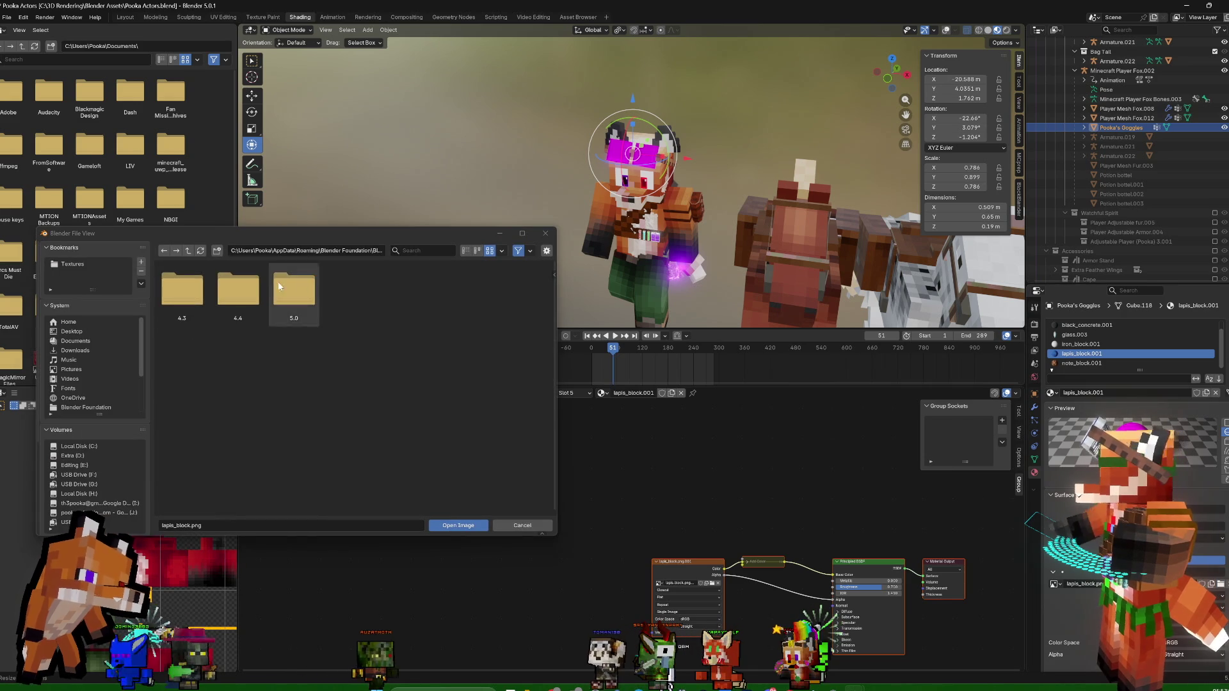
From the Textures bookmark reach the block folder, bookmark it and load lapis_block.png
click(75, 265)
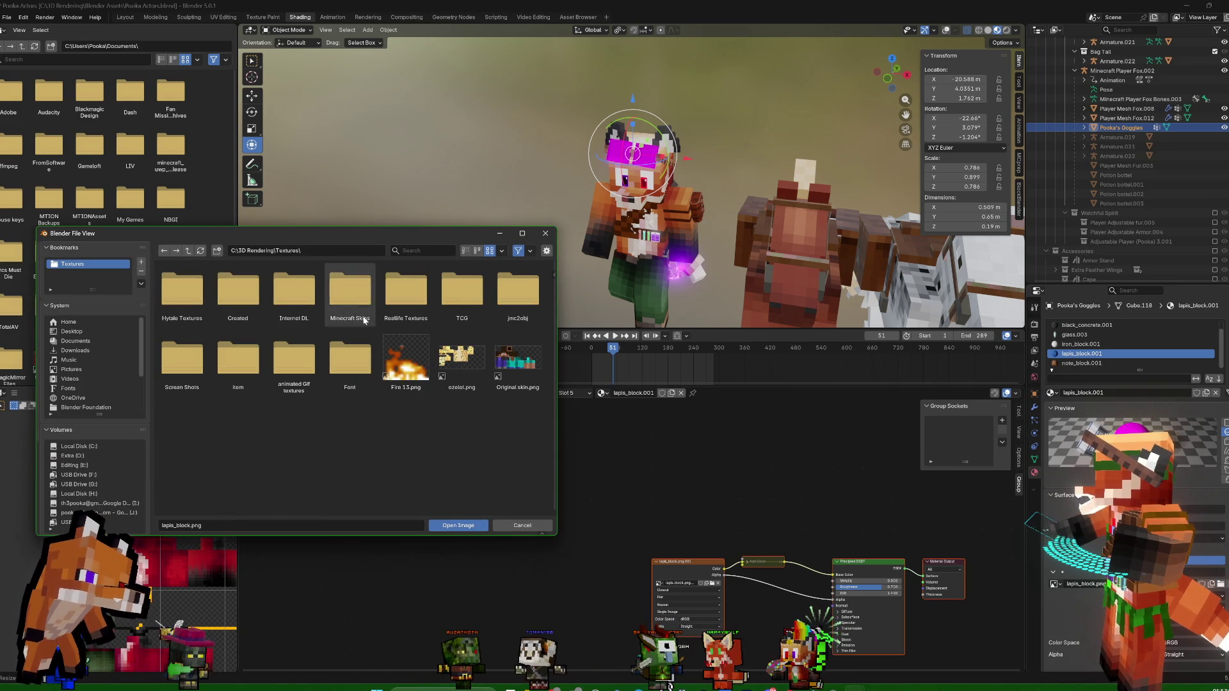
double_click(350, 290)
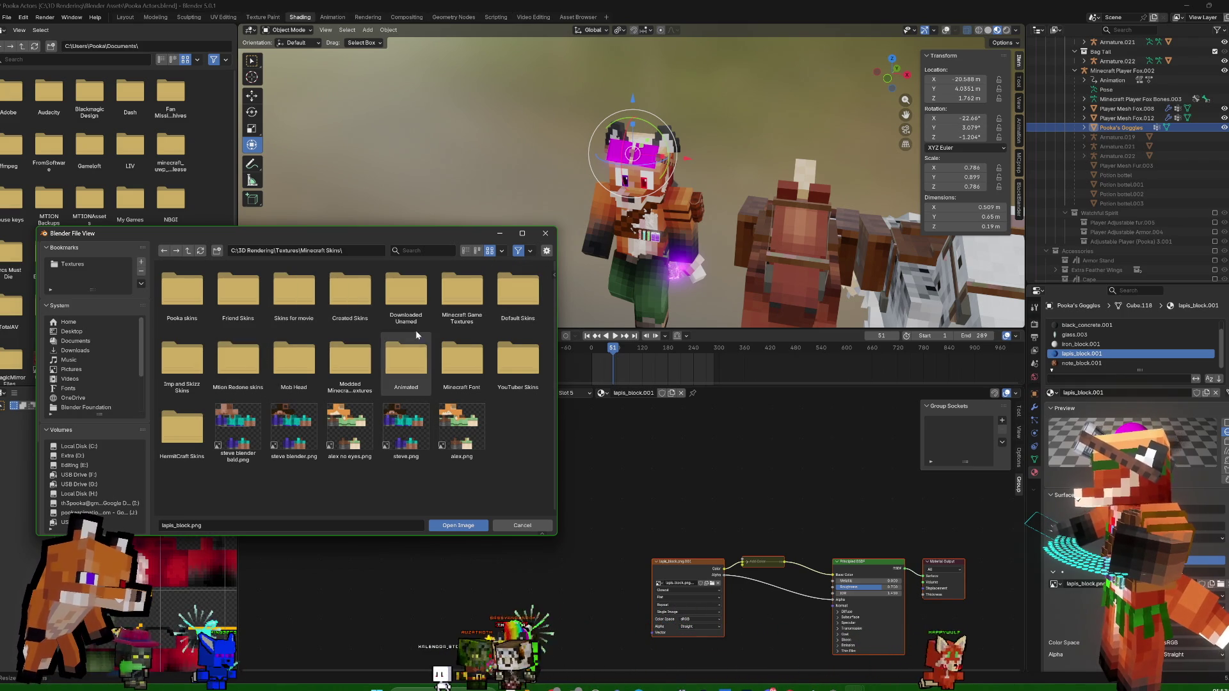
double_click(478, 288)
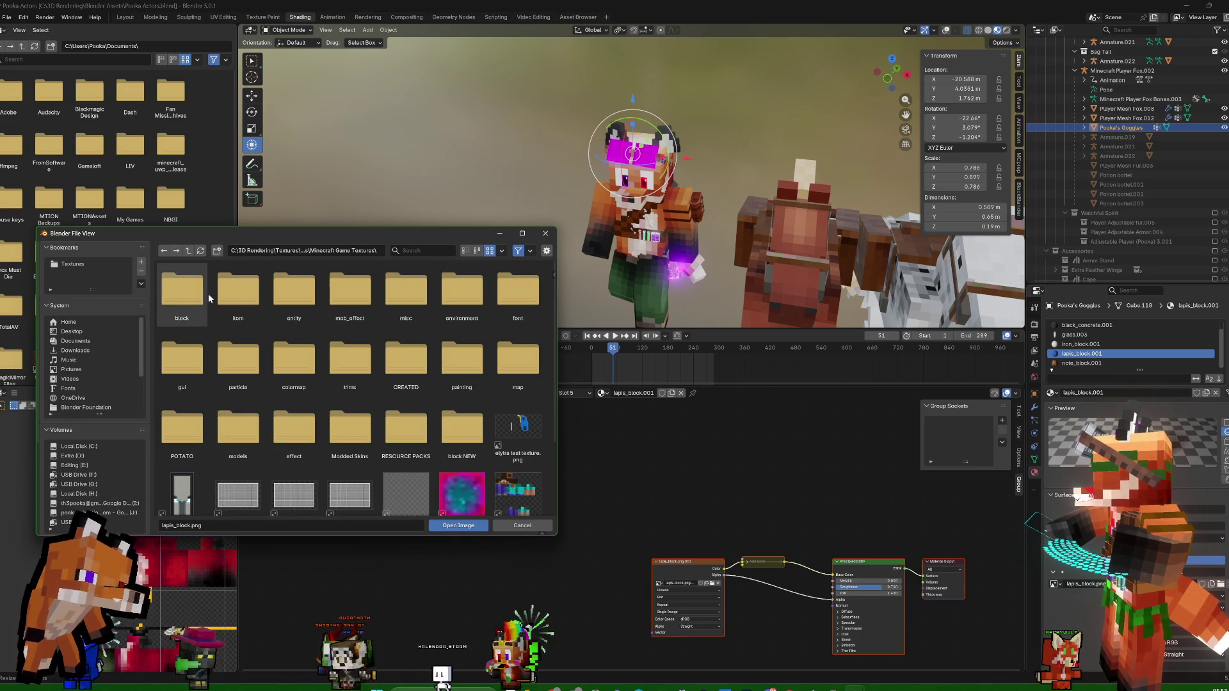
double_click(188, 293)
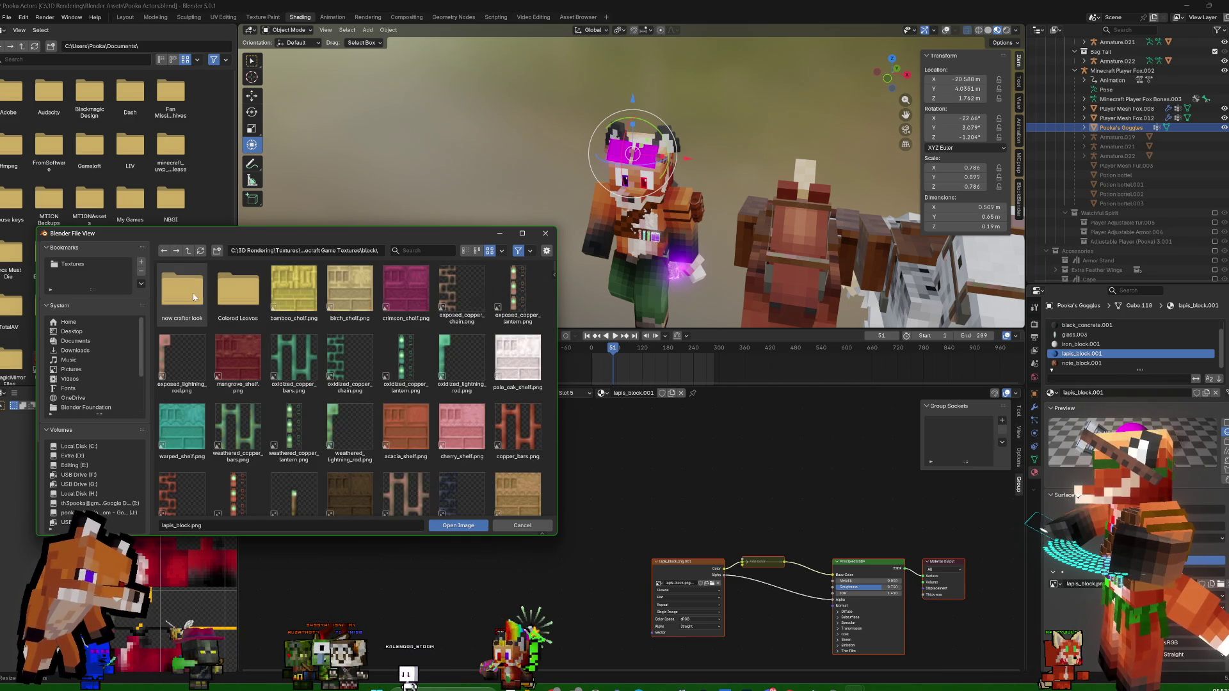
click(142, 261)
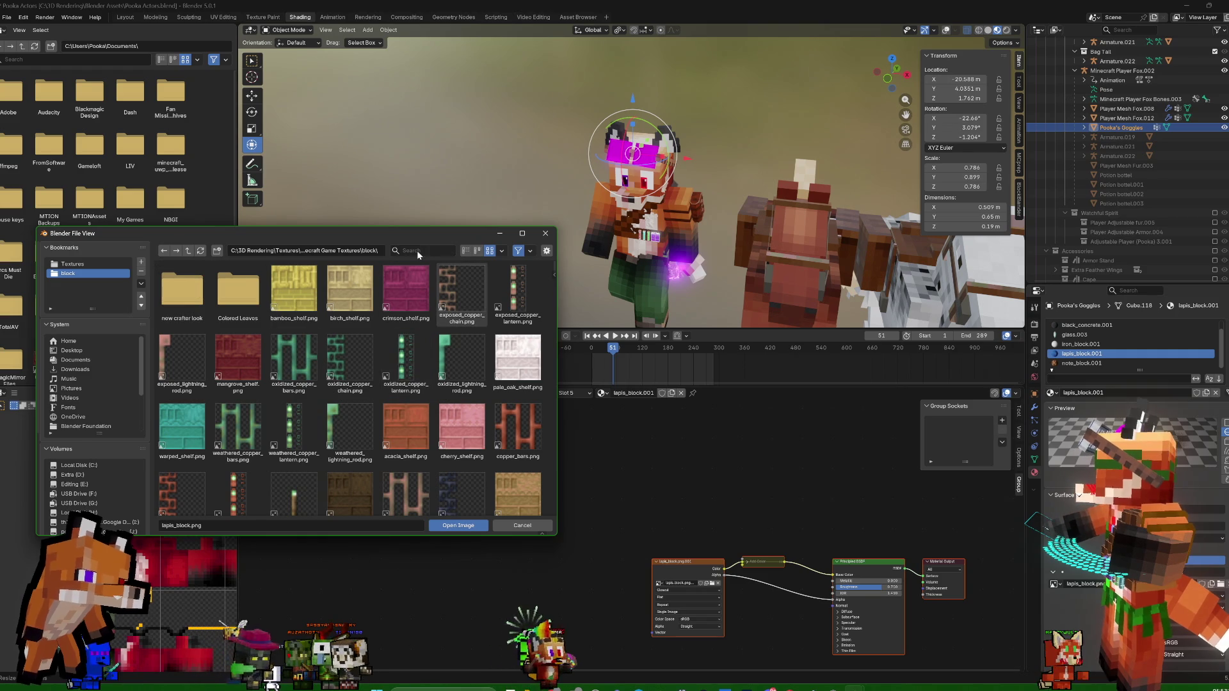
text(lap)
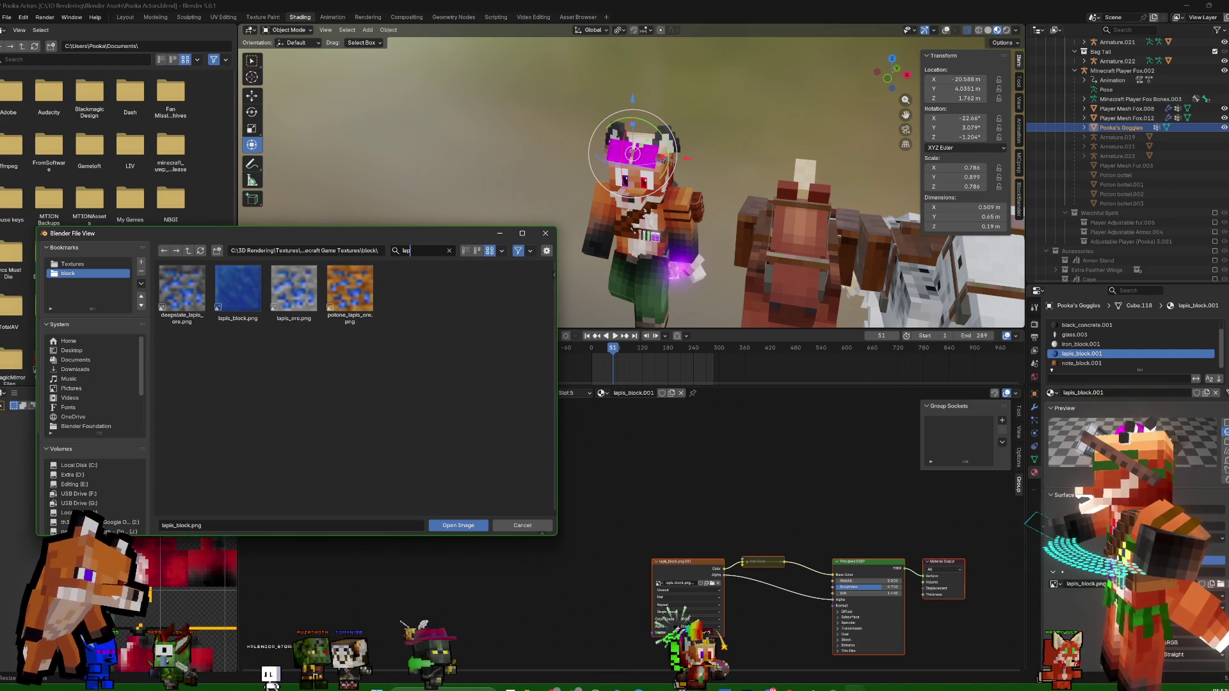
double_click(227, 298)
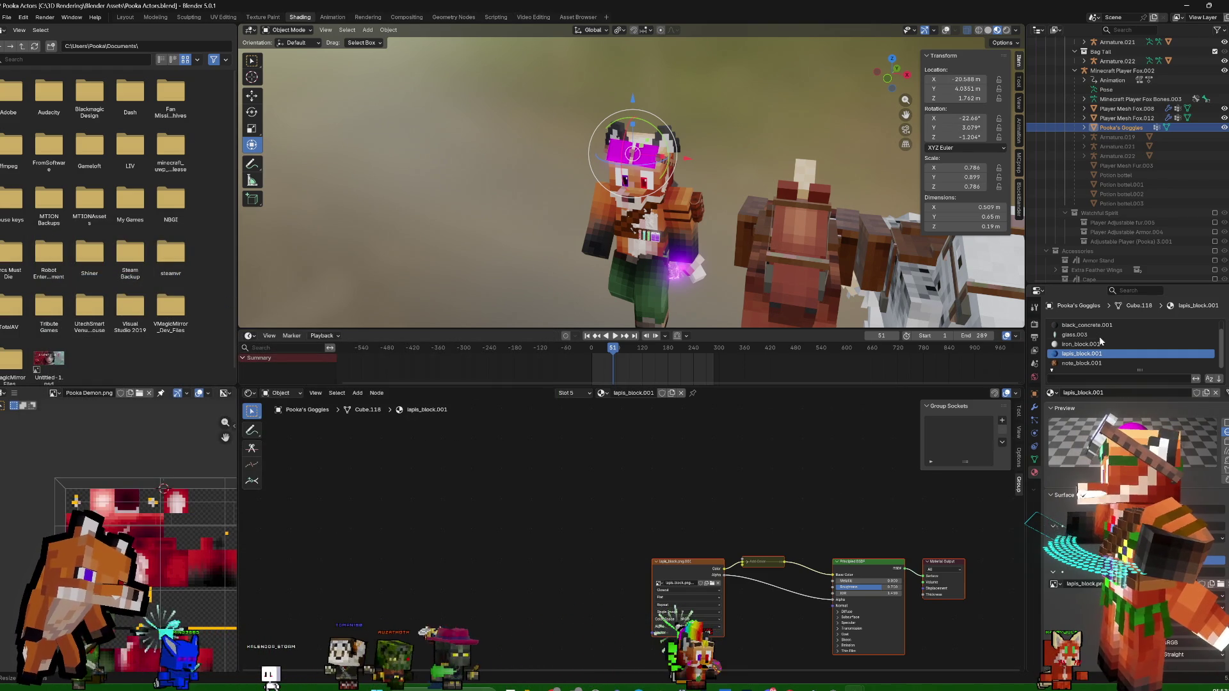
Reload iron_block.001's image as iron_block.png from the bookmarked block folder, then switch to glass.003
click(1082, 344)
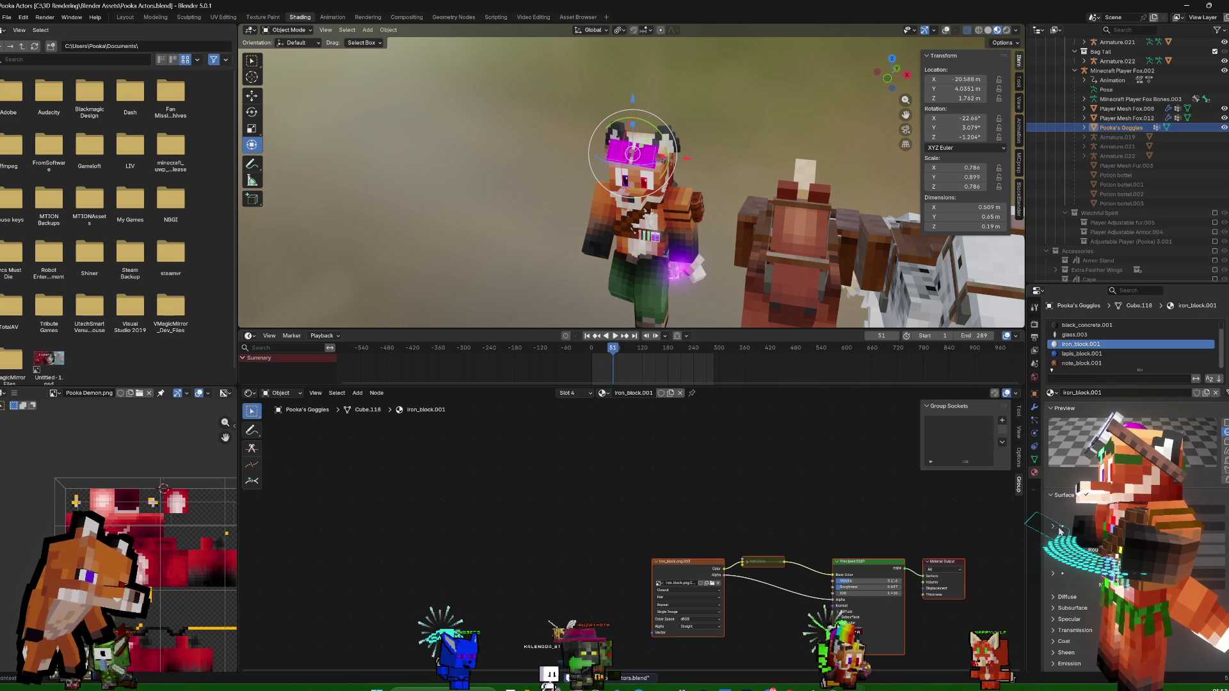
click(1052, 572)
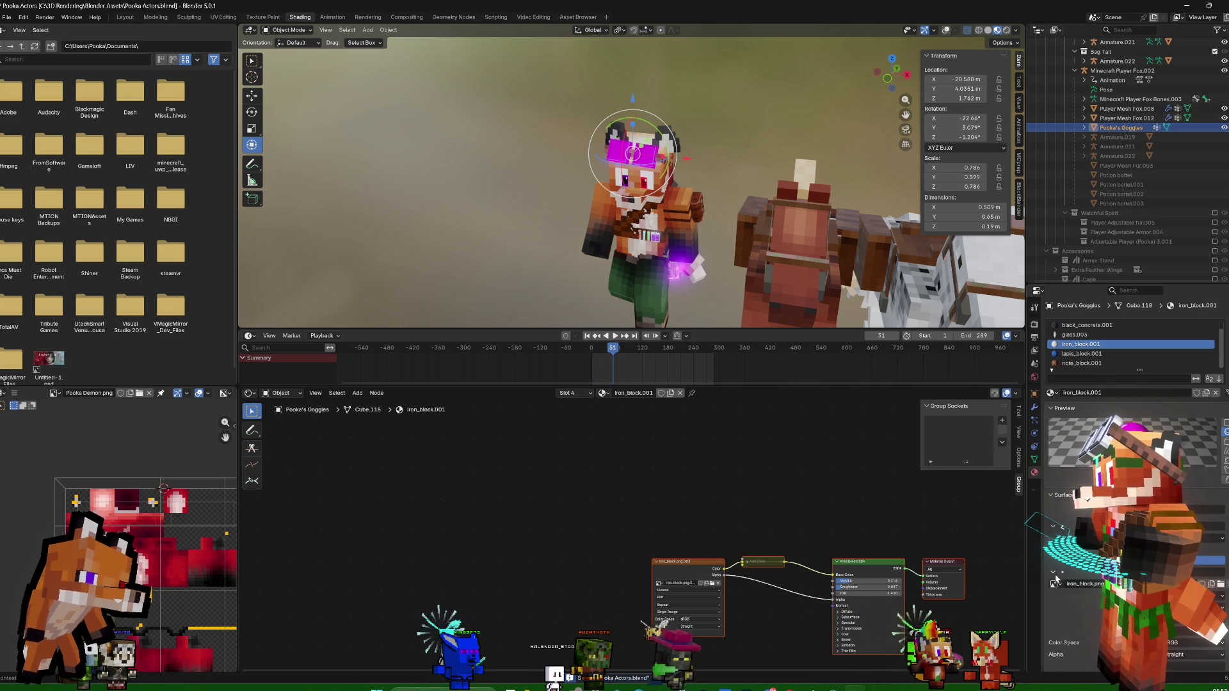
click(1218, 587)
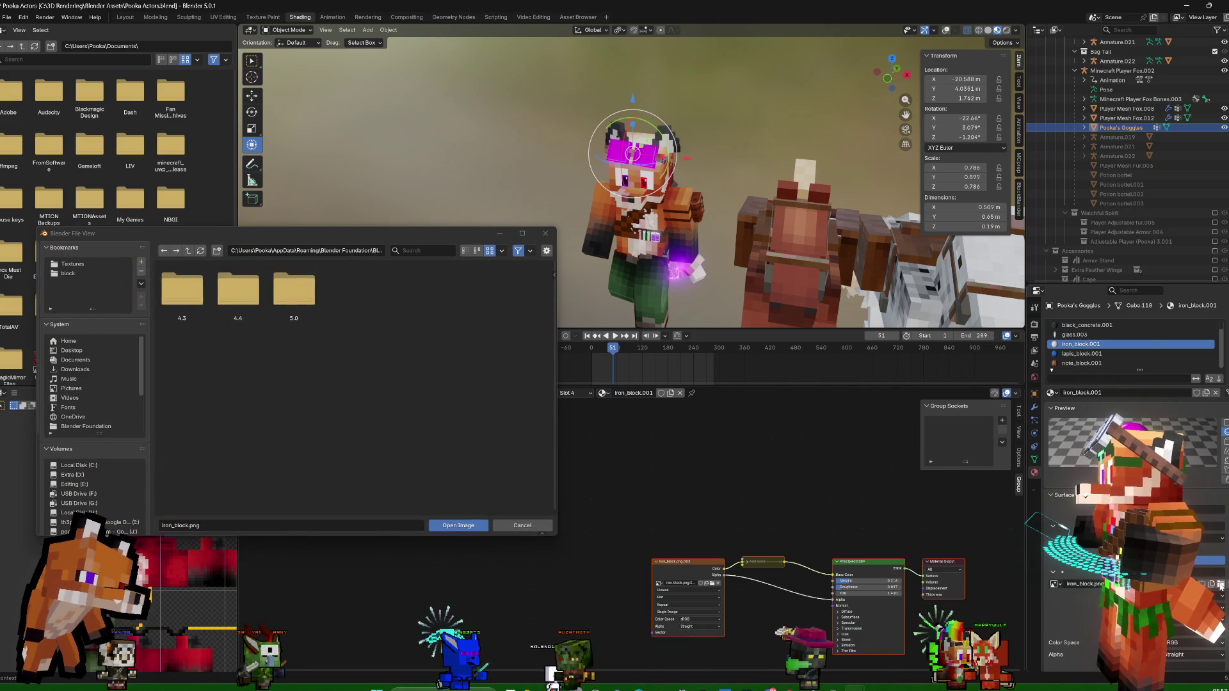
click(84, 275)
click(423, 250)
text(iron)
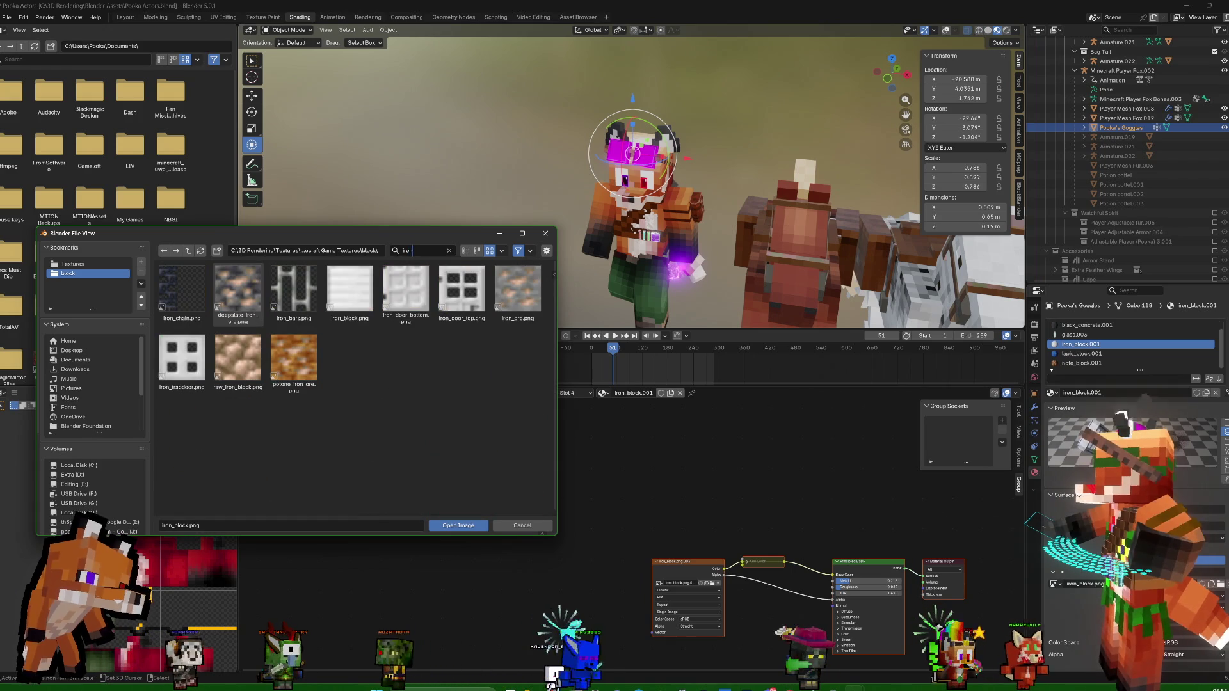
click(458, 525)
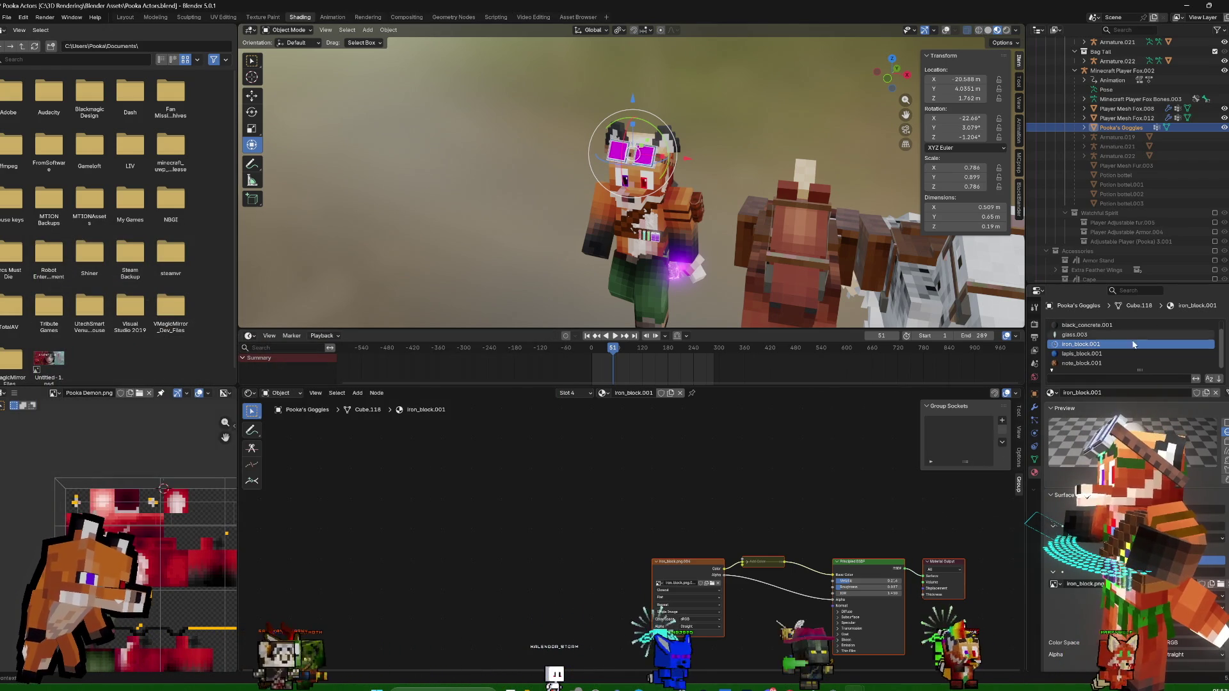
click(1073, 335)
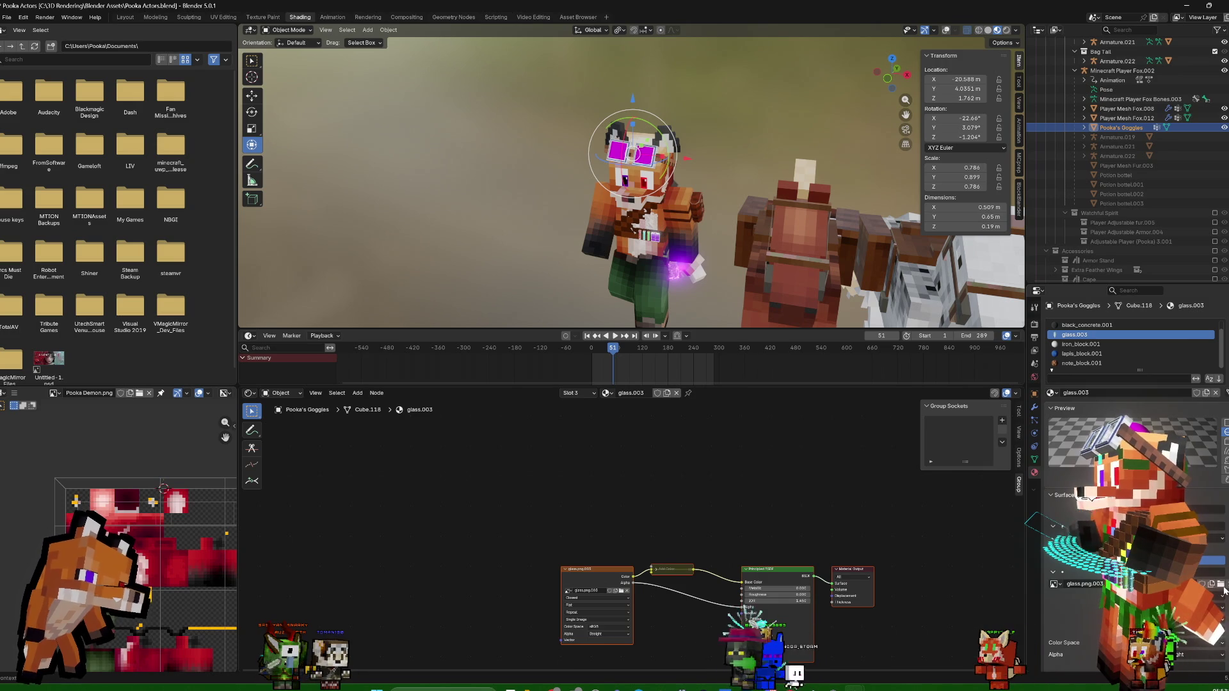
Reload glass.003's image as glass.png from the block bookmark, then switch to black_concrete.001
click(1220, 586)
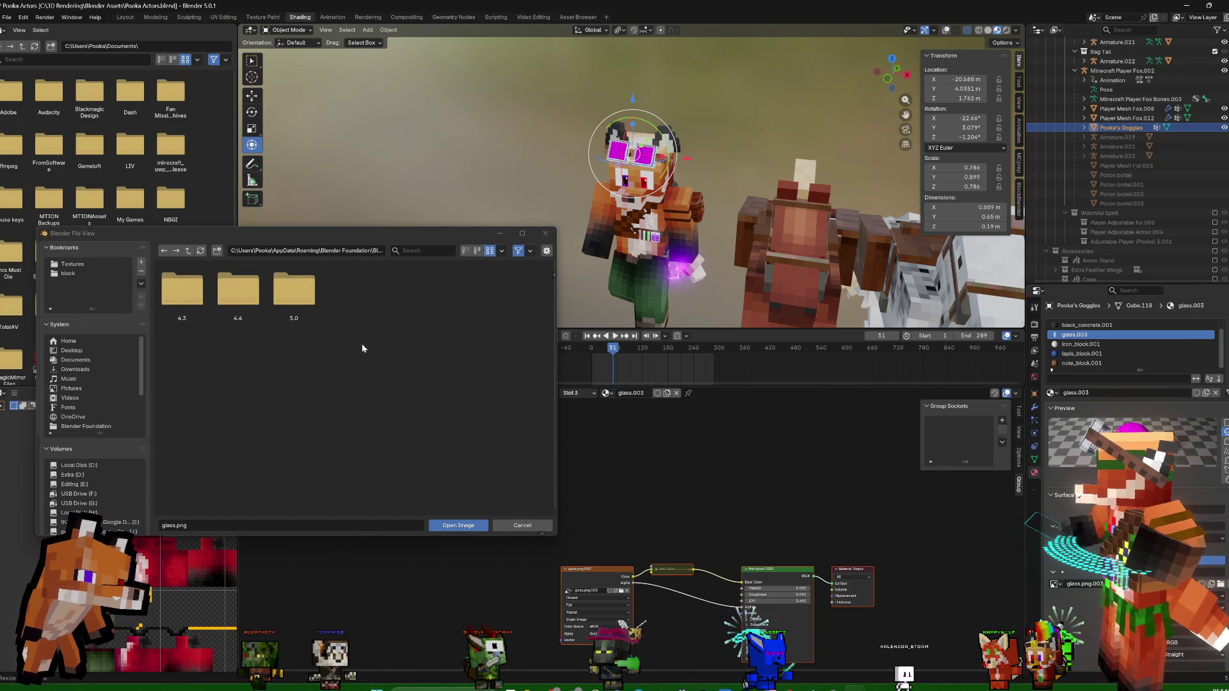
click(417, 250)
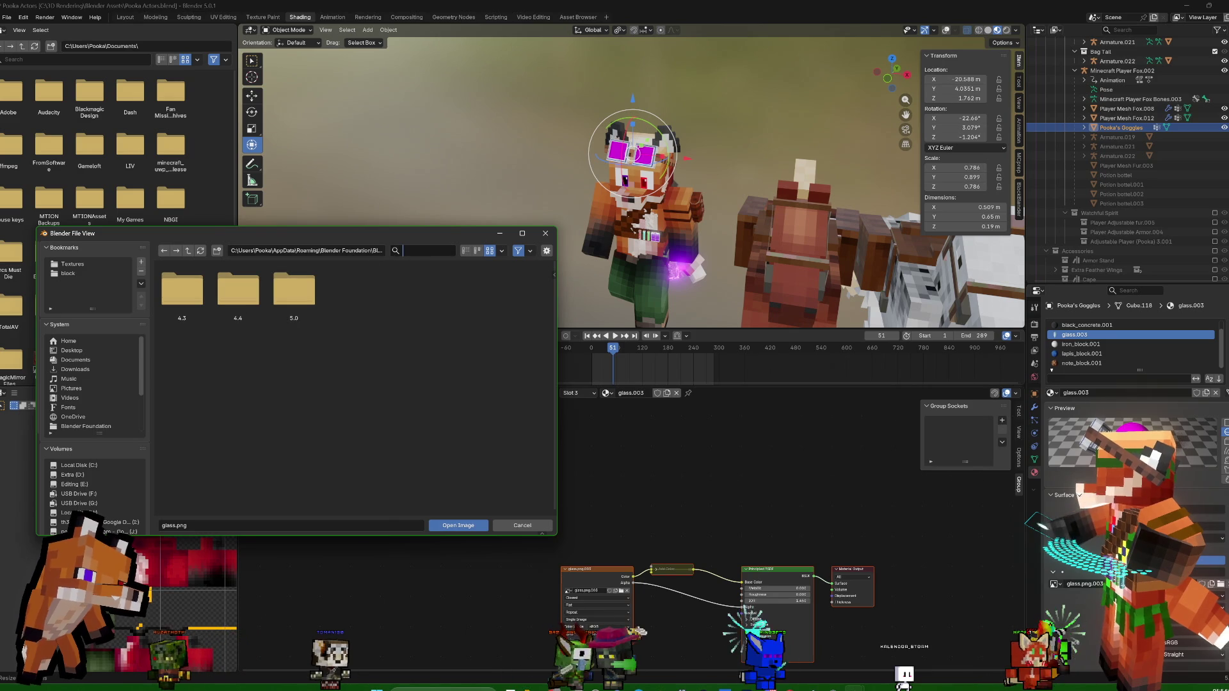
click(101, 273)
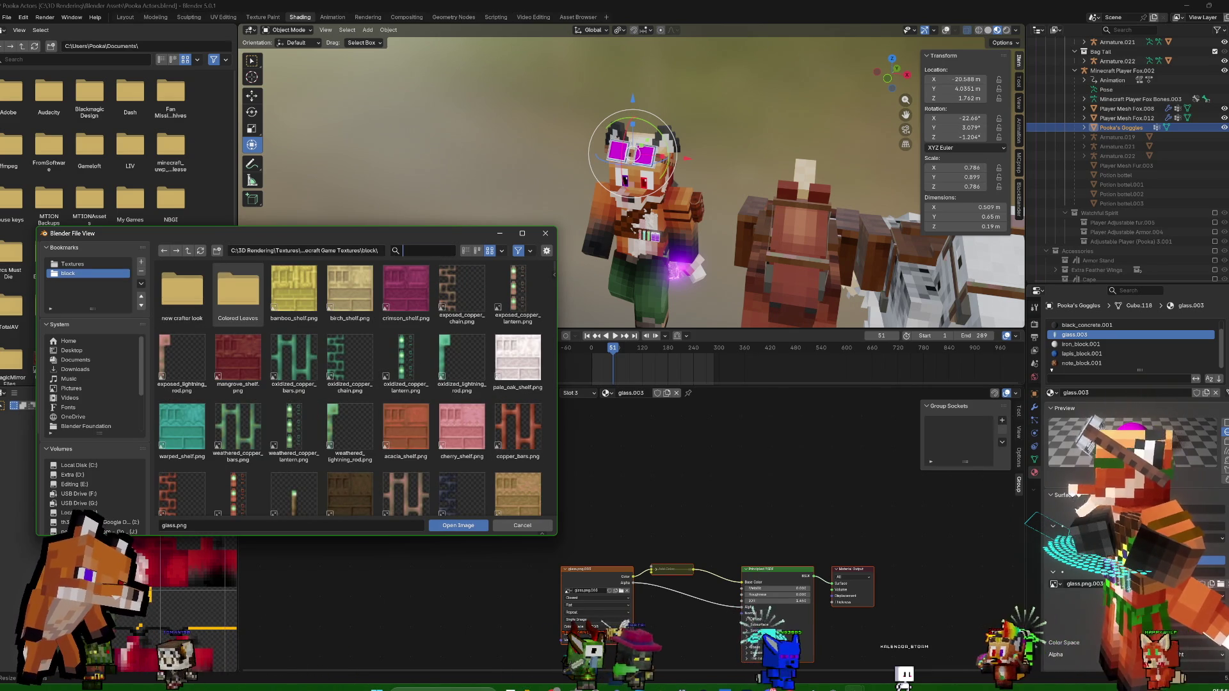
text(g)
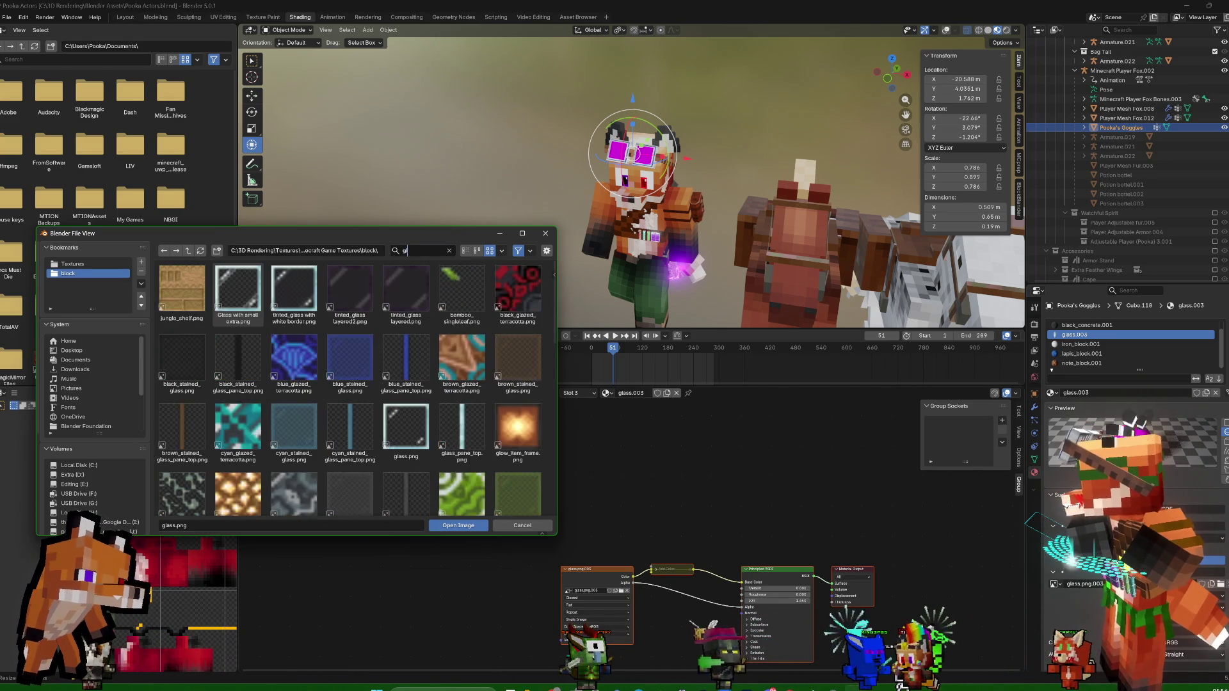
text(la)
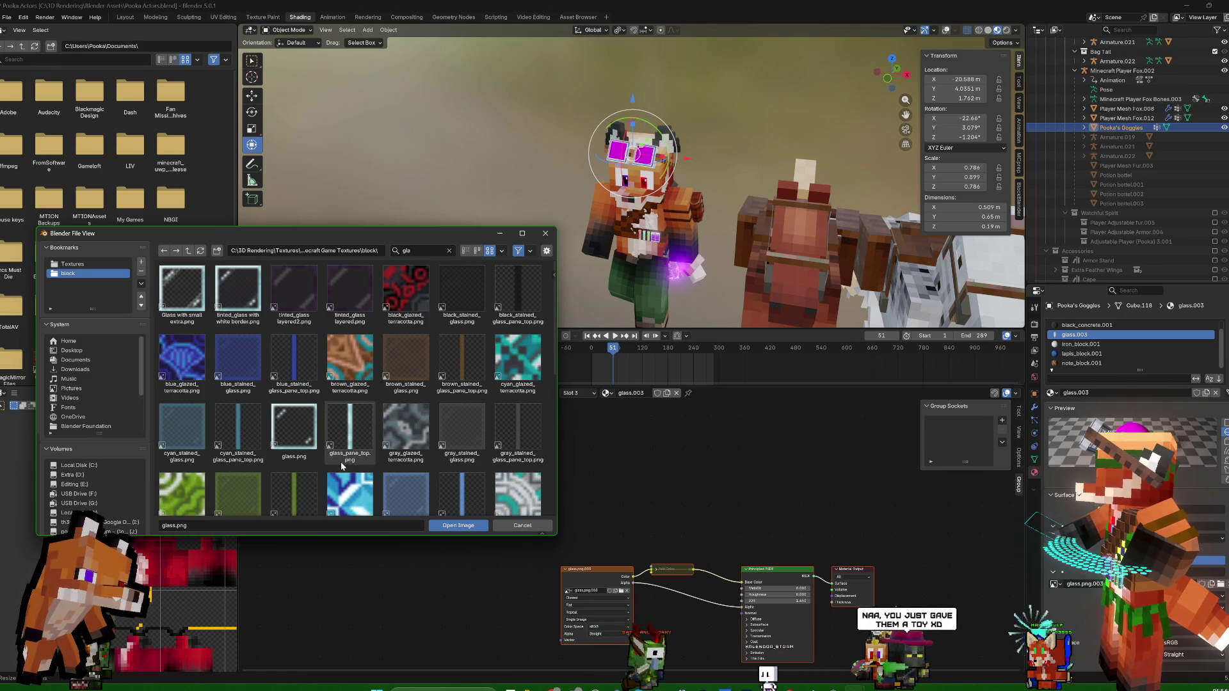
double_click(304, 427)
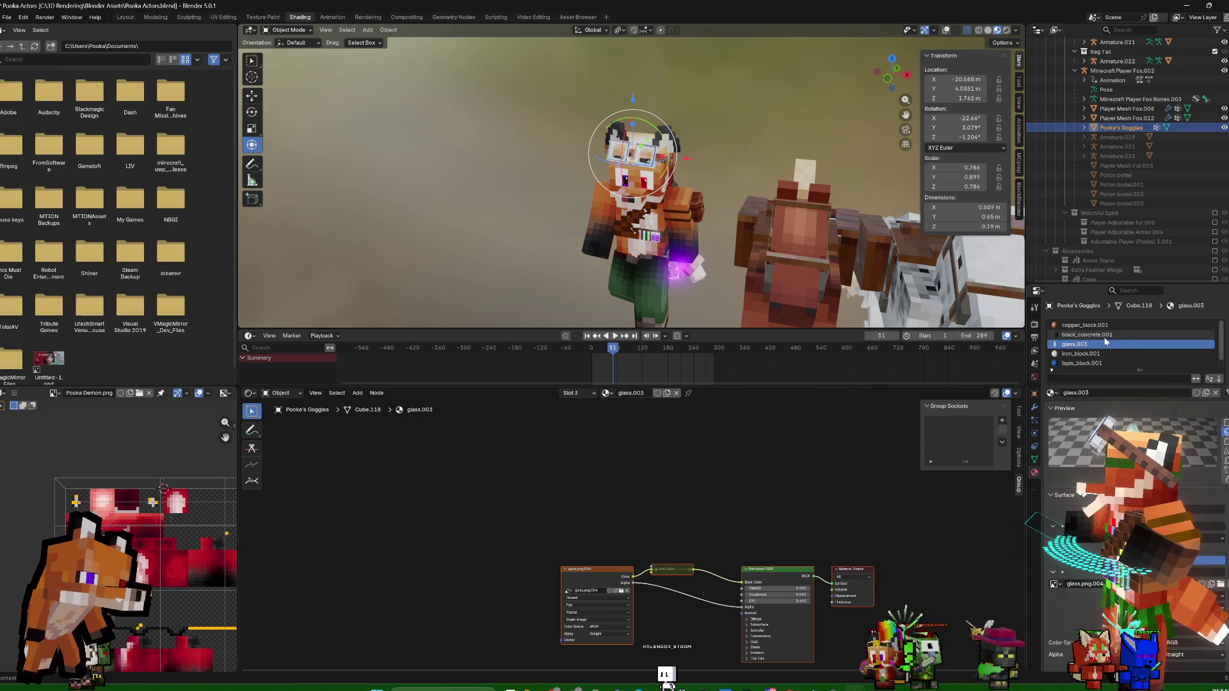
click(1104, 337)
Remove the unused slots via Material Specials, leaving glass, iron, lapis and note block on the goggles
mouse_move(825, 182)
middle_down()
mouse_move(856, 150)
mouse_move(776, 121)
mouse_move(747, 168)
mouse_move(751, 146)
middle_up()
scroll(855, 151, up, 5)
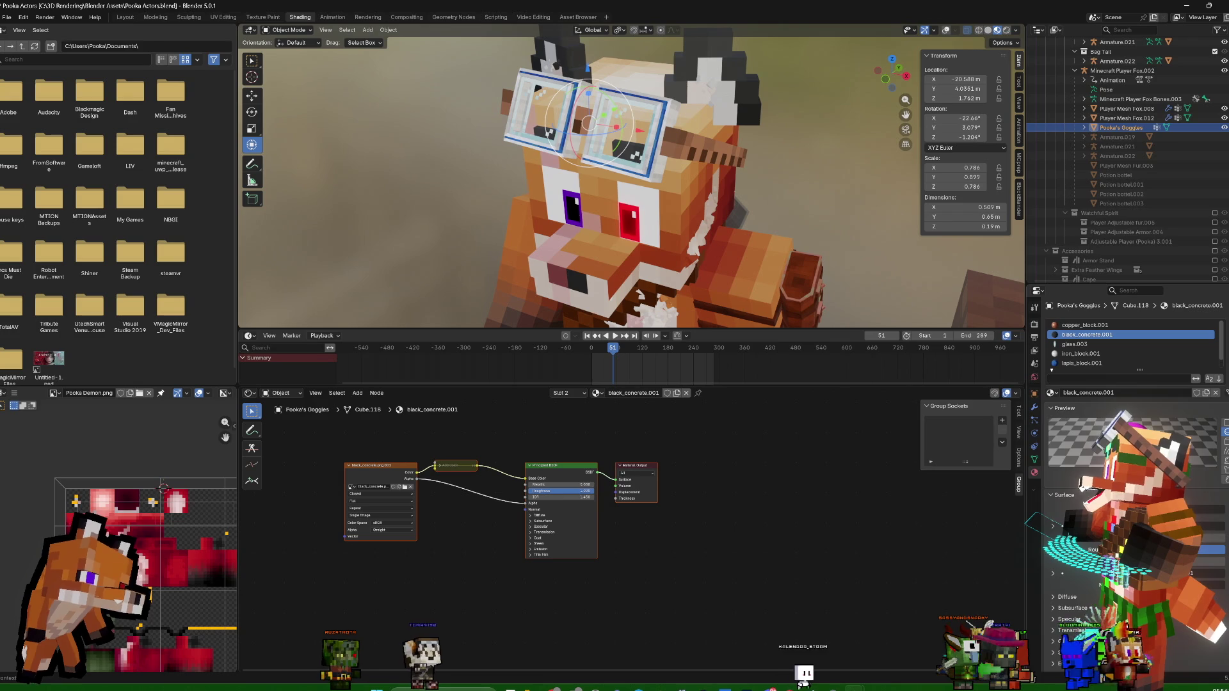
click(1223, 352)
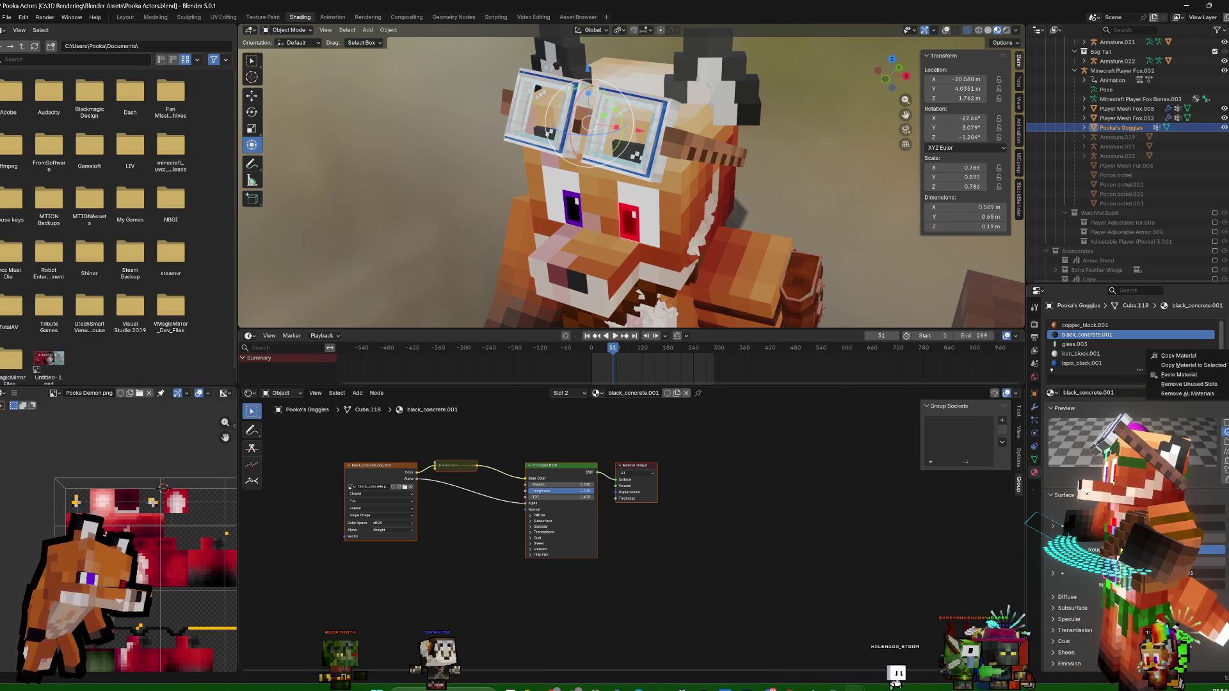
click(1218, 386)
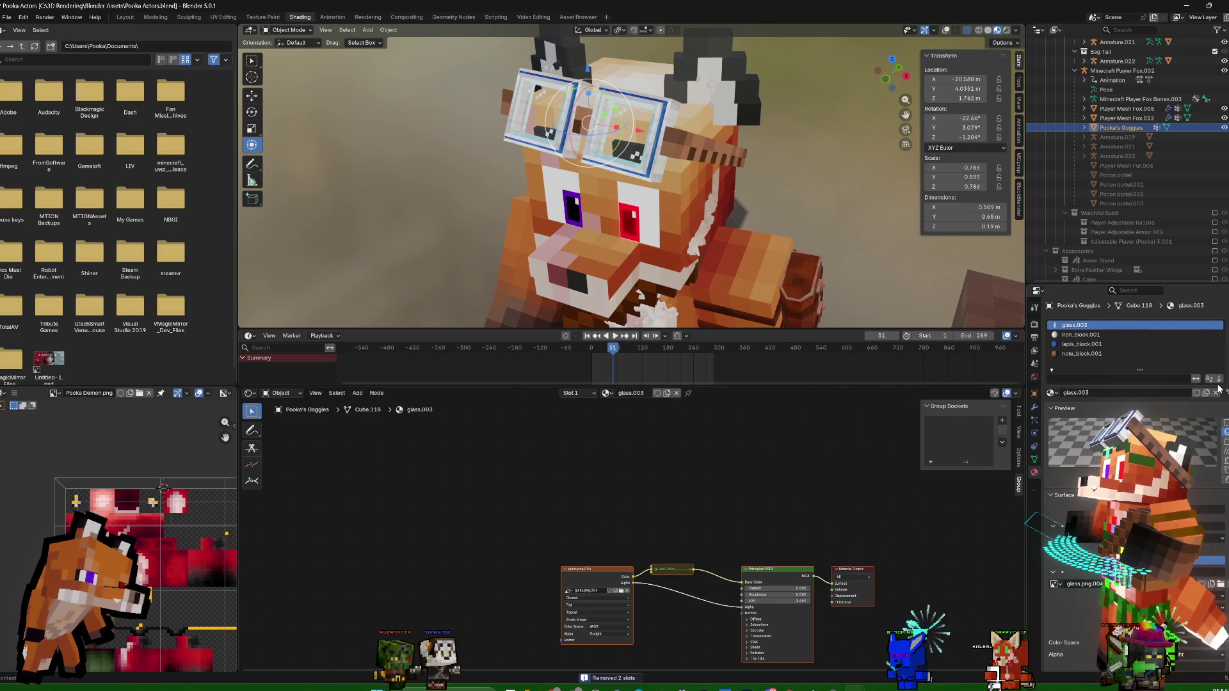
scroll(784, 200, down, 5)
middle_drag(784, 201, 778, 190)
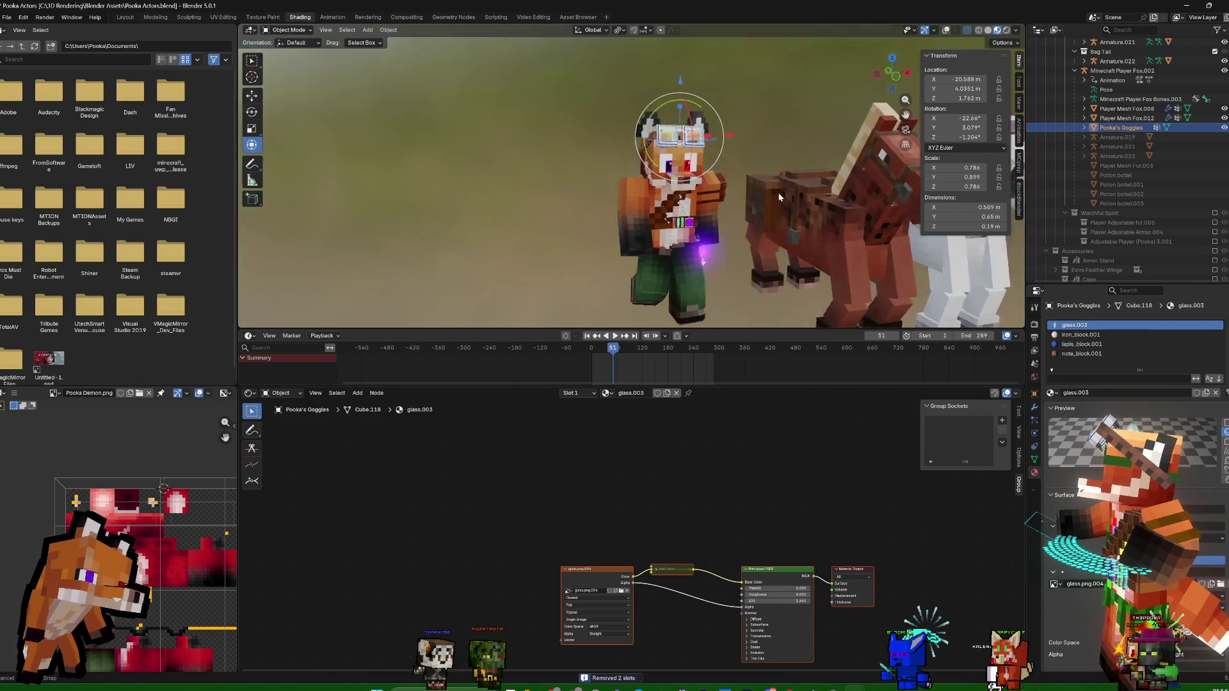
scroll(773, 209, up, 2)
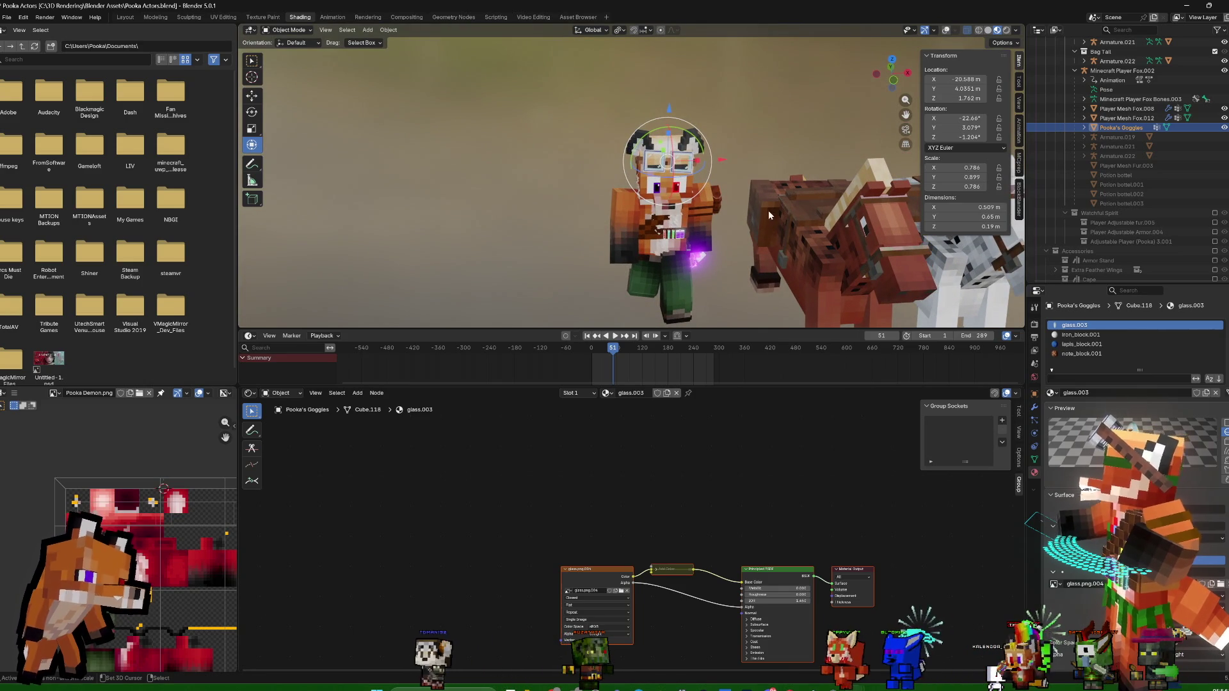
mouse_move(772, 179)
middle_down()
mouse_move(773, 121)
mouse_move(736, 123)
middle_up()
scroll(735, 123, up, 3)
mouse_move(734, 188)
middle_down()
mouse_move(711, 151)
mouse_move(577, 225)
mouse_move(697, 258)
middle_up()
scroll(796, 227, up, 3)
middle_drag(796, 228, 813, 212)
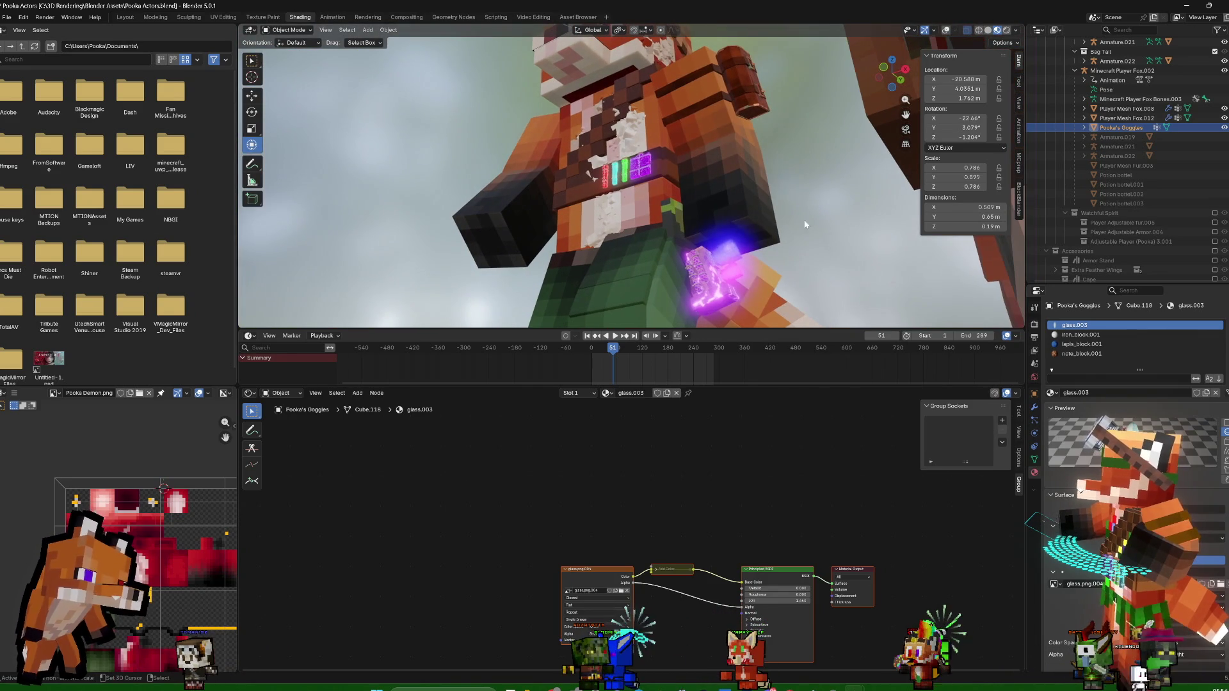
click(856, 265)
middle_drag(856, 265, 892, 224)
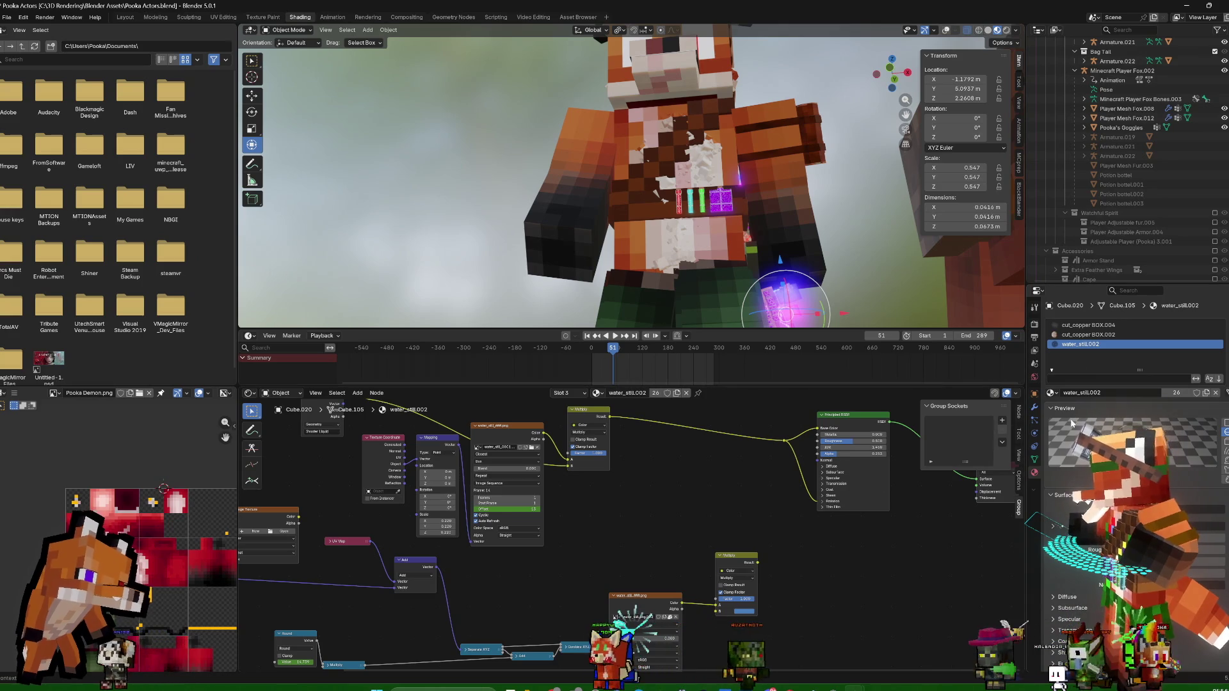
click(1036, 407)
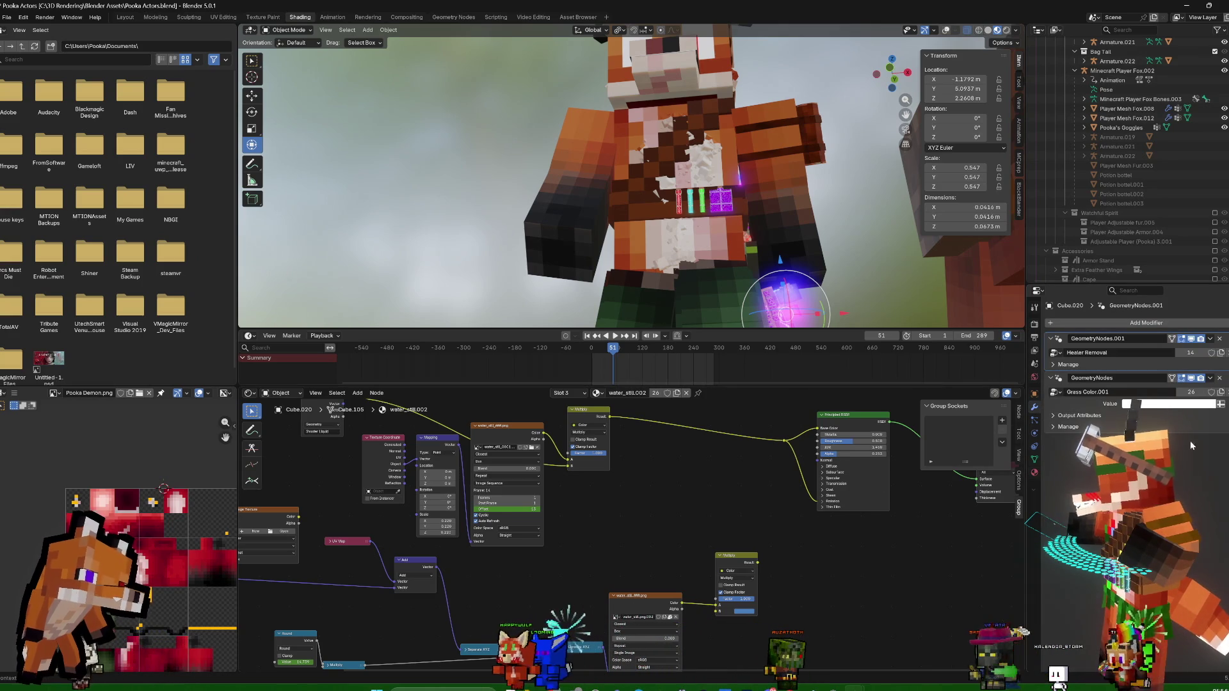
click(1035, 475)
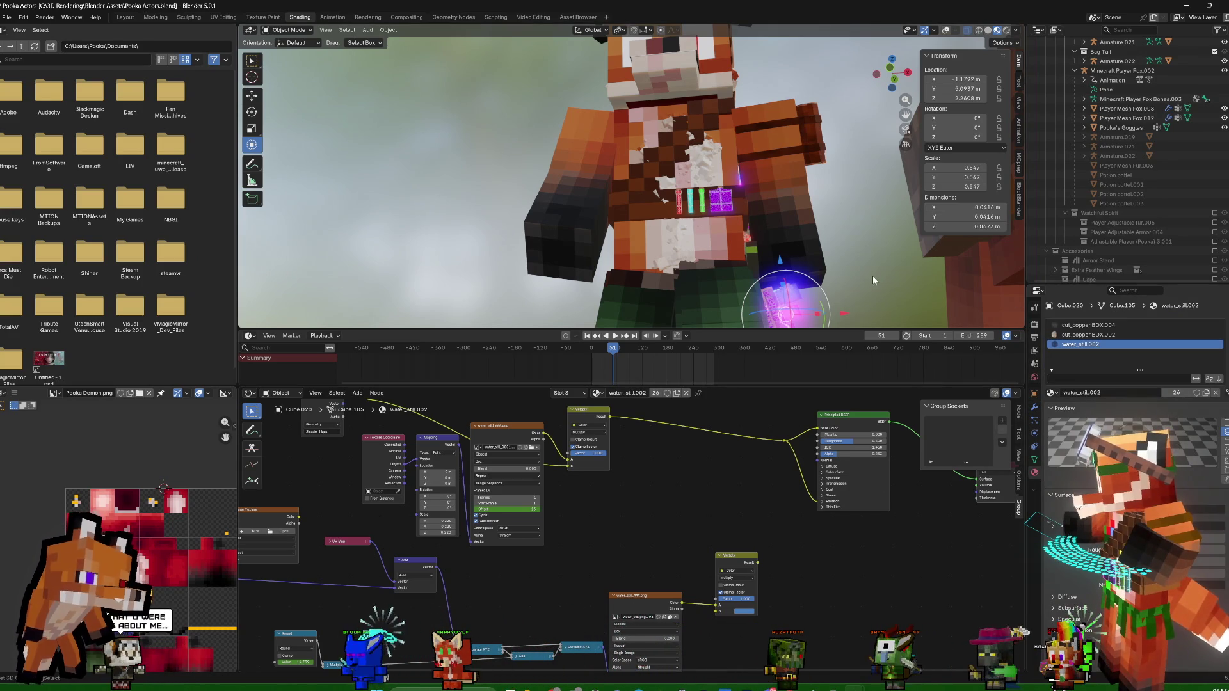
middle_drag(882, 272, 871, 264)
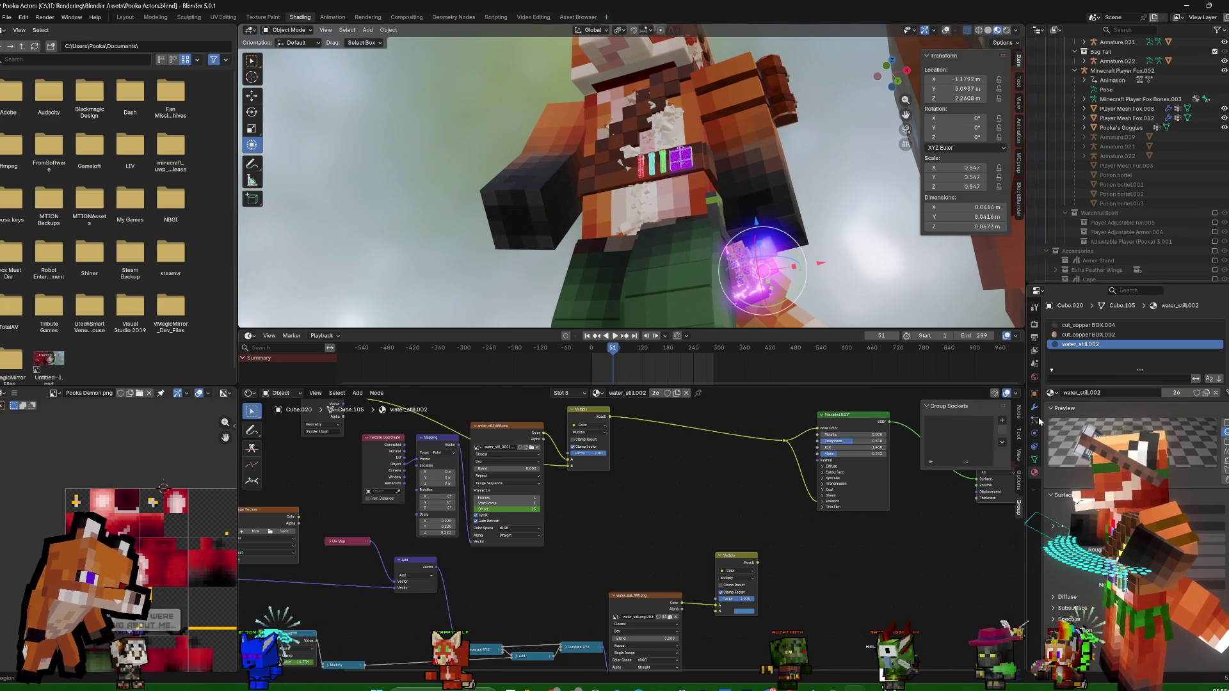
click(1130, 335)
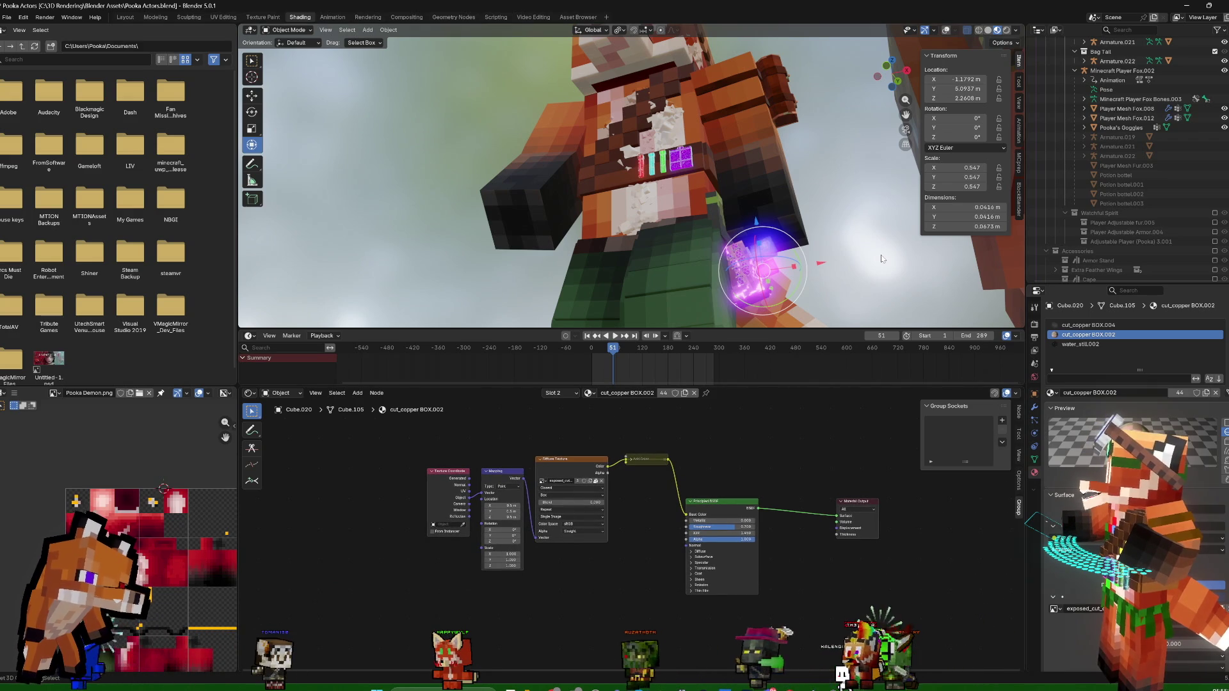
middle_drag(890, 254, 884, 267)
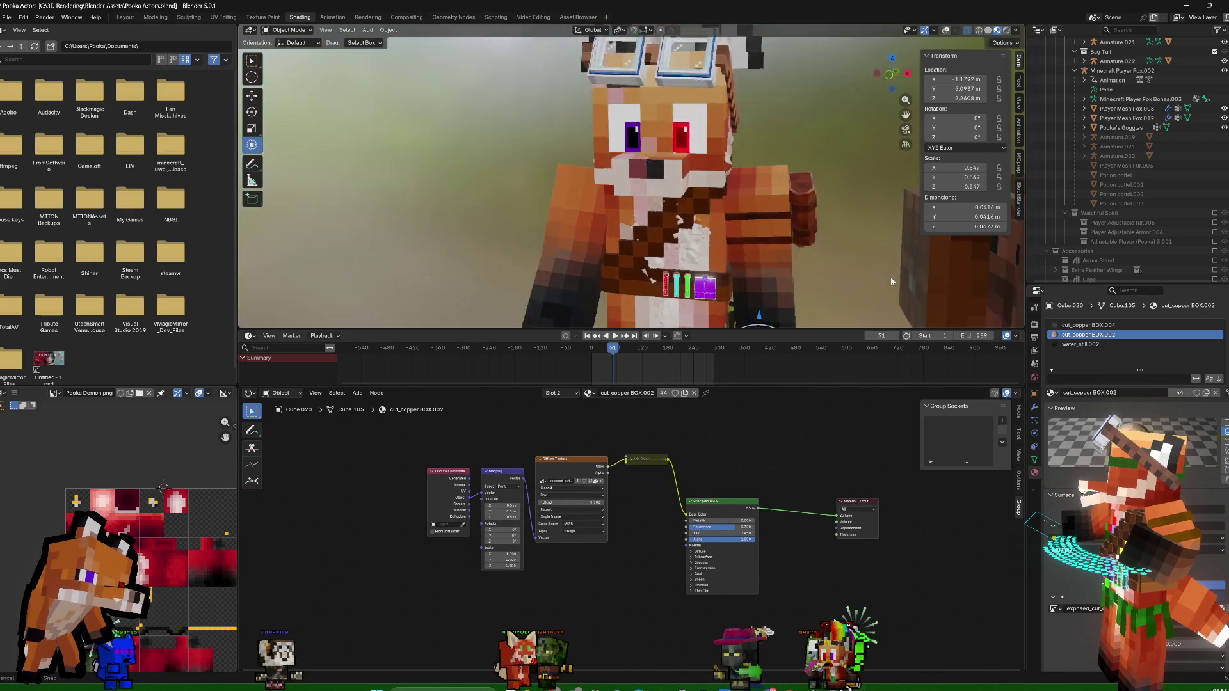
scroll(894, 272, down, 3)
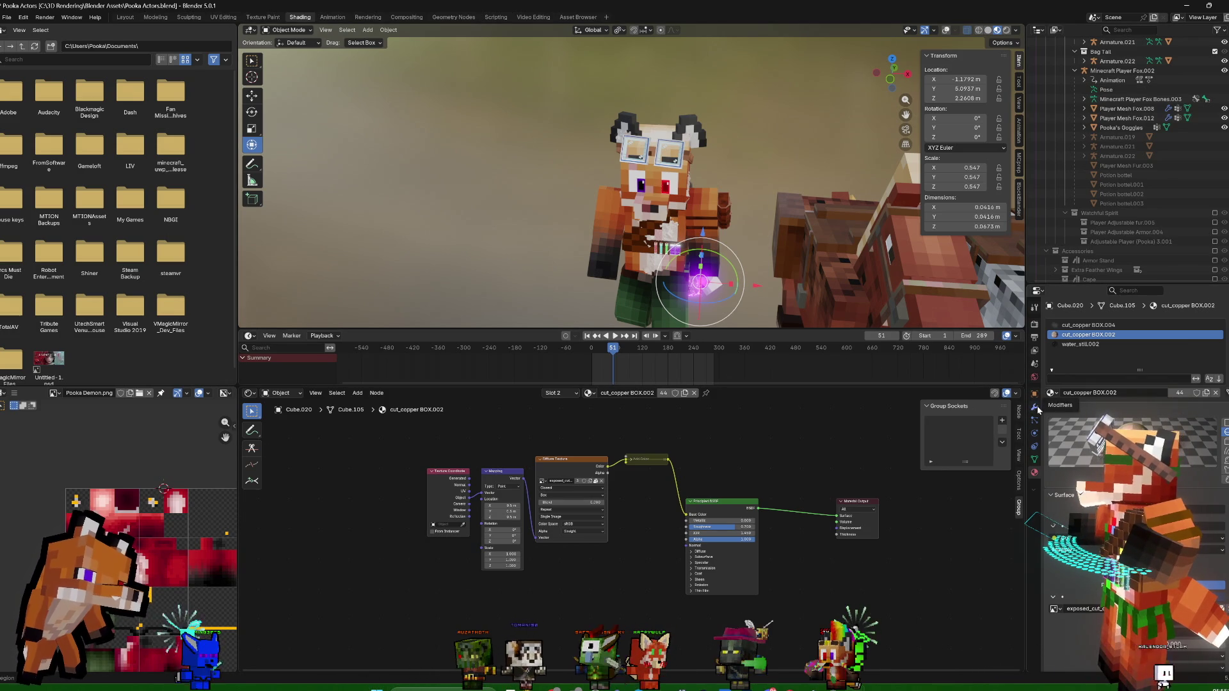
Make Player Mesh Fox.008 active and show its Pupil Pooka L steampunk material nodes
click(707, 206)
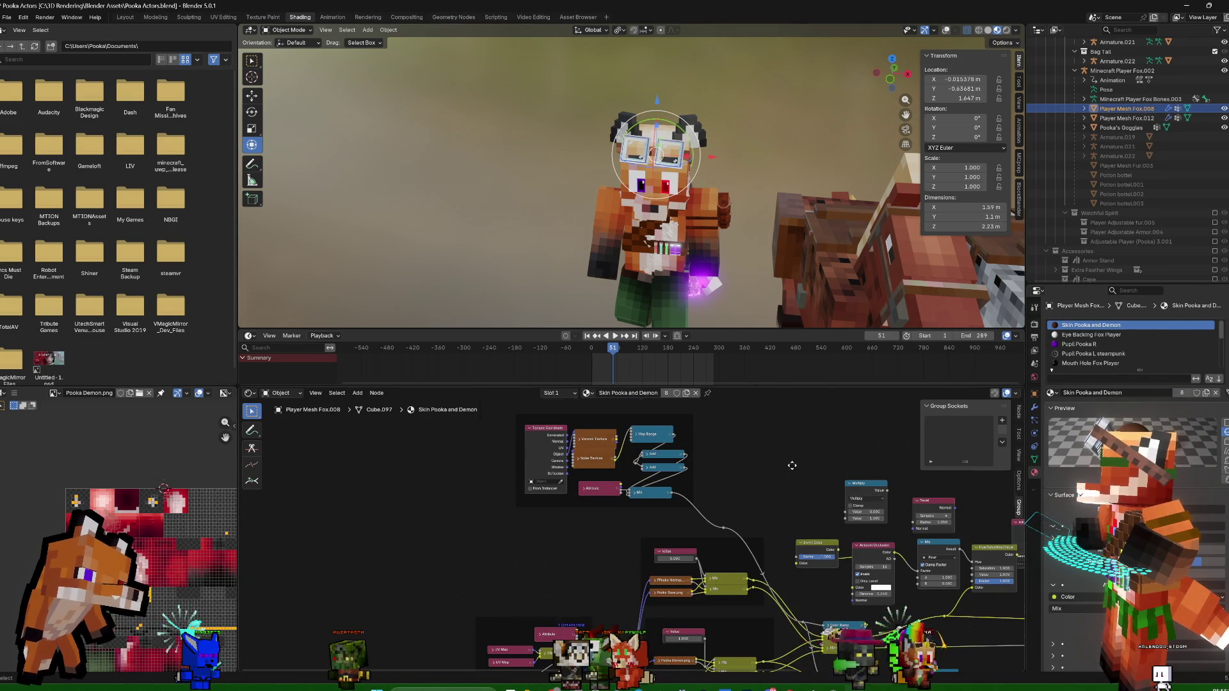
middle_drag(768, 436, 787, 469)
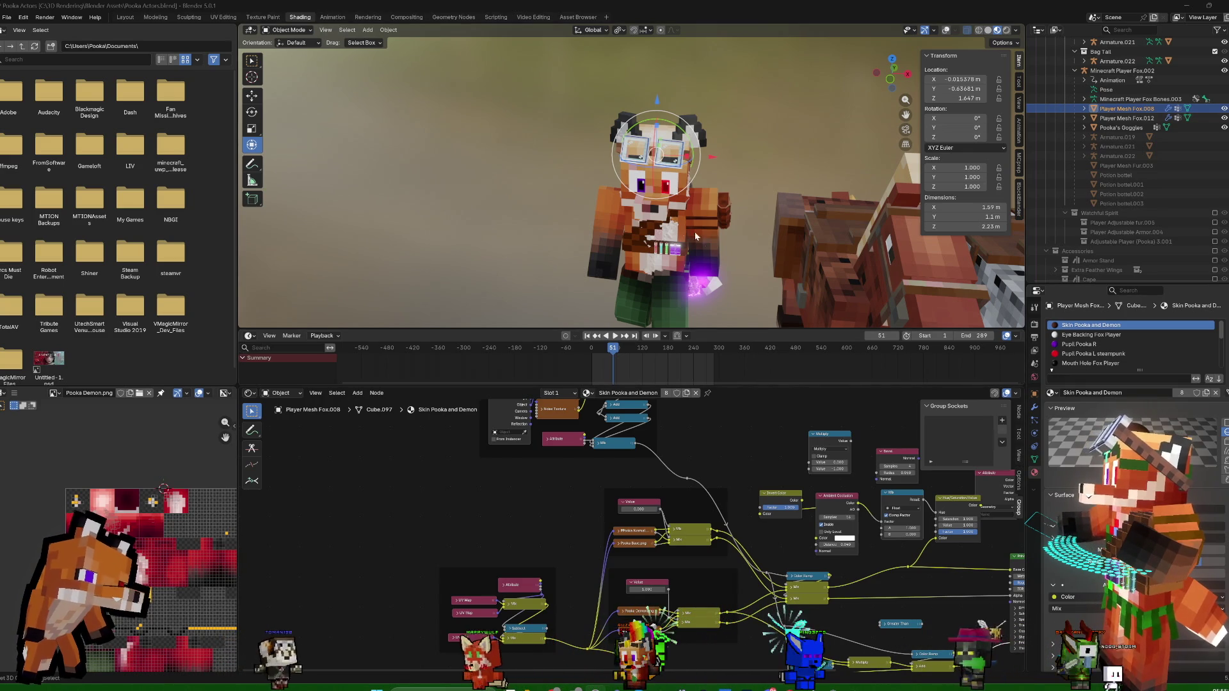
middle_drag(815, 126, 805, 132)
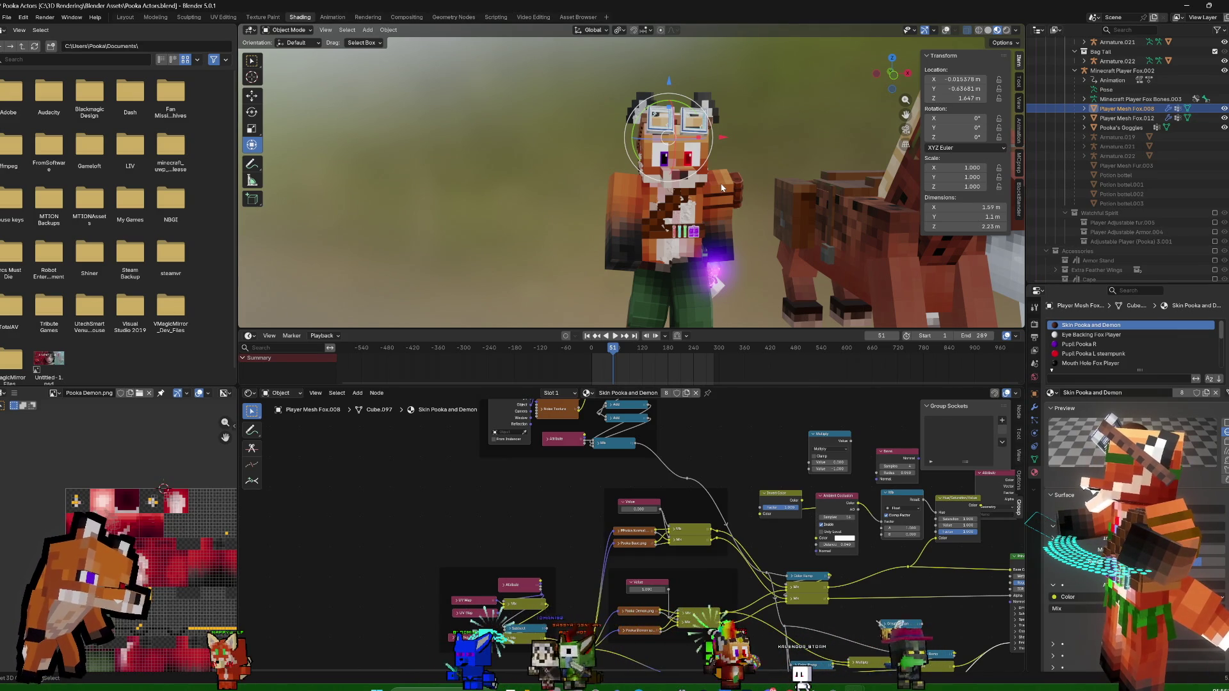
middle_drag(763, 129, 791, 343)
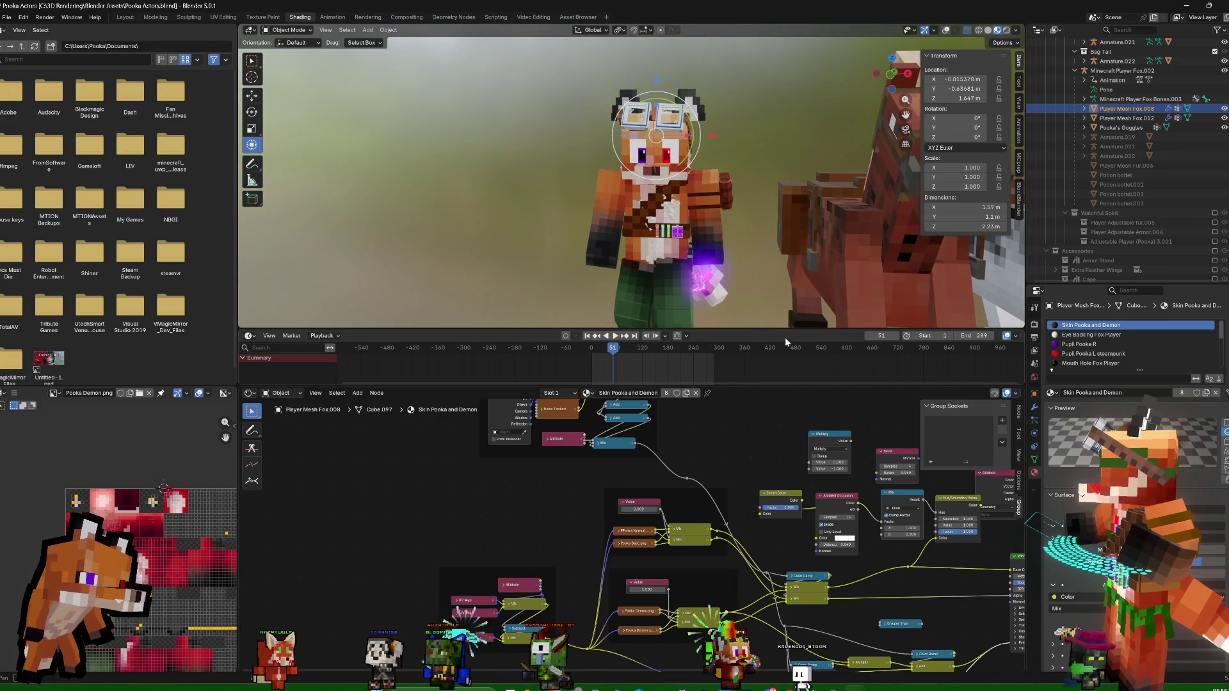
click(1036, 407)
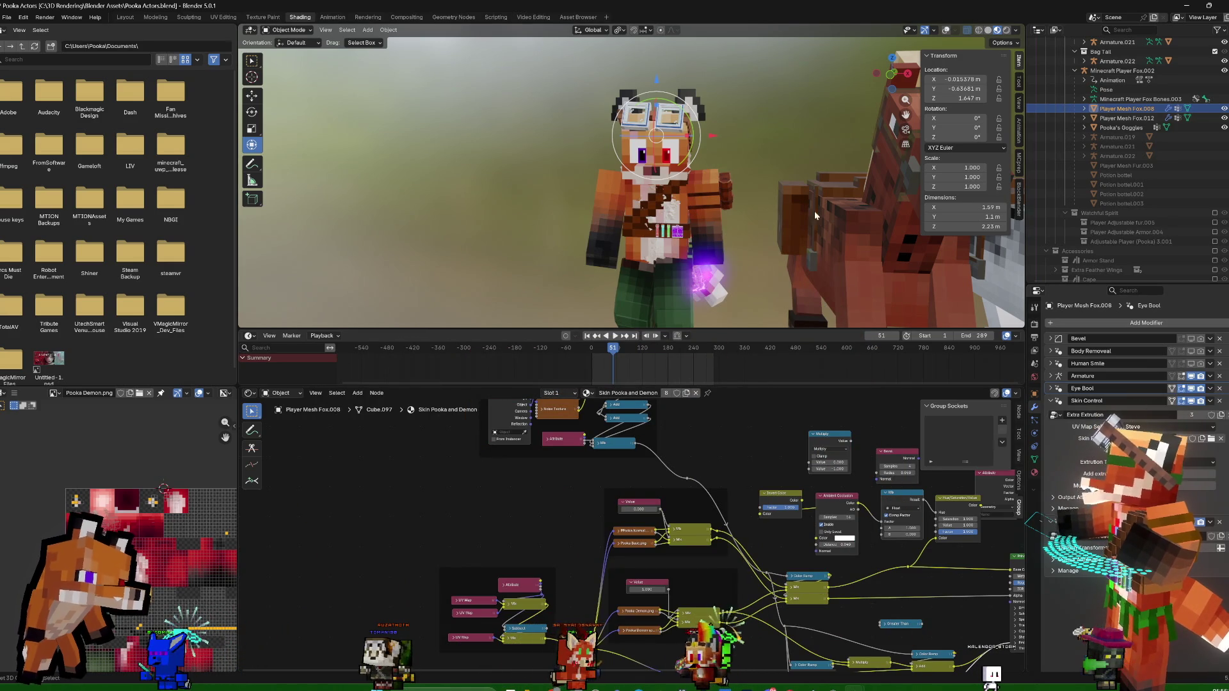
click(1034, 472)
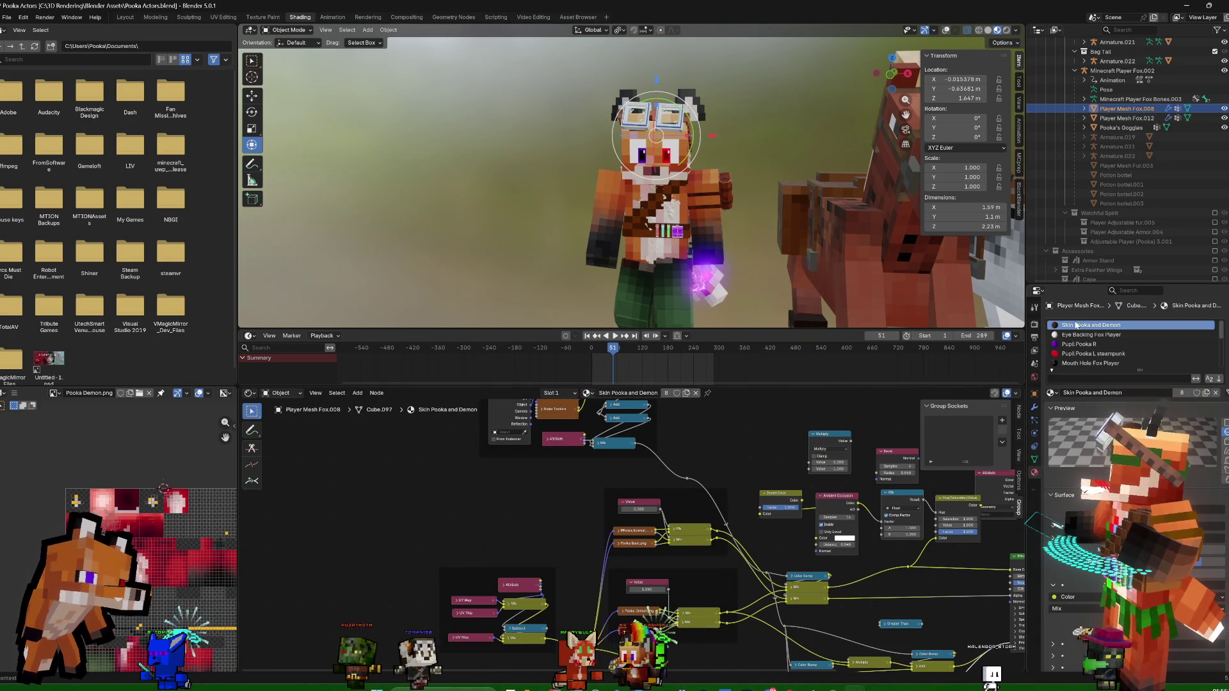
click(1089, 353)
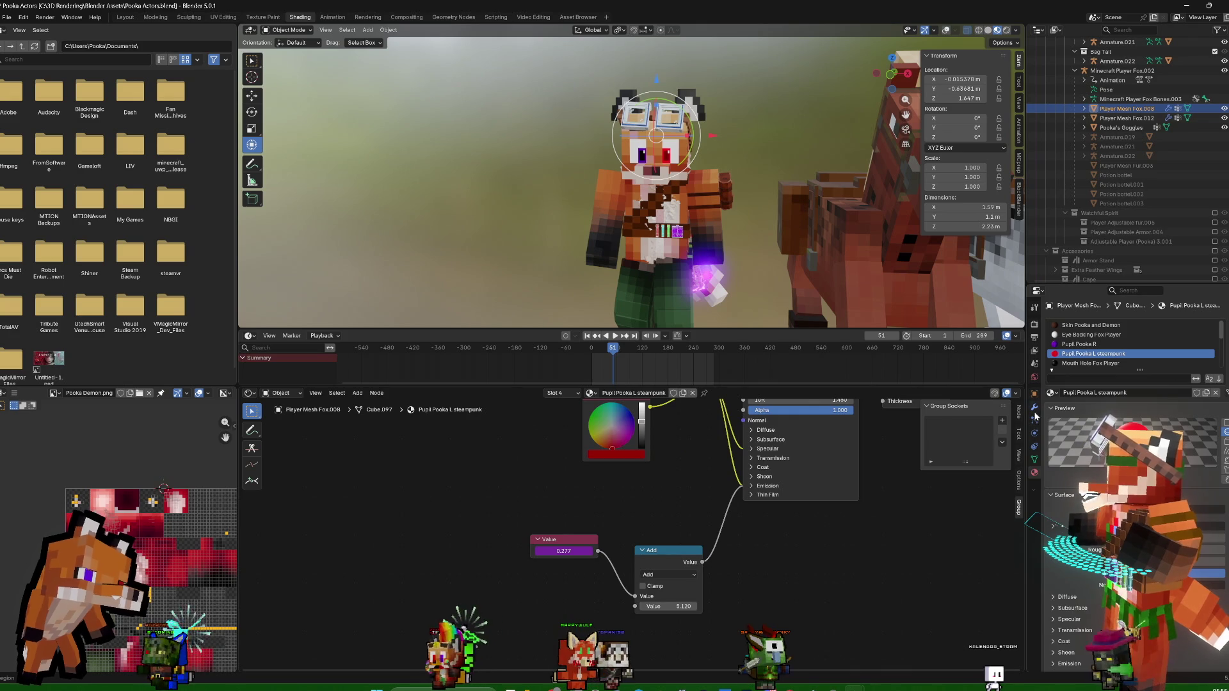
Delete the driver on the pupil's Value node so it reads 0.000, and copy its data path
right_click(574, 549)
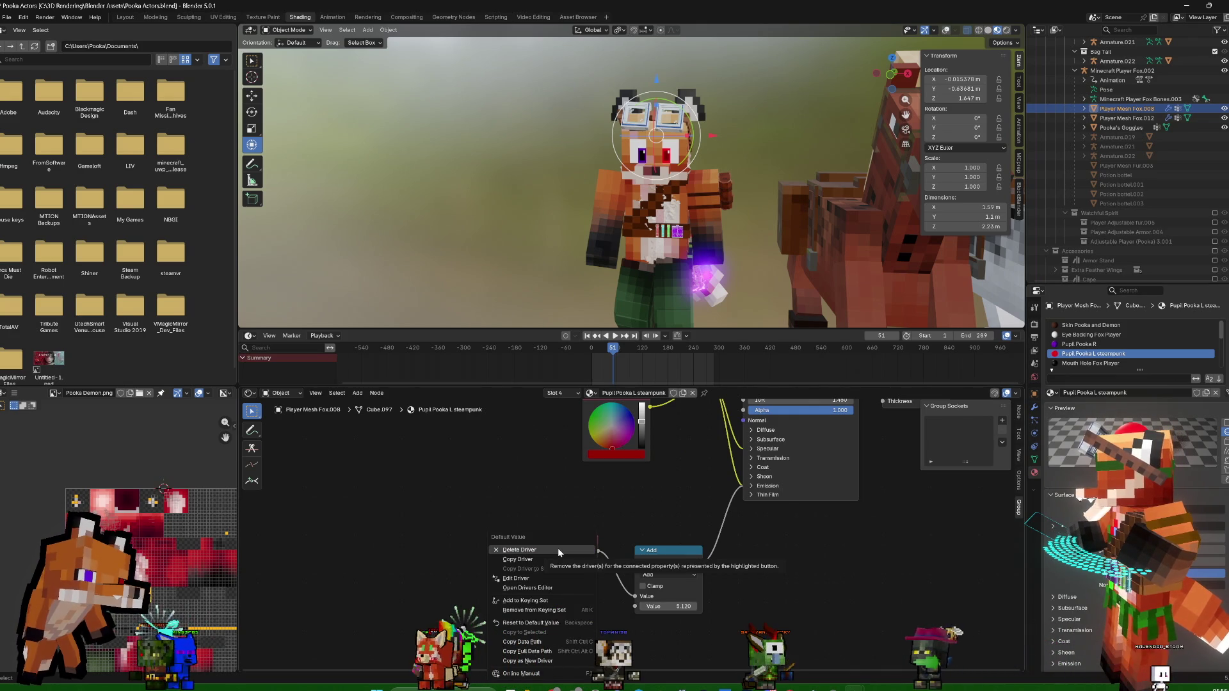
click(560, 550)
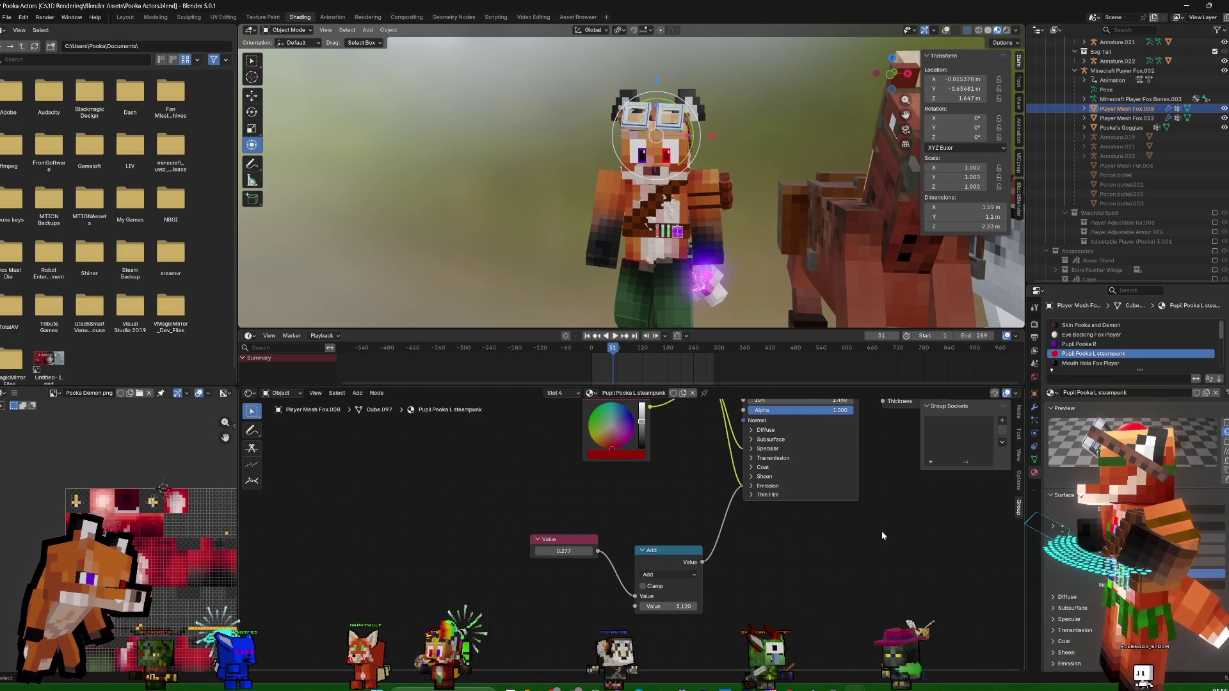
click(1034, 413)
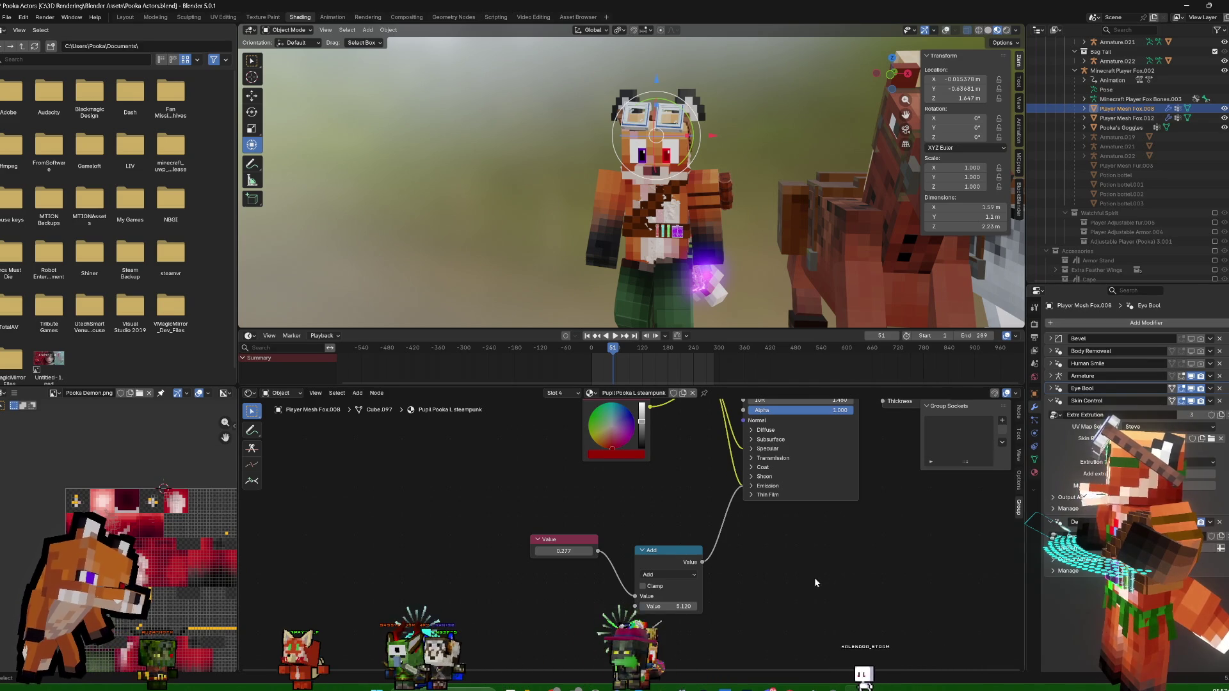
right_click(569, 551)
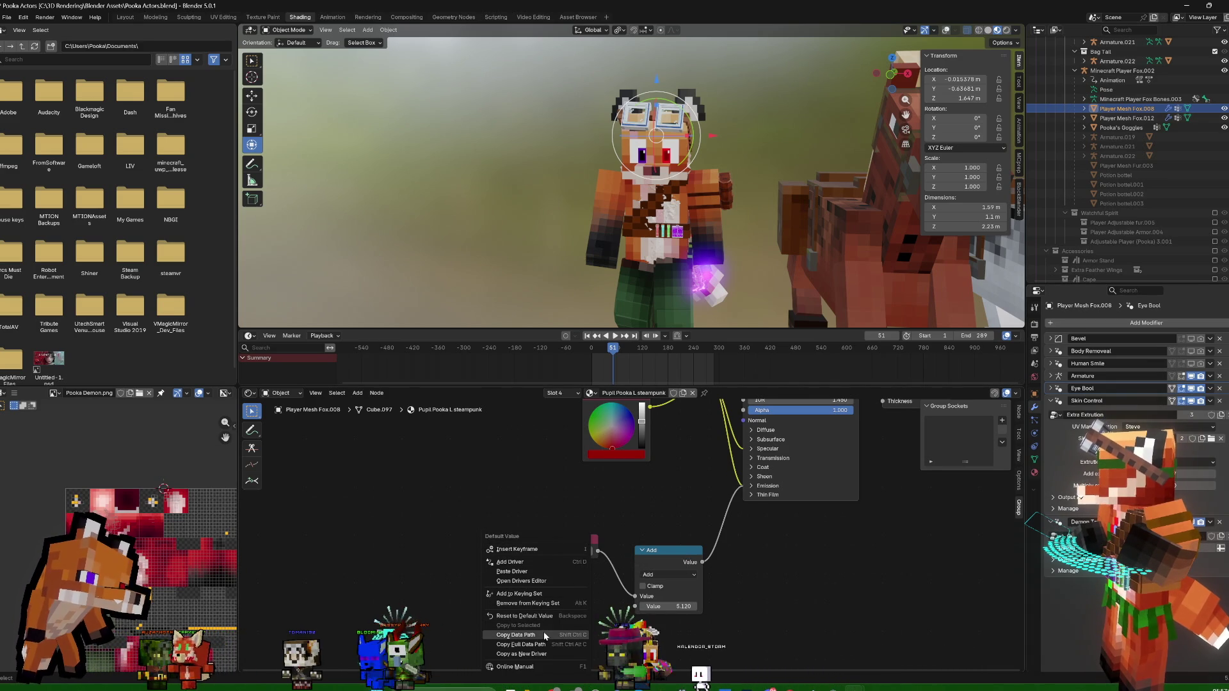
click(542, 572)
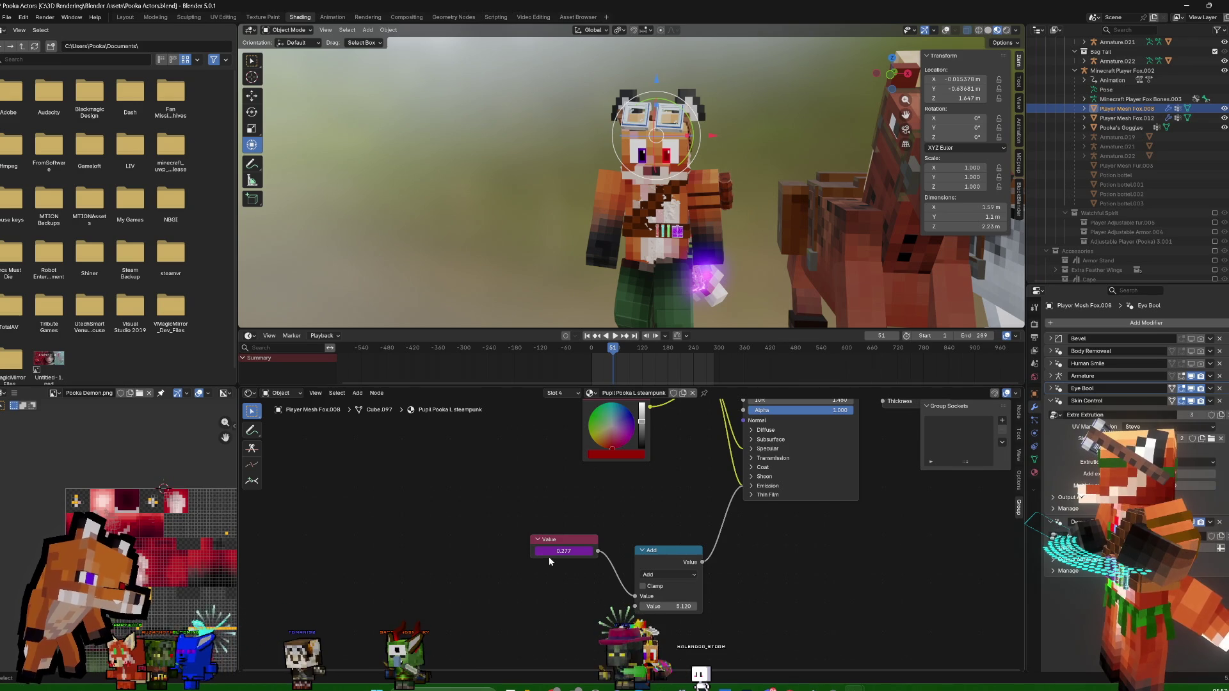
click(1038, 473)
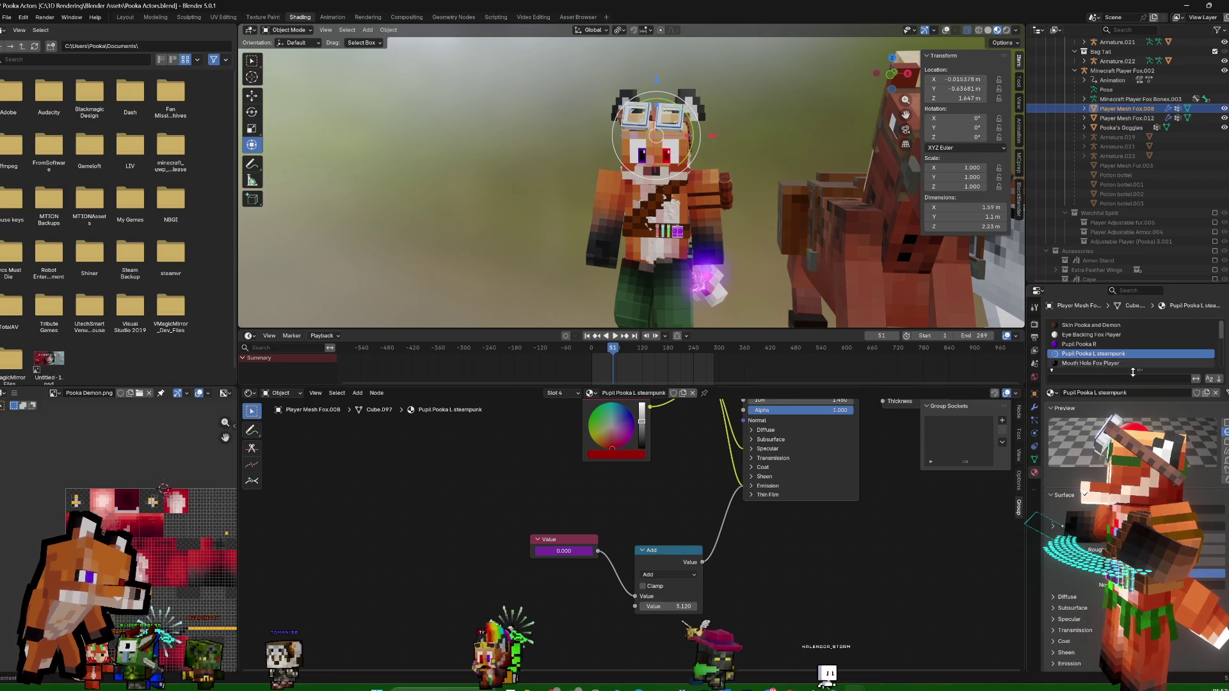
click(1034, 409)
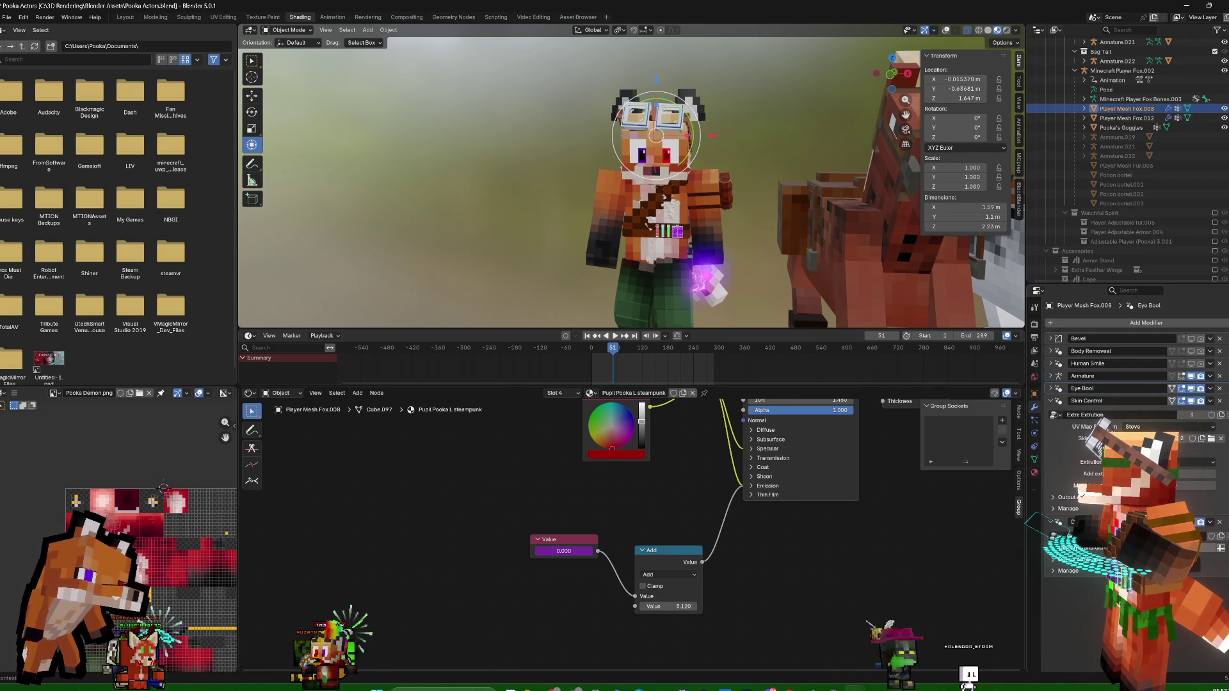
Nudge the Add node upward and move the Value node further left
click(690, 549)
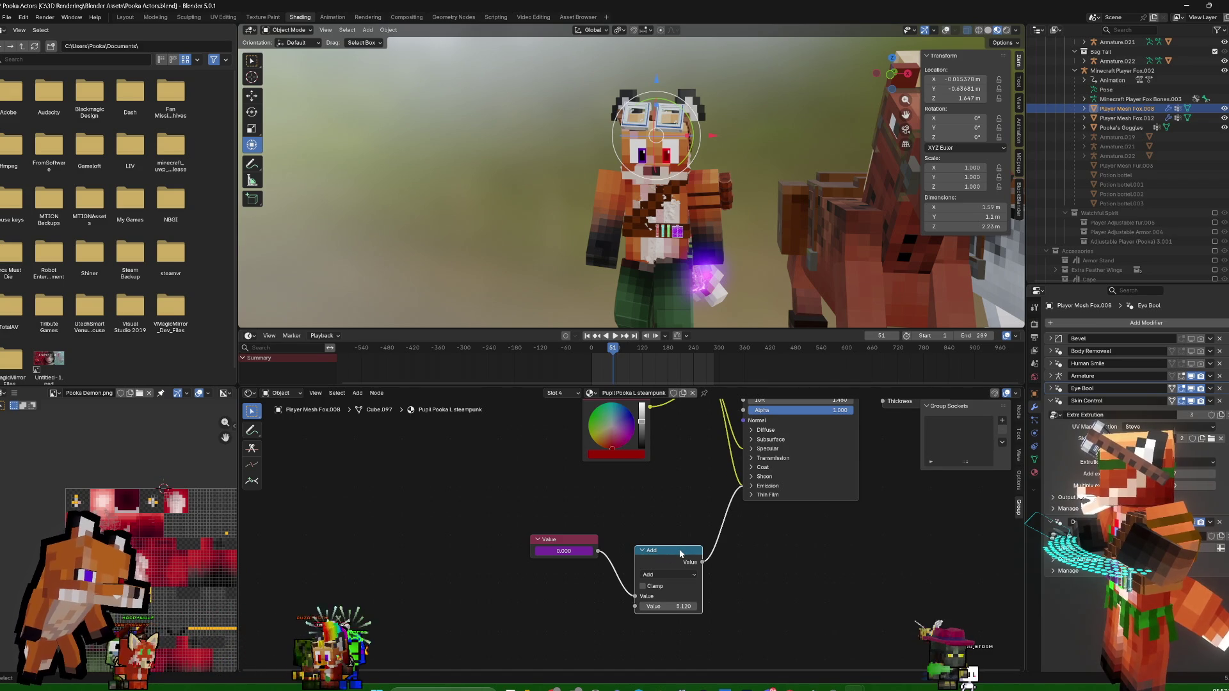
drag(680, 553, 580, 540)
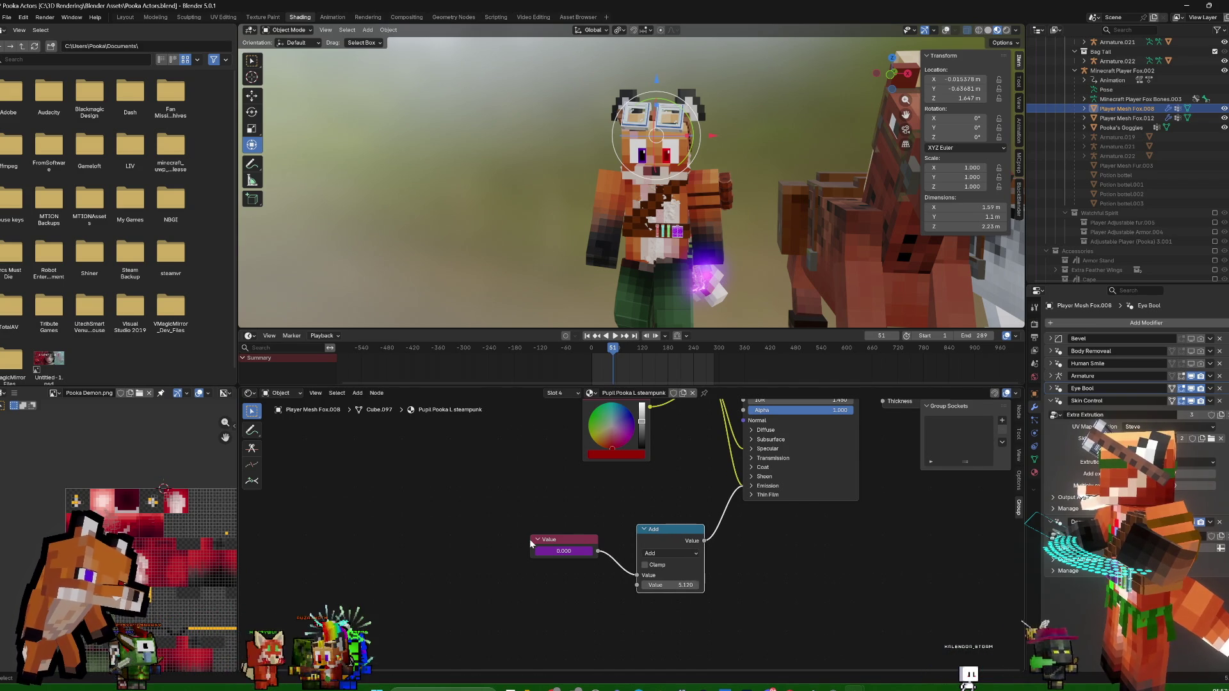
drag(550, 544, 547, 545)
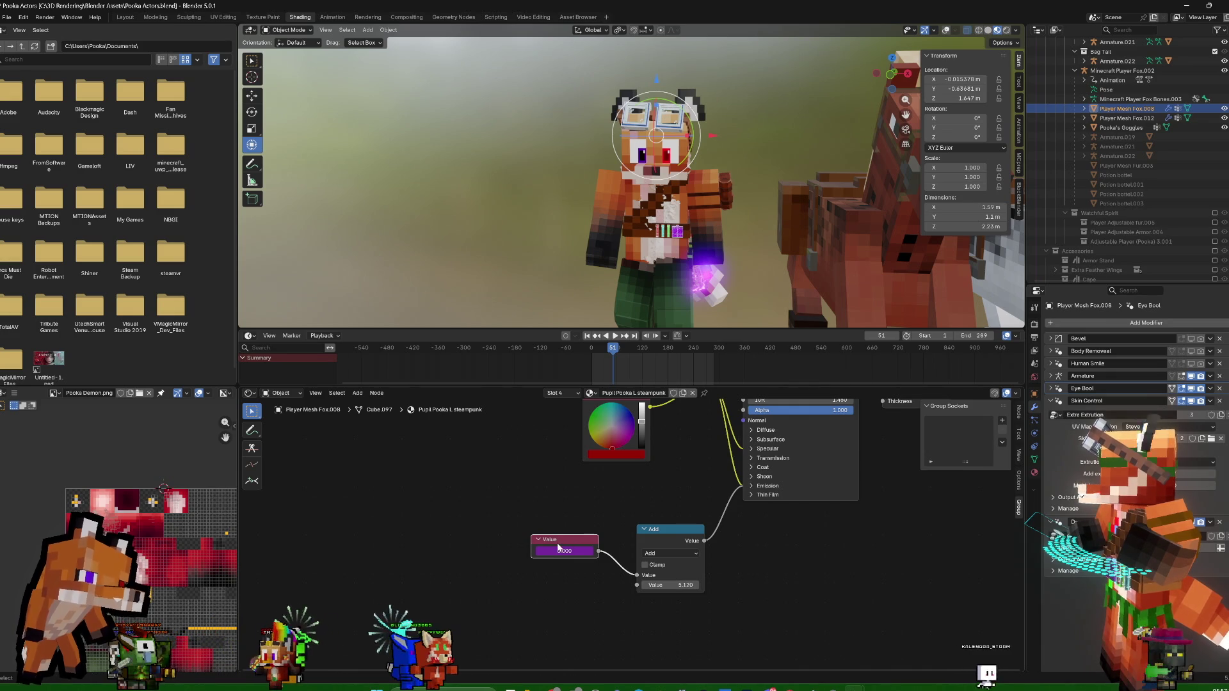
mouse_move(572, 540)
mouse_down()
mouse_move(521, 551)
mouse_move(534, 536)
mouse_up()
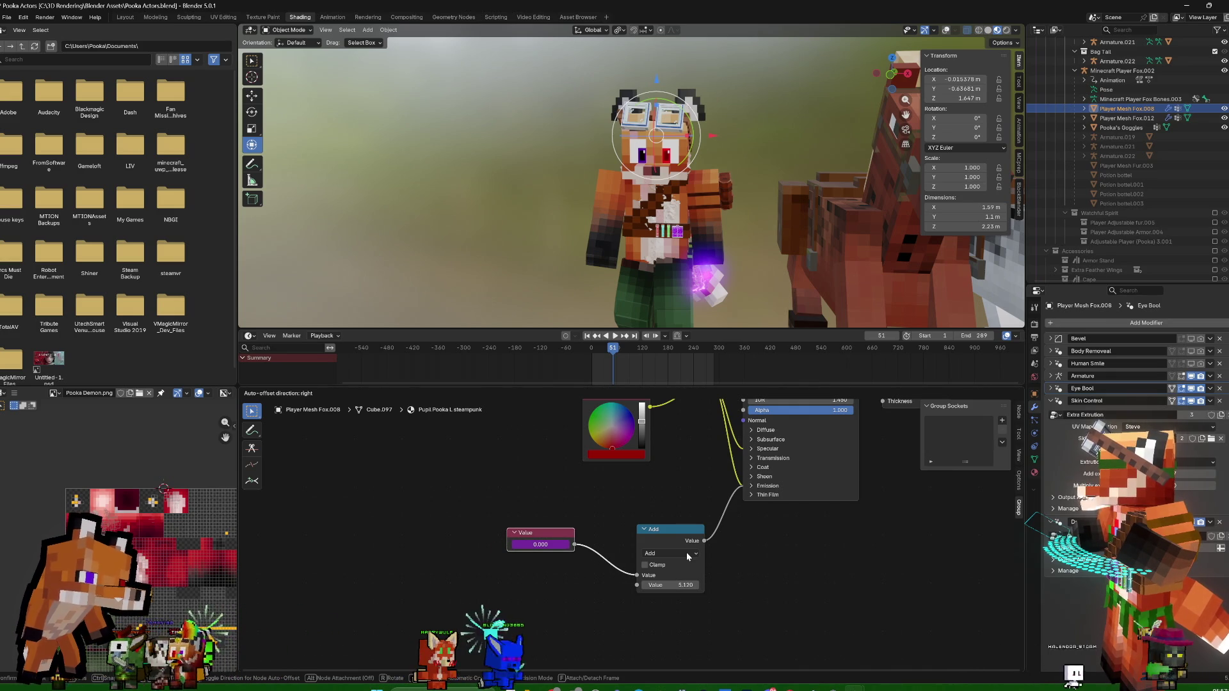
Keep the Add operation, reveal the Principled BSDF emission inputs, and add a Mix node
click(686, 552)
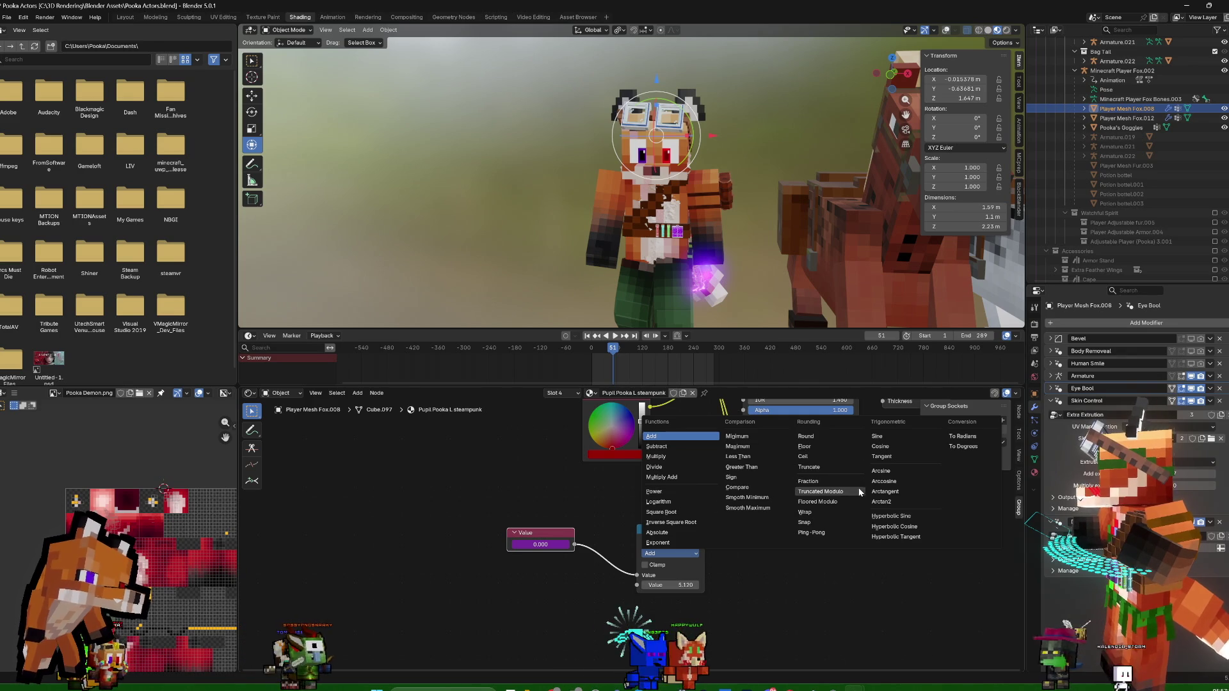
click(856, 596)
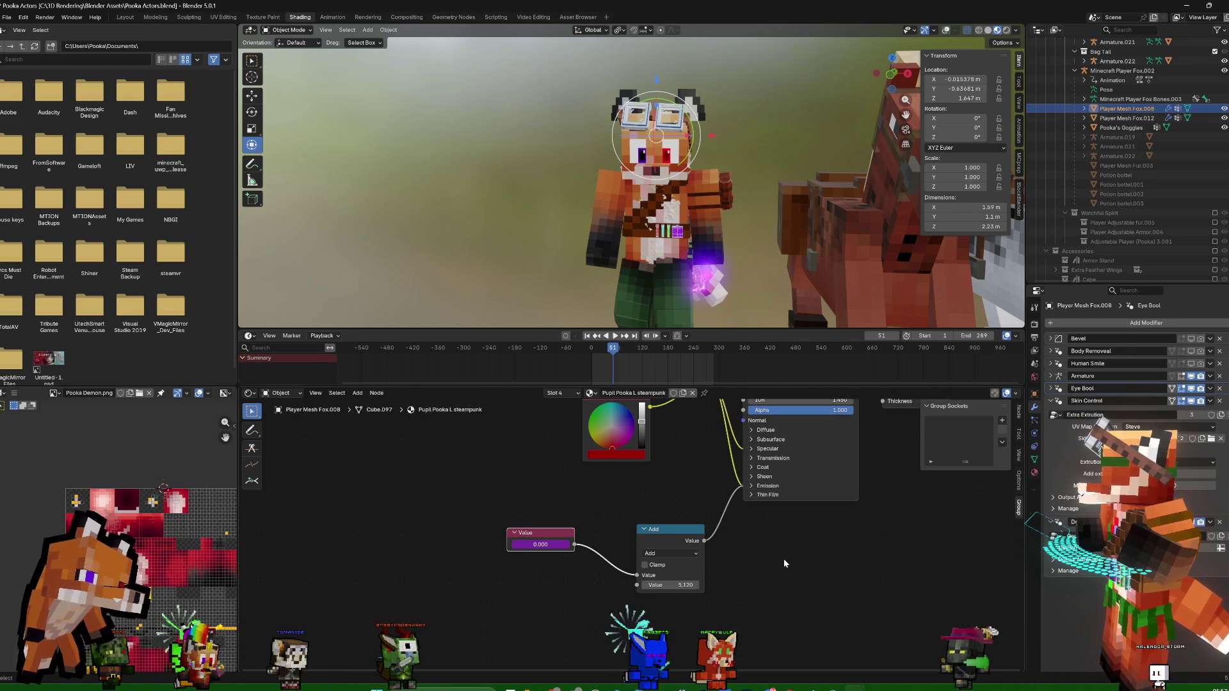
click(754, 486)
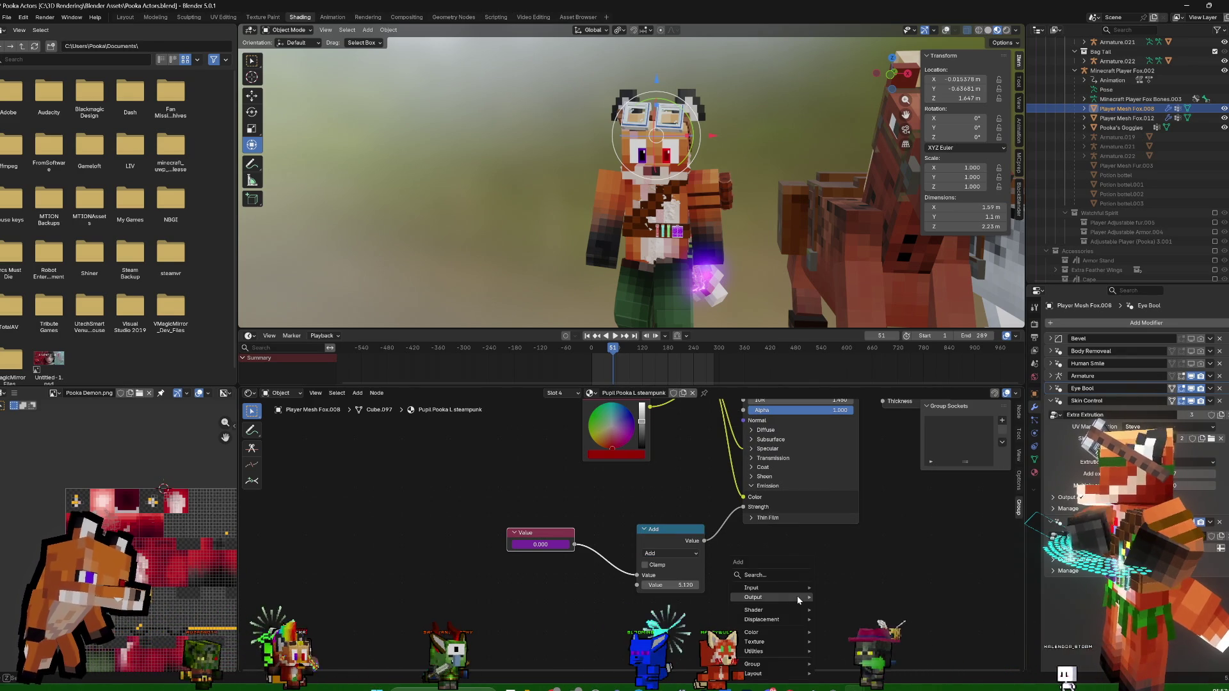
key(shift+a)
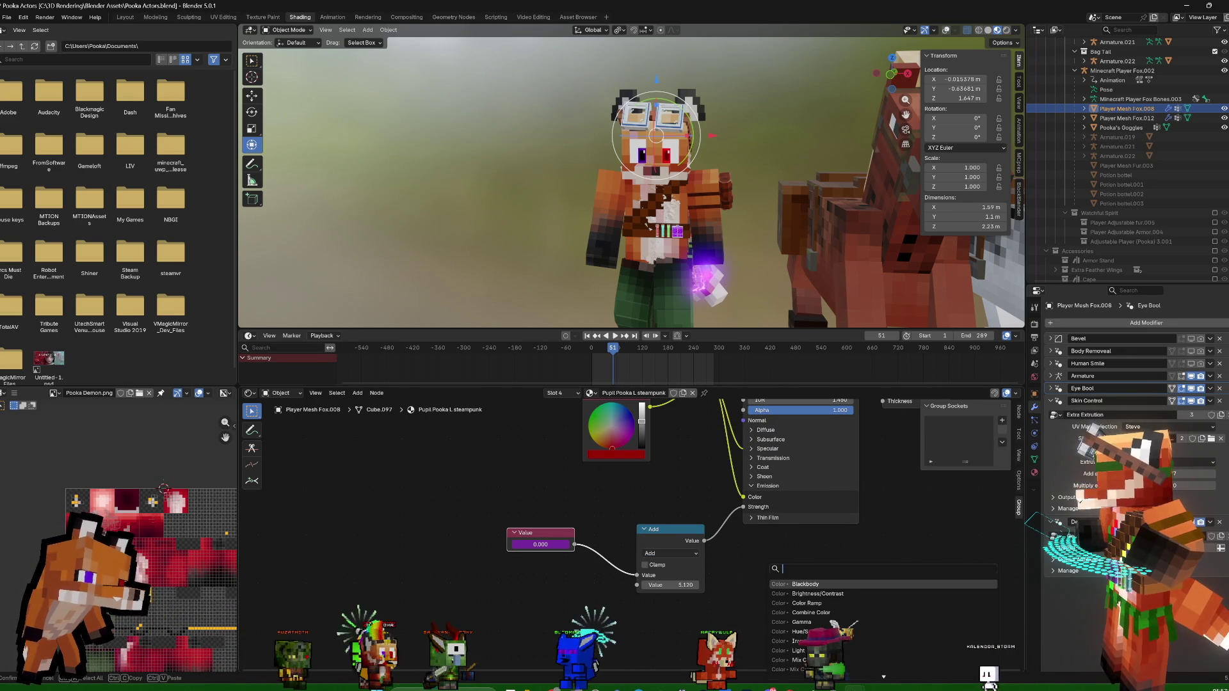
text(mix)
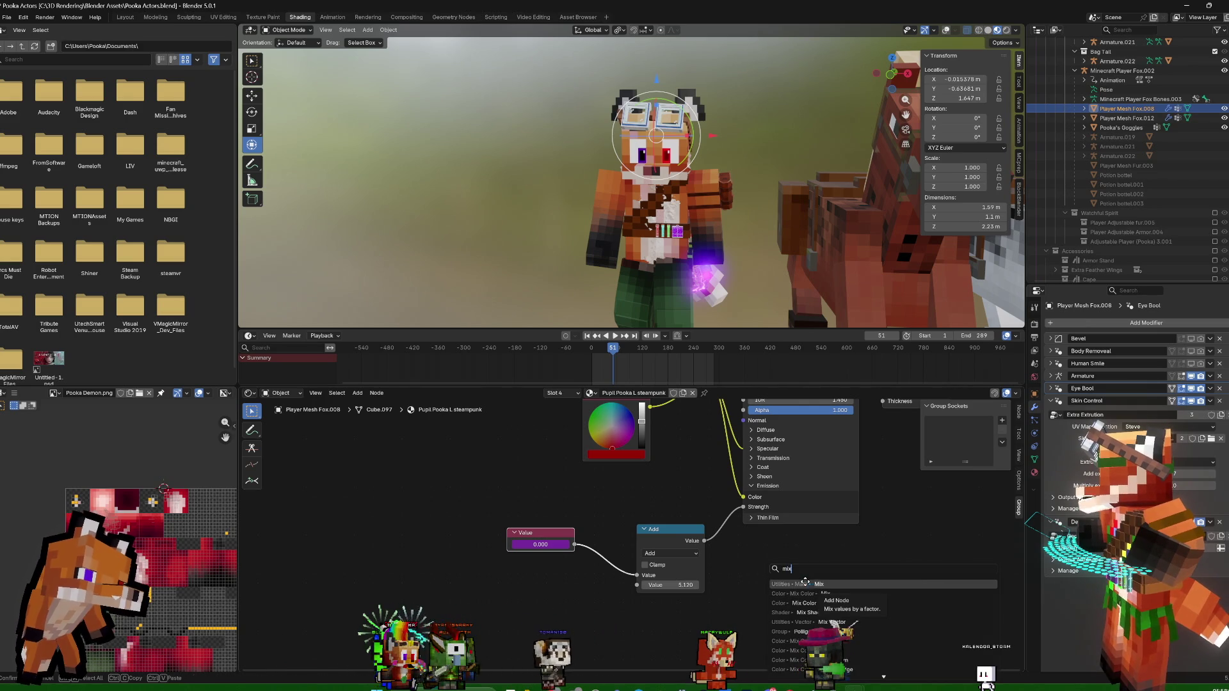
click(832, 585)
click(752, 577)
Link Value to the Mix factor, tidy the Add and Mix nodes, and feed Mix Result to Emission Strength
drag(574, 544, 620, 582)
drag(737, 625, 751, 624)
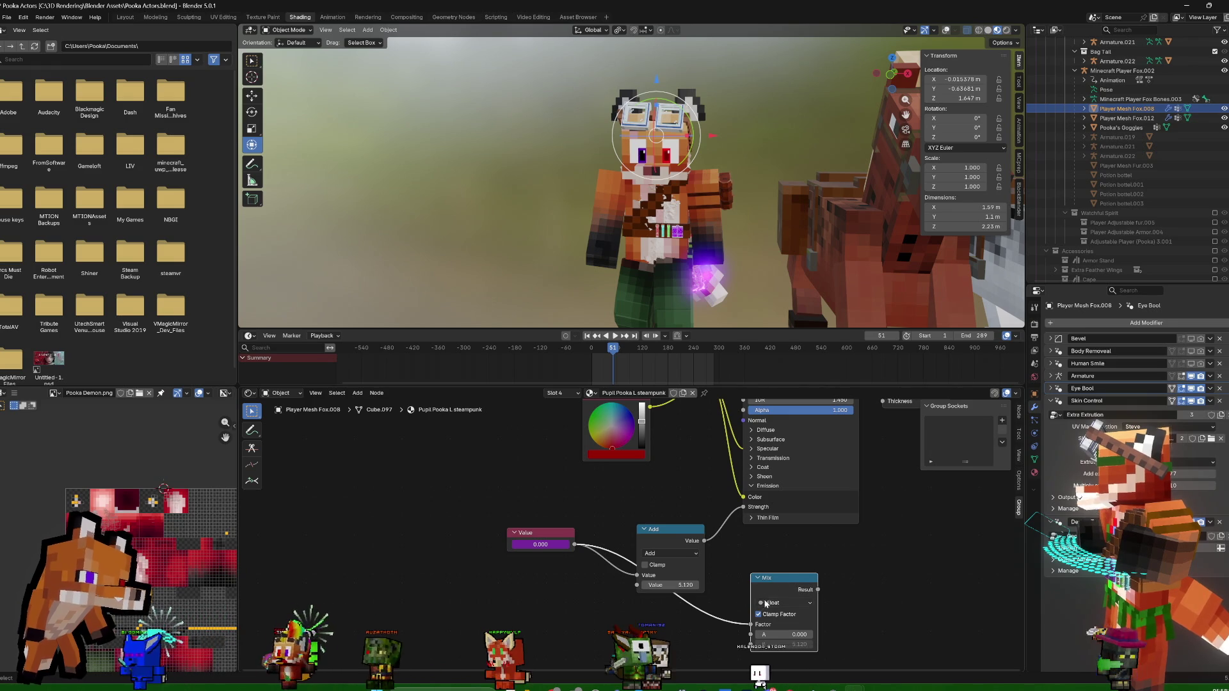
click(675, 533)
drag(674, 533, 676, 485)
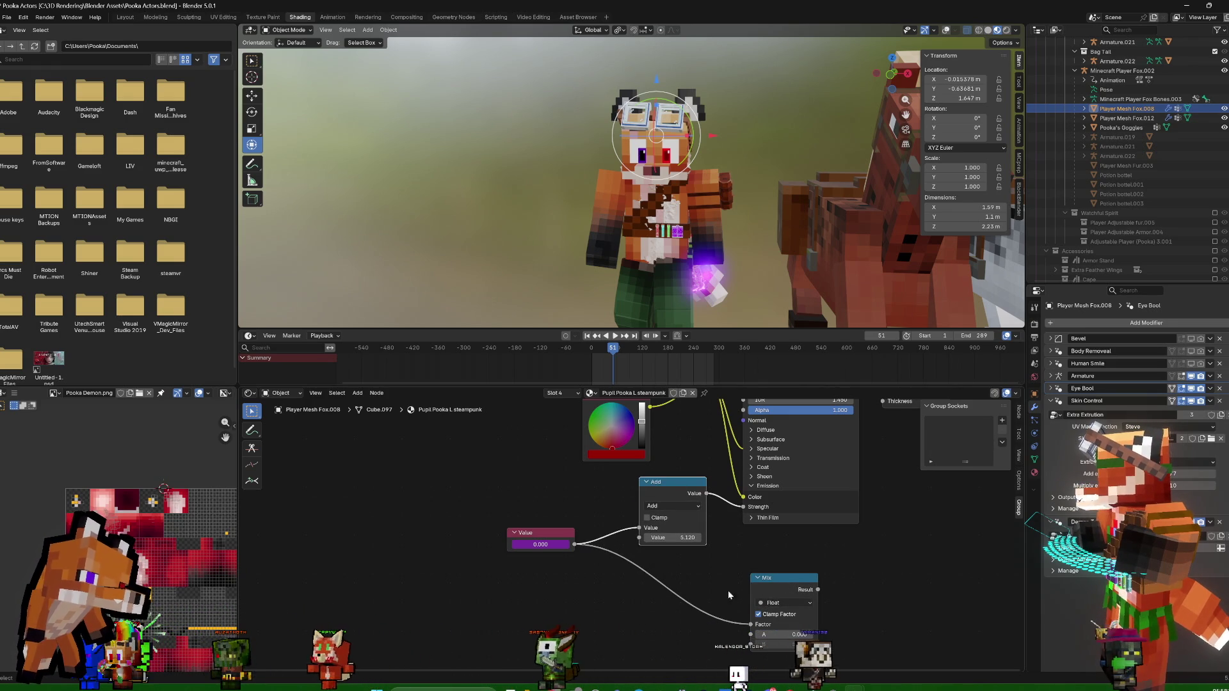
key(g)
mouse_move(733, 583)
mouse_down()
mouse_move(690, 577)
mouse_move(743, 507)
mouse_up()
click(701, 568)
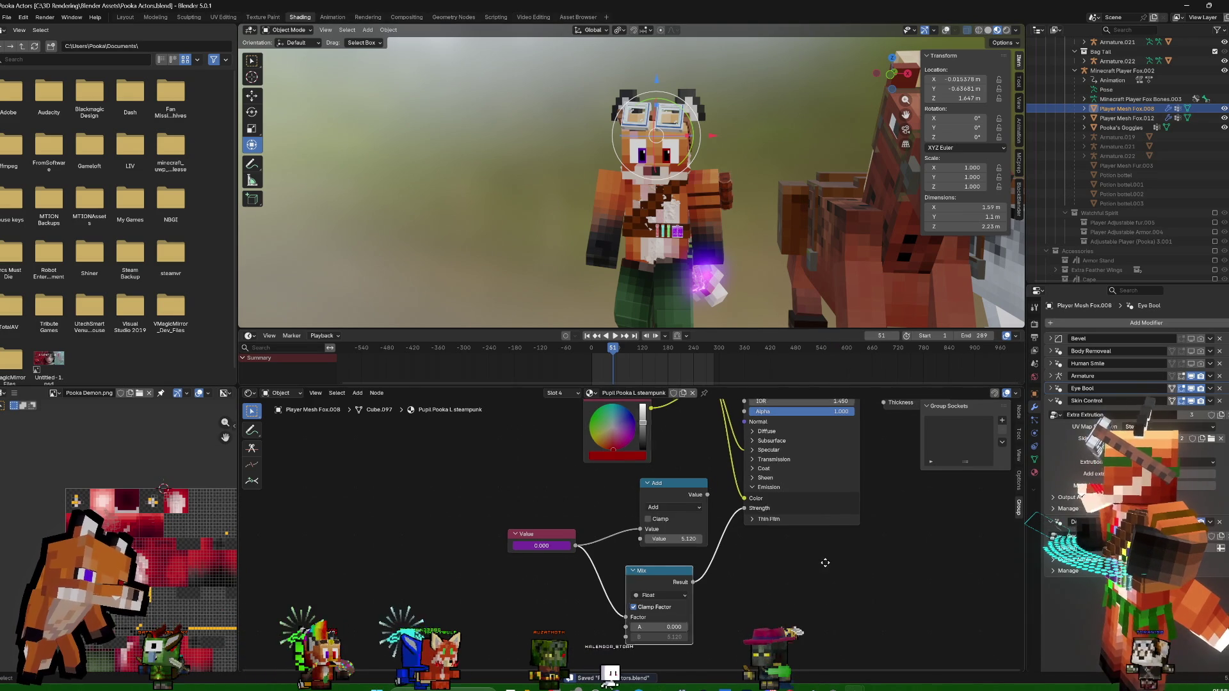
Collapse the Skin Control modifier panel and switch the Properties editor to the material list
middle_drag(823, 560, 770, 584)
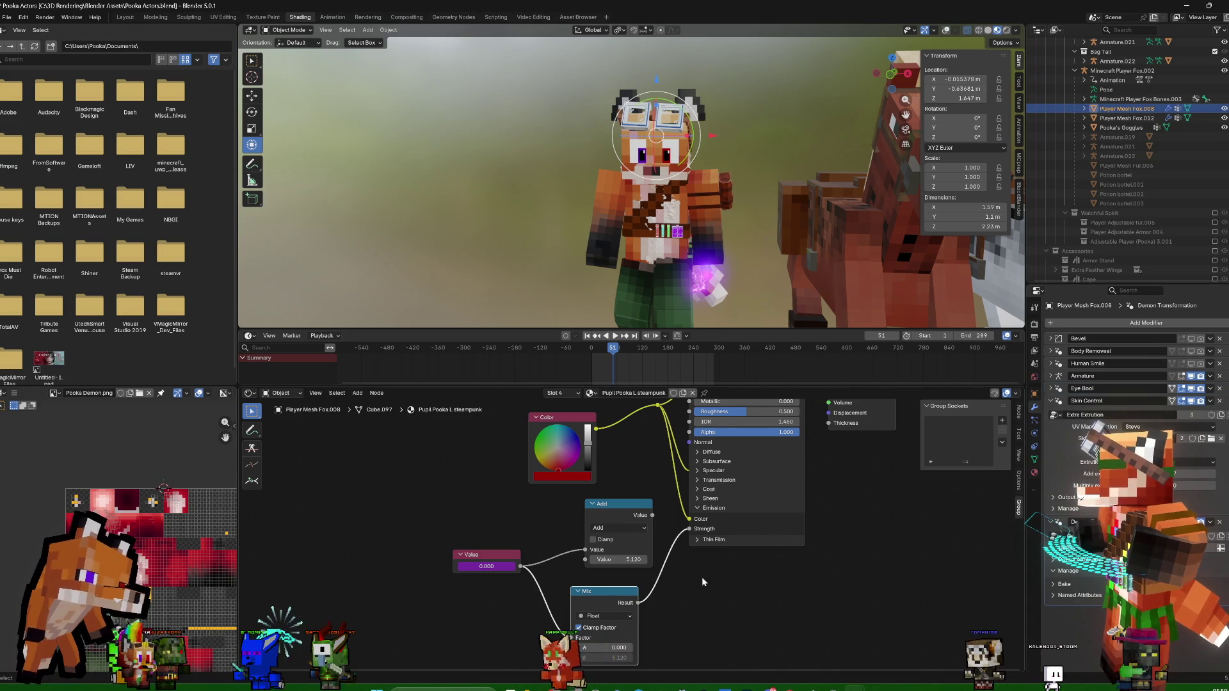
scroll(696, 571, up, 1)
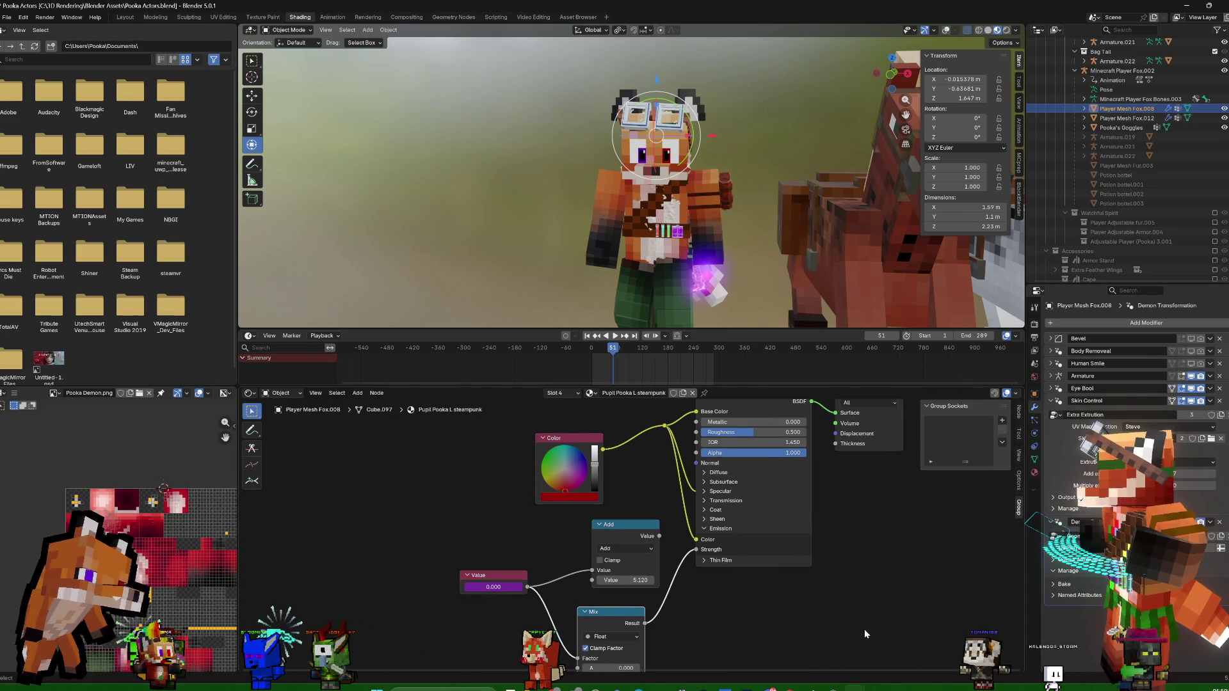
click(1053, 402)
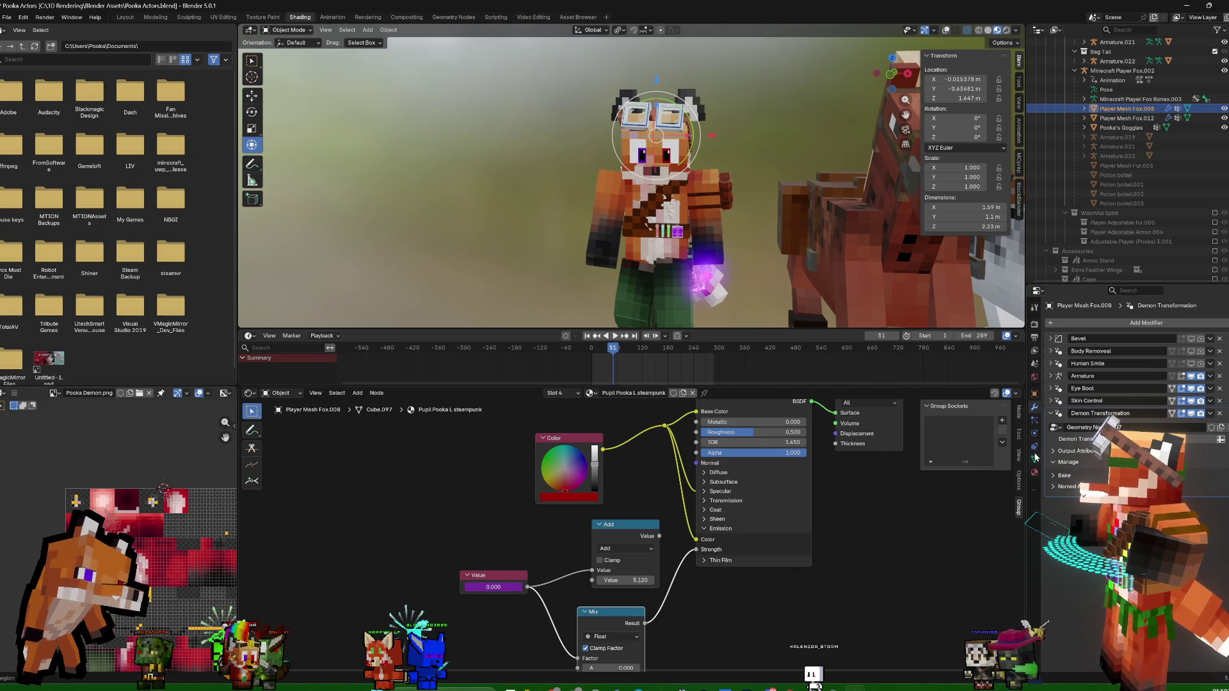
click(1035, 473)
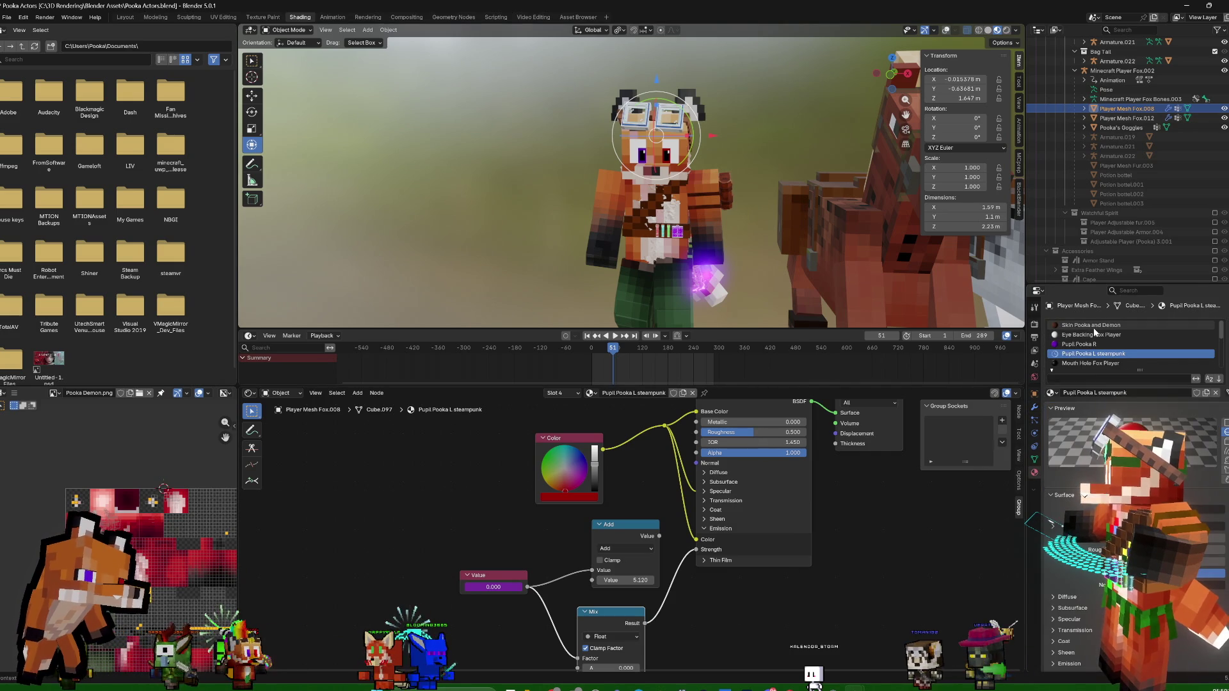
Make Skin Pooka and Demon the active material and pan across its skin node tree
click(1090, 325)
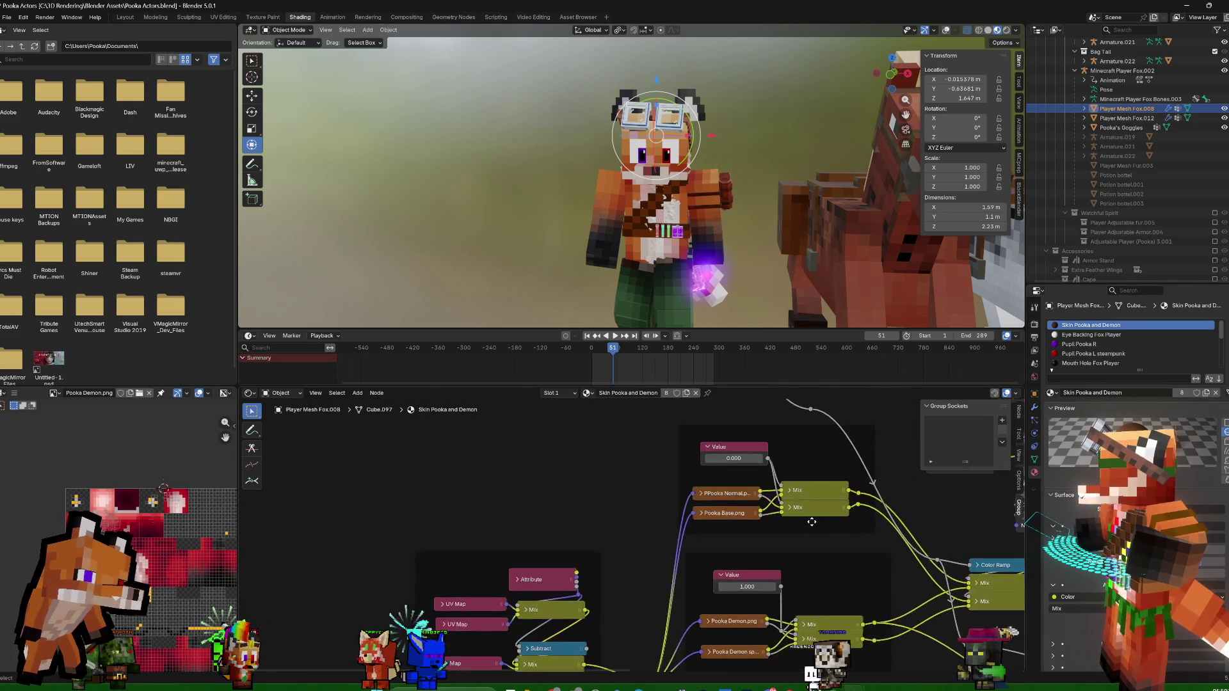
scroll(814, 556, up, 2)
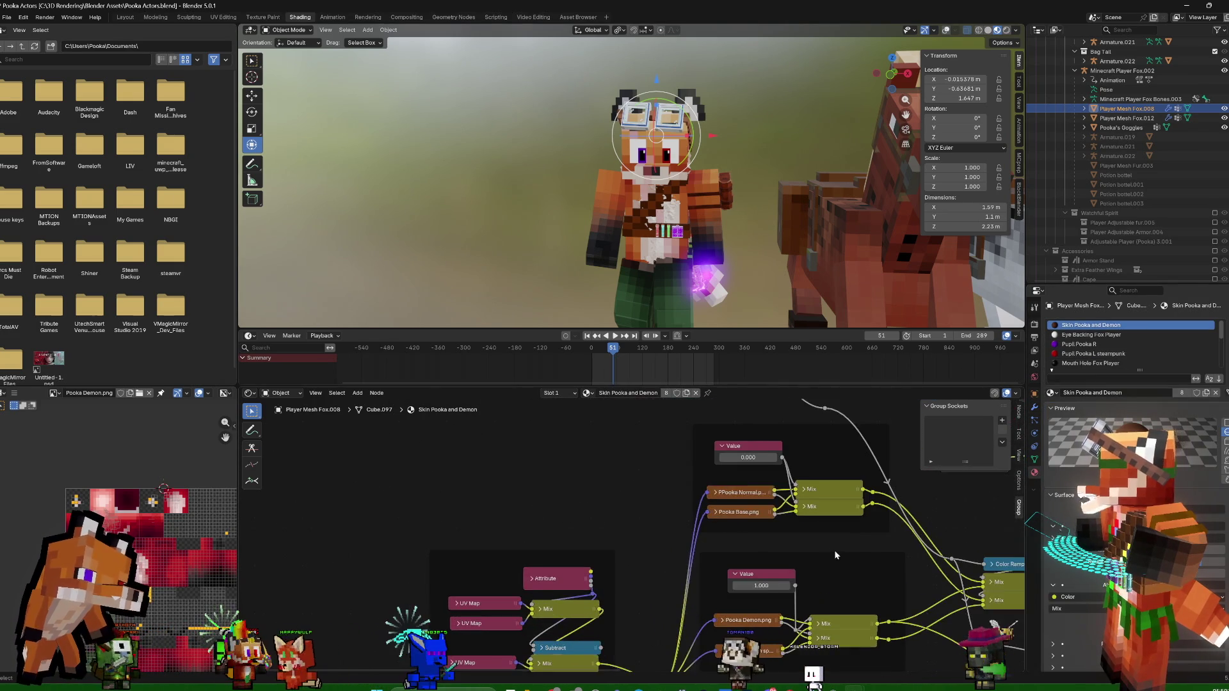
middle_drag(815, 555, 798, 584)
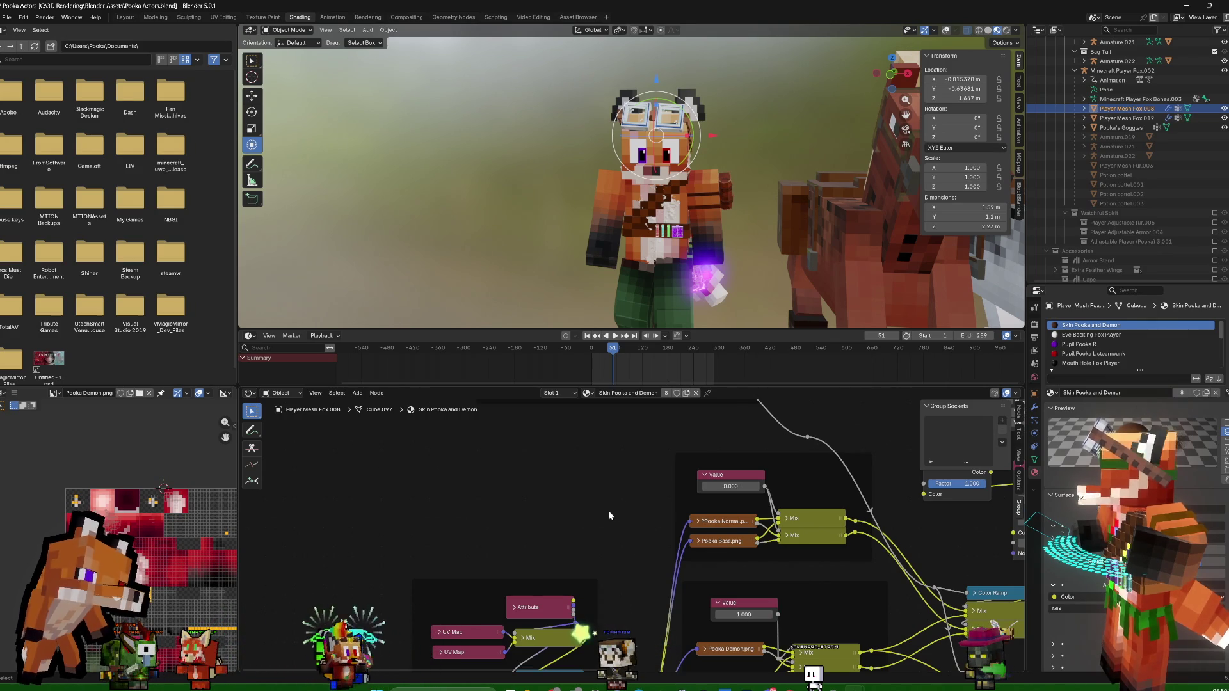
middle_drag(765, 580, 794, 507)
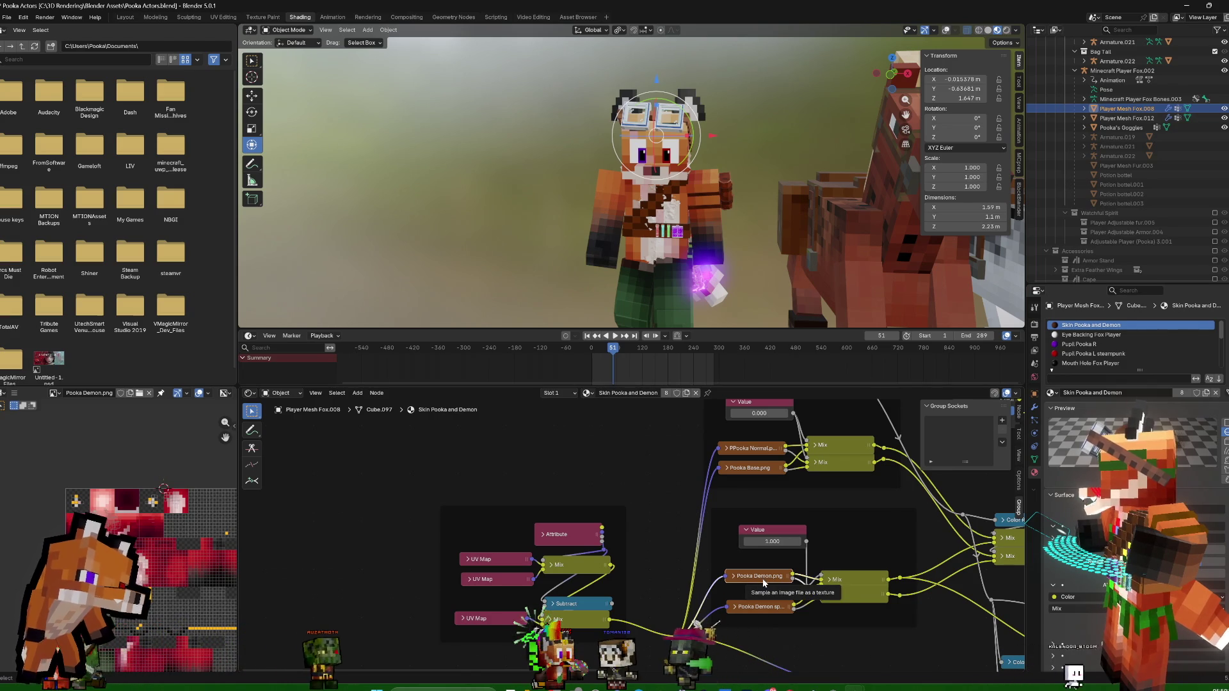
middle_drag(764, 576, 436, 605)
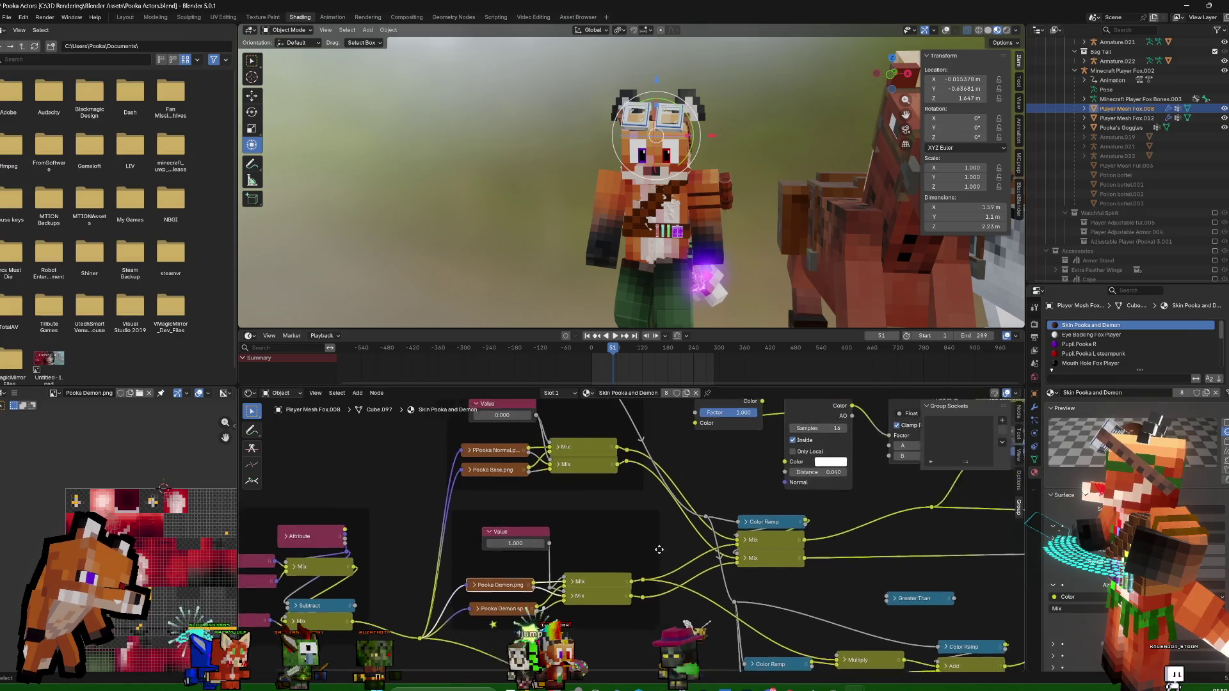
scroll(692, 531, down, 2)
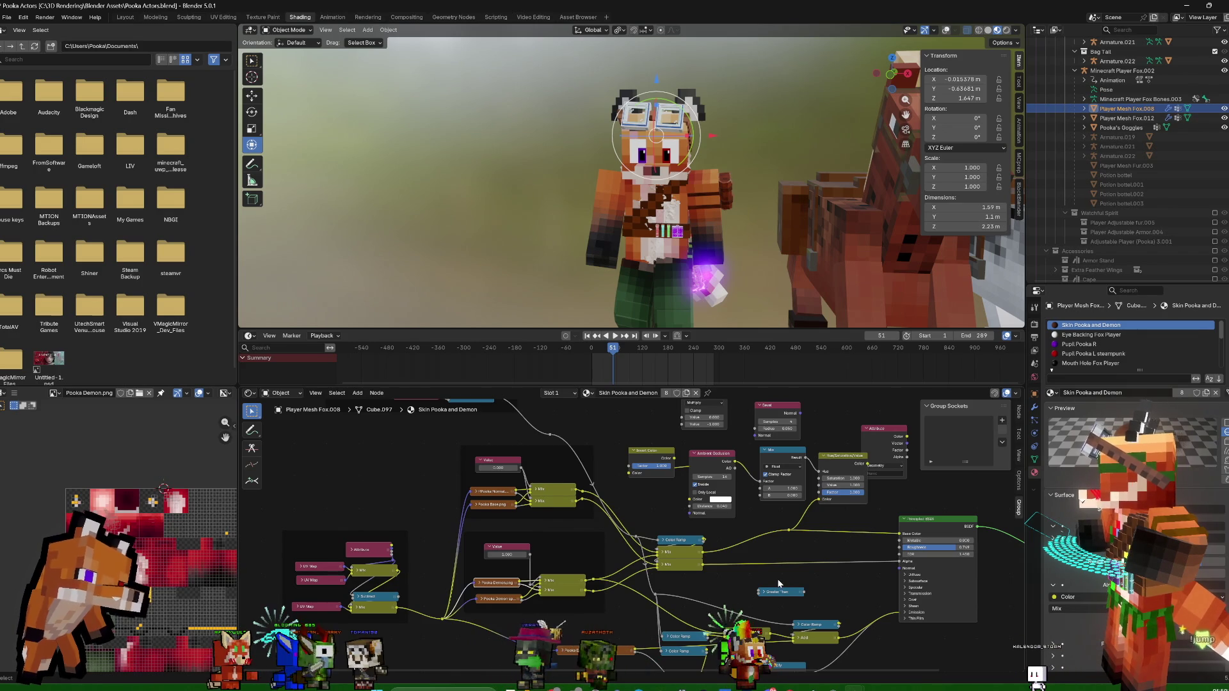
middle_drag(653, 556, 835, 588)
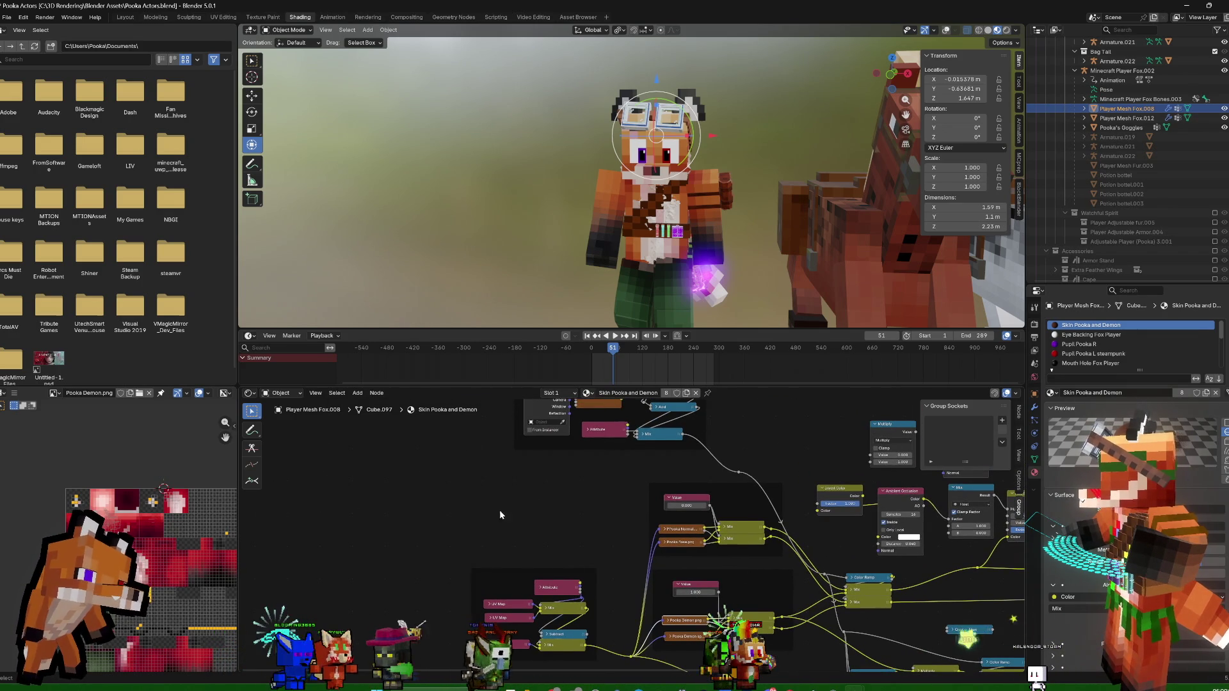
mouse_move(649, 514)
middle_down()
mouse_move(557, 543)
mouse_move(567, 473)
mouse_move(485, 547)
middle_up()
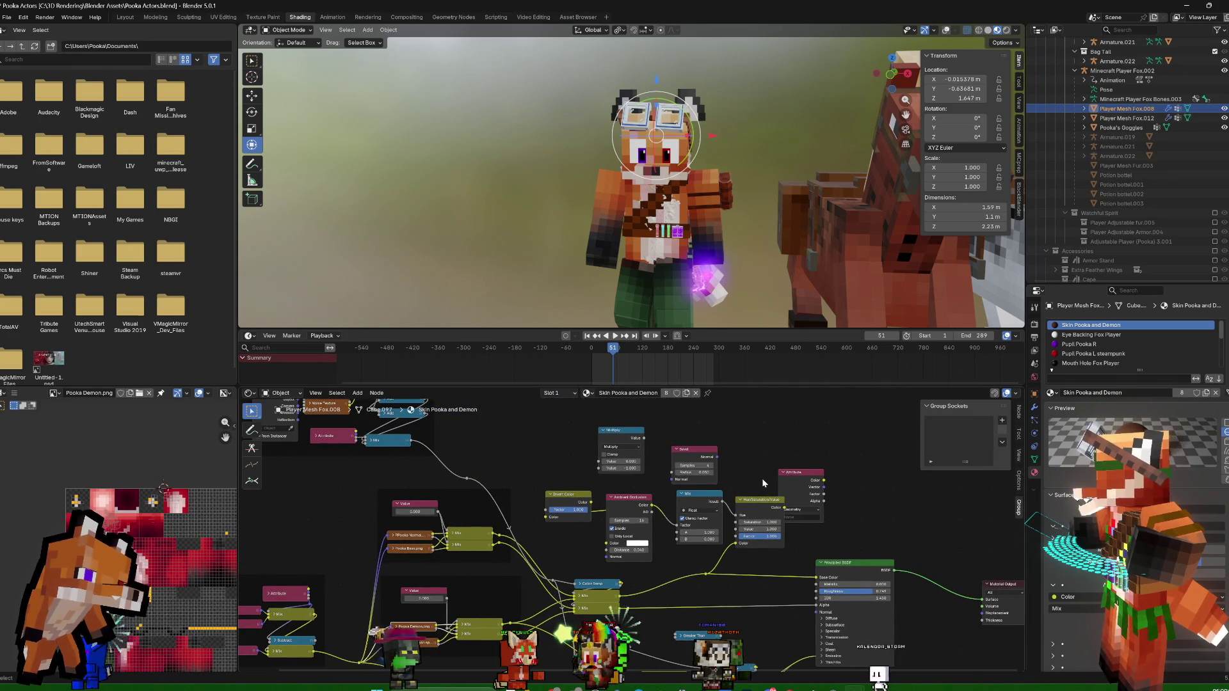
middle_drag(795, 506, 838, 606)
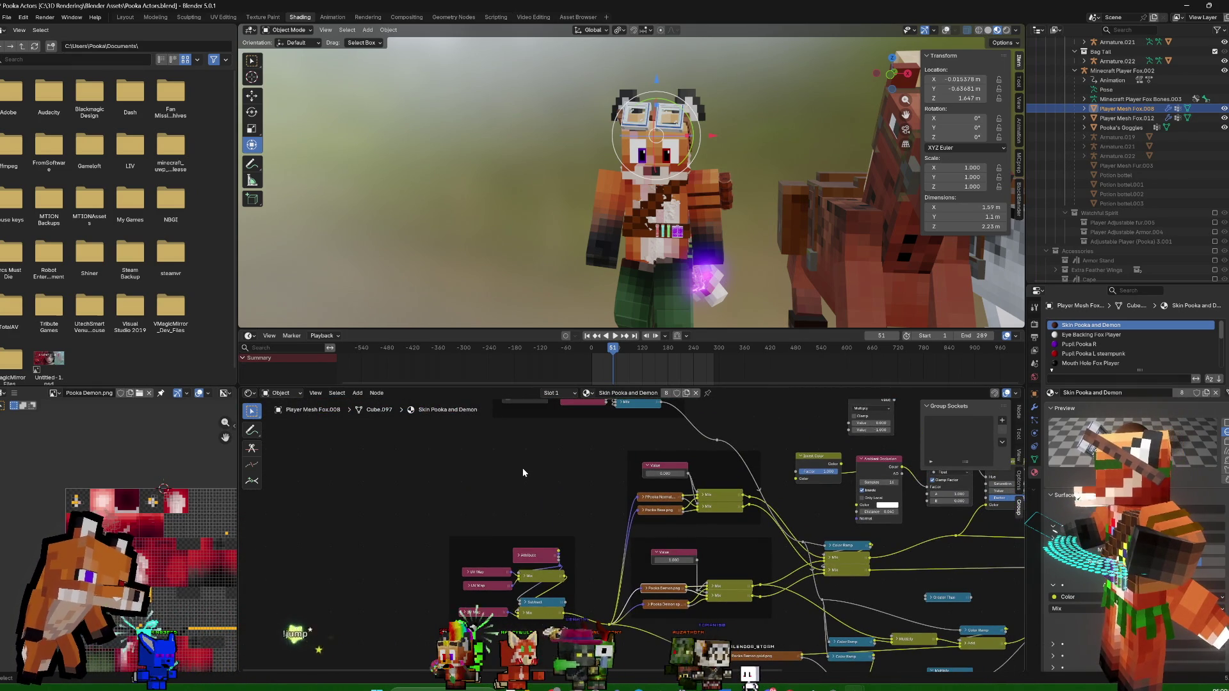
Duplicate the PPooka Normal image texture node and wire the shared reroute coordinates into its Vector
key(shift+a)
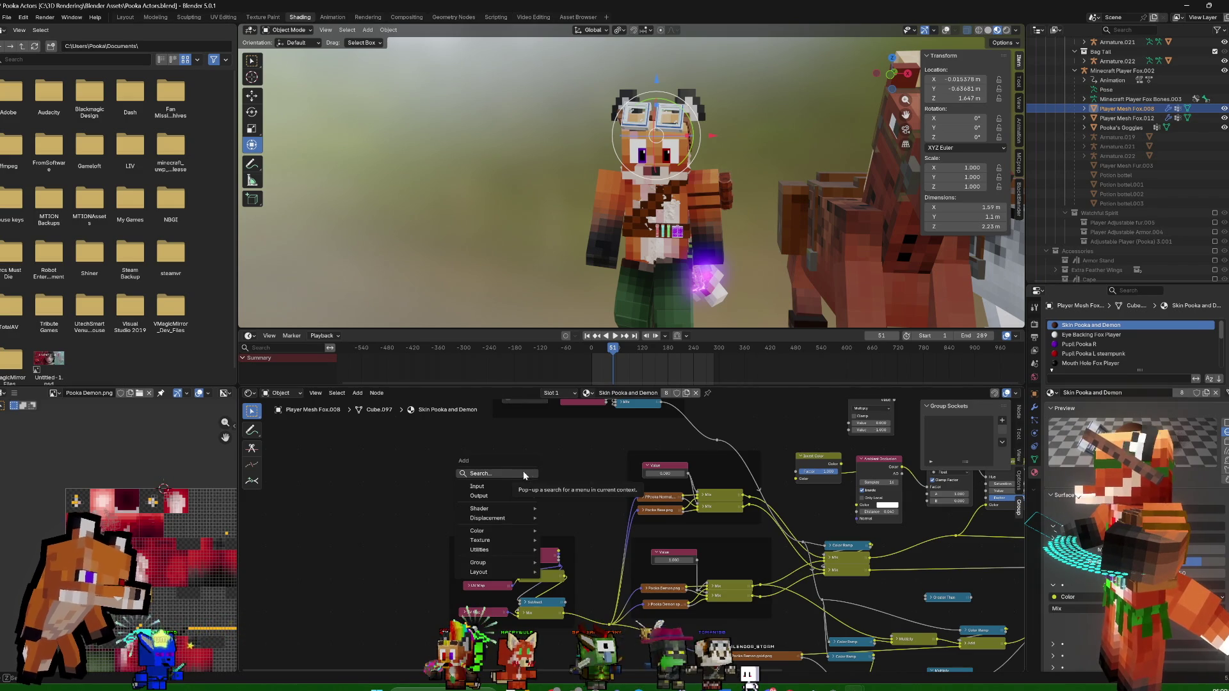
key(Escape)
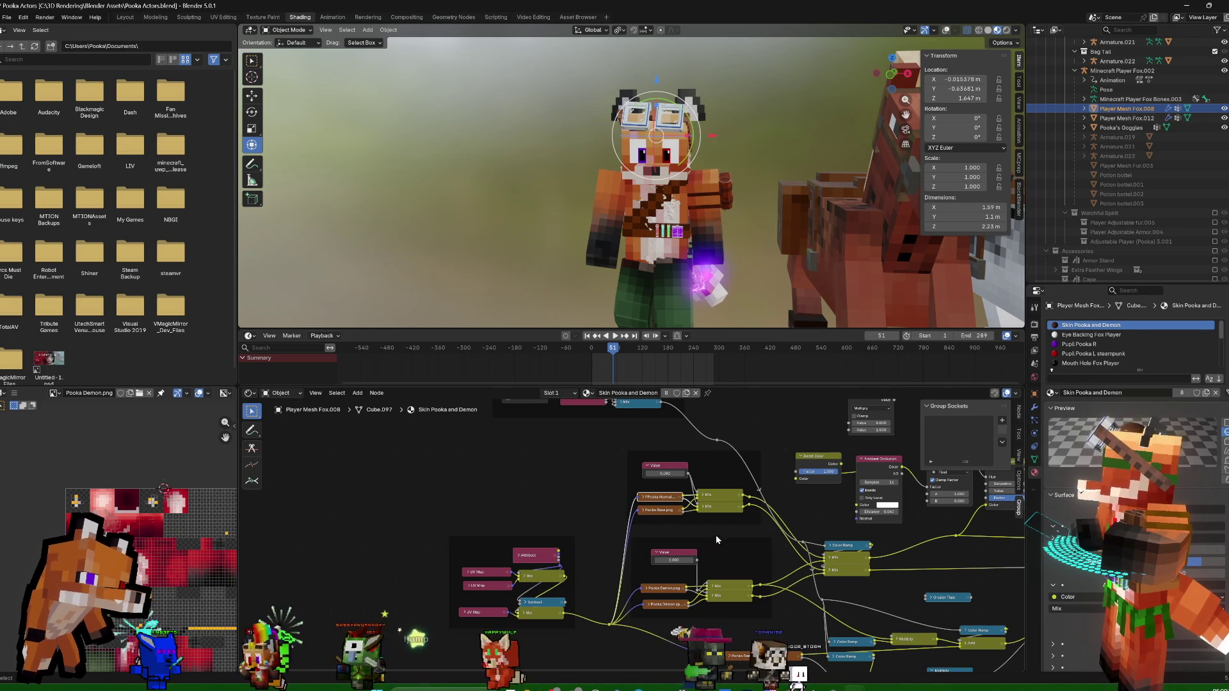
click(681, 557)
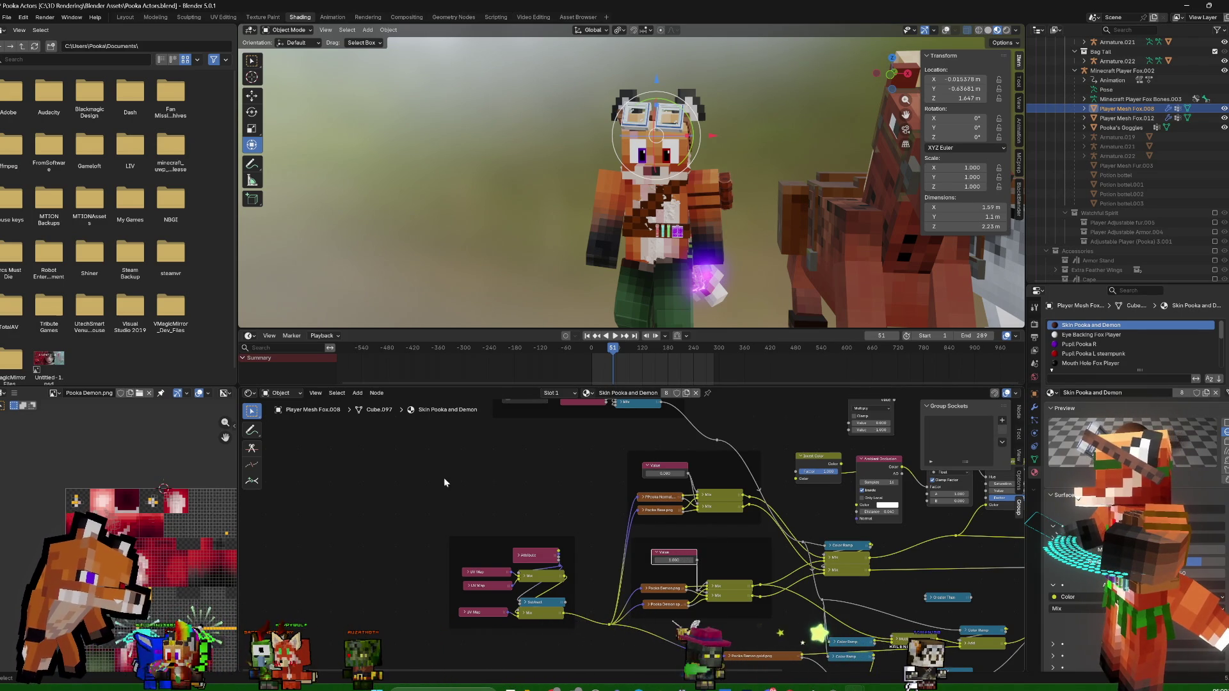
middle_drag(549, 496, 541, 524)
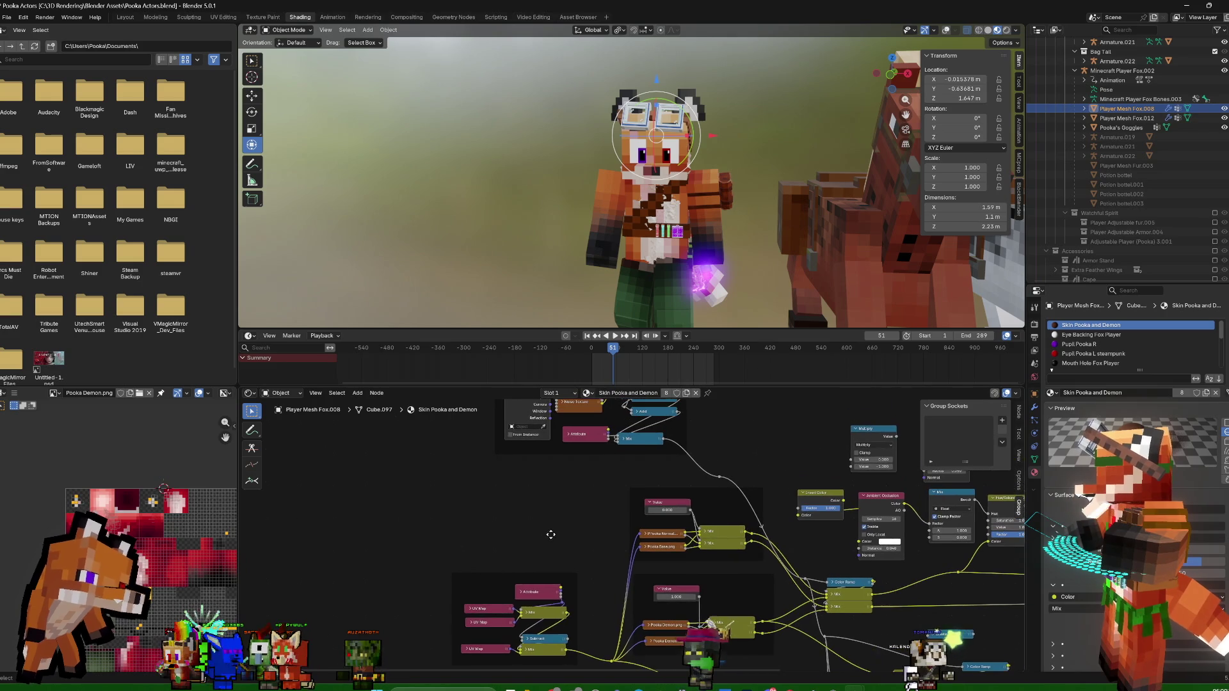
key(shift+a)
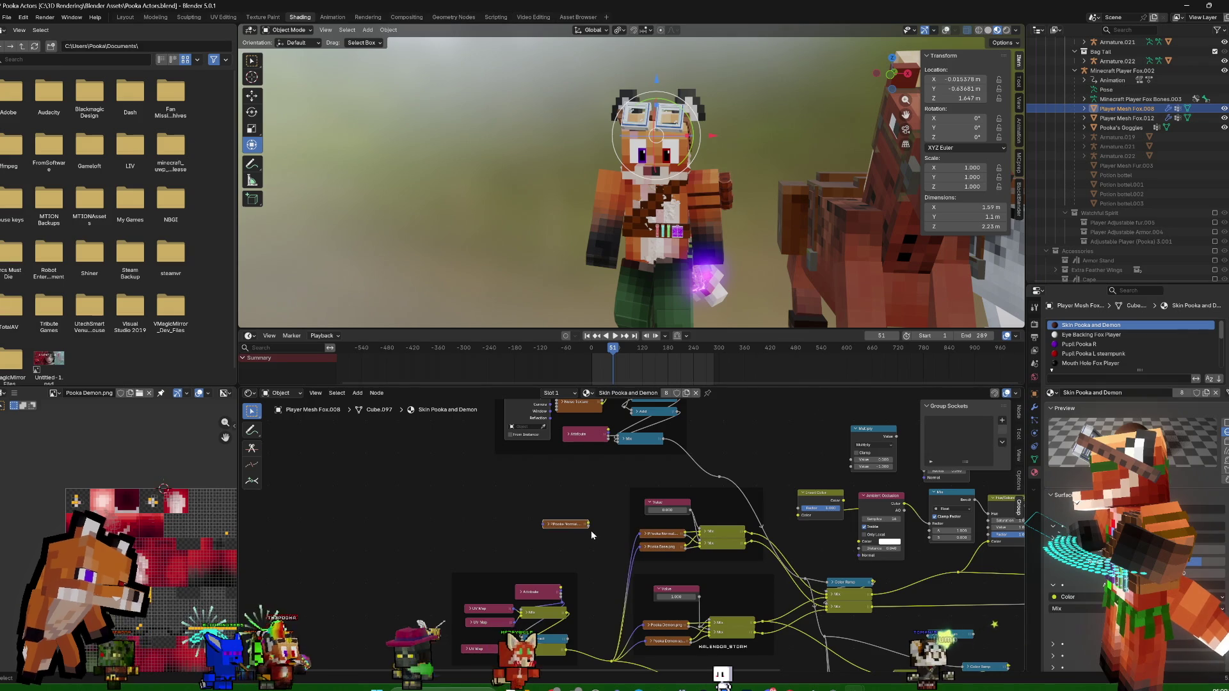
key(shift+d)
scroll(542, 555, up, 2)
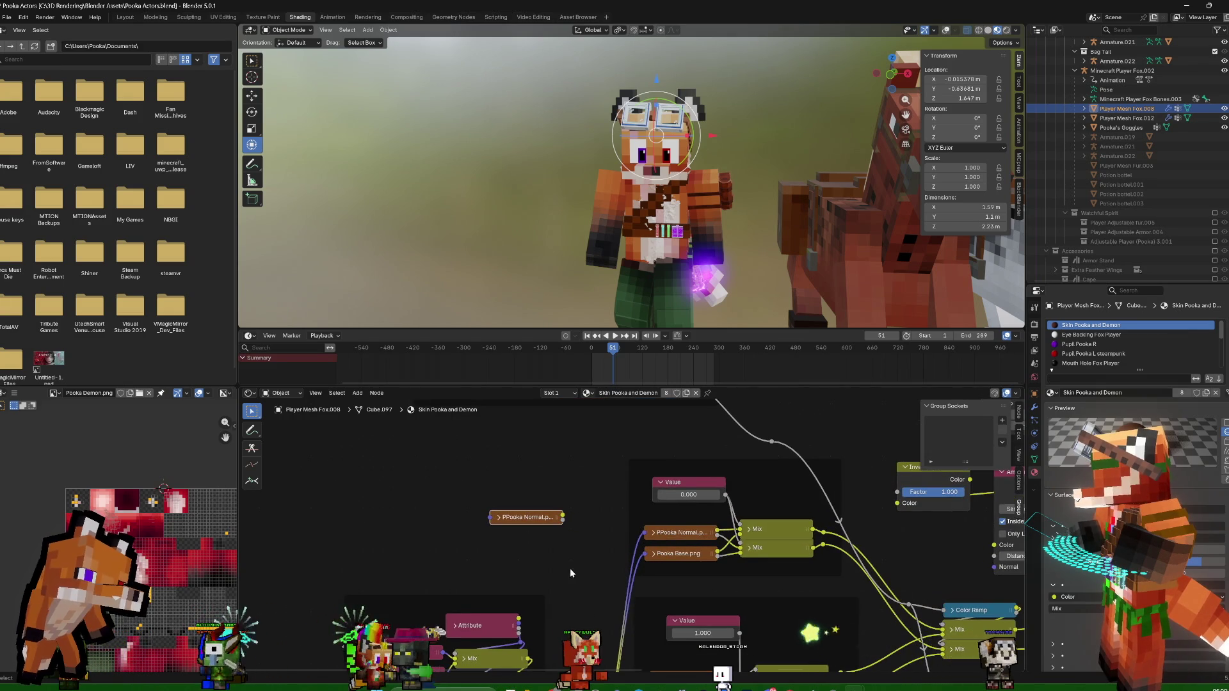
scroll(573, 570, down, 2)
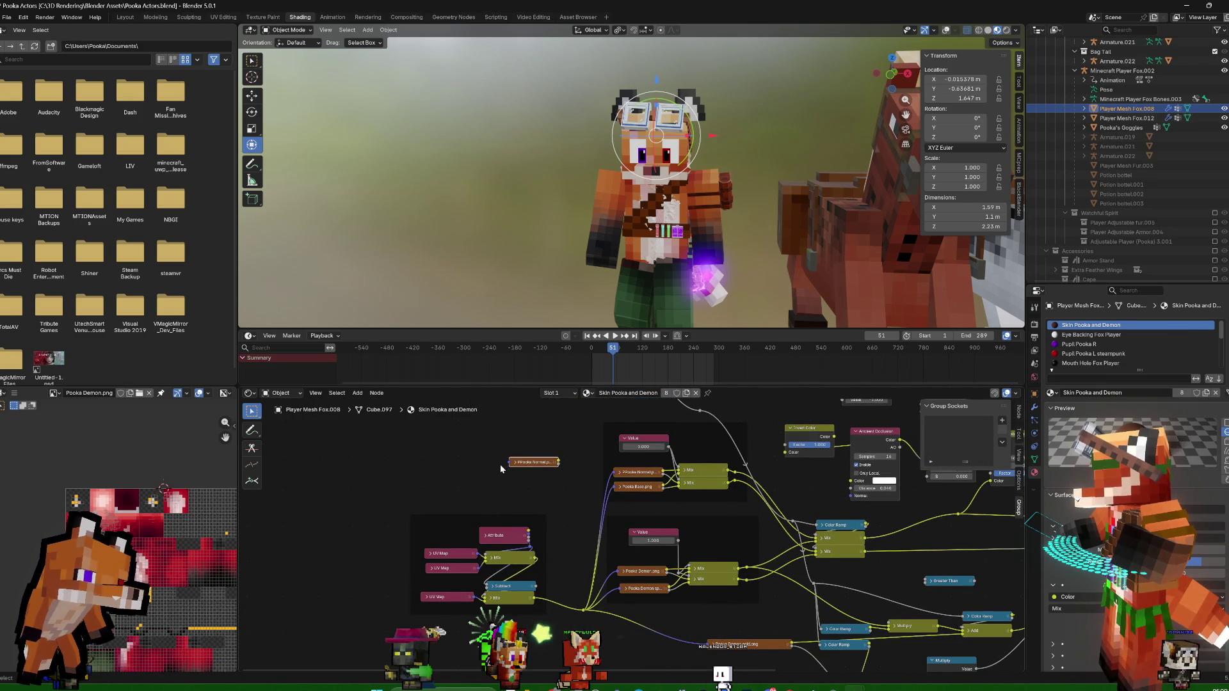
drag(496, 466, 506, 467)
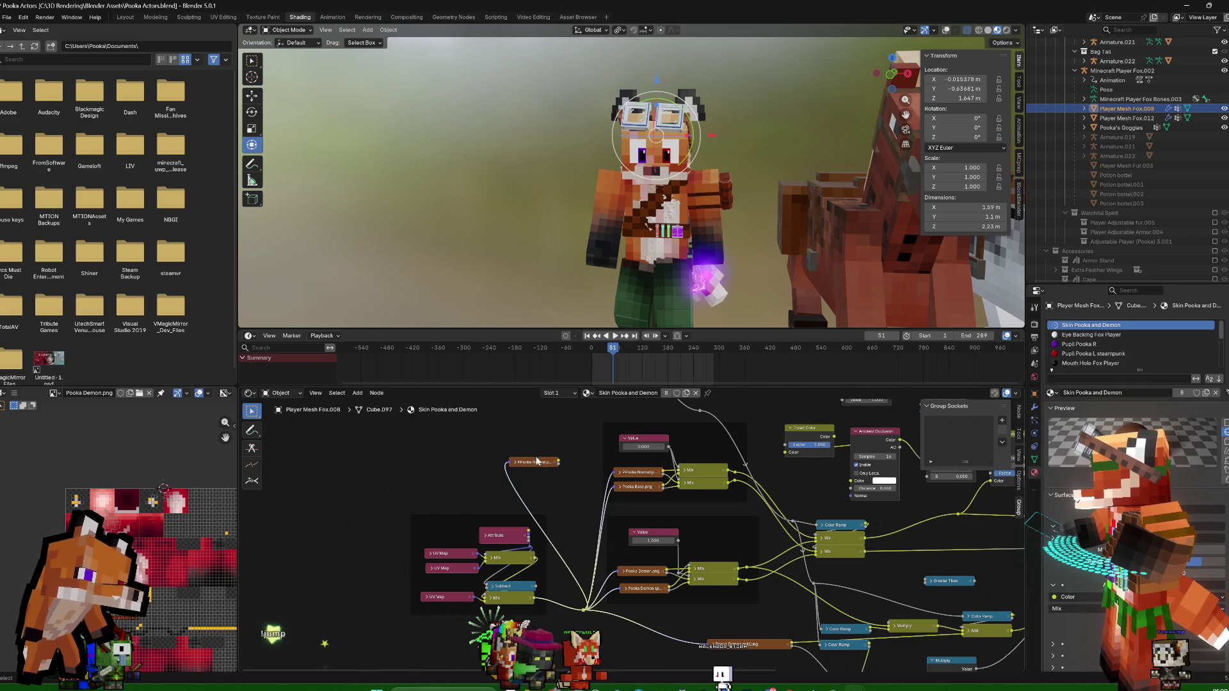
mouse_move(553, 486)
middle_down()
mouse_move(595, 484)
mouse_move(602, 468)
middle_up()
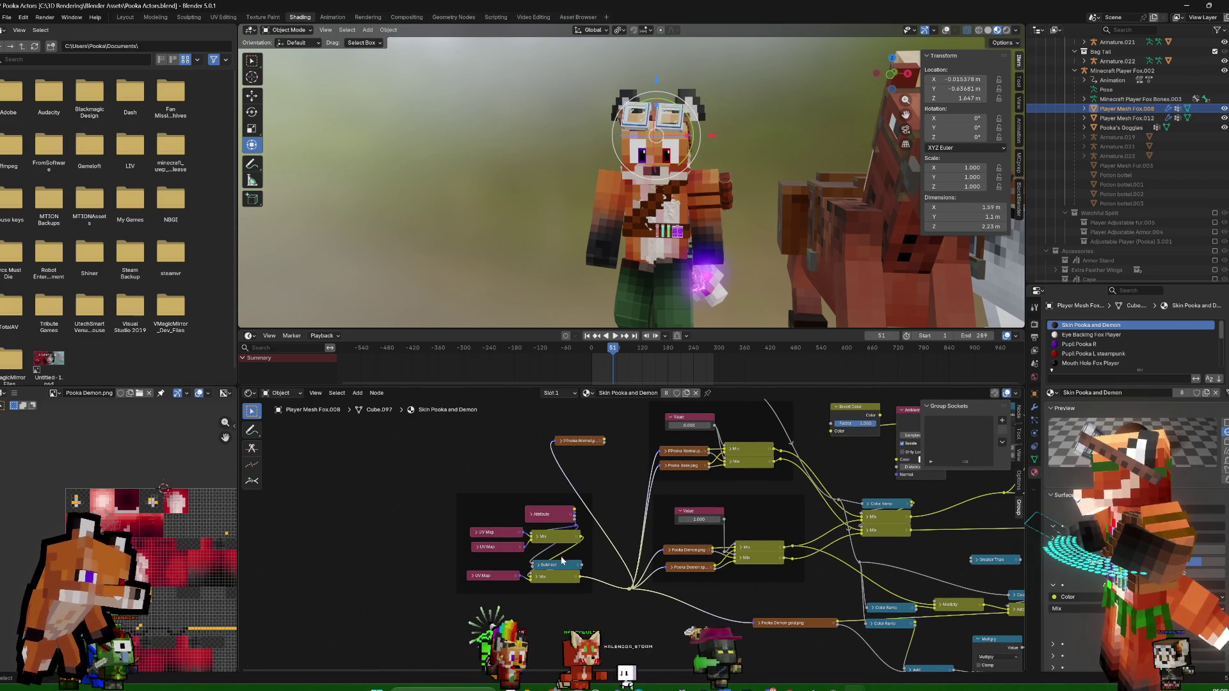
Expand and collapse the UV Map nodes to check their maps, widening the lower one
click(478, 549)
click(478, 546)
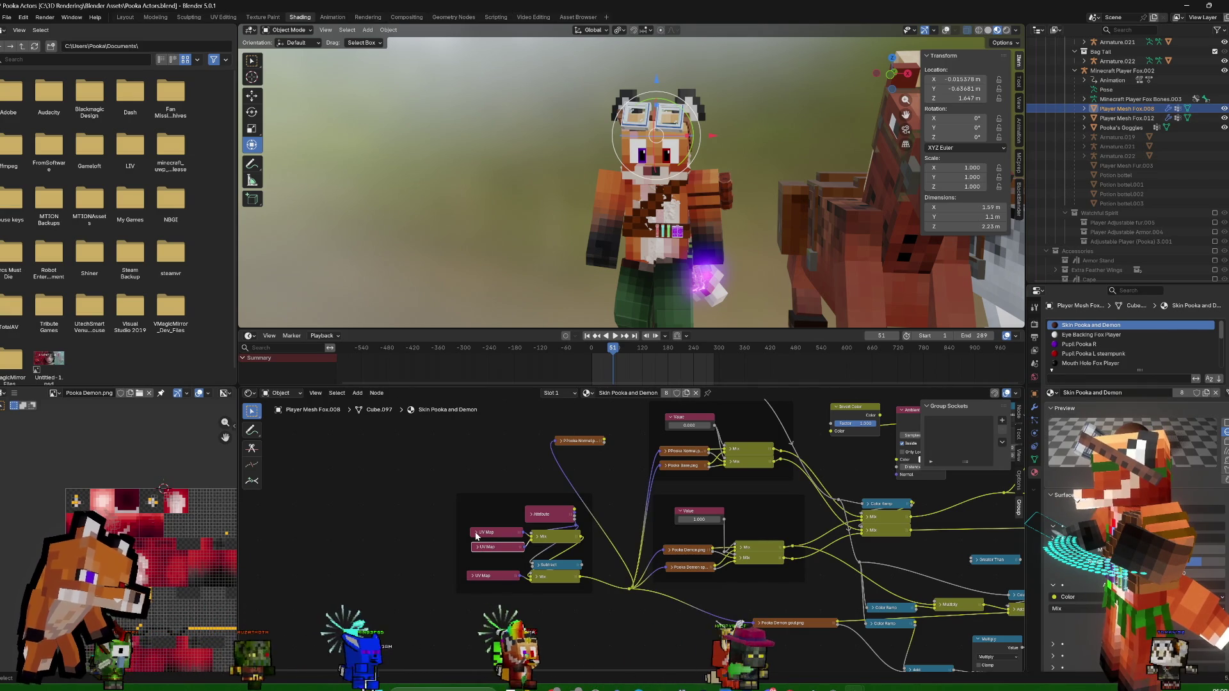
click(476, 536)
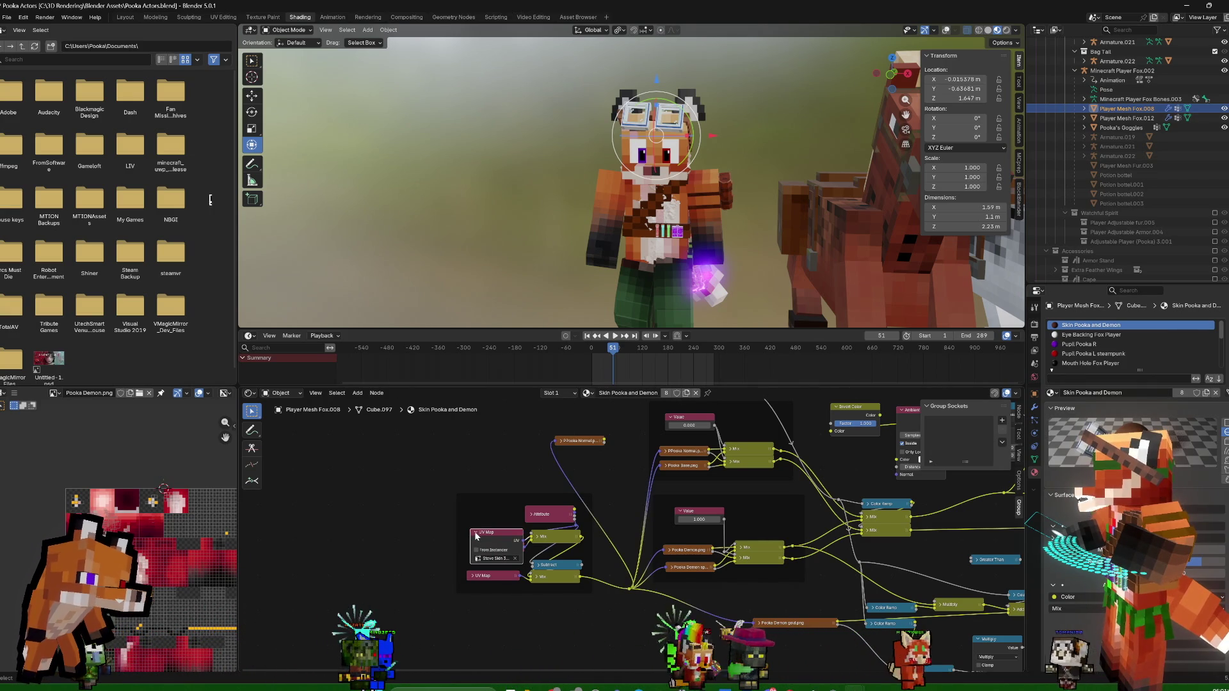
click(476, 534)
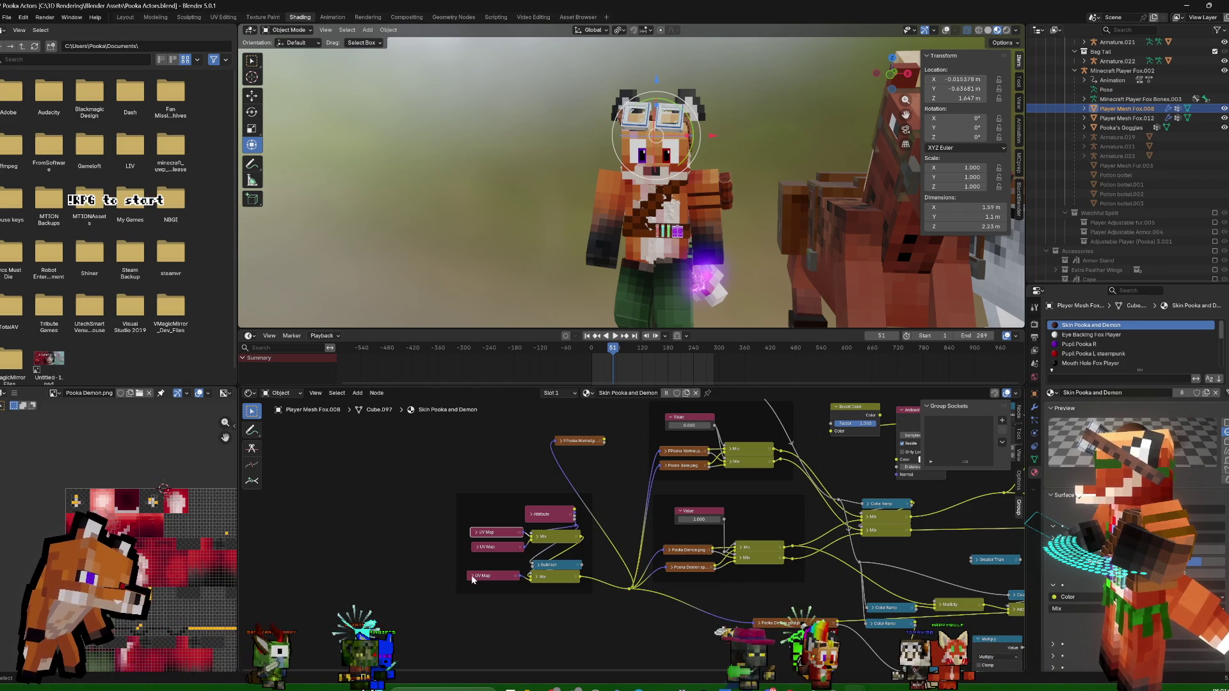
click(473, 578)
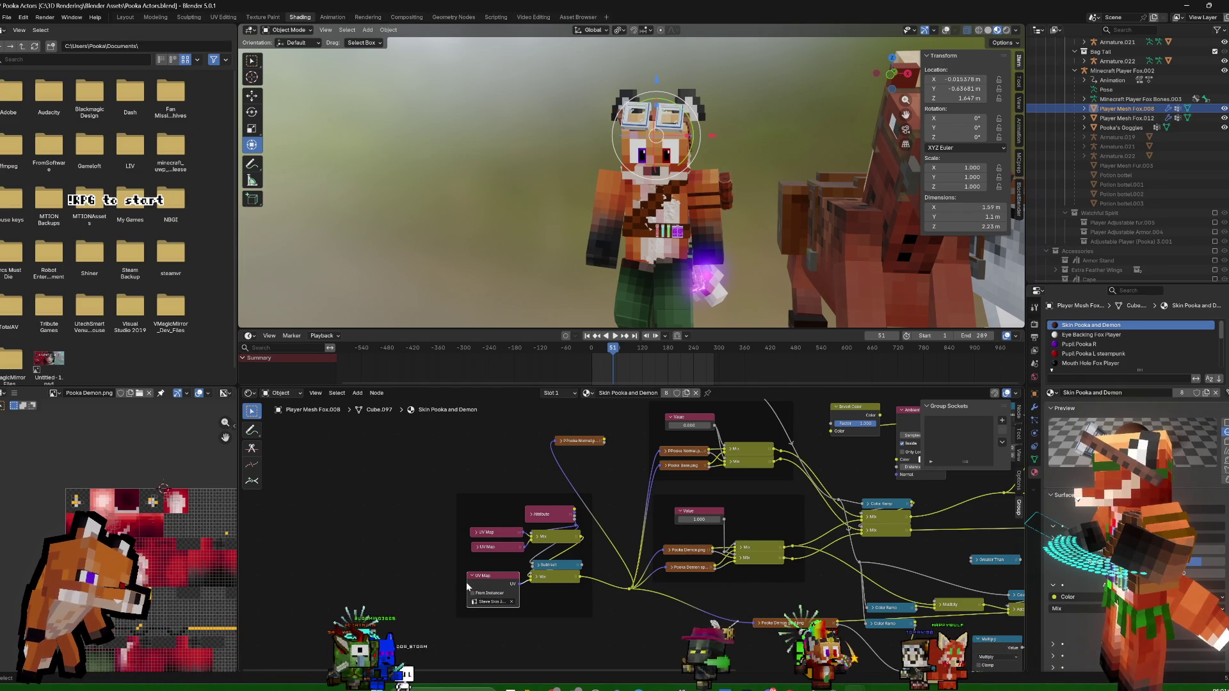
drag(467, 583, 425, 583)
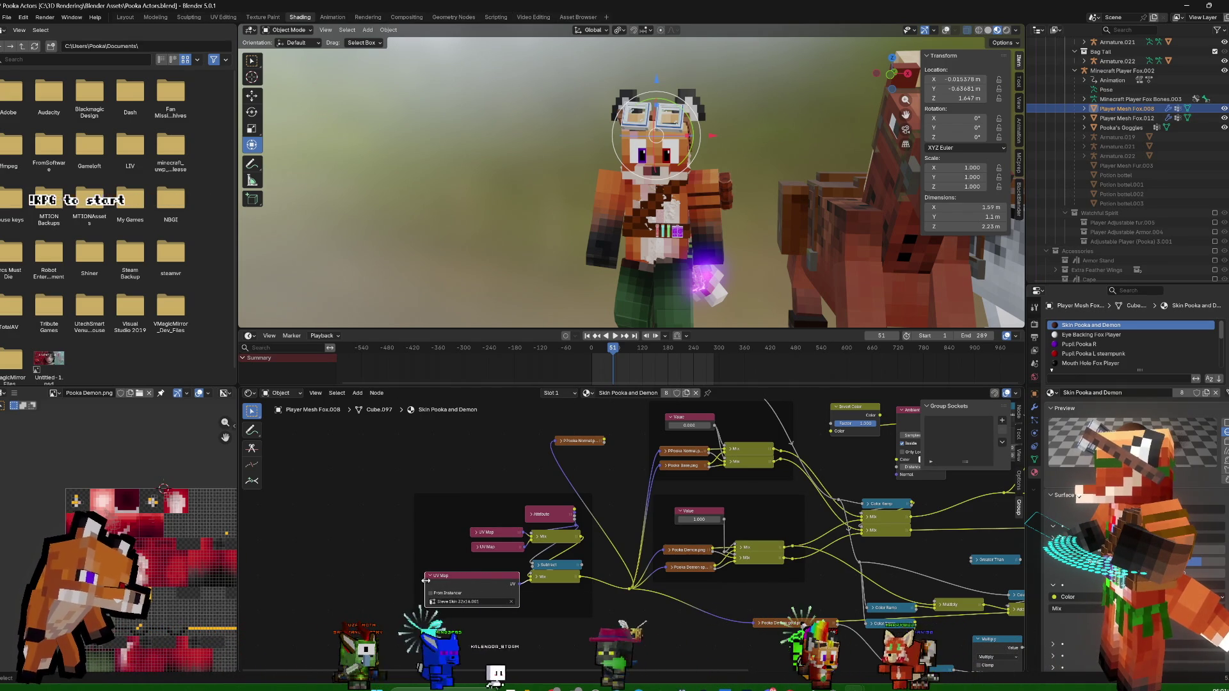
key(h)
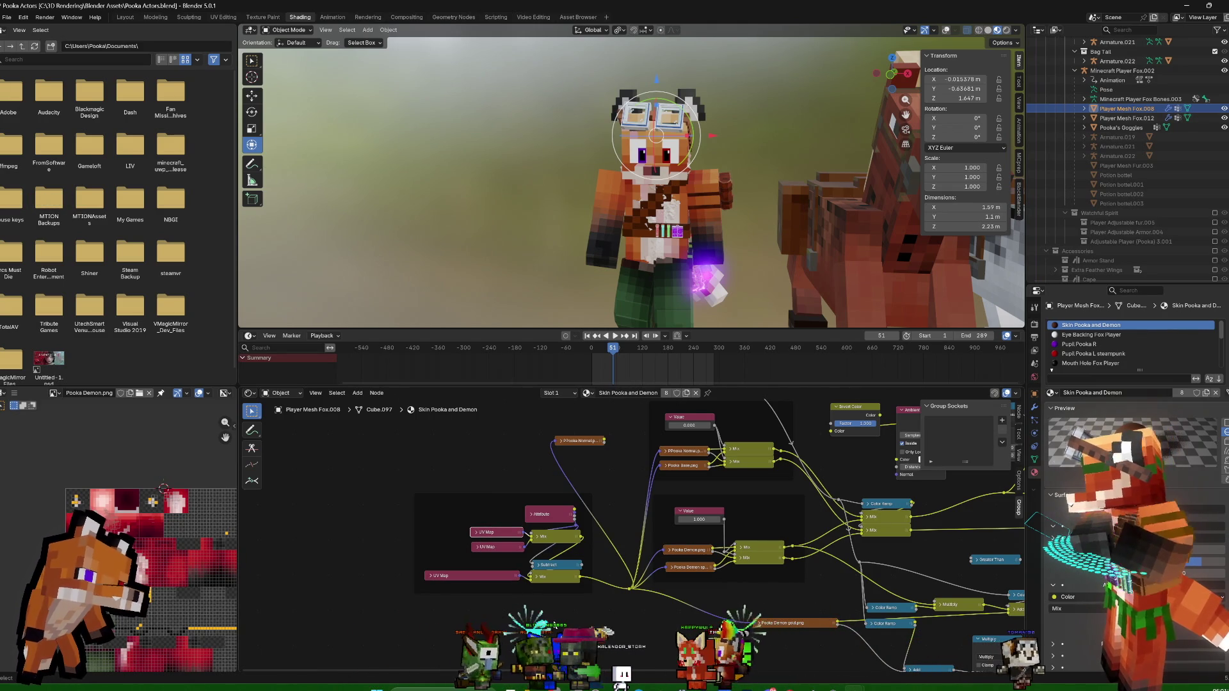
drag(493, 534, 489, 536)
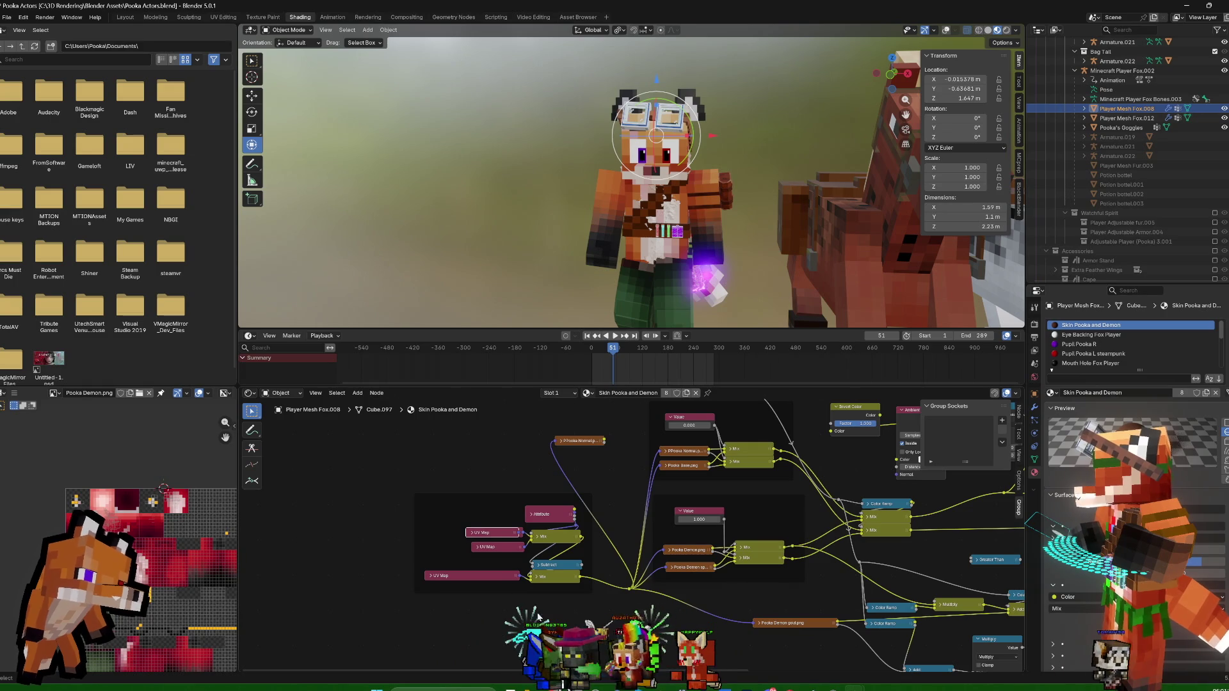
Duplicate the UV Map node, set it below the group frame, and link its output into the texture chain
key(shift+d)
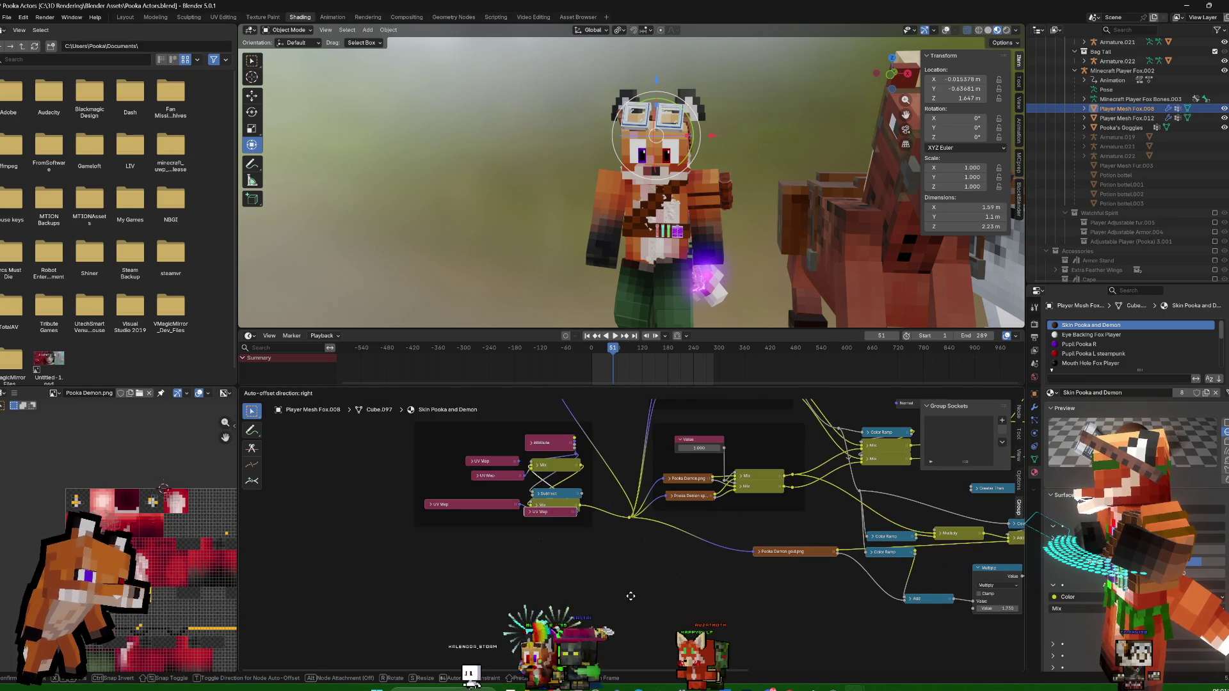
click(551, 527)
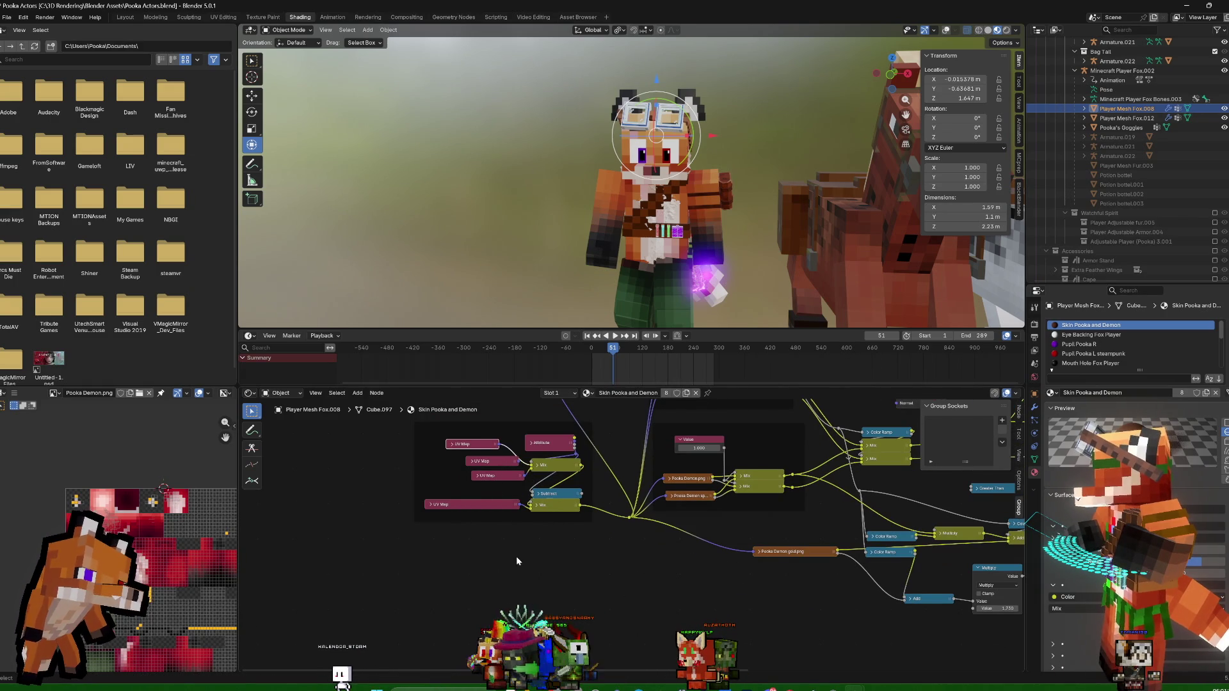
key(g)
click(629, 540)
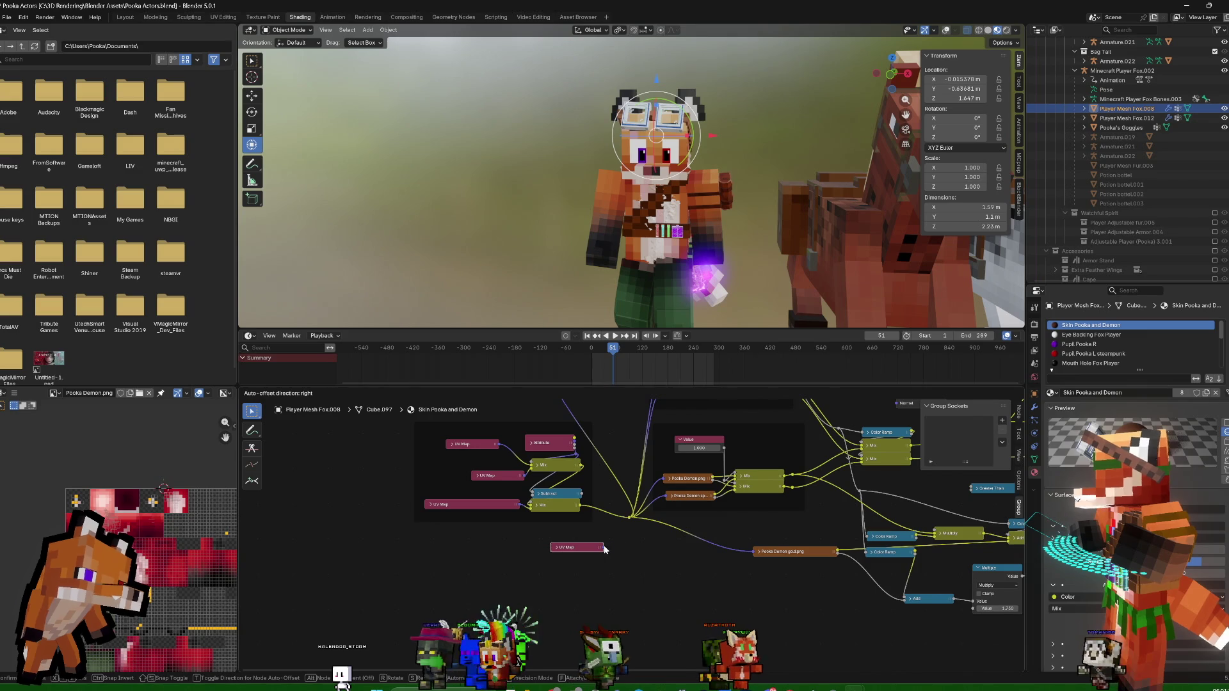
drag(603, 548, 626, 521)
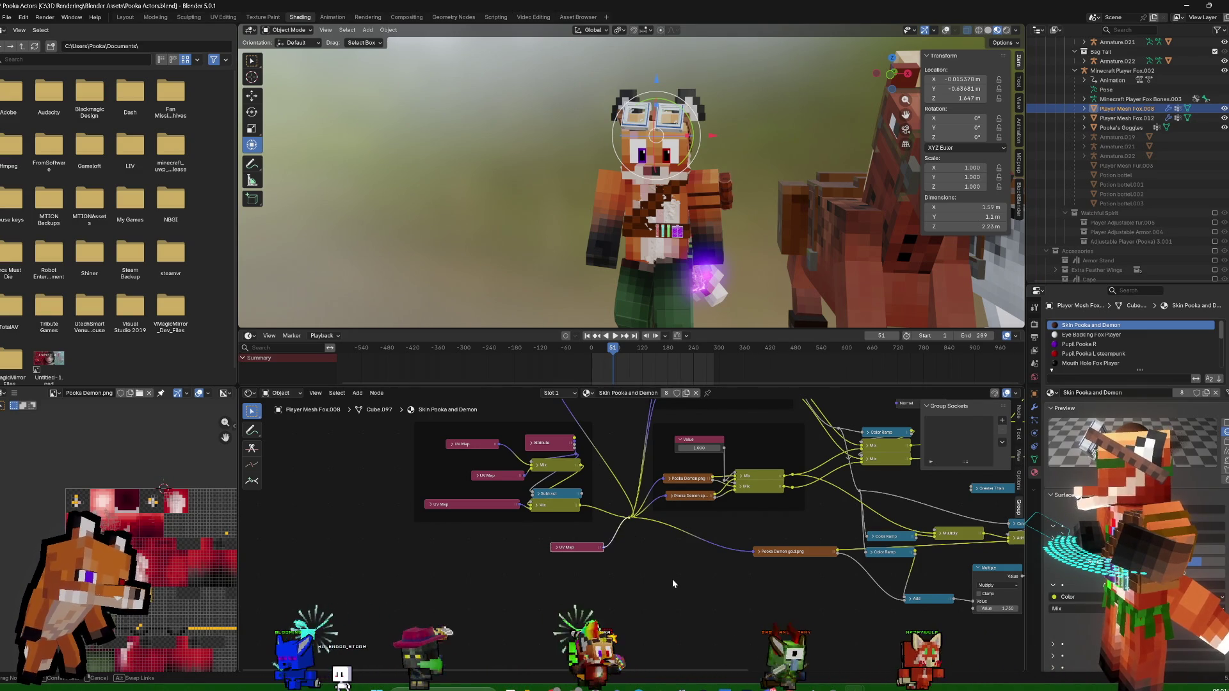
middle_drag(671, 571, 685, 635)
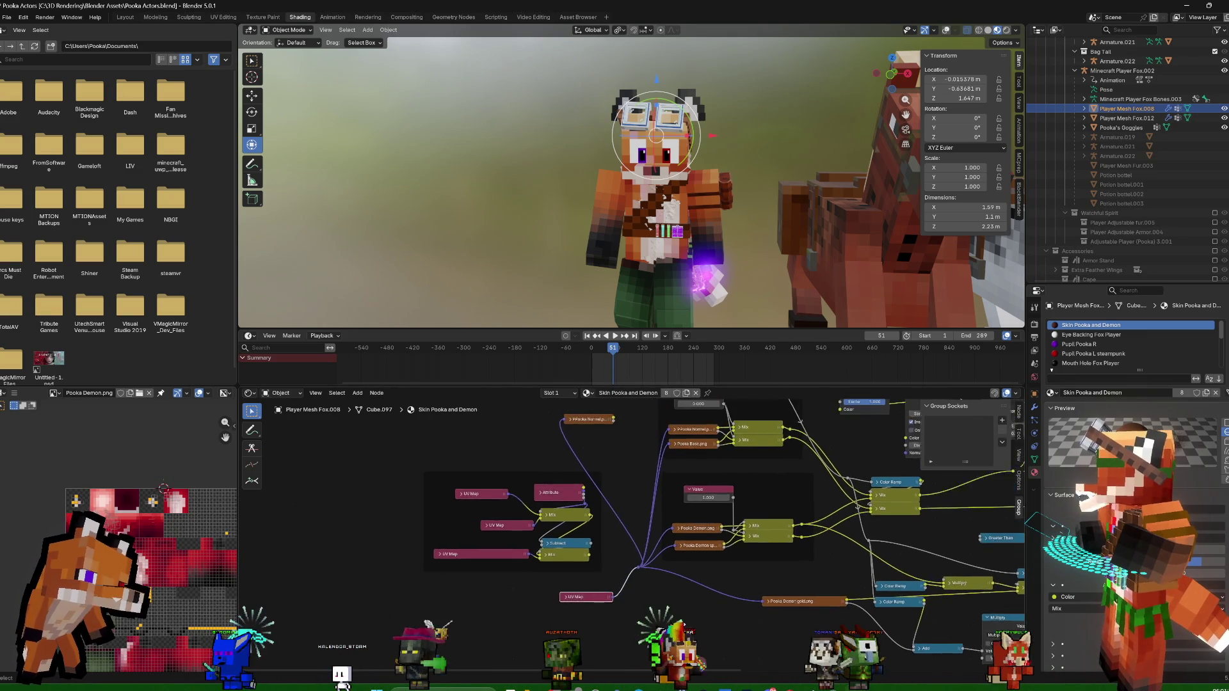
middle_drag(644, 476, 690, 506)
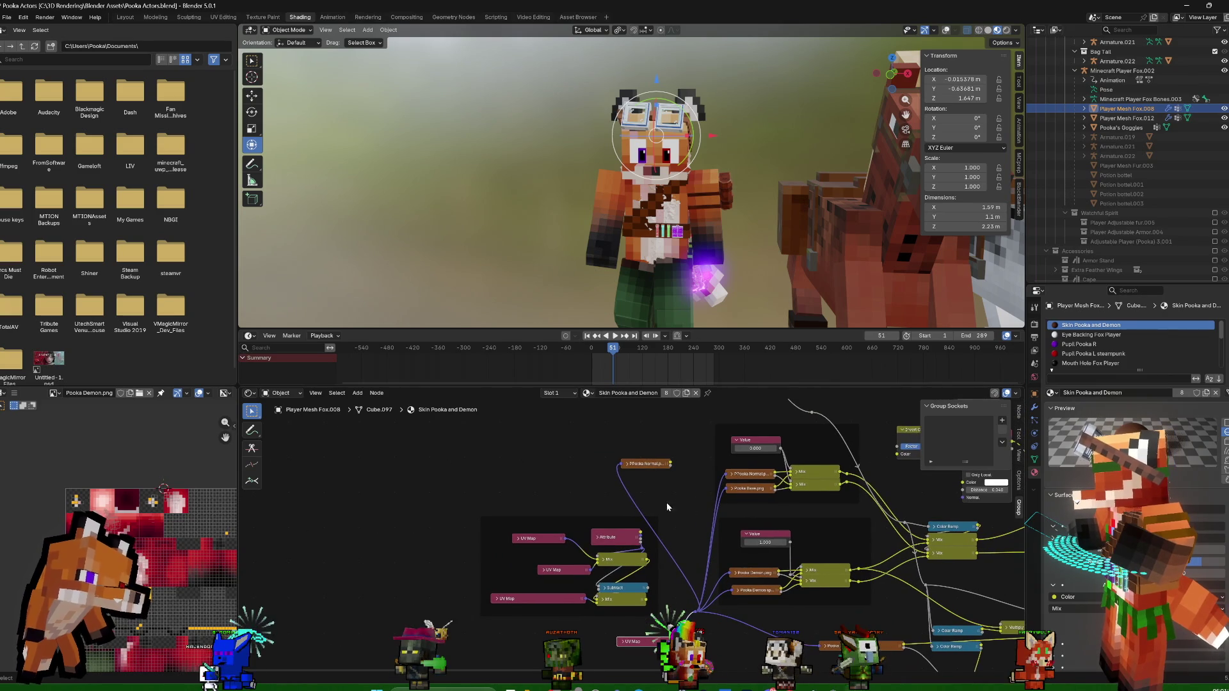
scroll(665, 499, up, 2)
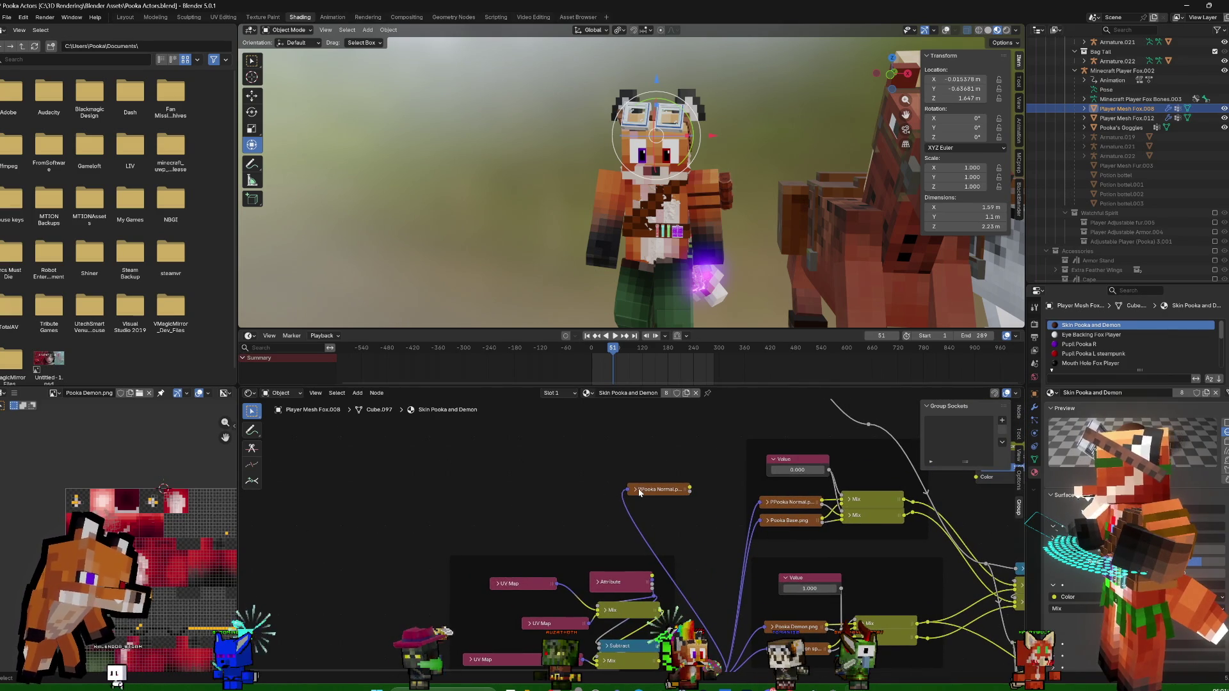
Load the Forest Fairy Purple and green wings texture into the PPooka Normal image node
click(633, 490)
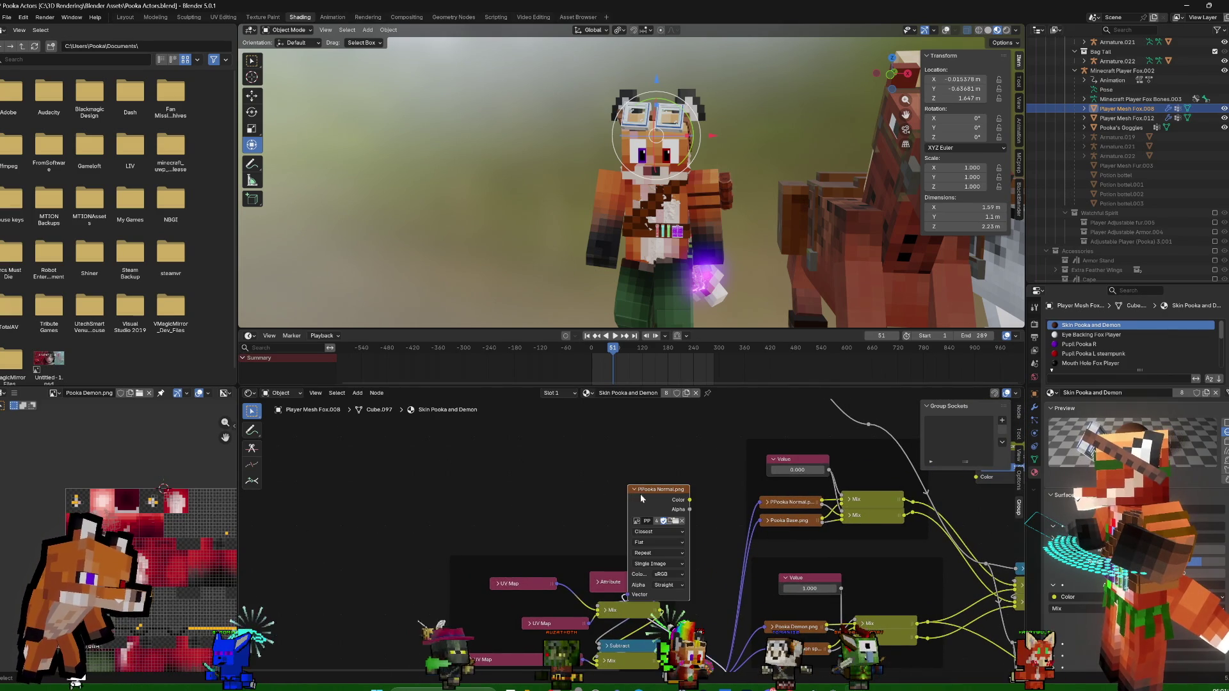
drag(654, 491, 594, 474)
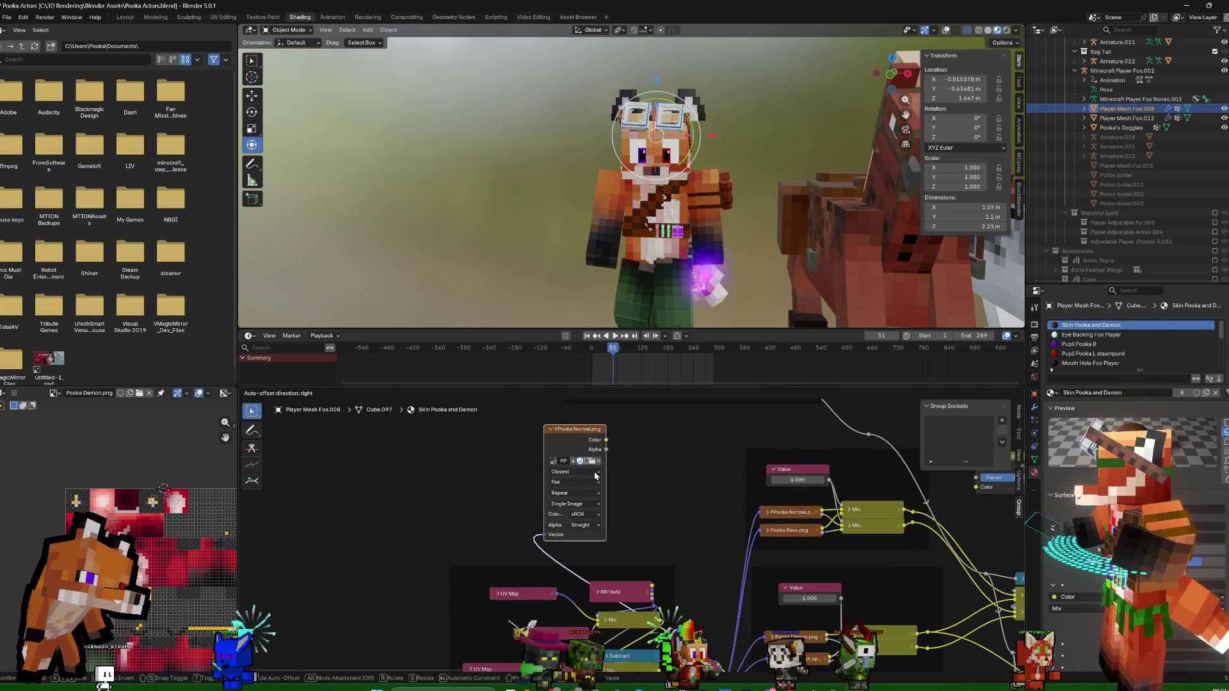
click(593, 462)
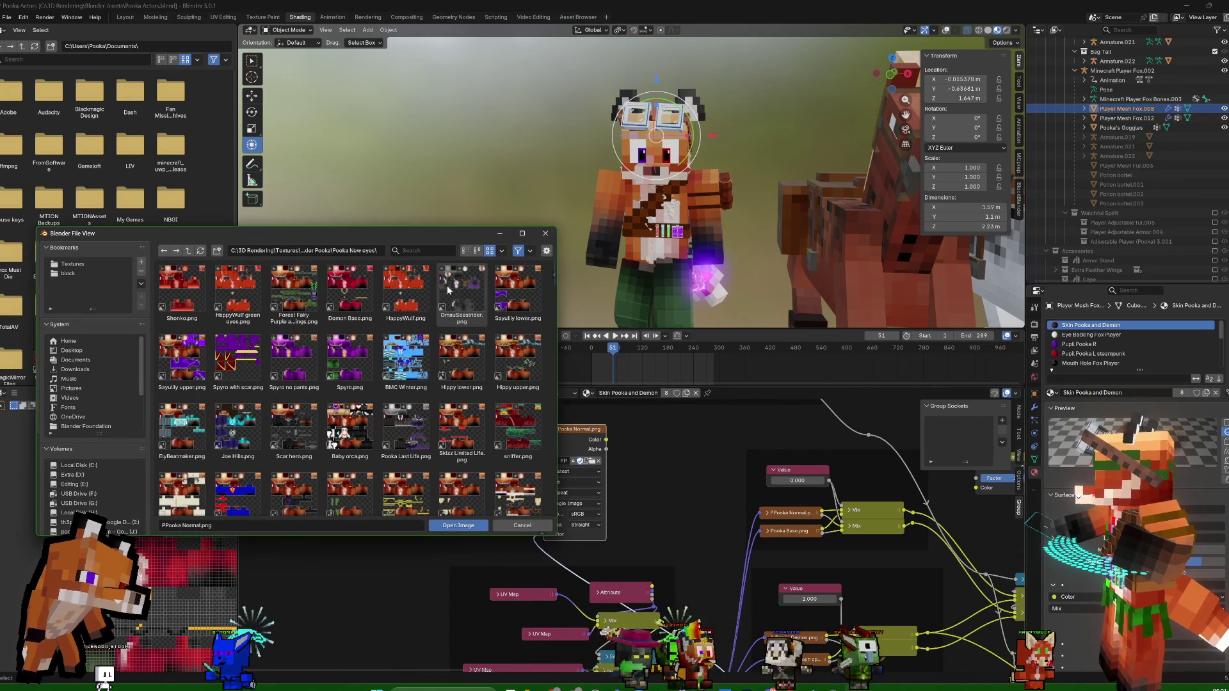
double_click(303, 285)
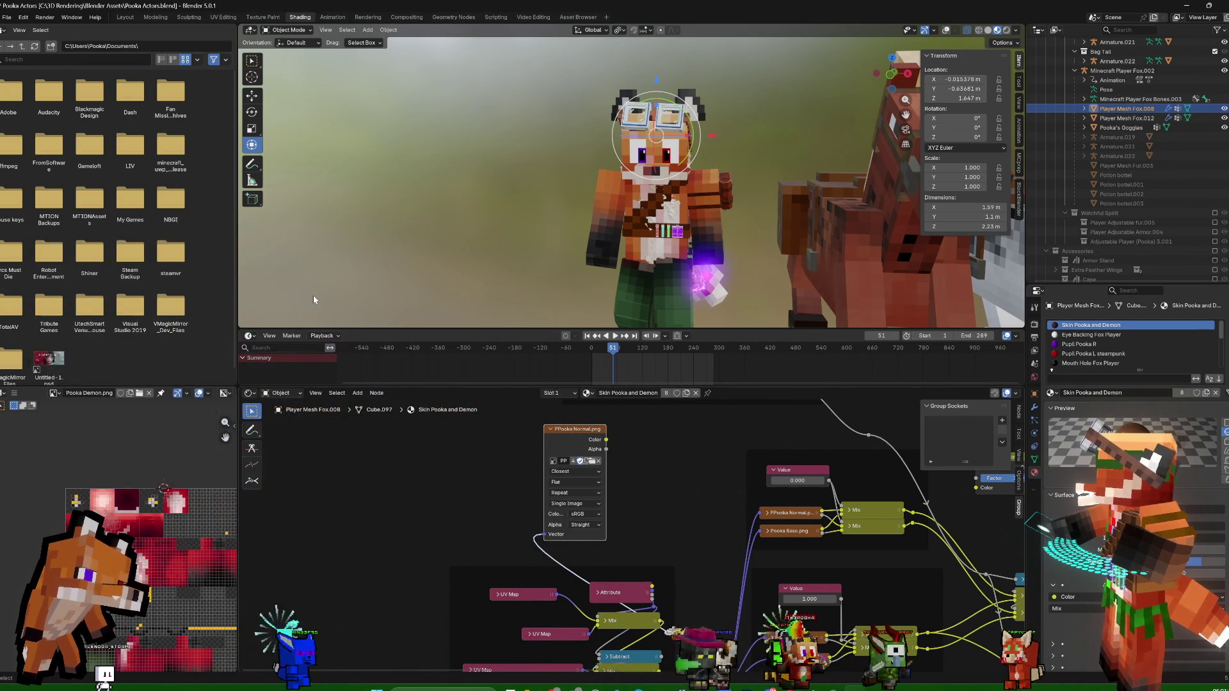
click(553, 431)
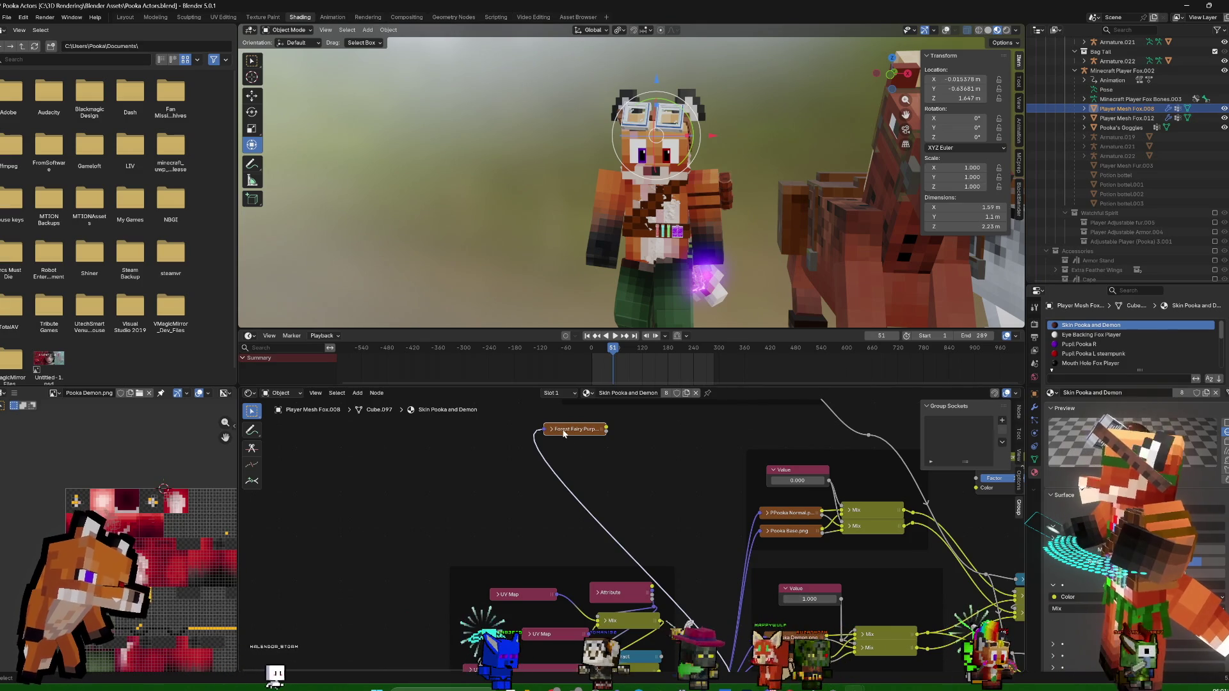
Cut the Forest Fairy node's link, duplicate it below, and start choosing a replacement image for the copy
key(shift+a)
key(Escape)
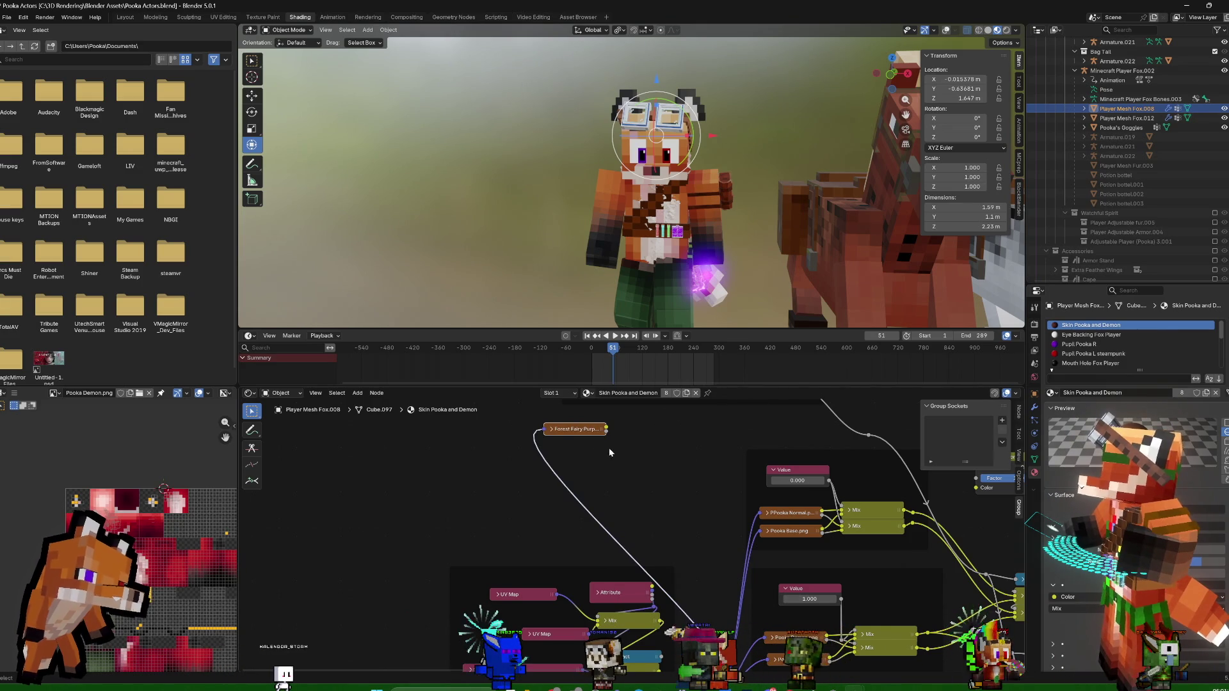
mouse_move(527, 461)
ctrl+right_down()
mouse_move(555, 457)
mouse_move(573, 431)
ctrl+right_up()
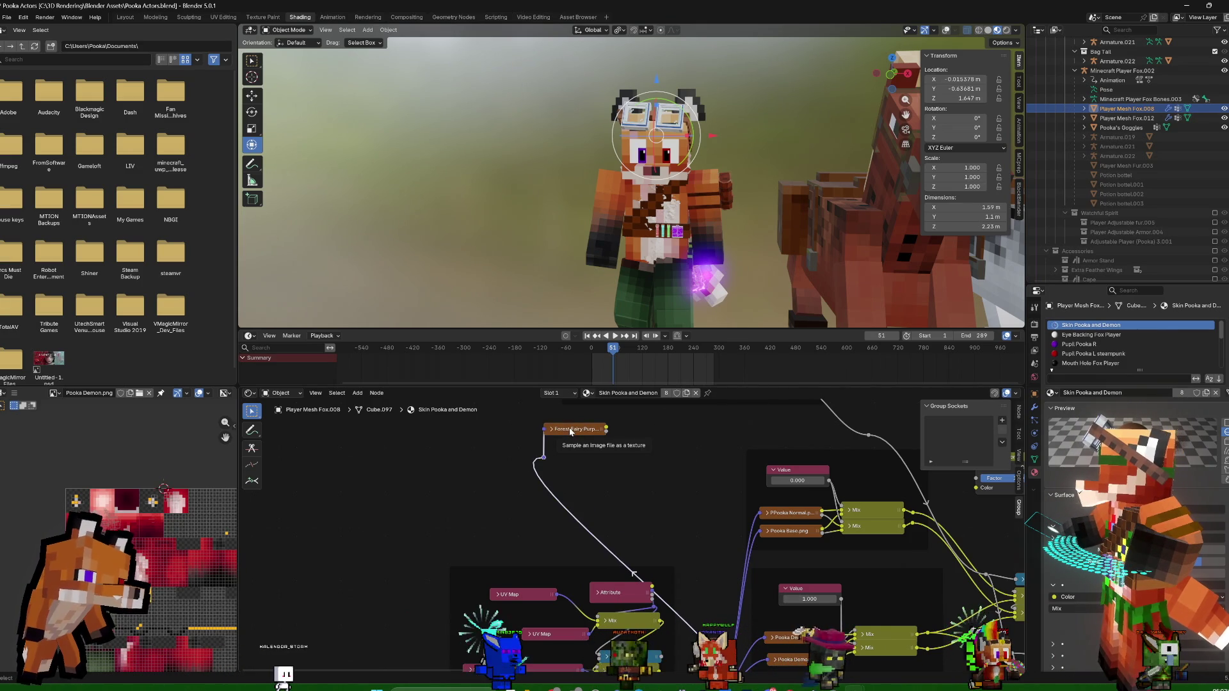
drag(576, 432, 635, 430)
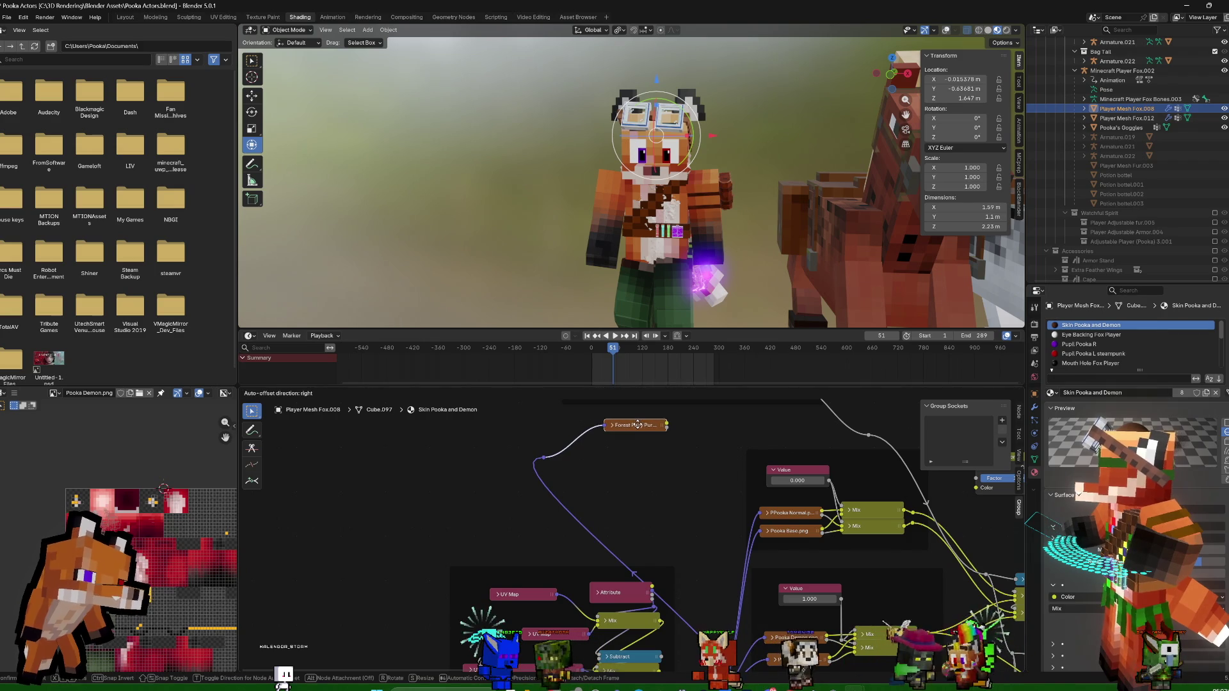
key(shift+d)
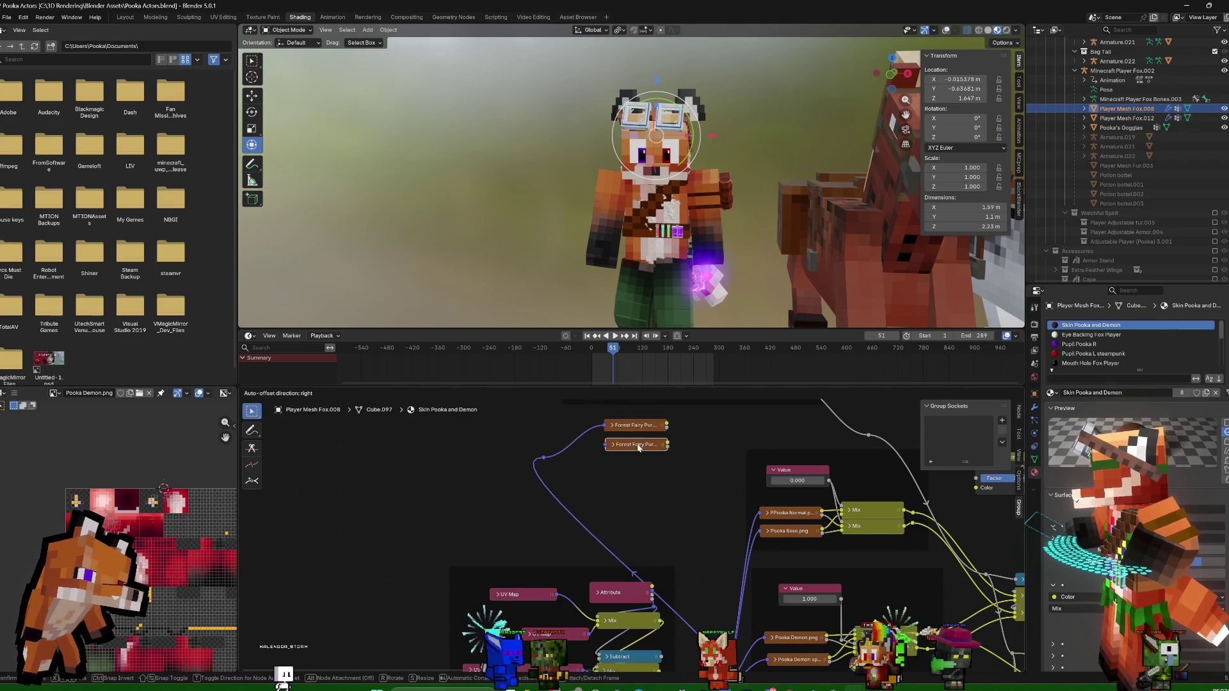
click(618, 444)
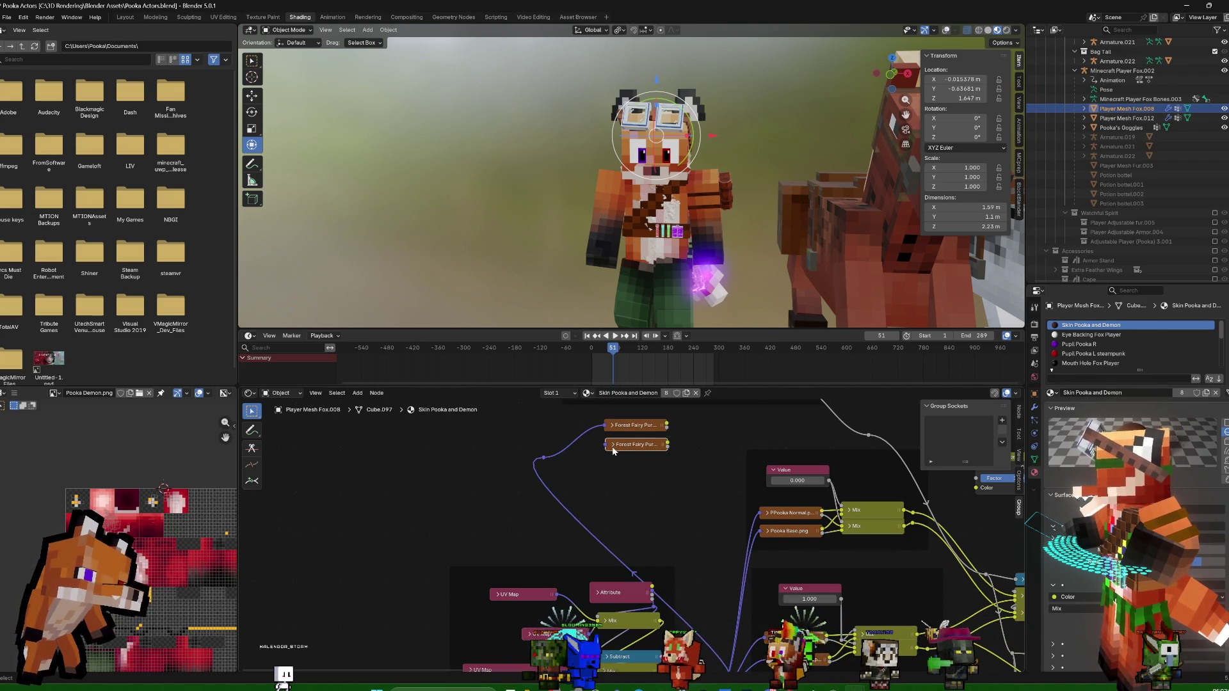
click(611, 446)
drag(665, 448, 717, 448)
click(715, 476)
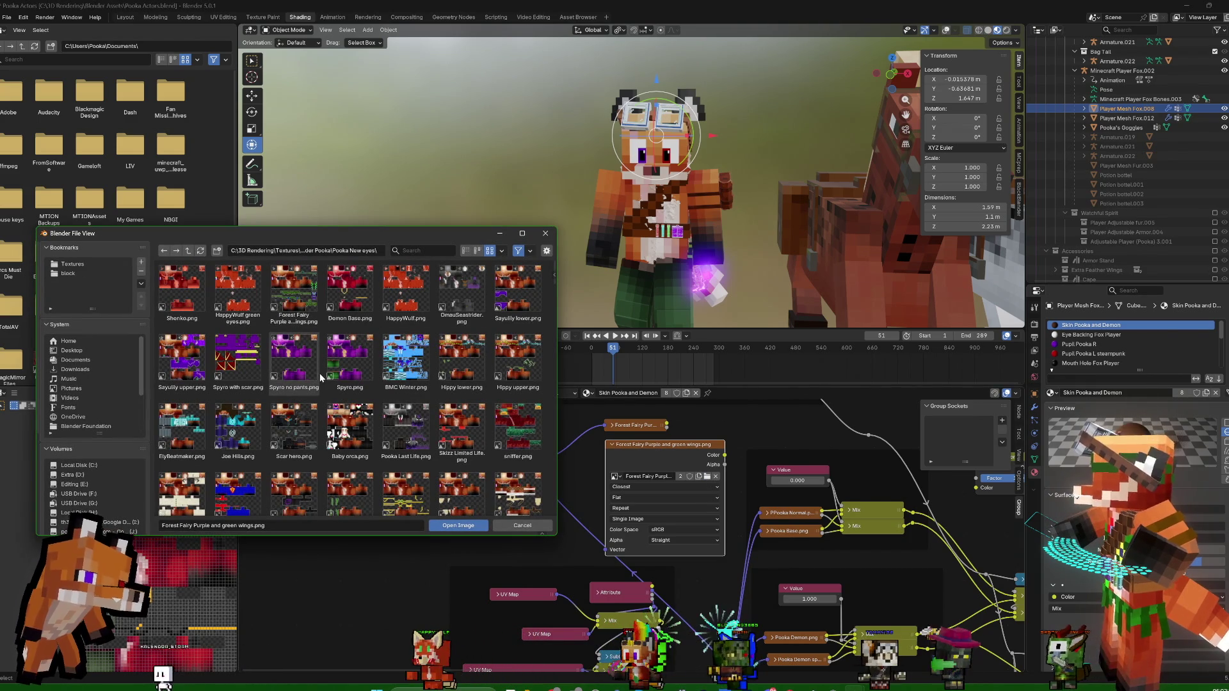
scroll(351, 398, down, 2)
scroll(350, 399, down, 1)
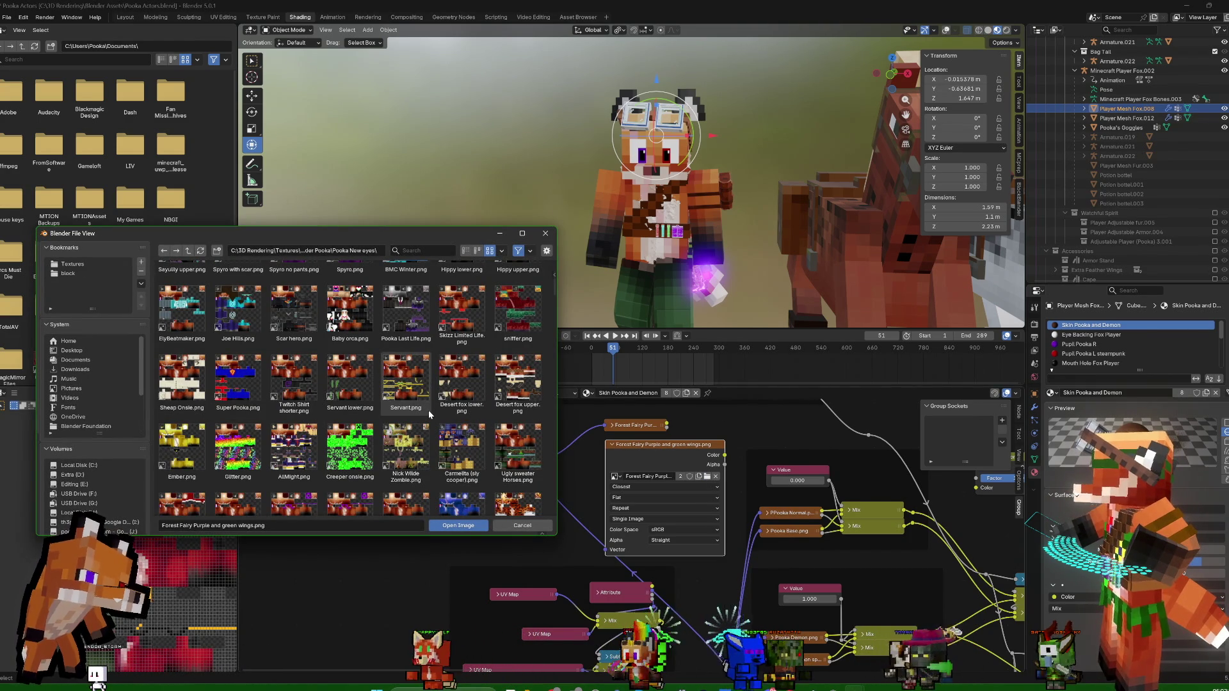
scroll(431, 408, down, 1)
scroll(432, 409, down, 1)
scroll(433, 407, down, 1)
scroll(434, 407, down, 1)
scroll(433, 407, down, 1)
scroll(435, 407, down, 1)
scroll(434, 408, down, 1)
scroll(435, 409, down, 1)
scroll(435, 411, down, 1)
scroll(435, 415, down, 1)
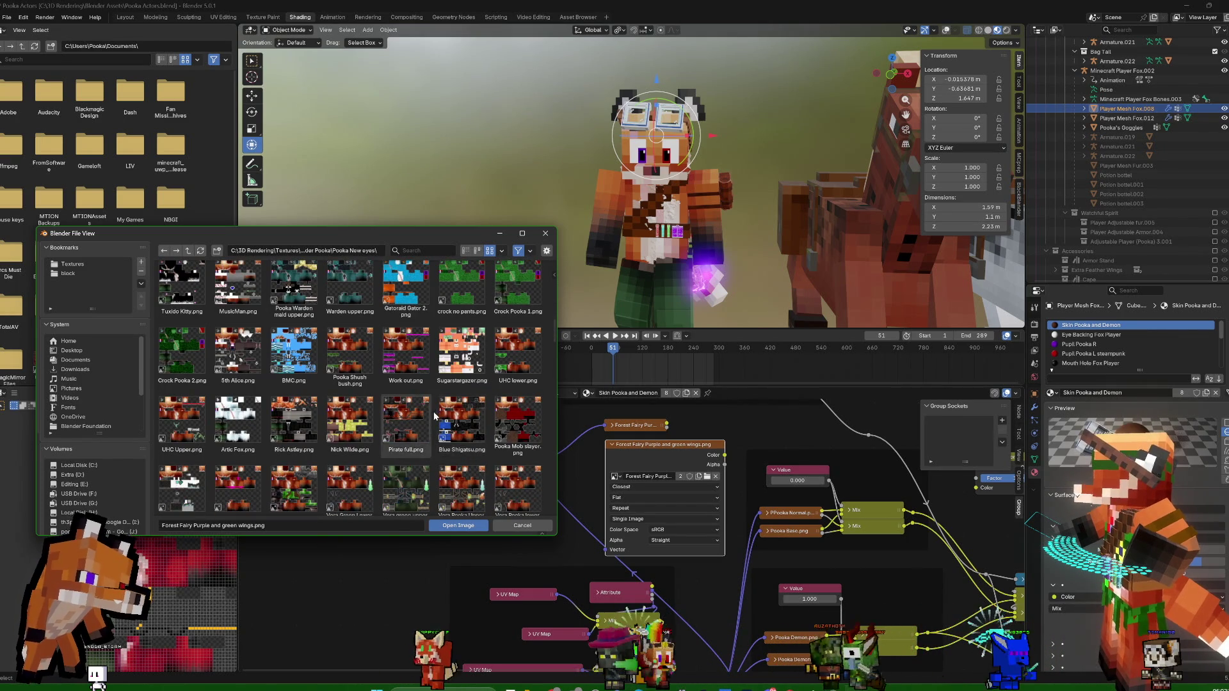
scroll(435, 416, down, 1)
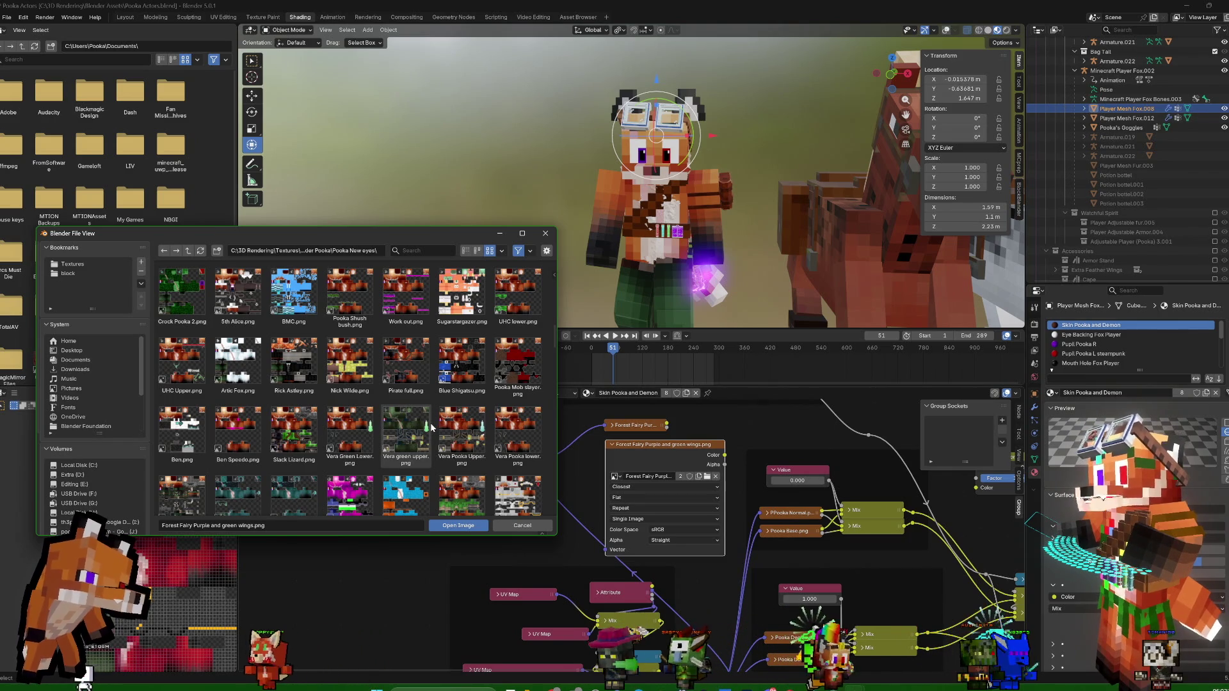
scroll(431, 429, down, 1)
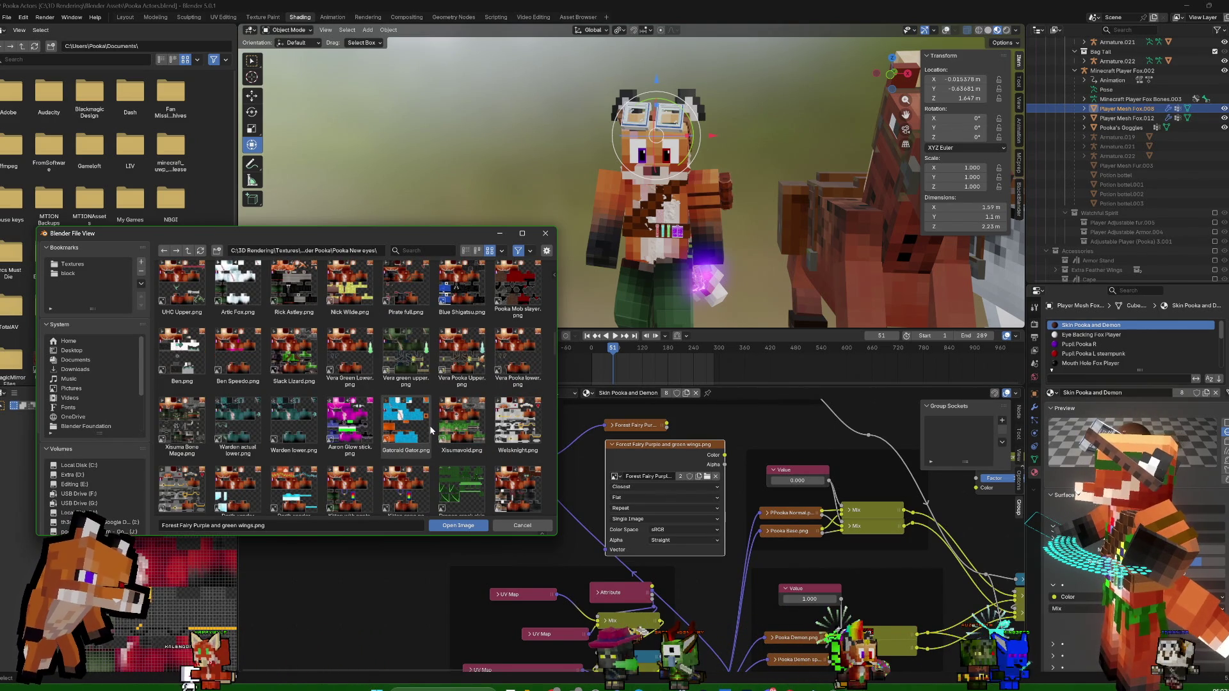
scroll(398, 386, down, 1)
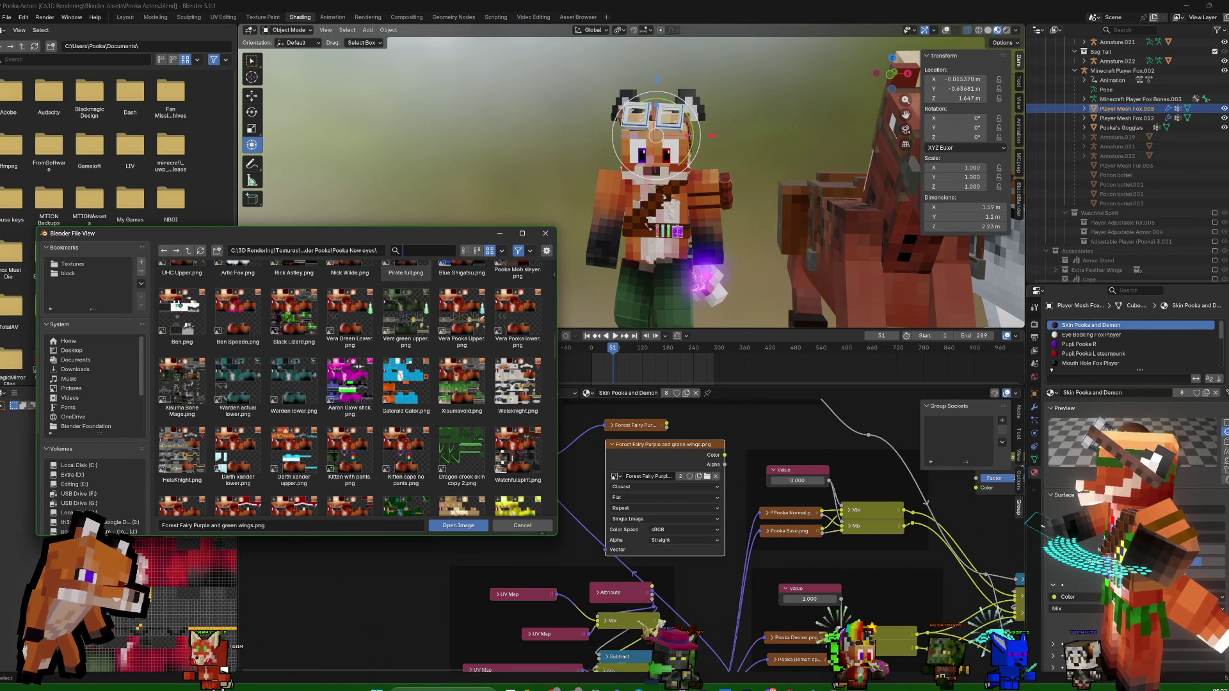
text(wind)
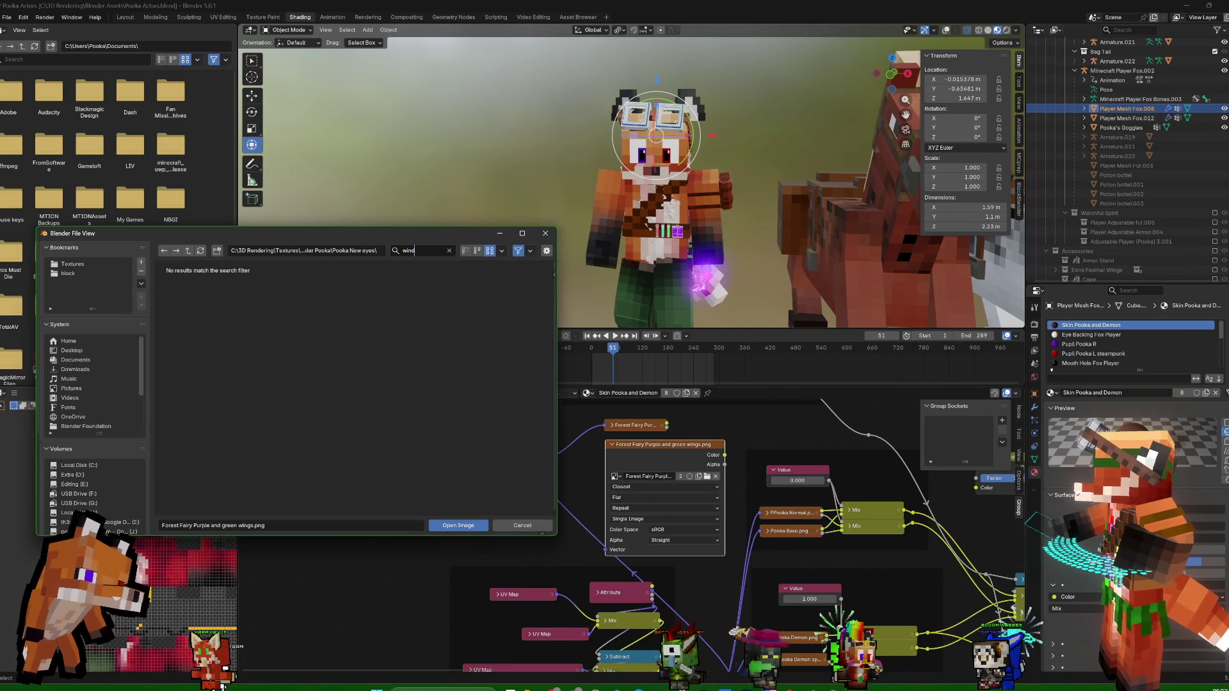
Search "air" and load Air Fairy.png into the duplicated image node, then collapse it
key(BackSpace)
key(BackSpace)
key(BackSpace)
text(air)
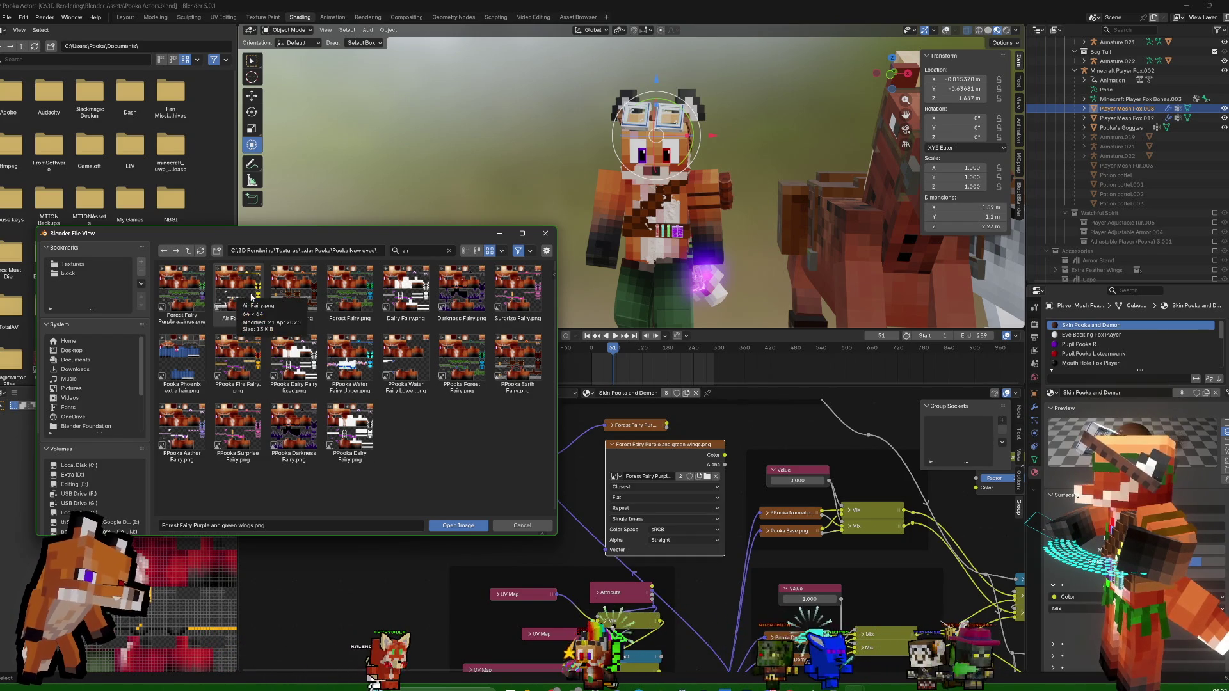
key(Escape)
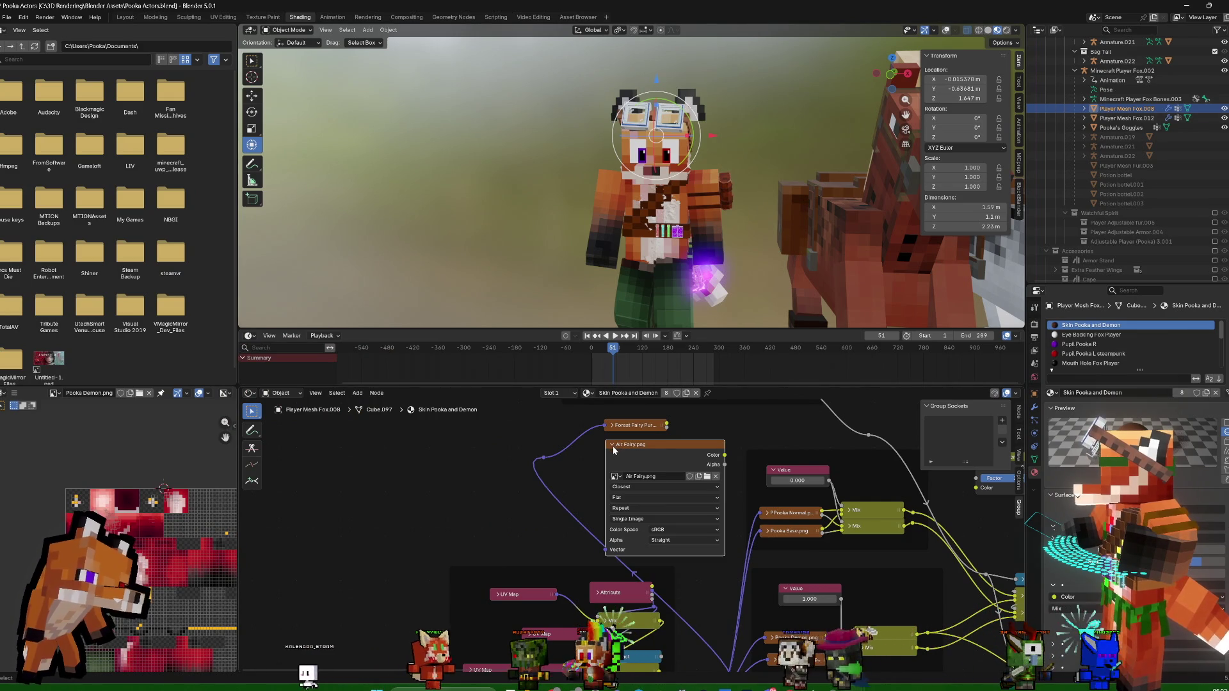
click(613, 448)
Duplicate the Air Fairy.png image node below the original and start choosing its replacement image
drag(688, 448, 665, 448)
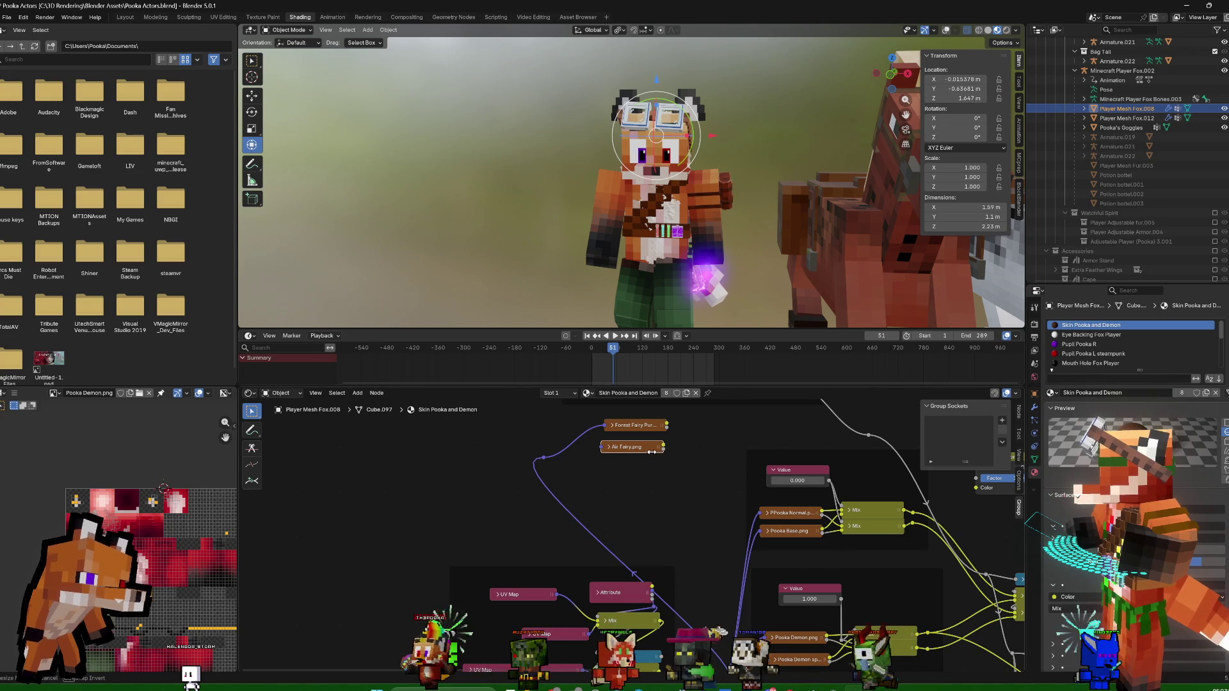
key(shift+d)
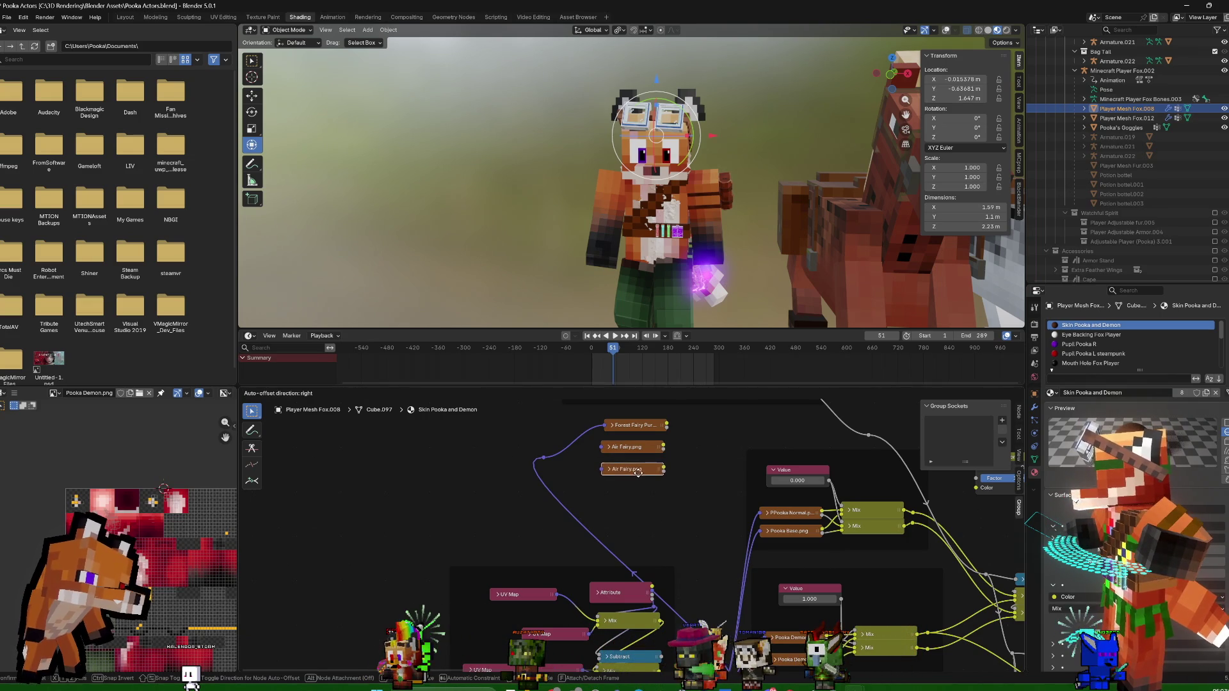
click(612, 470)
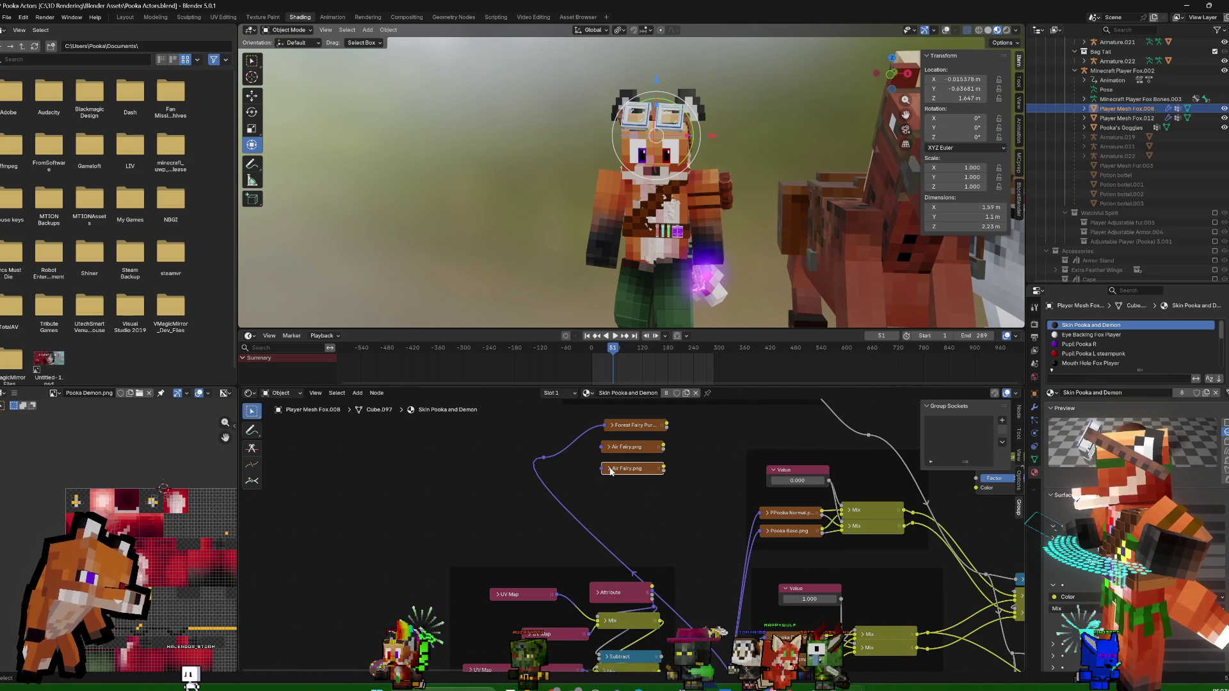
key(h)
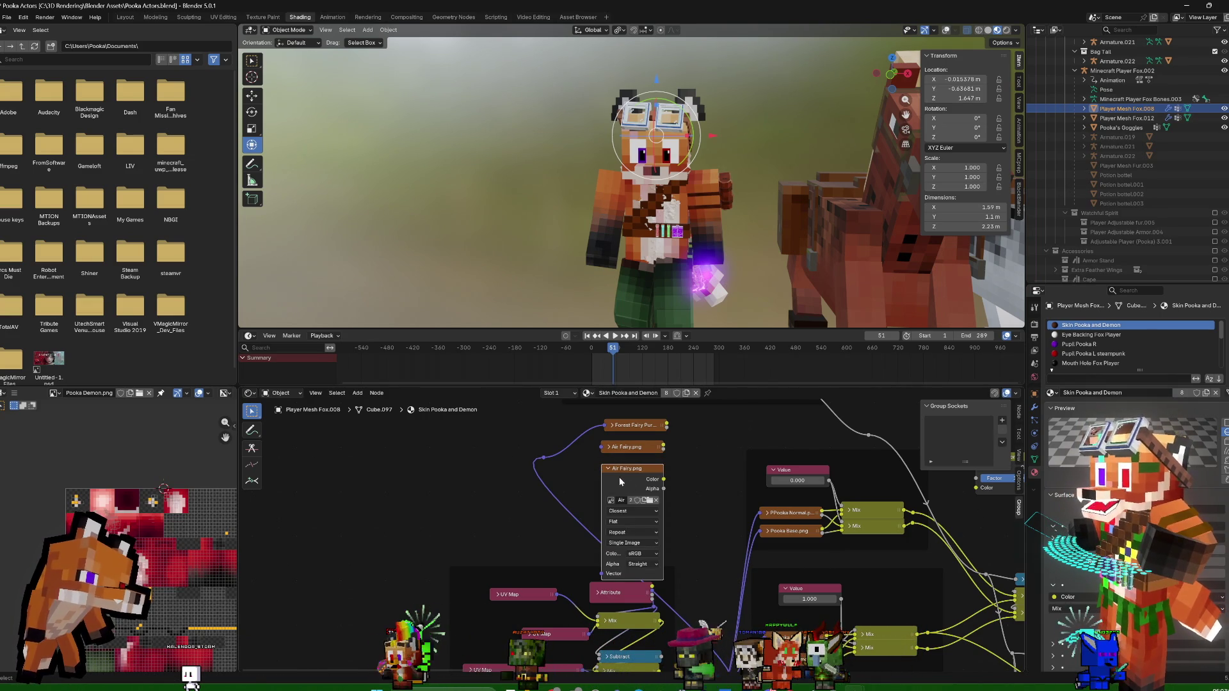
click(650, 500)
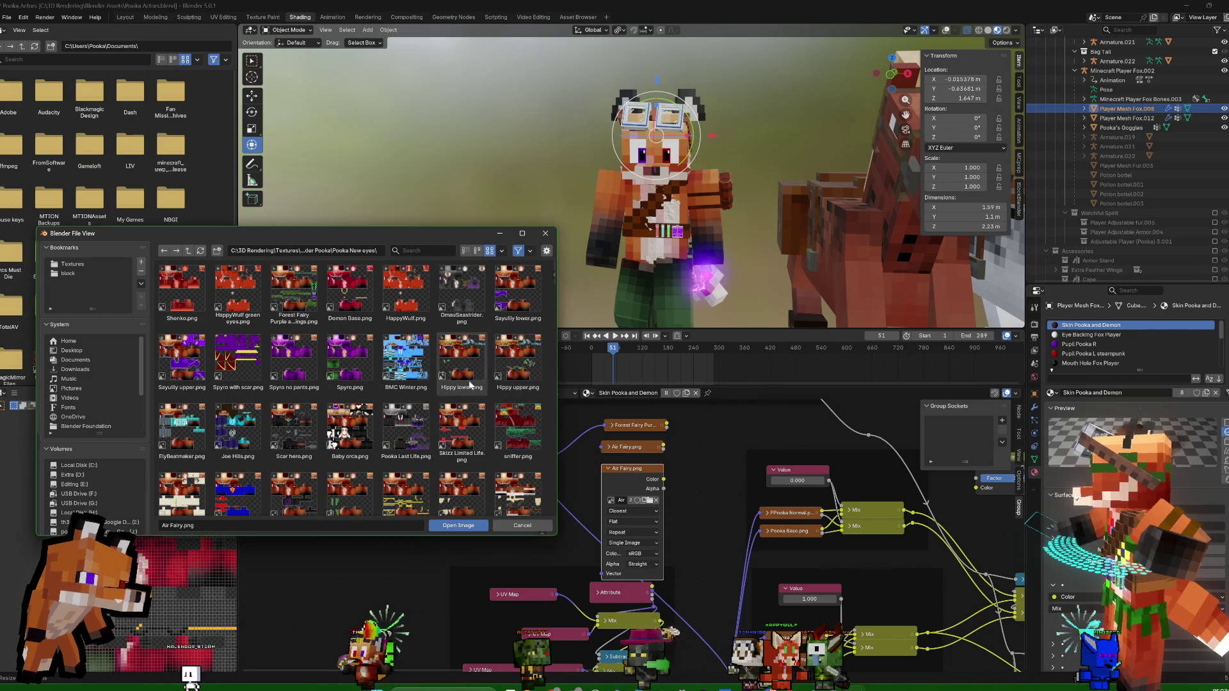
scroll(459, 428, down, 1)
scroll(459, 427, up, 1)
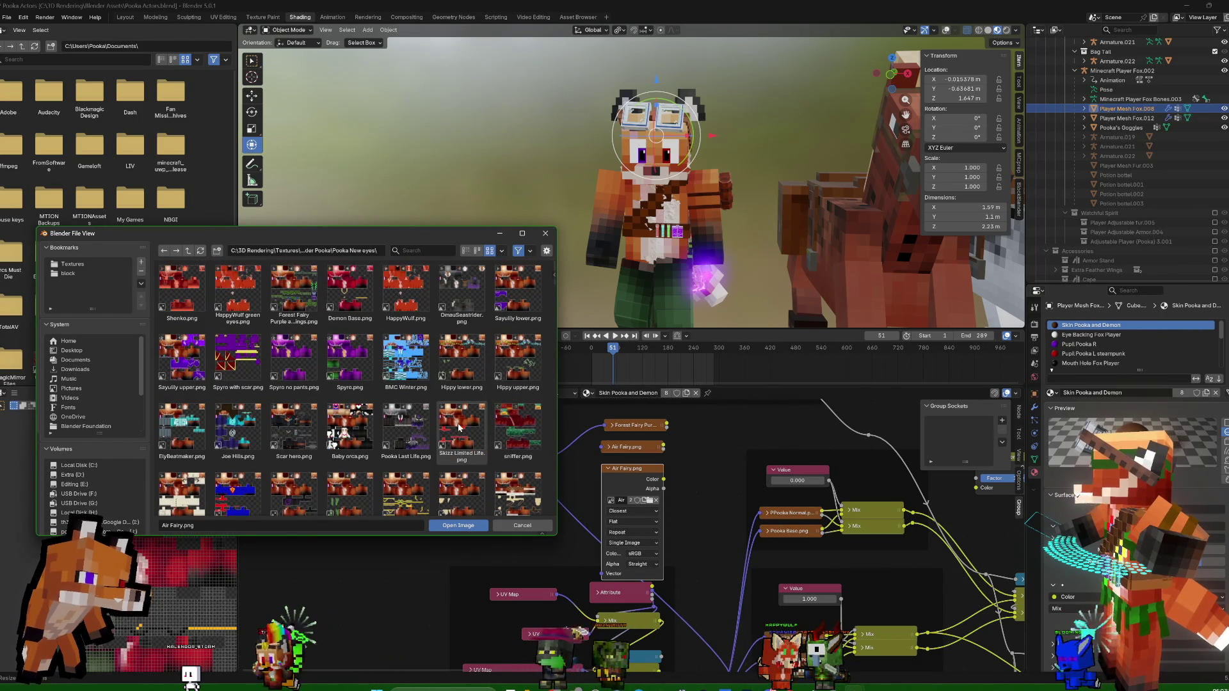
scroll(468, 423, down, 2)
scroll(469, 425, down, 2)
scroll(468, 429, down, 2)
scroll(468, 434, down, 2)
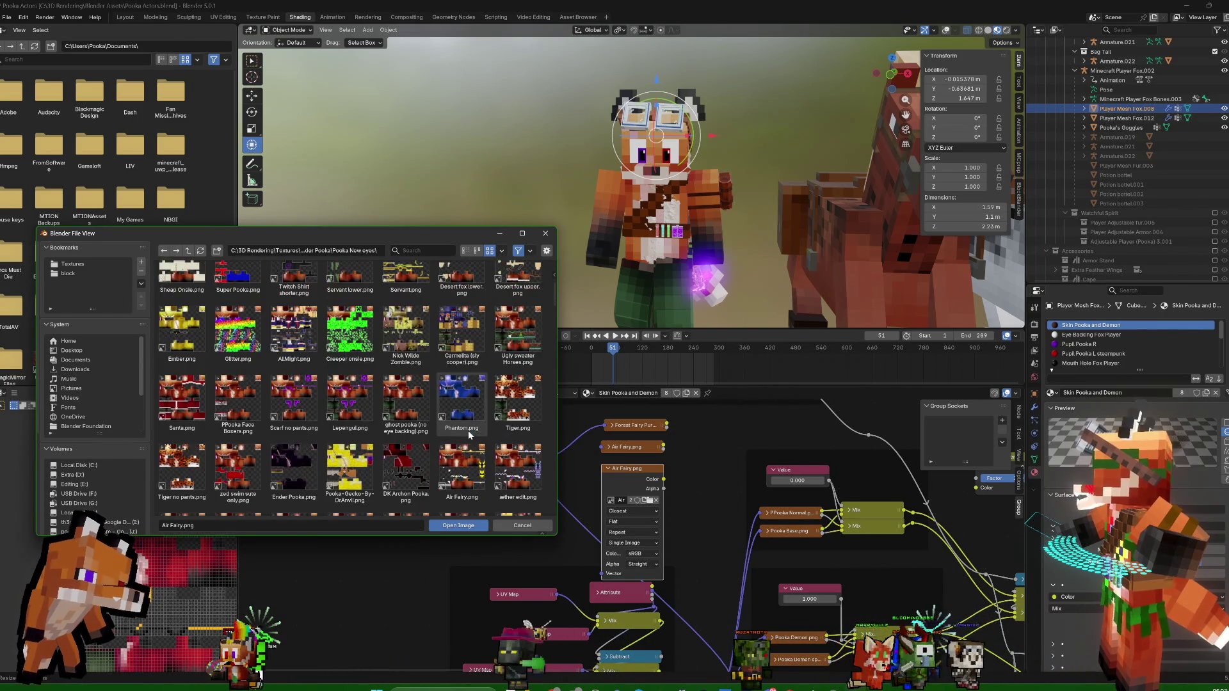
scroll(469, 434, down, 2)
scroll(469, 434, down, 2)
scroll(469, 435, down, 2)
scroll(469, 436, down, 1)
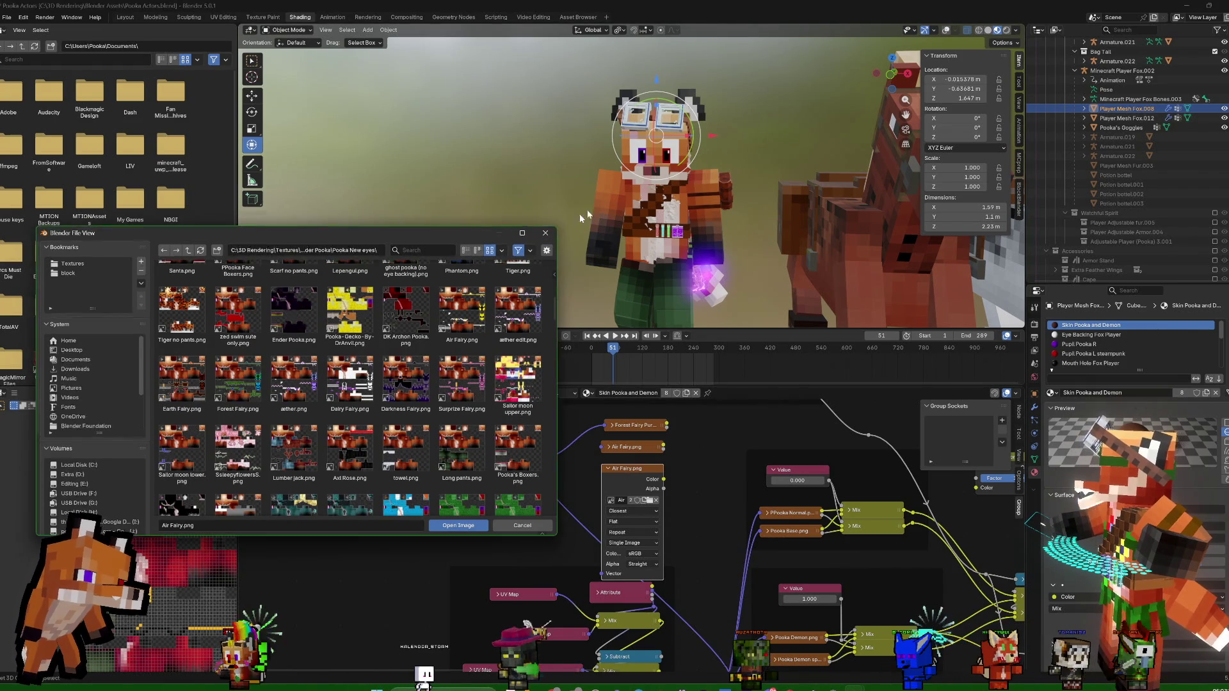
Enlarge the image file browser to reveal more skin texture thumbnails
drag(559, 229, 881, 63)
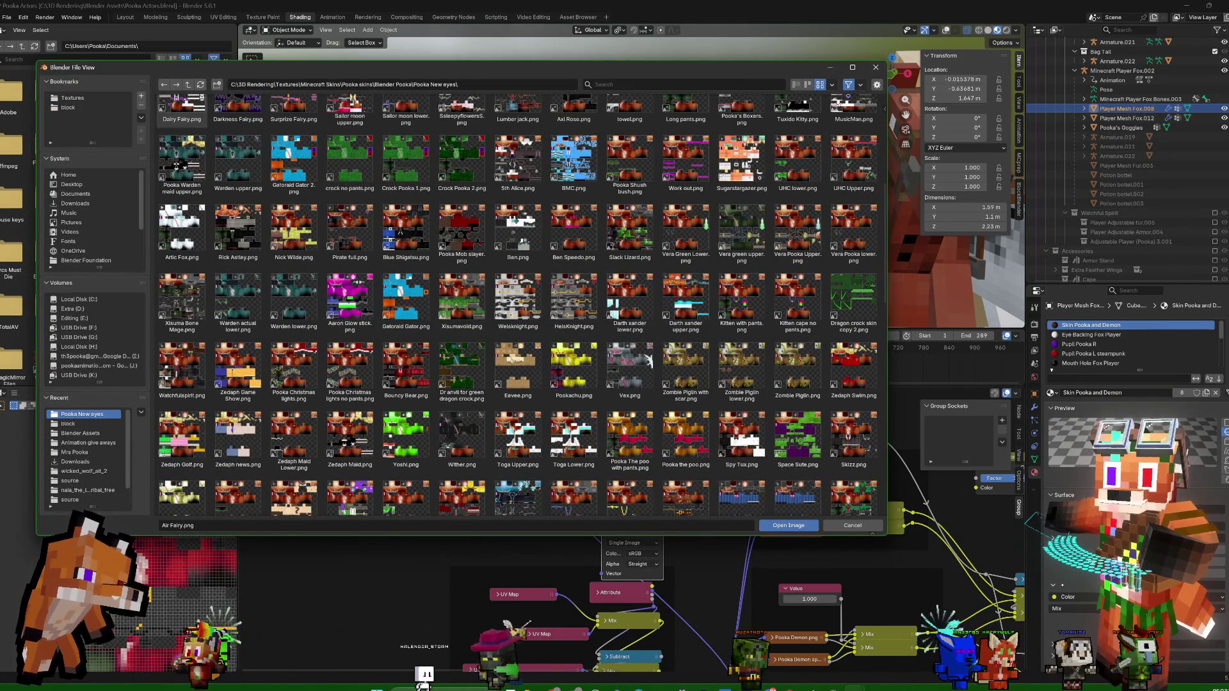
Load Work out.png into the duplicated image texture node
click(422, 672)
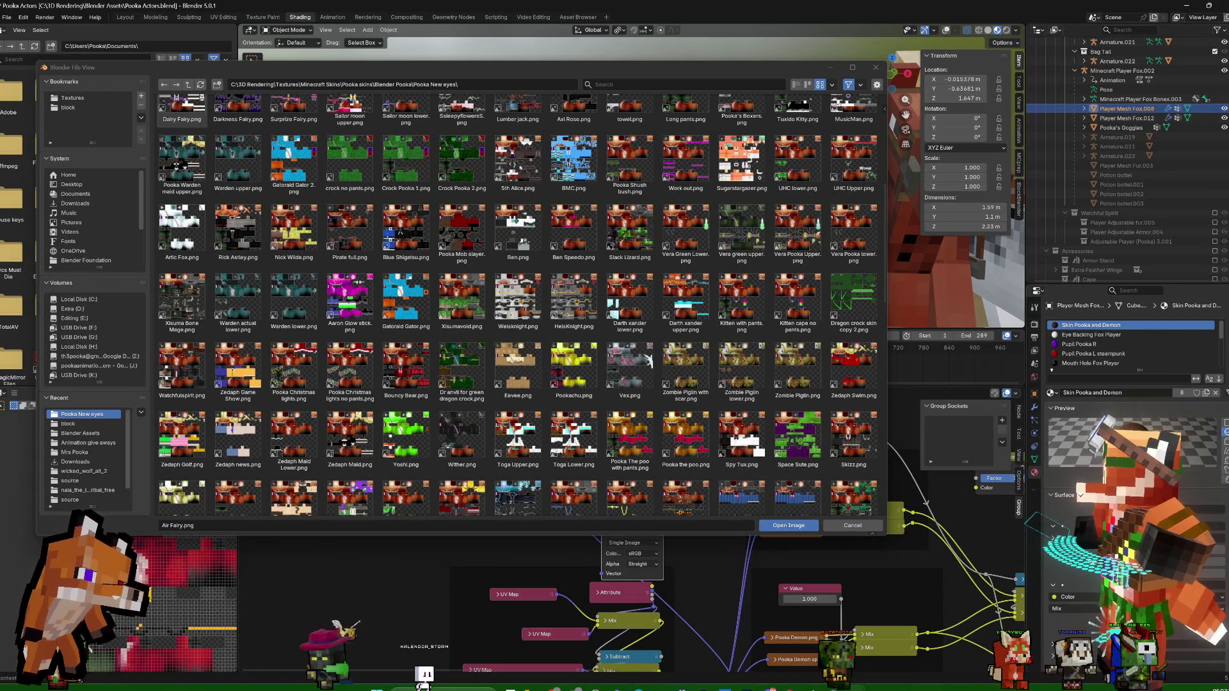
scroll(519, 386, down, 1)
scroll(520, 387, down, 1)
scroll(519, 388, down, 1)
scroll(520, 389, down, 1)
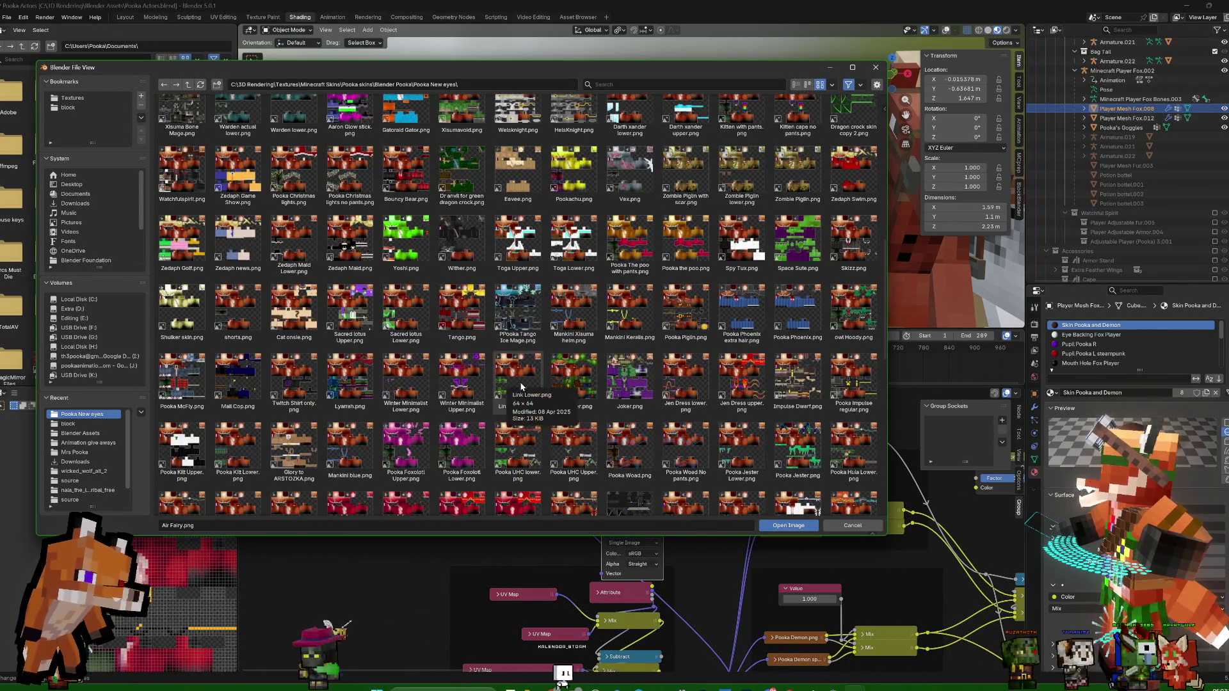
scroll(519, 387, down, 2)
scroll(523, 387, down, 1)
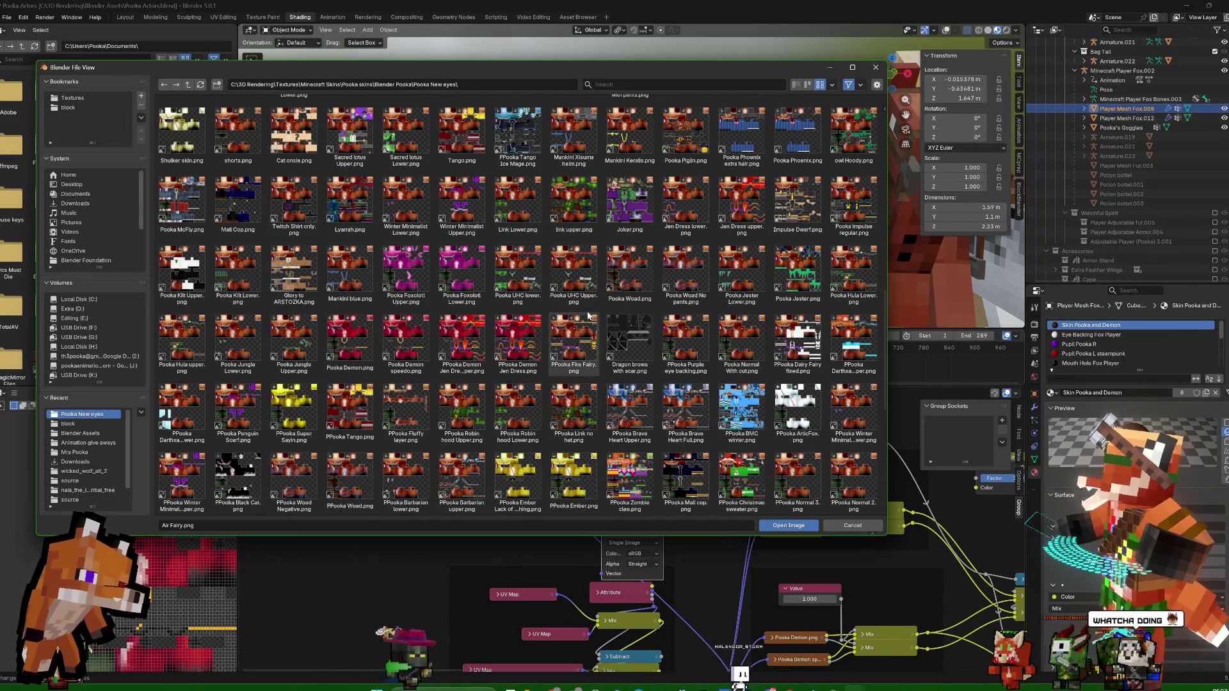
scroll(636, 415, down, 1)
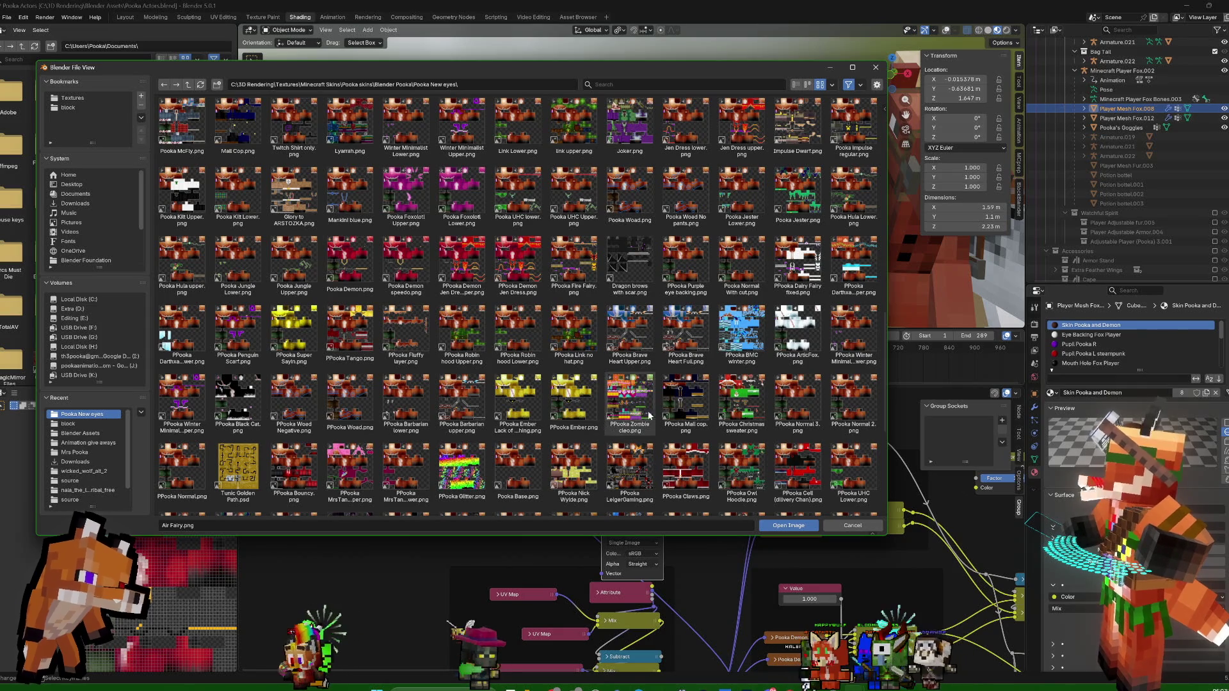
scroll(633, 428, down, 1)
scroll(662, 432, down, 1)
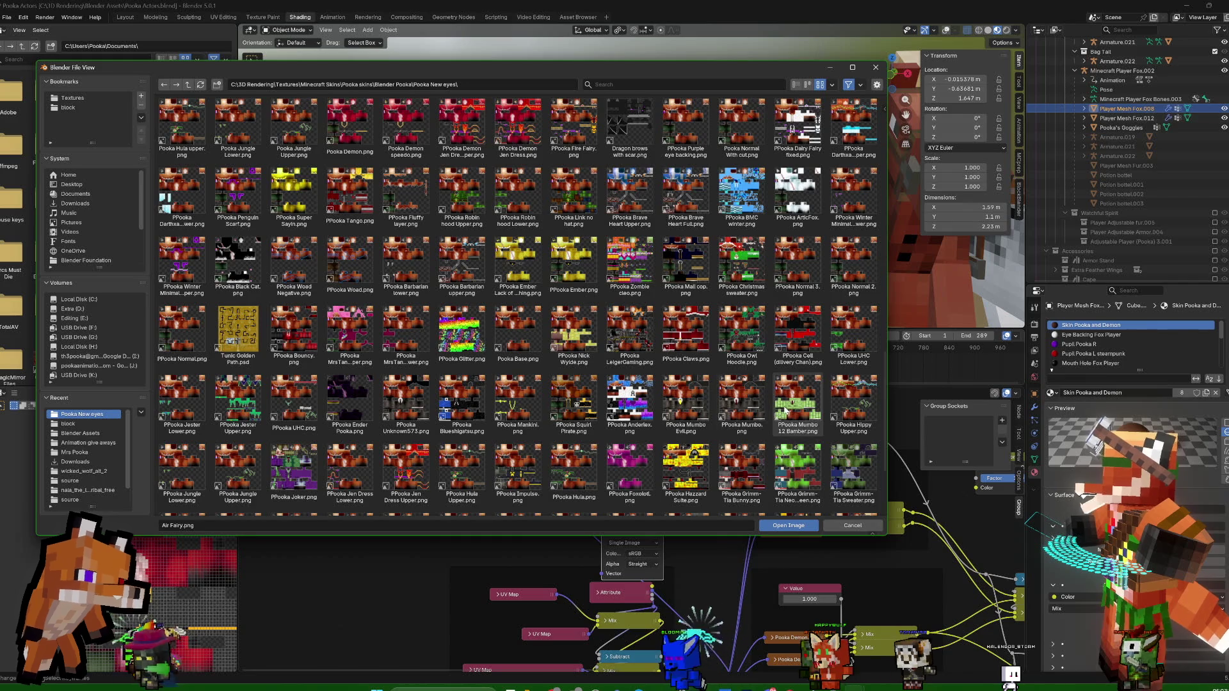
scroll(720, 370, down, 1)
scroll(749, 384, down, 1)
scroll(785, 410, down, 1)
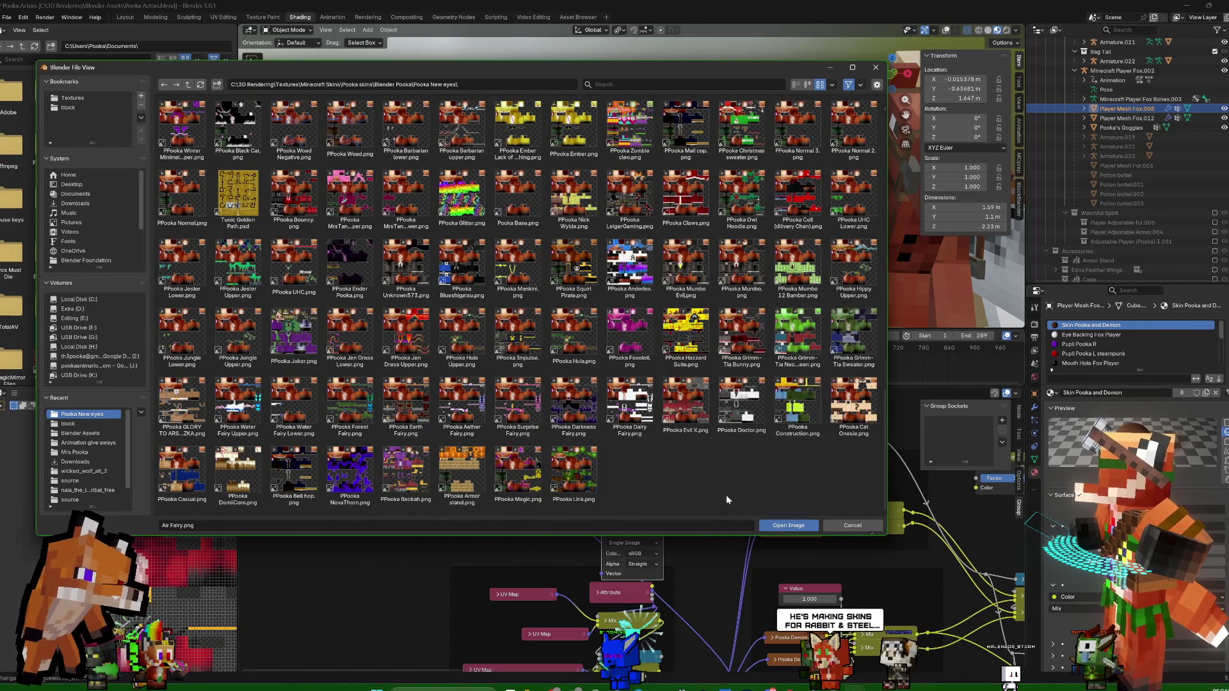
scroll(726, 497, up, 2)
scroll(726, 495, down, 2)
scroll(728, 490, down, 2)
scroll(730, 485, down, 2)
scroll(733, 477, down, 2)
scroll(732, 477, up, 2)
scroll(731, 478, up, 2)
scroll(731, 478, up, 2)
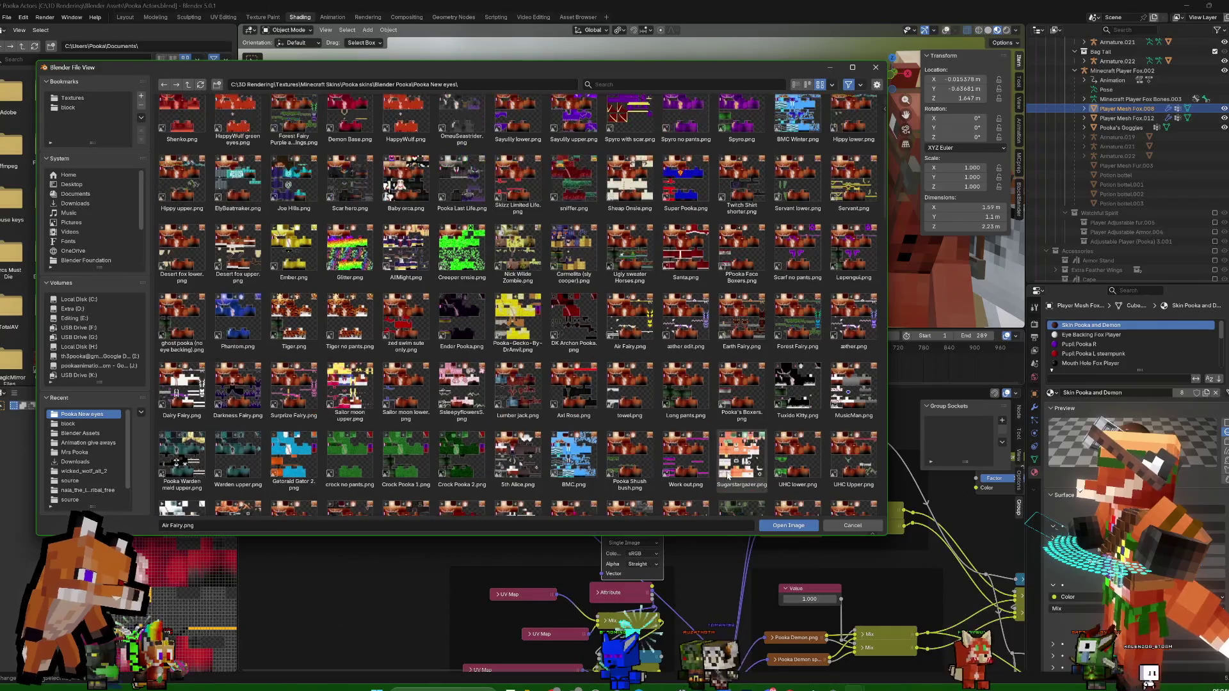
scroll(732, 477, up, 2)
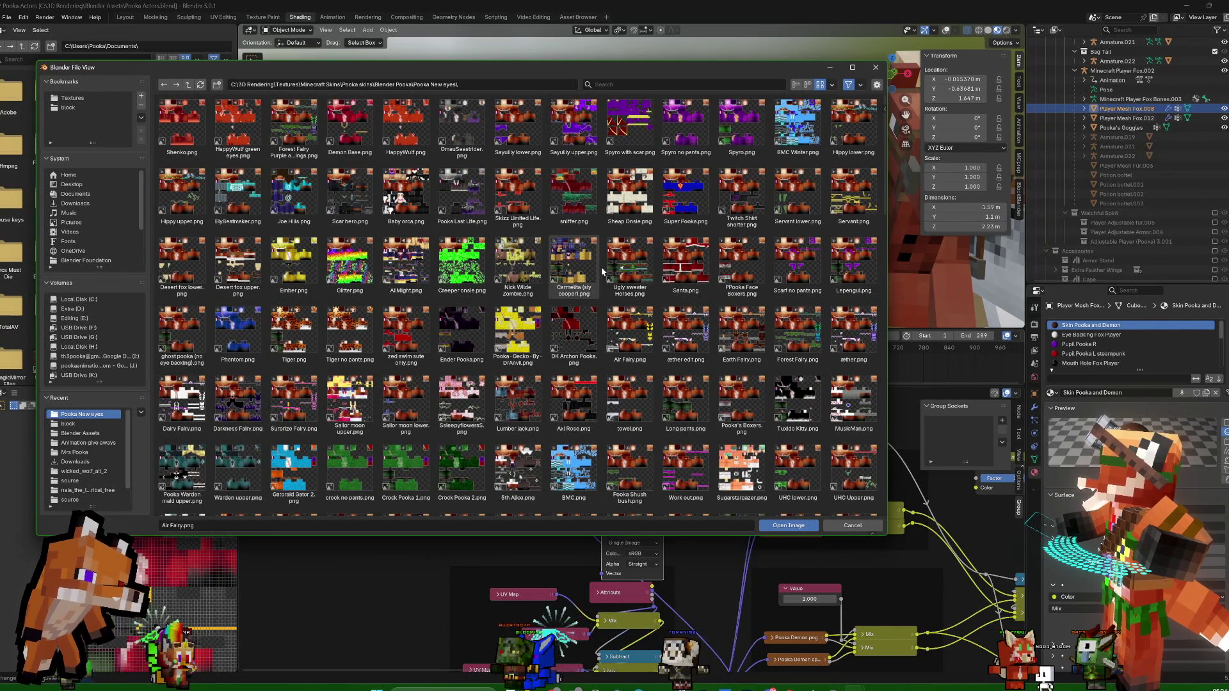
scroll(624, 346, down, 2)
scroll(664, 419, down, 2)
scroll(663, 420, up, 1)
scroll(691, 413, up, 1)
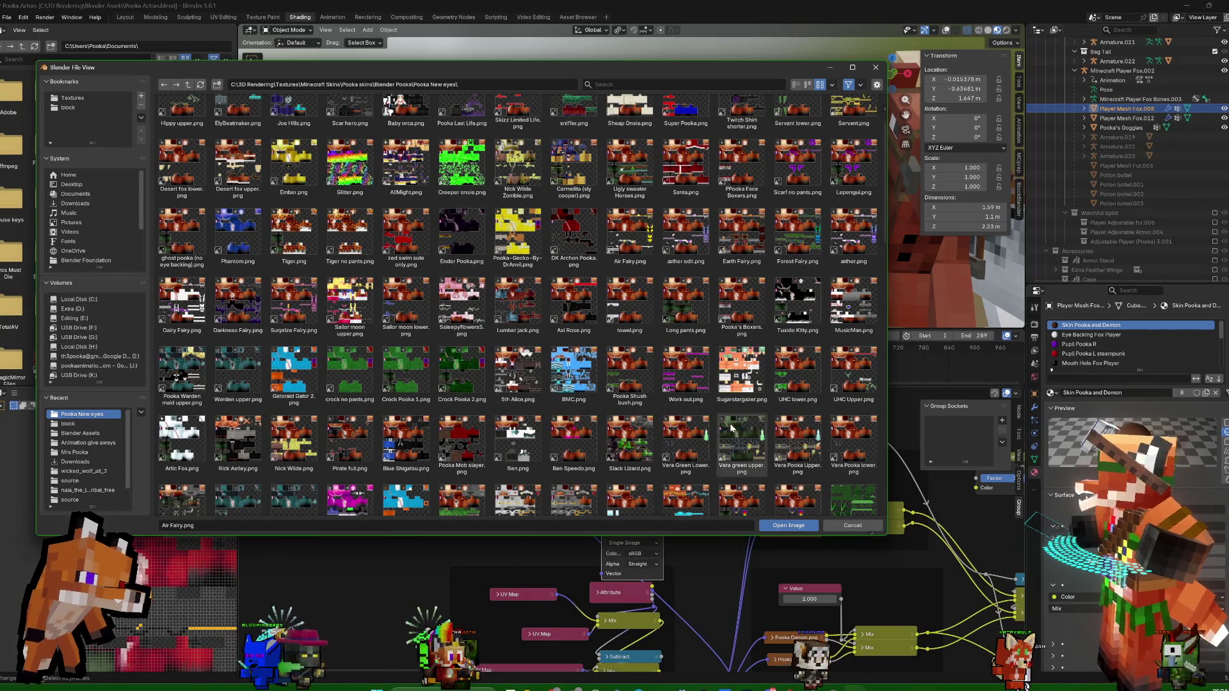
click(695, 371)
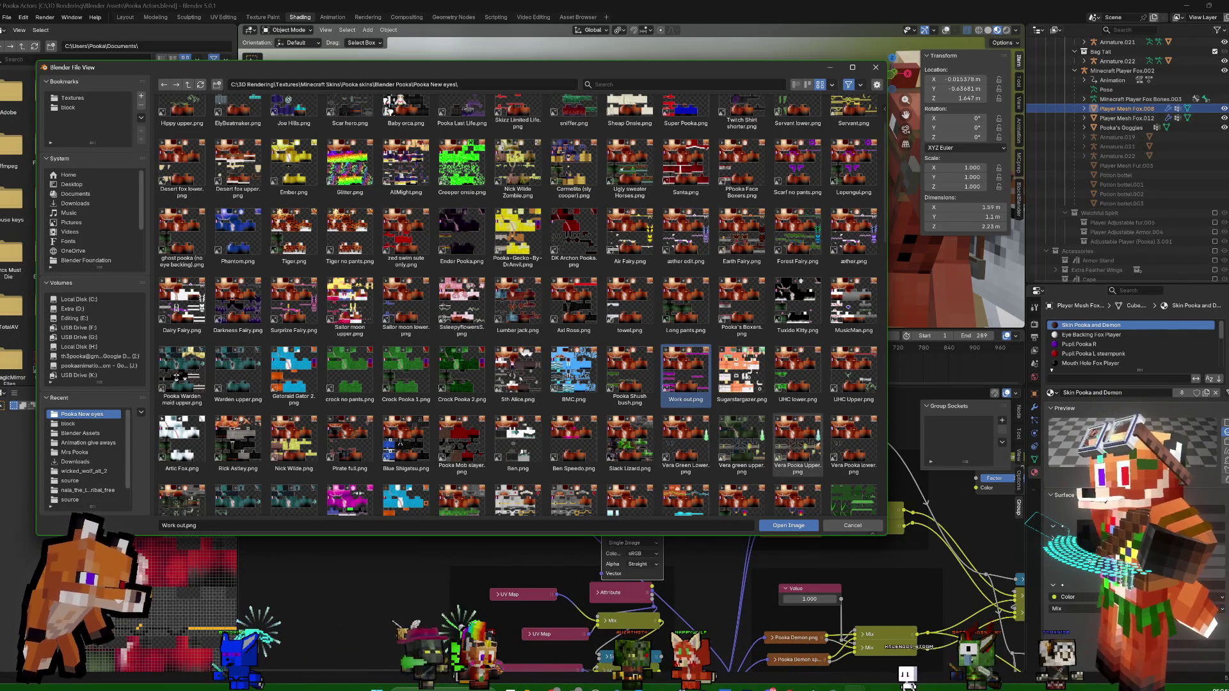
double_click(697, 372)
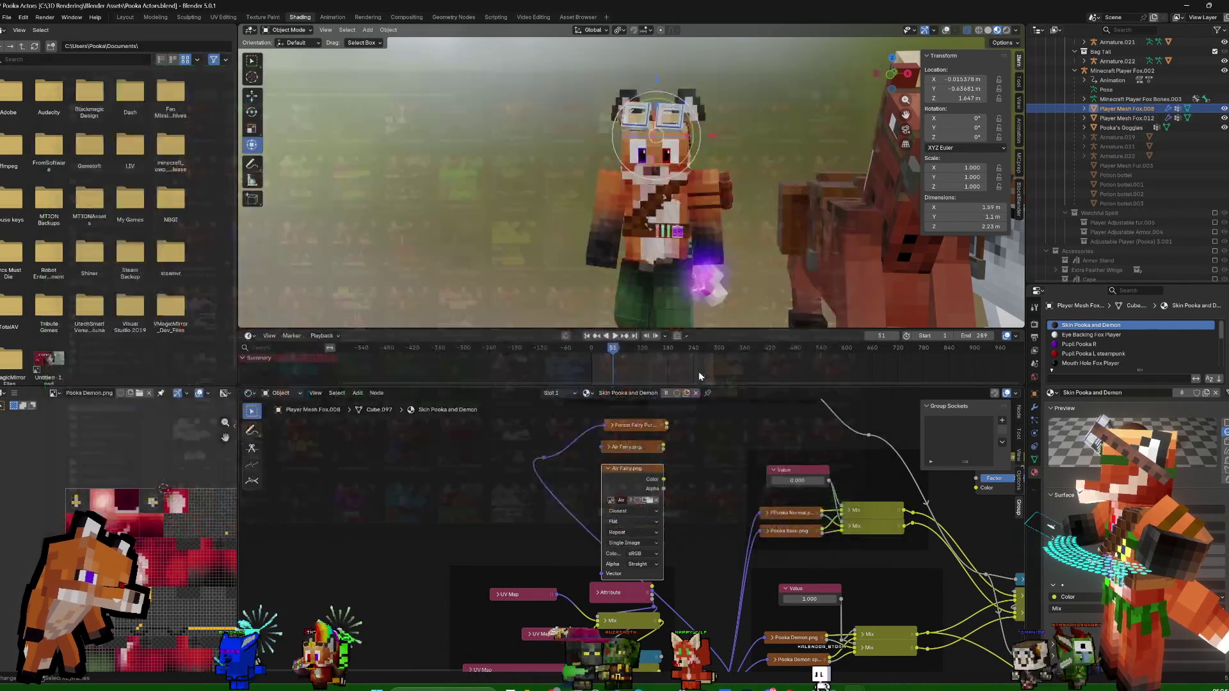
Duplicate the Work out.png node below the first and link the shared reroute into it
click(609, 469)
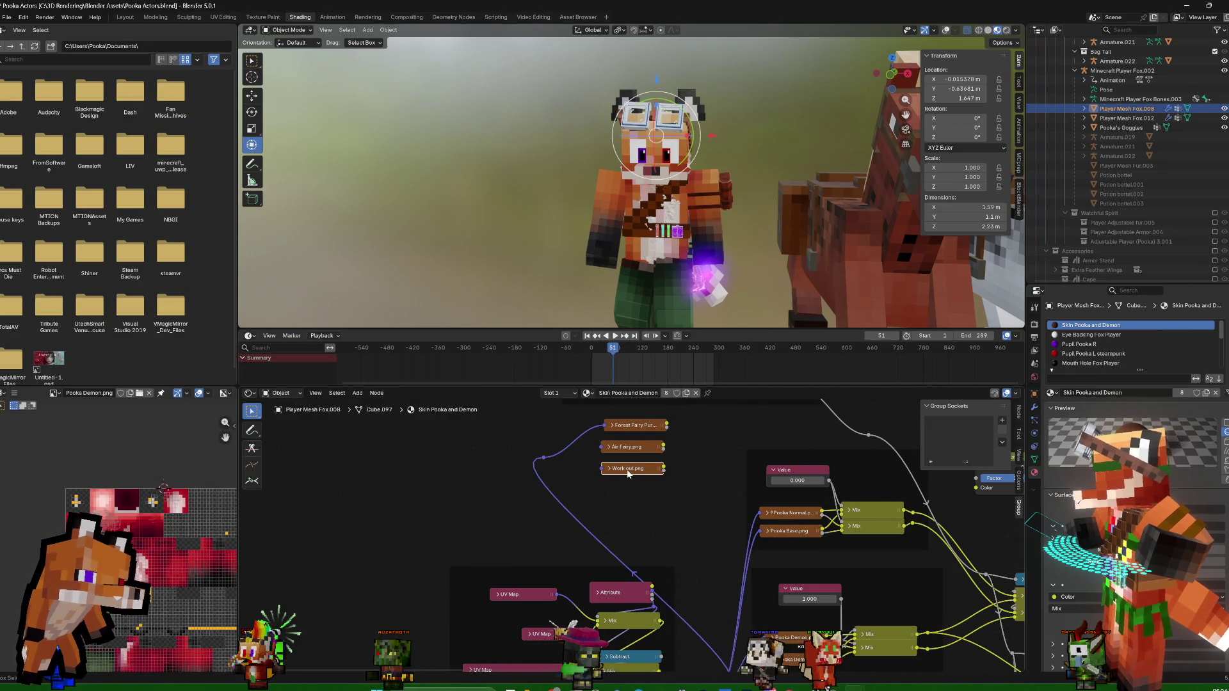
key(shift+d)
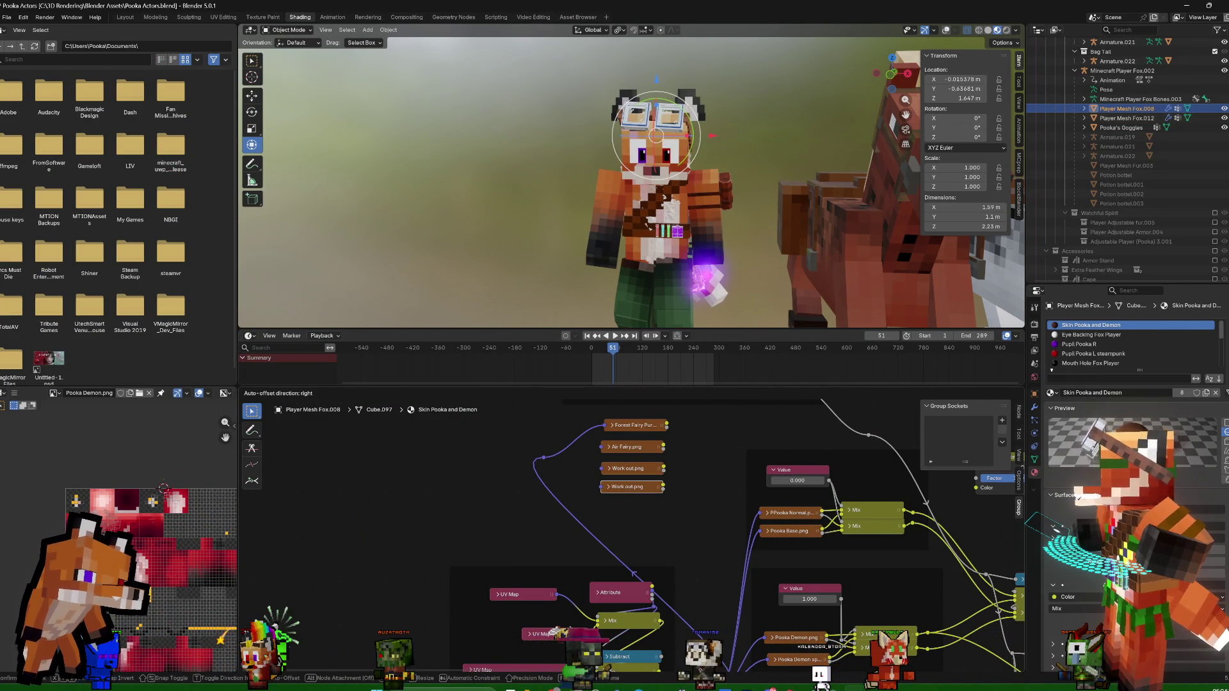
key(Return)
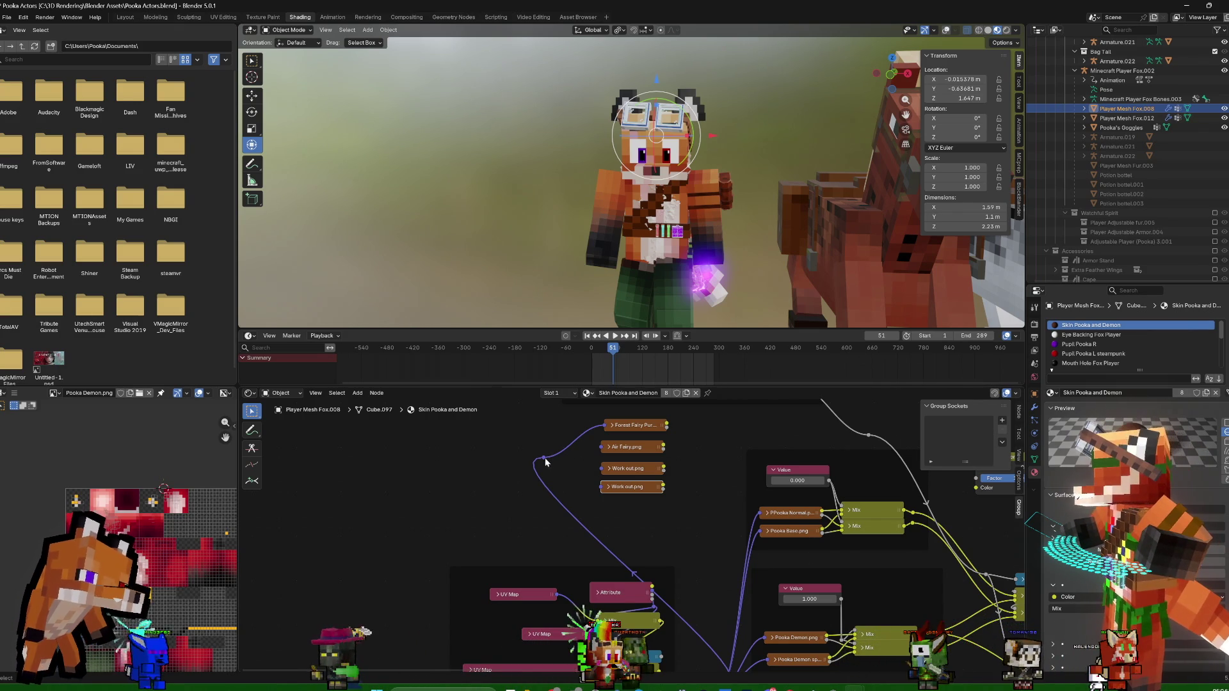
drag(545, 458, 603, 470)
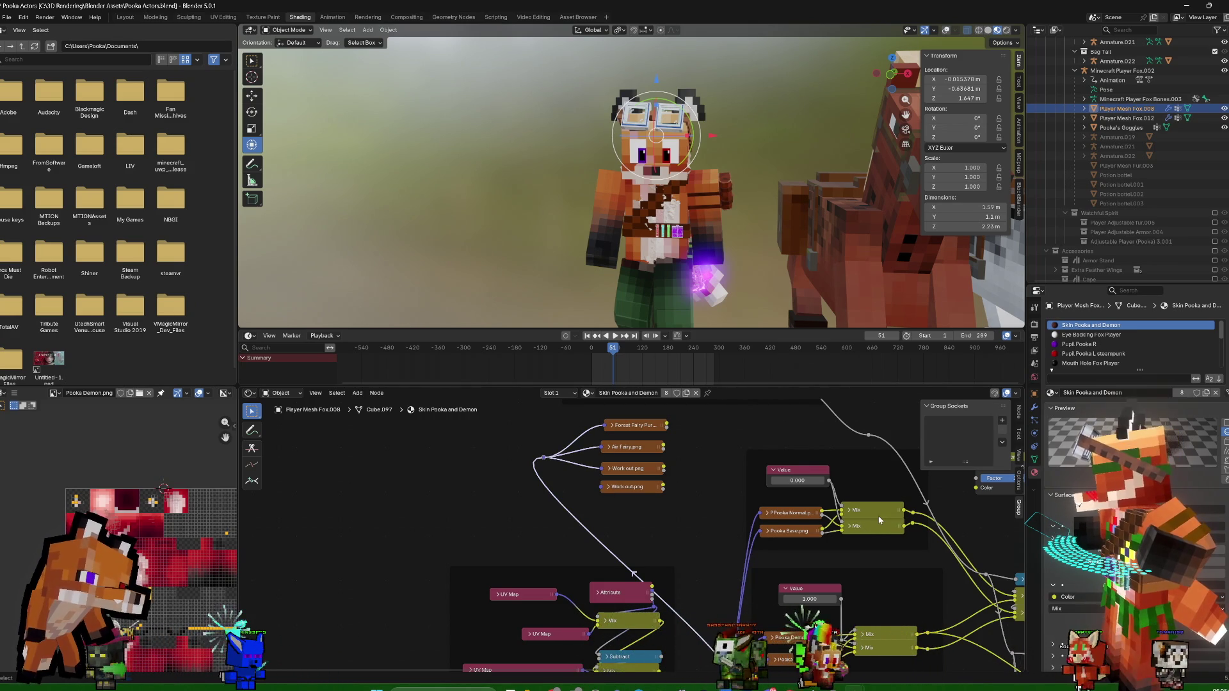
scroll(865, 537, down, 1)
scroll(816, 509, down, 1)
scroll(763, 475, down, 1)
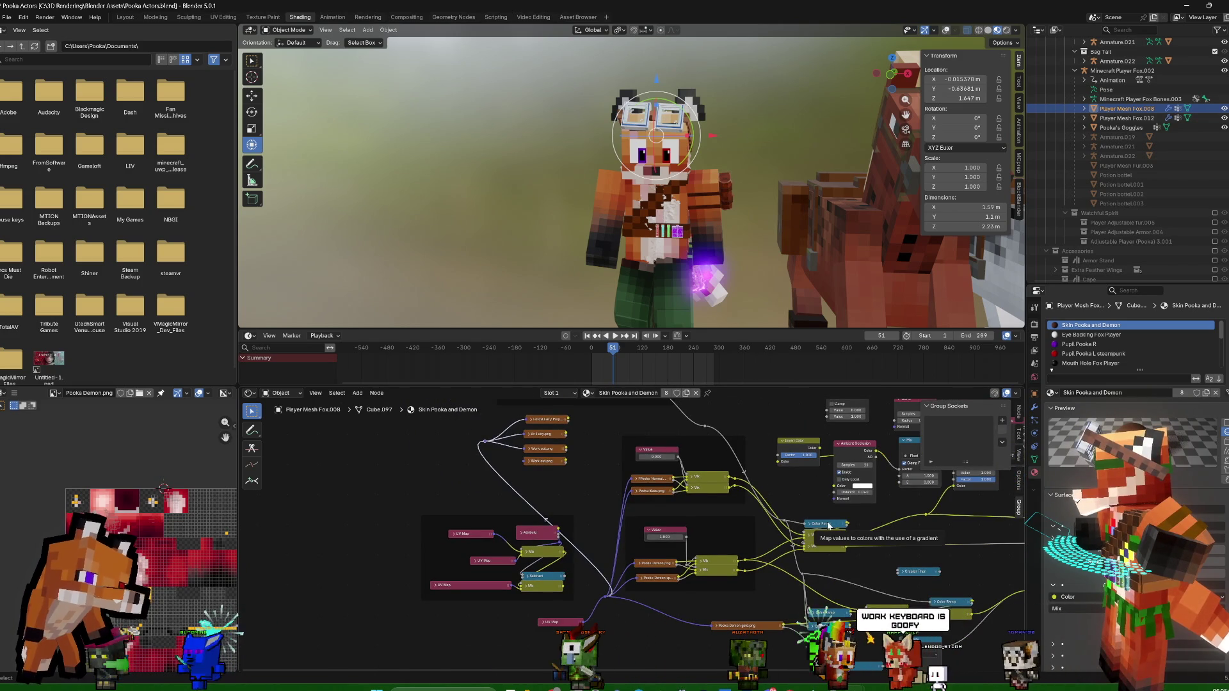
Reframe the node tree and expand the duplicated Work out image node
drag(818, 520, 782, 490)
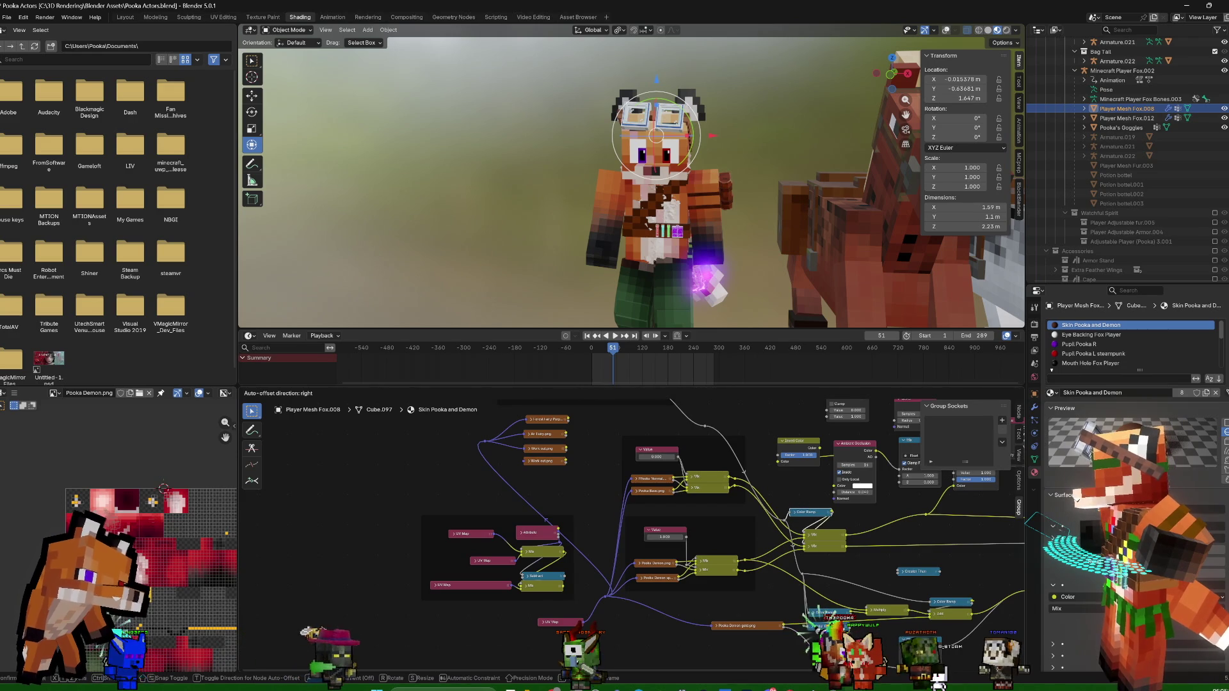
drag(781, 490, 782, 490)
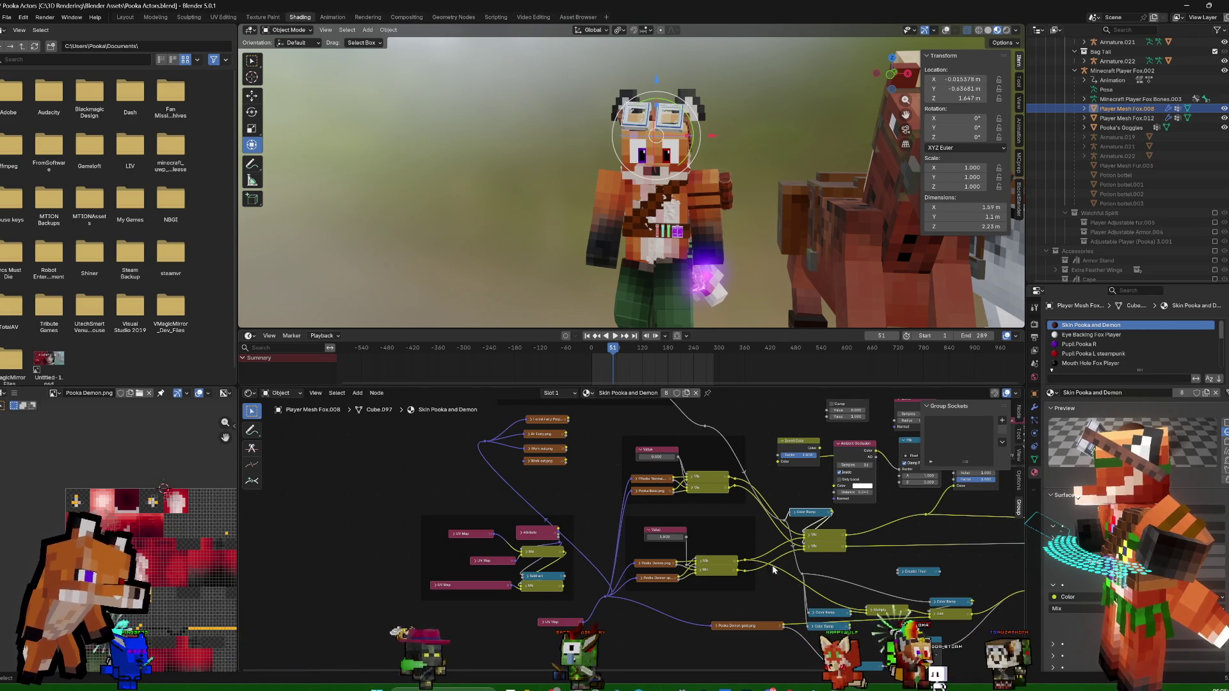
middle_drag(767, 565, 807, 606)
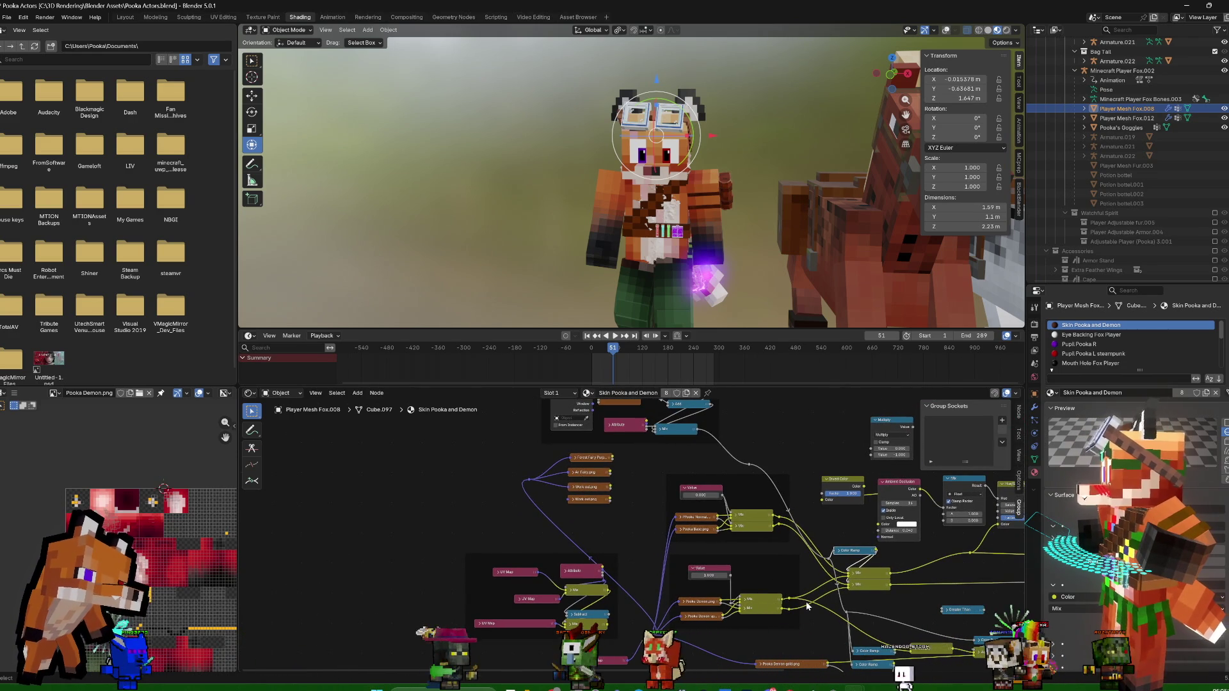
click(573, 499)
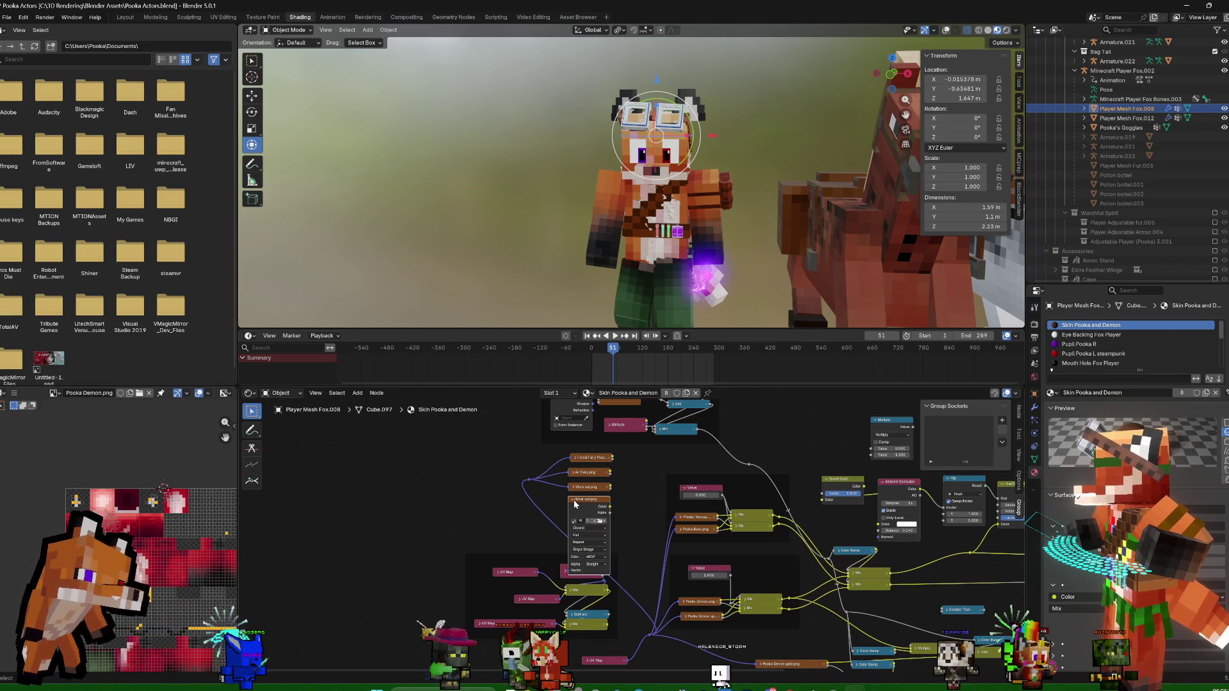
Bring up the skin texture file list for the duplicated Work out node
click(599, 522)
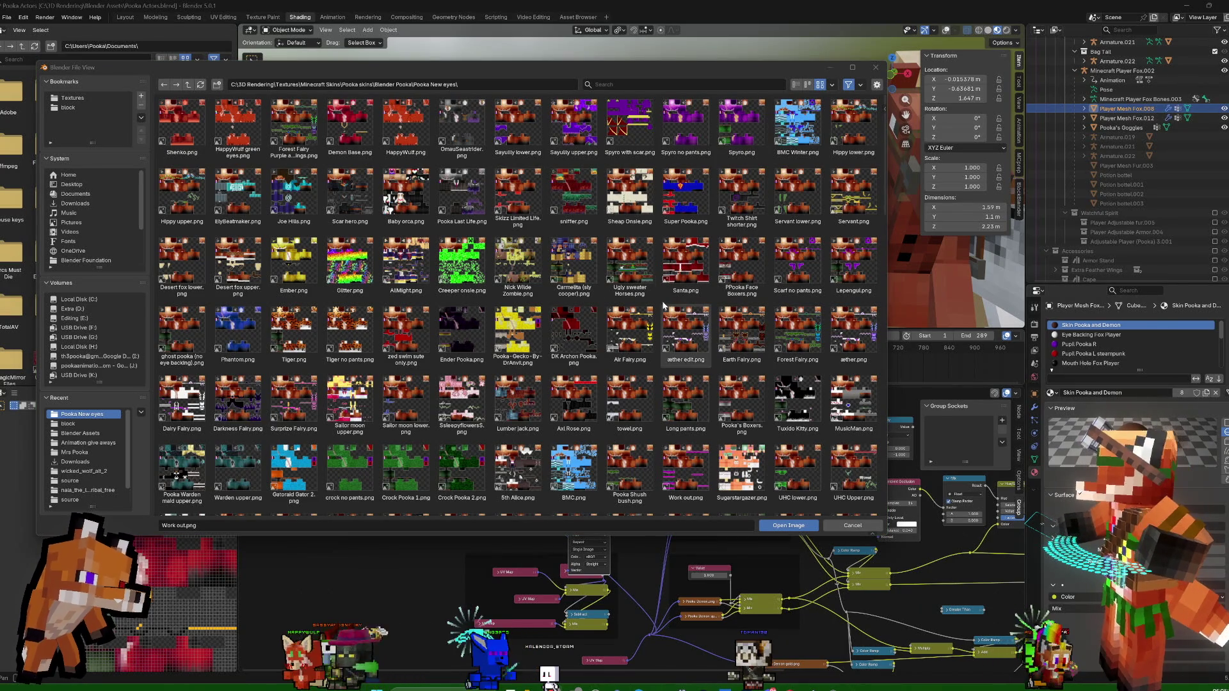
scroll(660, 317, down, 1)
scroll(659, 318, up, 1)
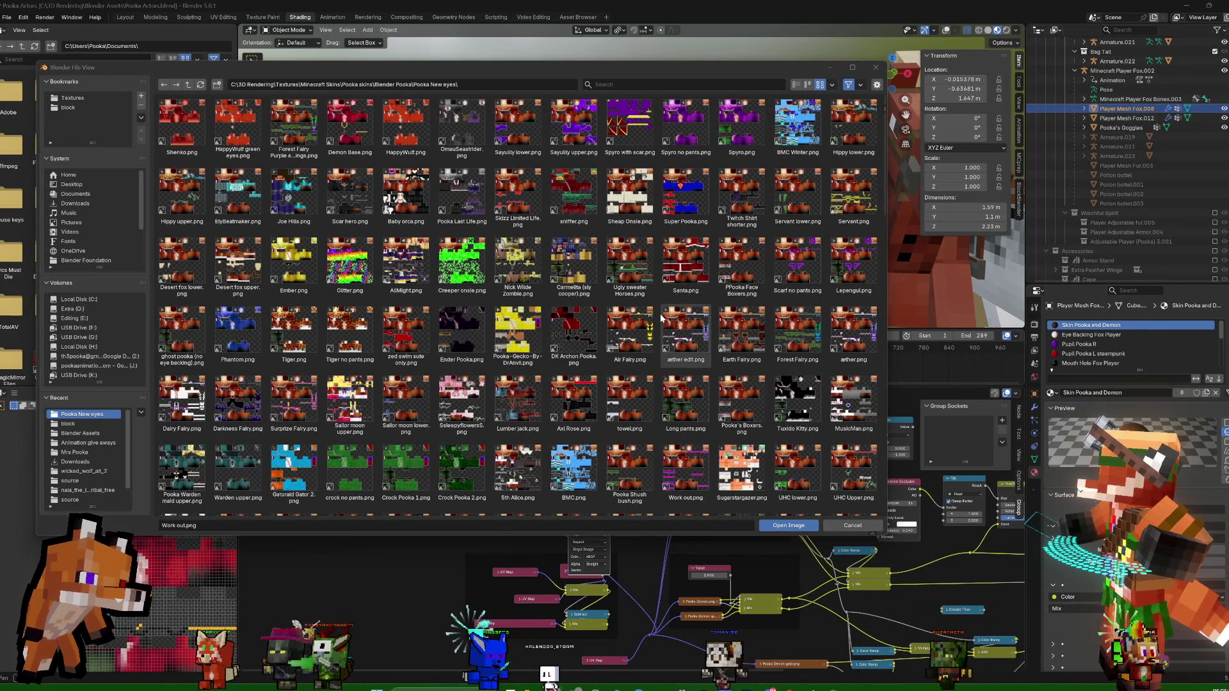
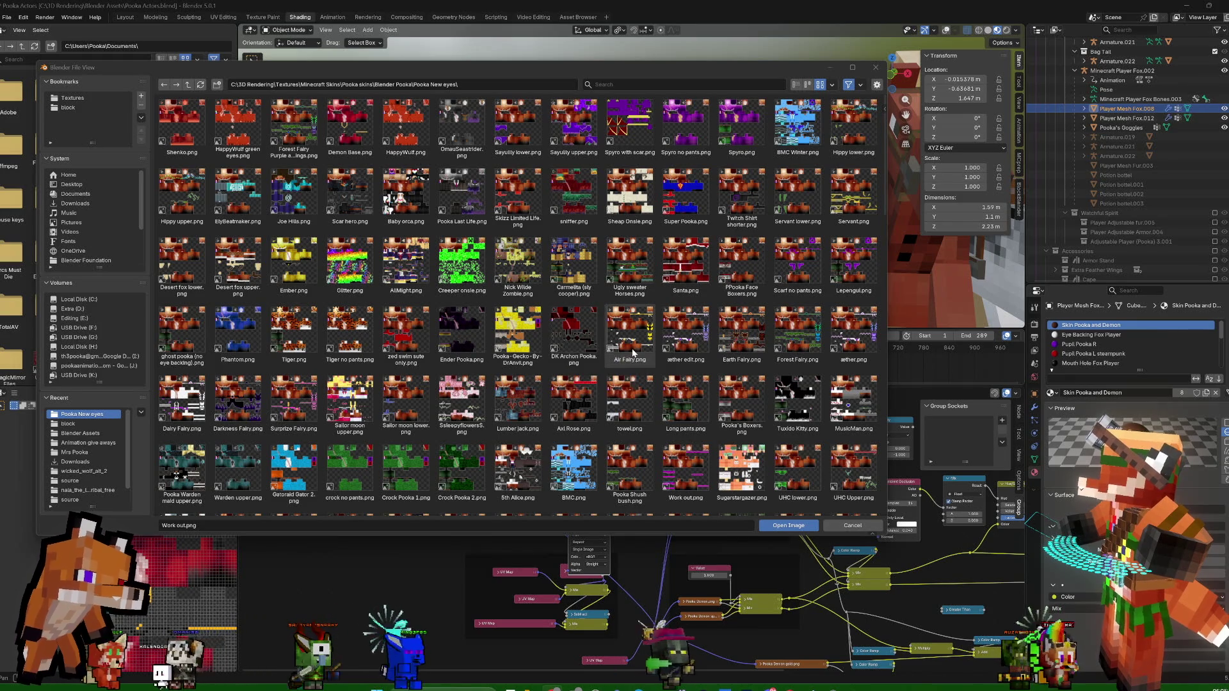
scroll(586, 356, down, 1)
scroll(604, 355, down, 1)
scroll(634, 354, down, 2)
scroll(634, 356, down, 1)
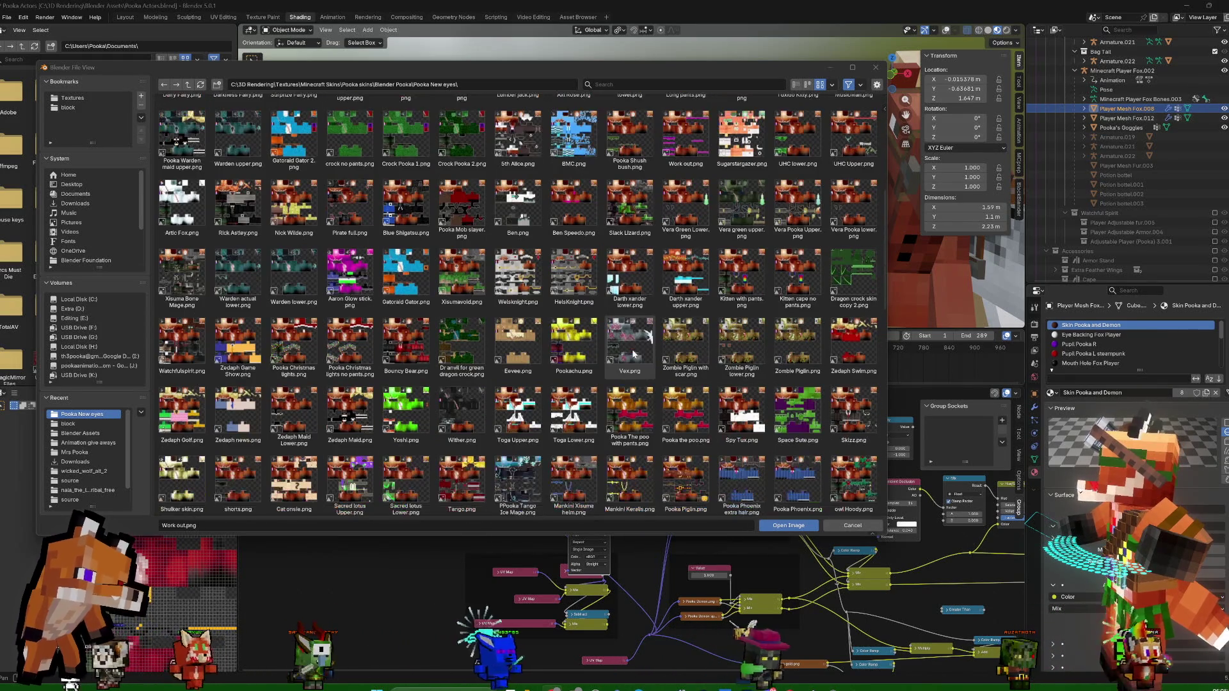
scroll(634, 356, down, 1)
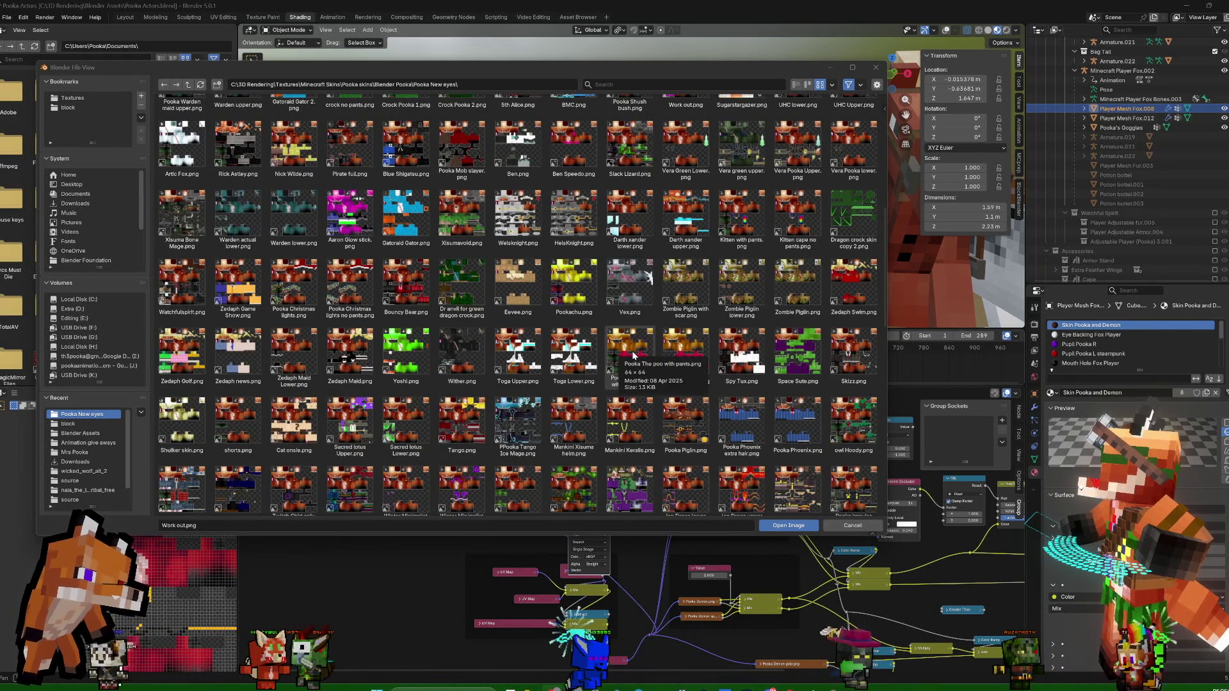
scroll(634, 356, down, 1)
scroll(634, 355, down, 1)
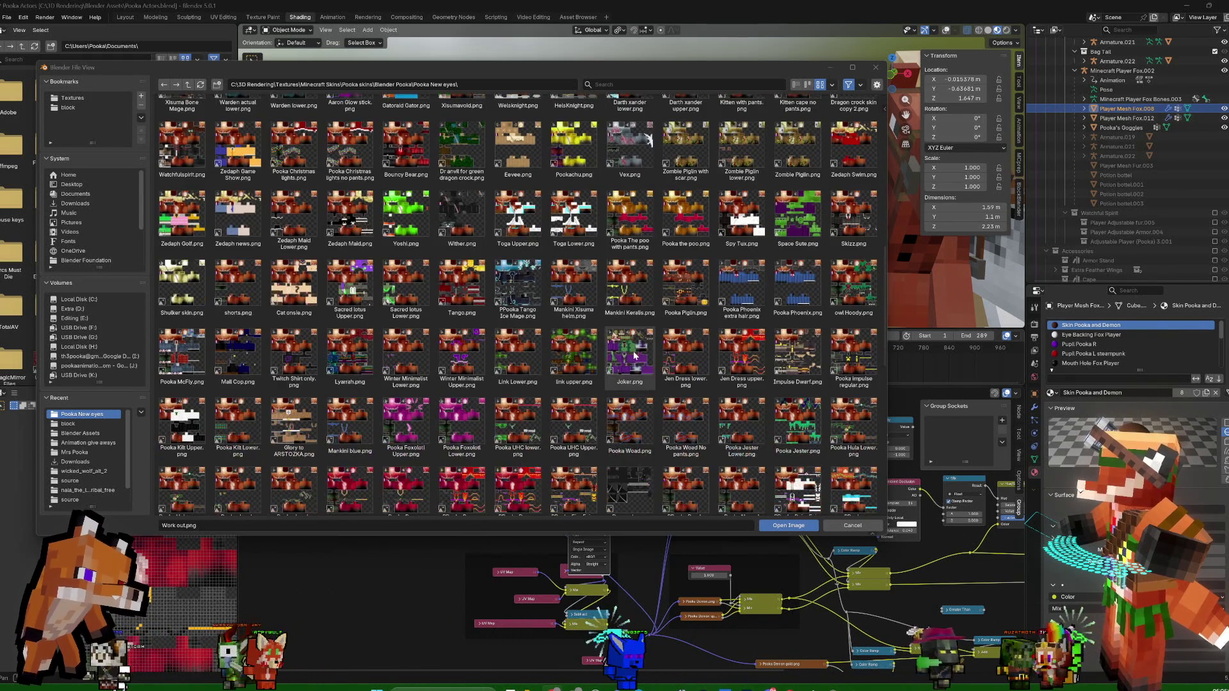
scroll(634, 356, down, 1)
scroll(634, 356, down, 1)
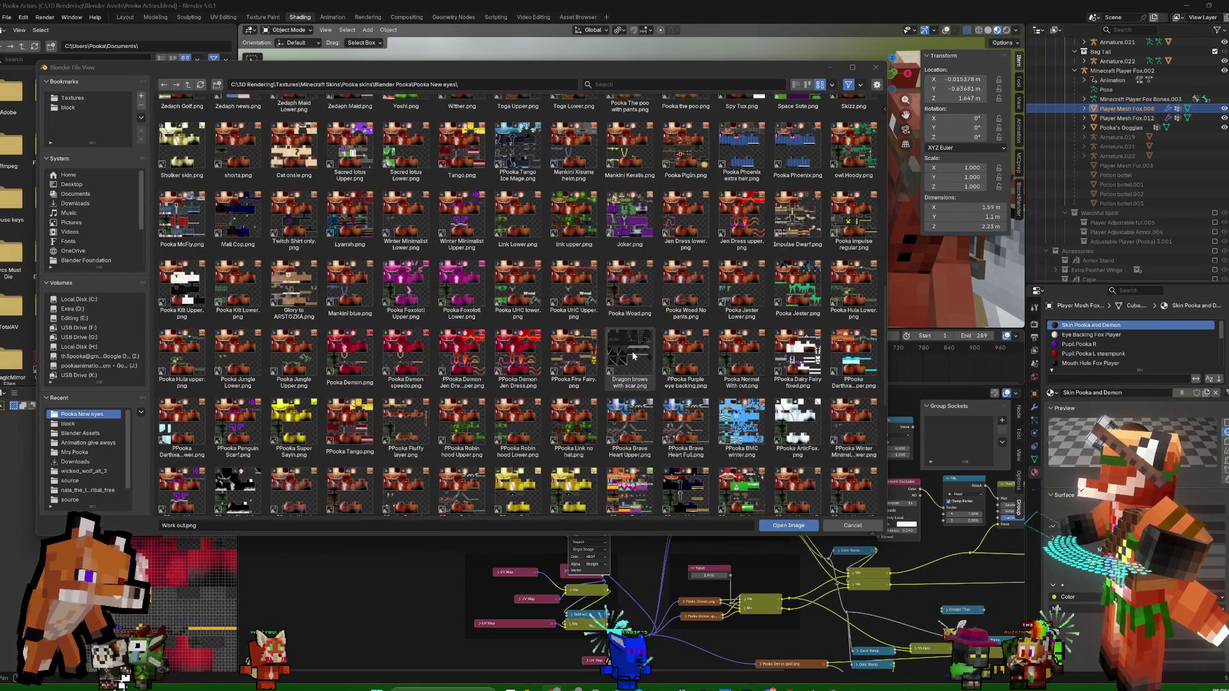
scroll(633, 356, down, 1)
scroll(633, 361, down, 1)
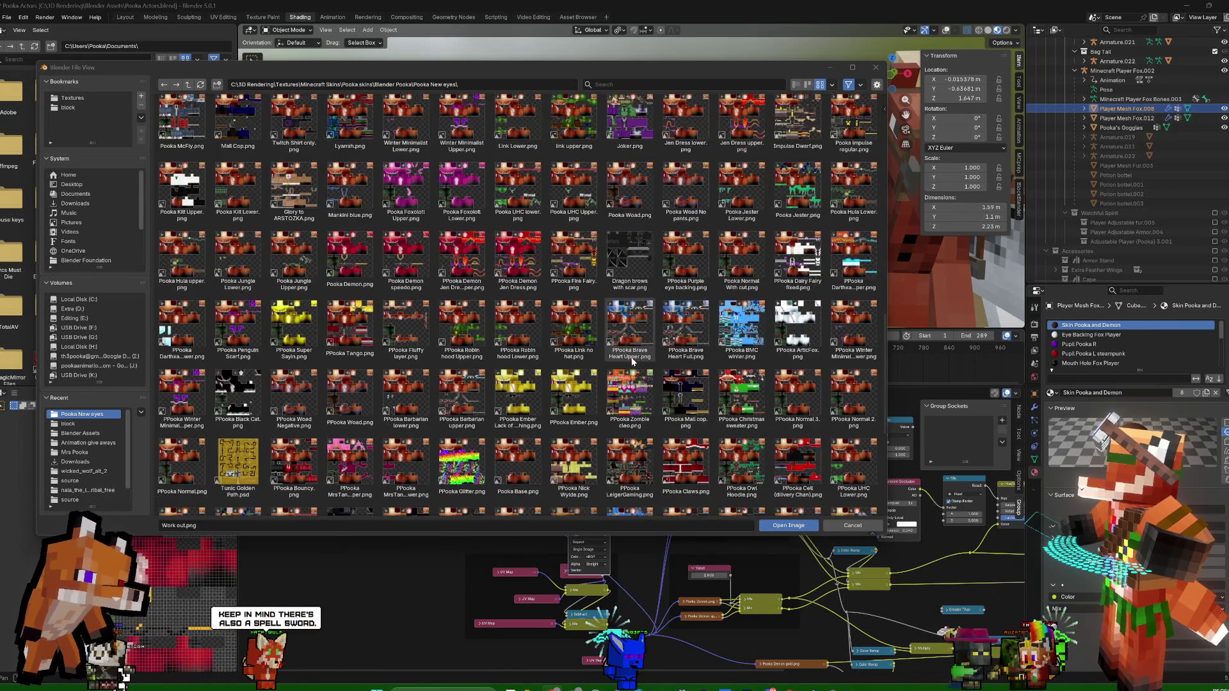
scroll(633, 362, down, 1)
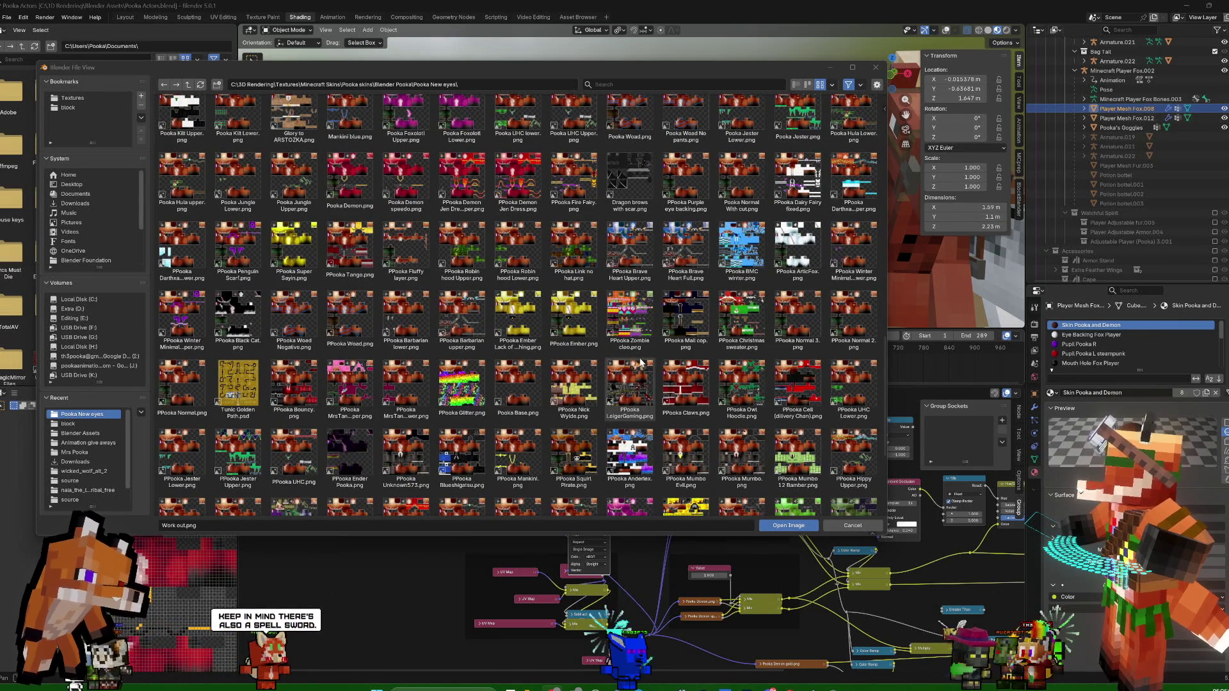
scroll(660, 363, down, 1)
scroll(660, 364, down, 1)
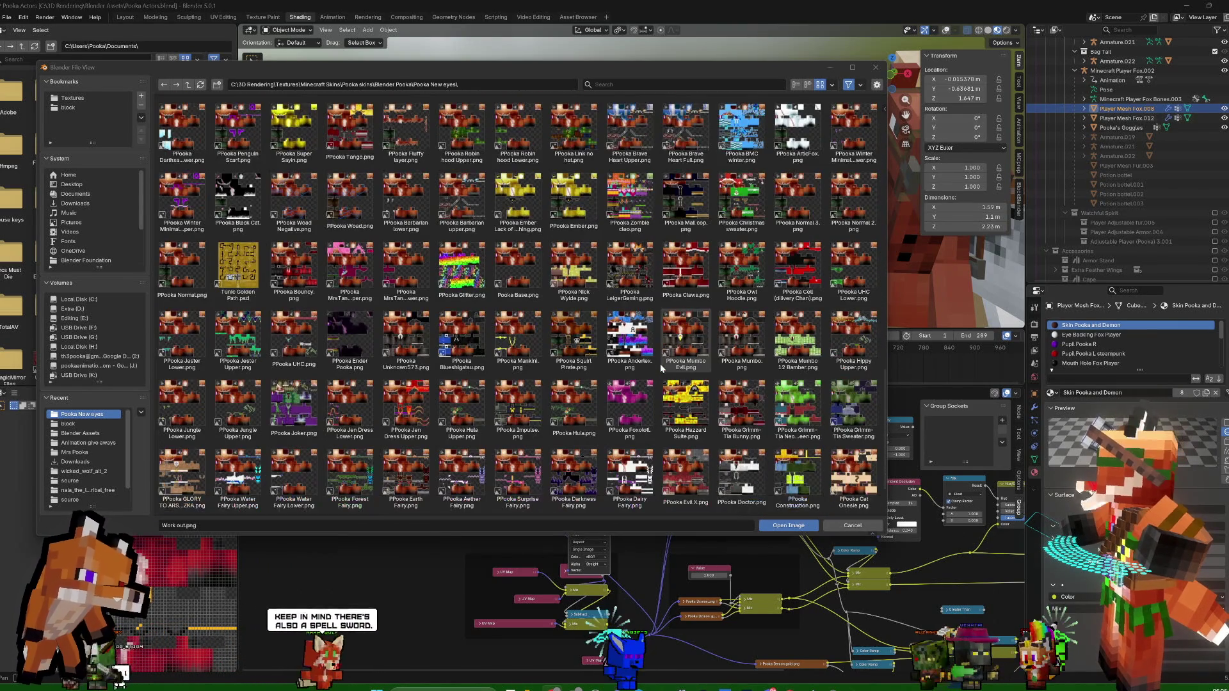
scroll(659, 364, down, 1)
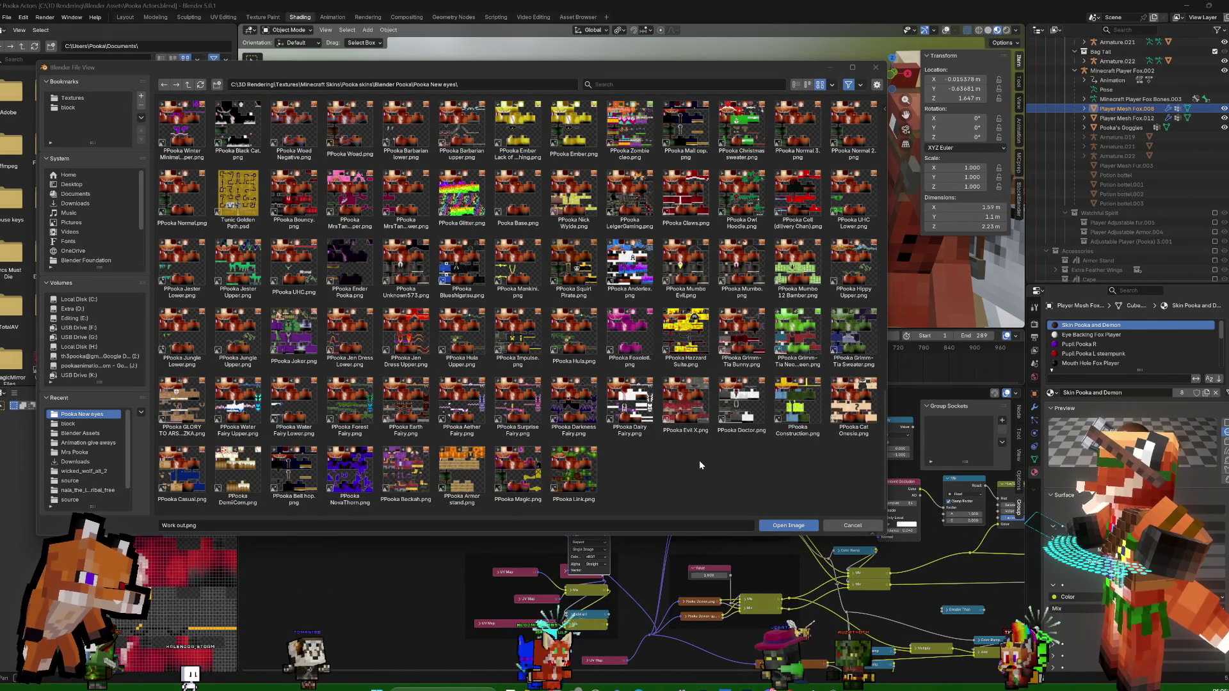
scroll(699, 460, up, 1)
scroll(699, 459, up, 1)
scroll(699, 463, up, 2)
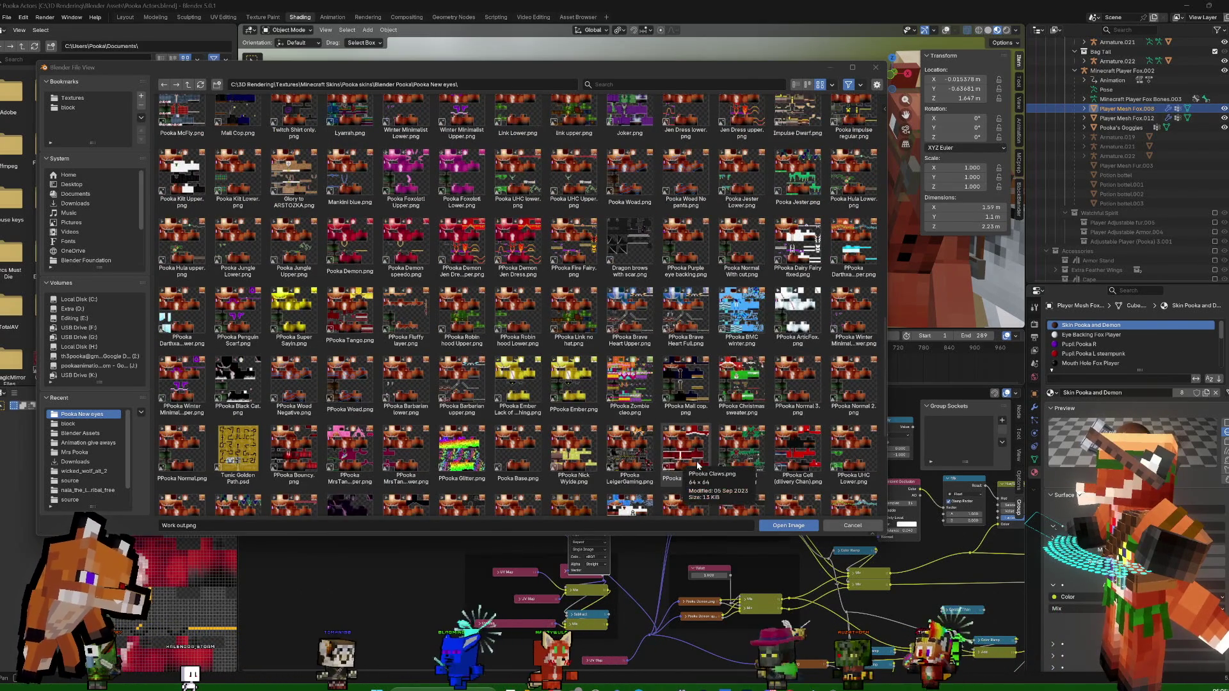
scroll(699, 463, up, 1)
scroll(699, 464, up, 2)
scroll(698, 464, up, 1)
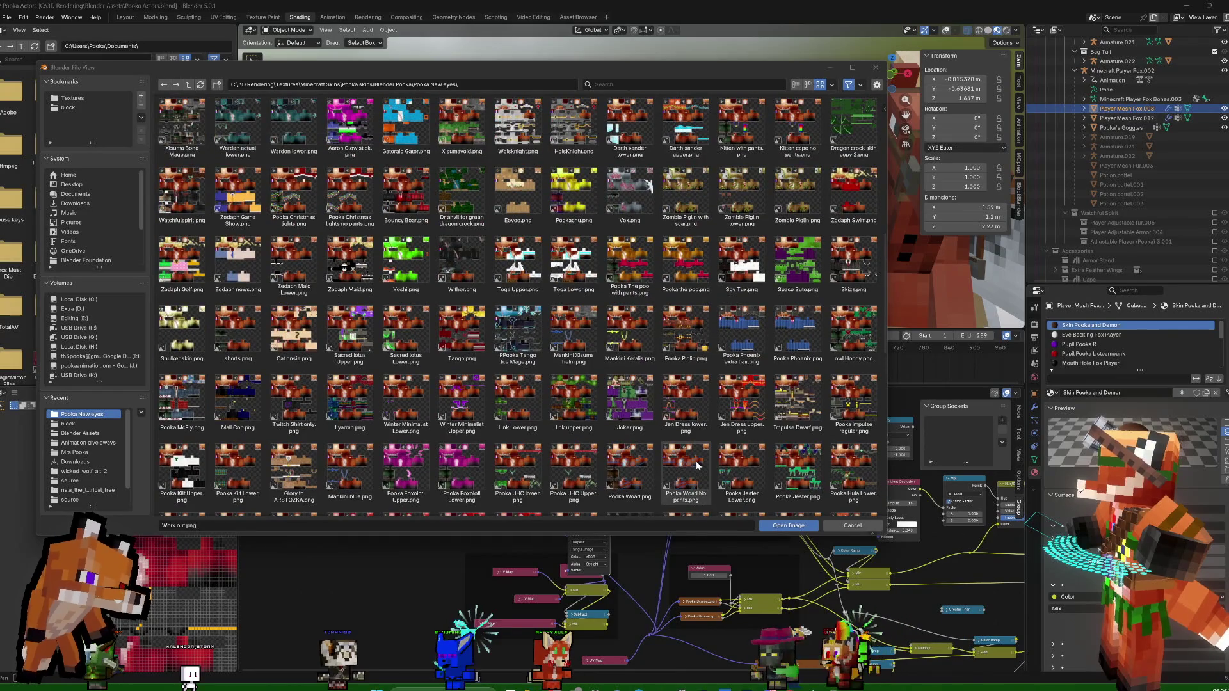
scroll(698, 465, up, 2)
scroll(696, 461, up, 1)
scroll(696, 460, up, 2)
scroll(696, 461, up, 1)
scroll(696, 461, up, 2)
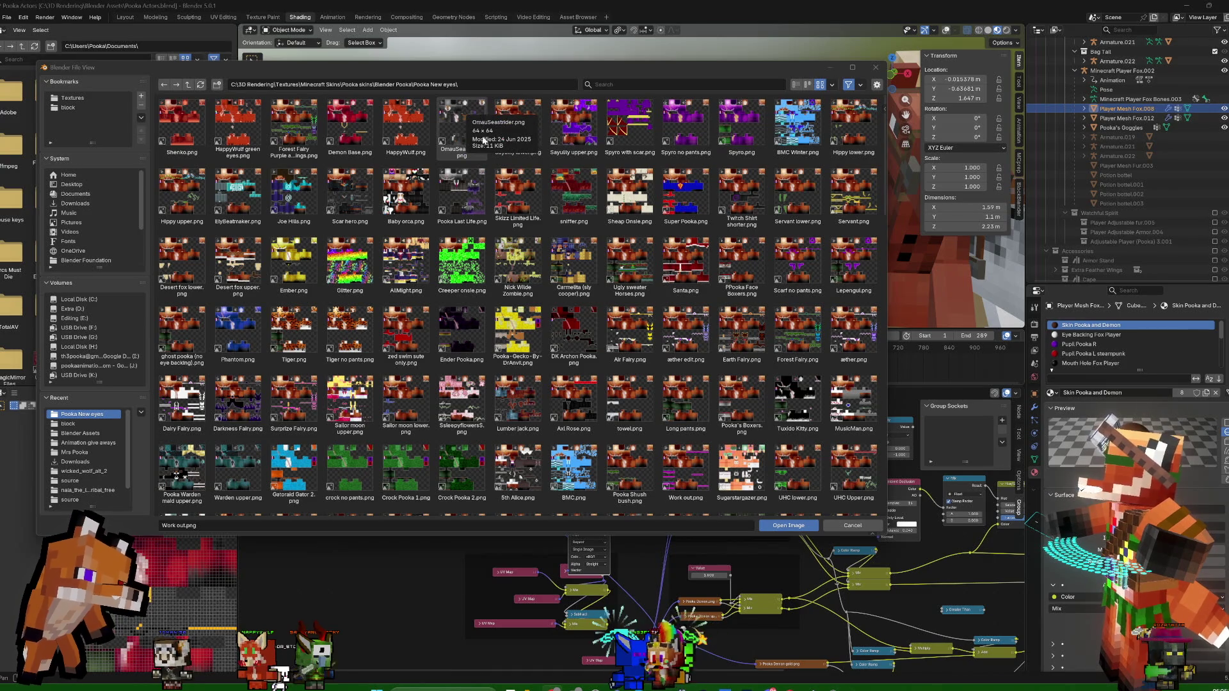
Select OmauSeastrider.png in the skin texture folder
click(481, 127)
Load OmauSeastrider.png into the image texture node, then collapse the node after checking its settings
double_click(472, 125)
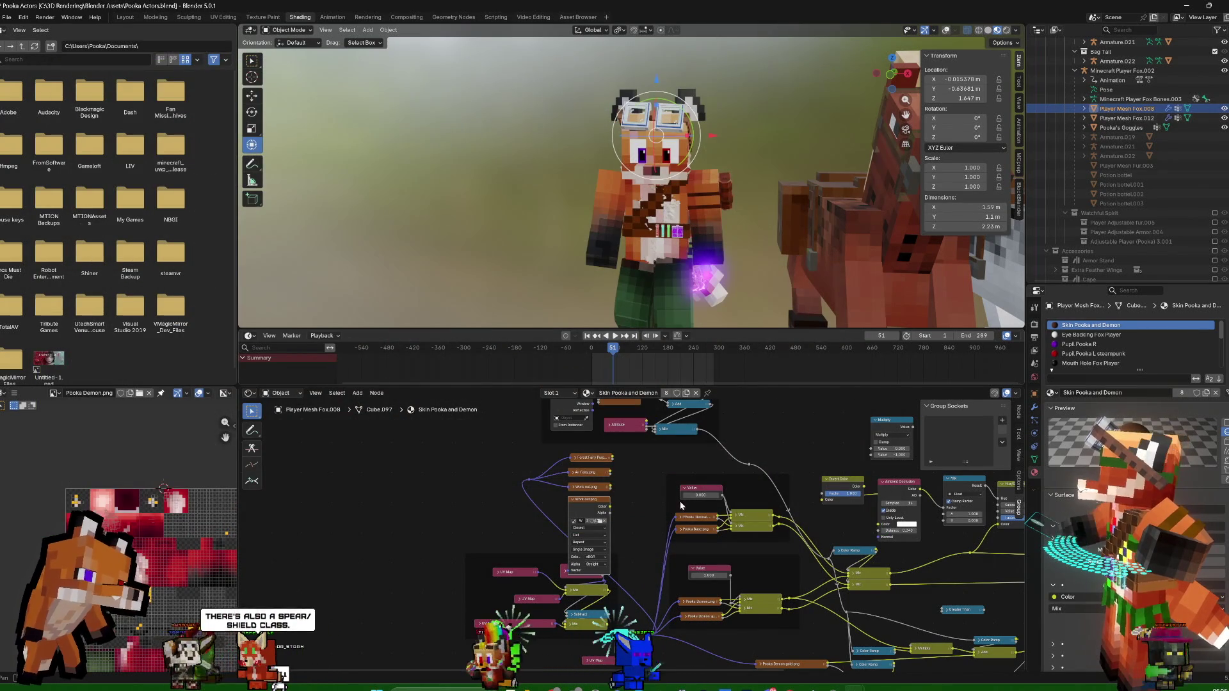
click(573, 500)
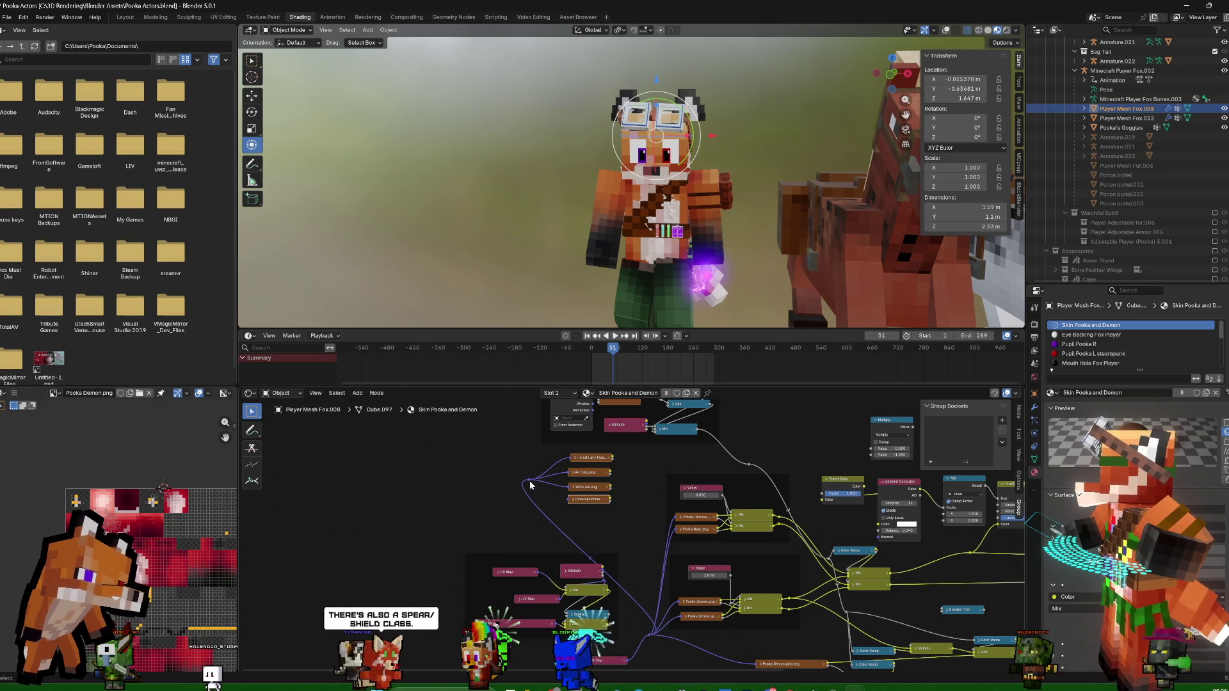
click(567, 500)
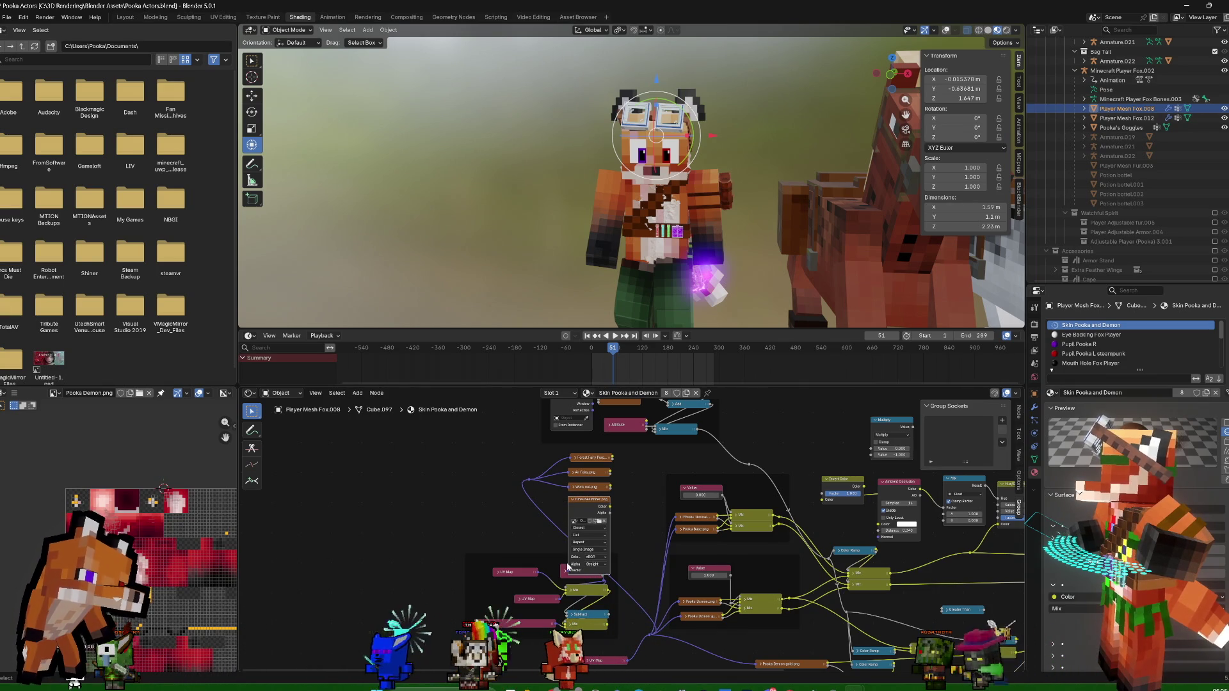
click(573, 501)
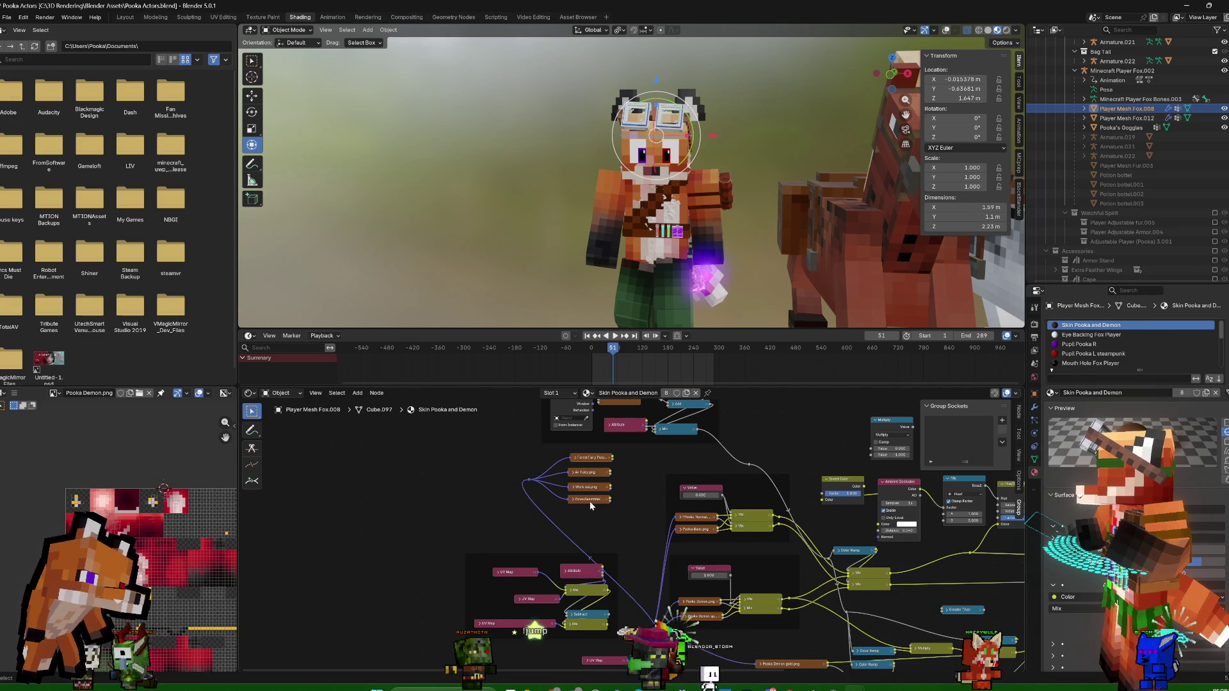
scroll(604, 524, up, 2)
Duplicate the OmauSeastrider image node with Shift+D, place it below, and start browsing for a new skin image
drag(564, 484, 562, 484)
key(shift+d)
click(565, 512)
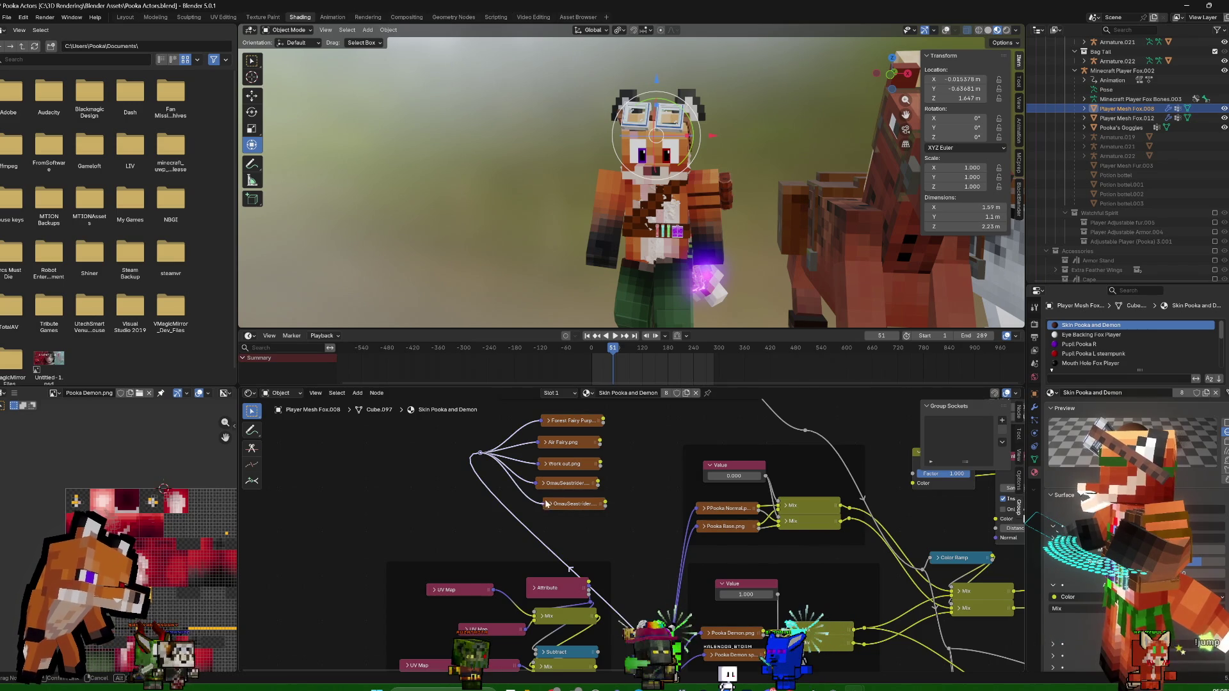
click(550, 506)
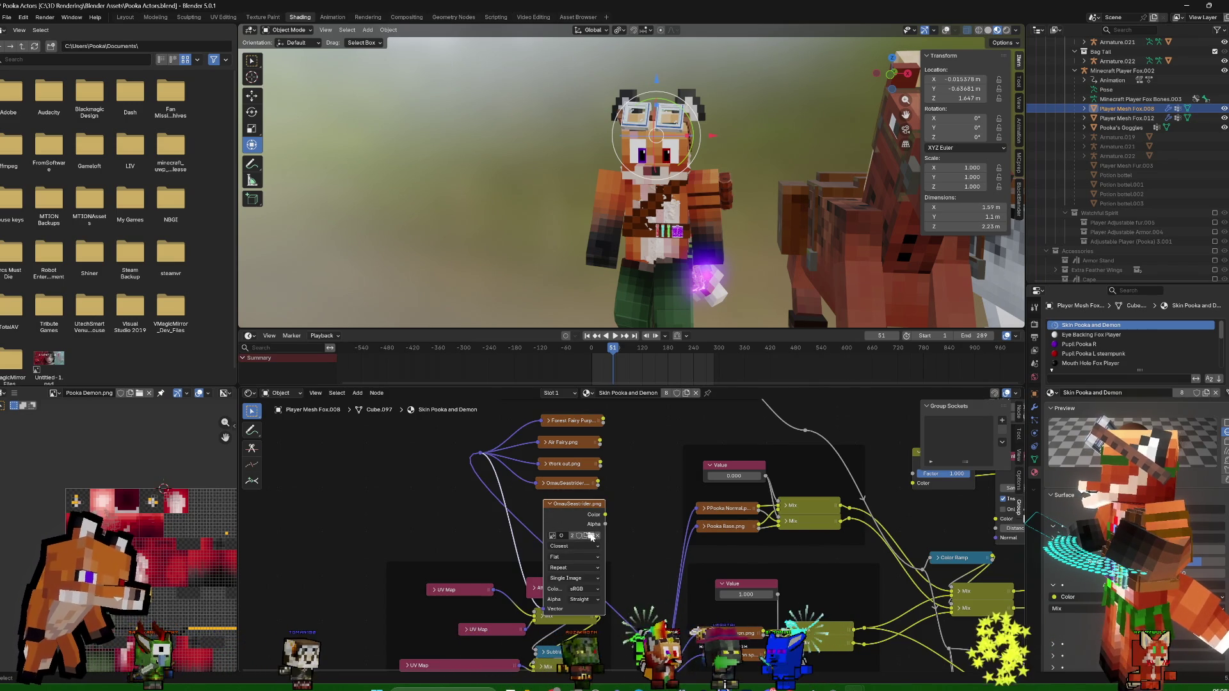
click(592, 536)
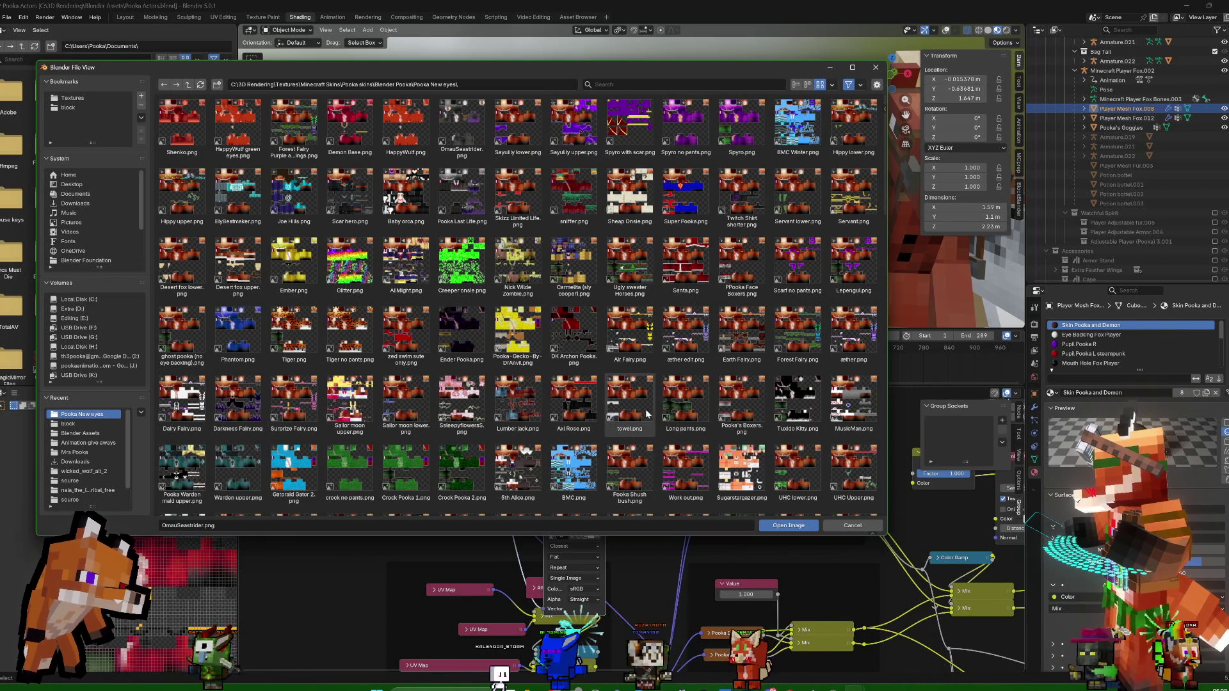
scroll(654, 408, down, 1)
scroll(654, 408, down, 1)
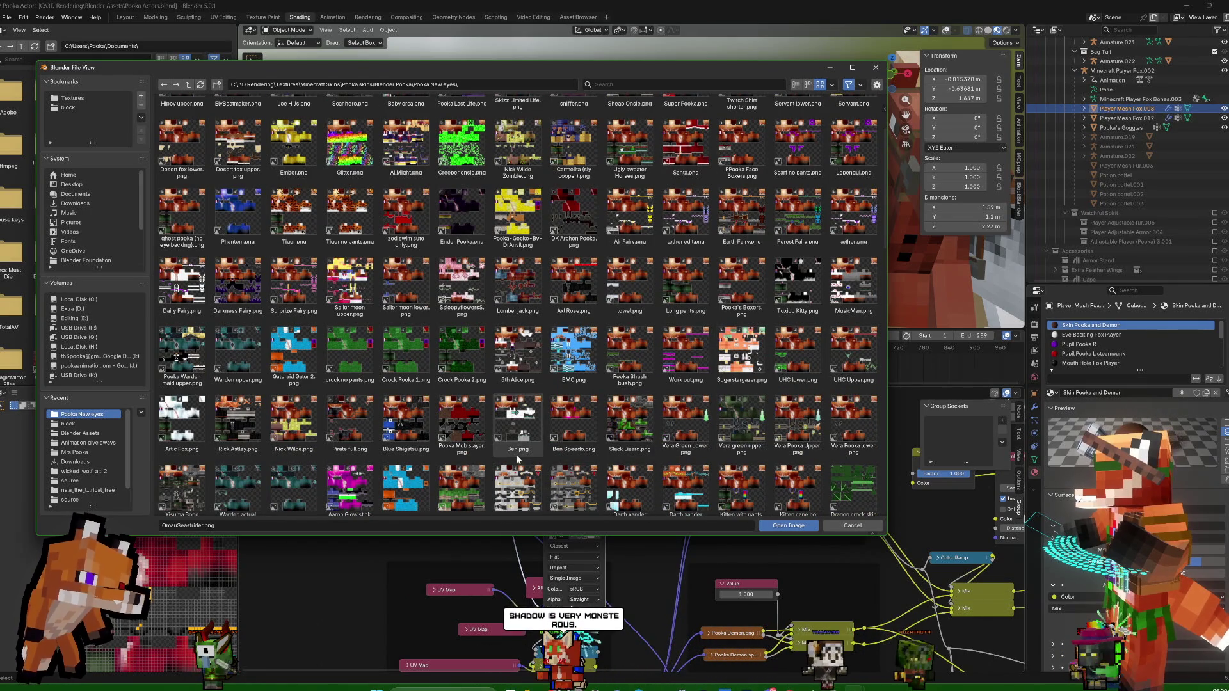
scroll(516, 454, down, 1)
scroll(639, 463, down, 2)
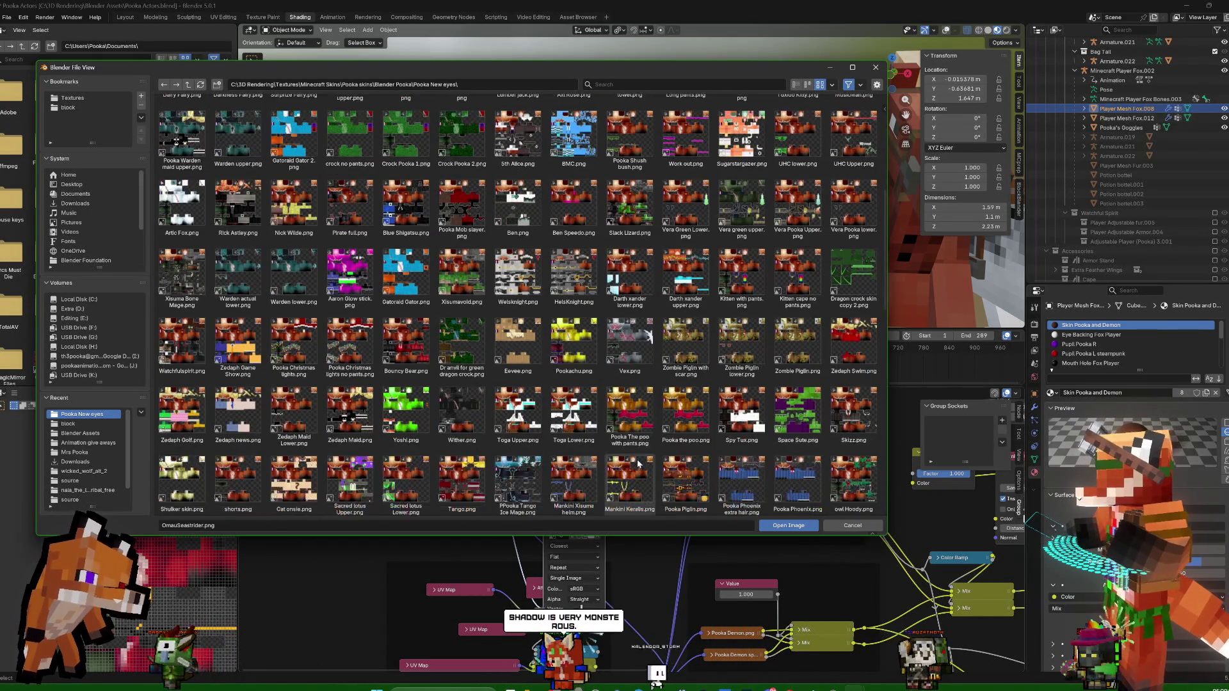
scroll(615, 456, up, 2)
scroll(576, 442, up, 2)
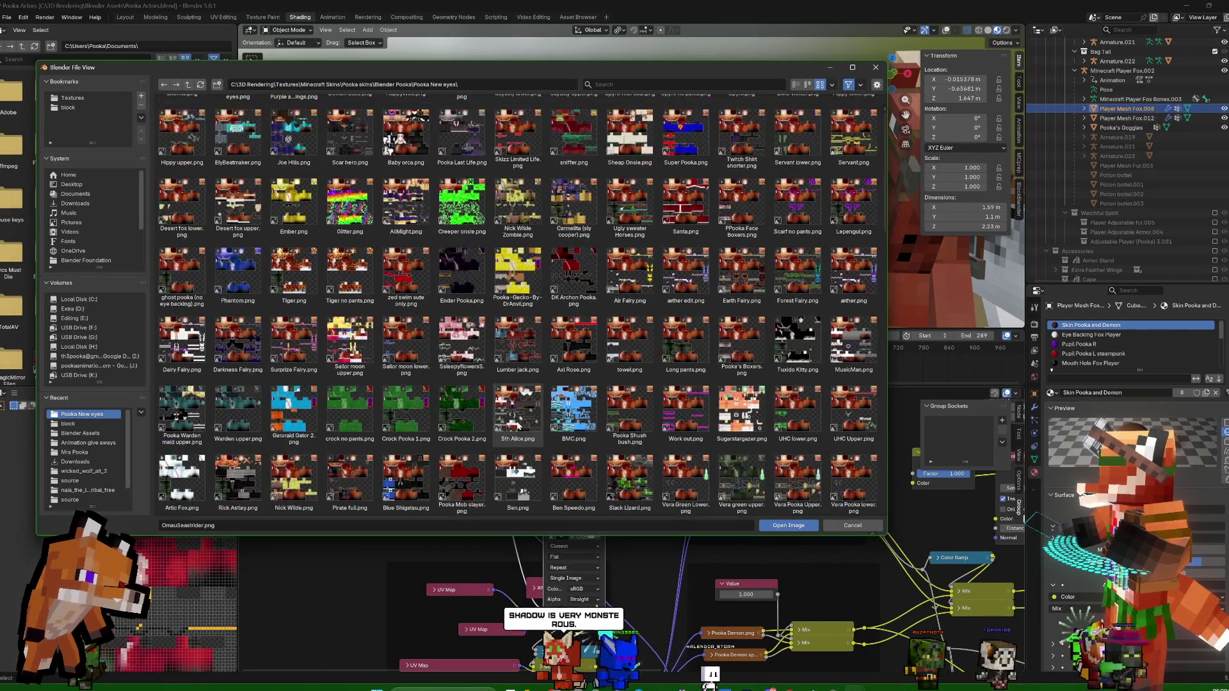
scroll(519, 426, up, 1)
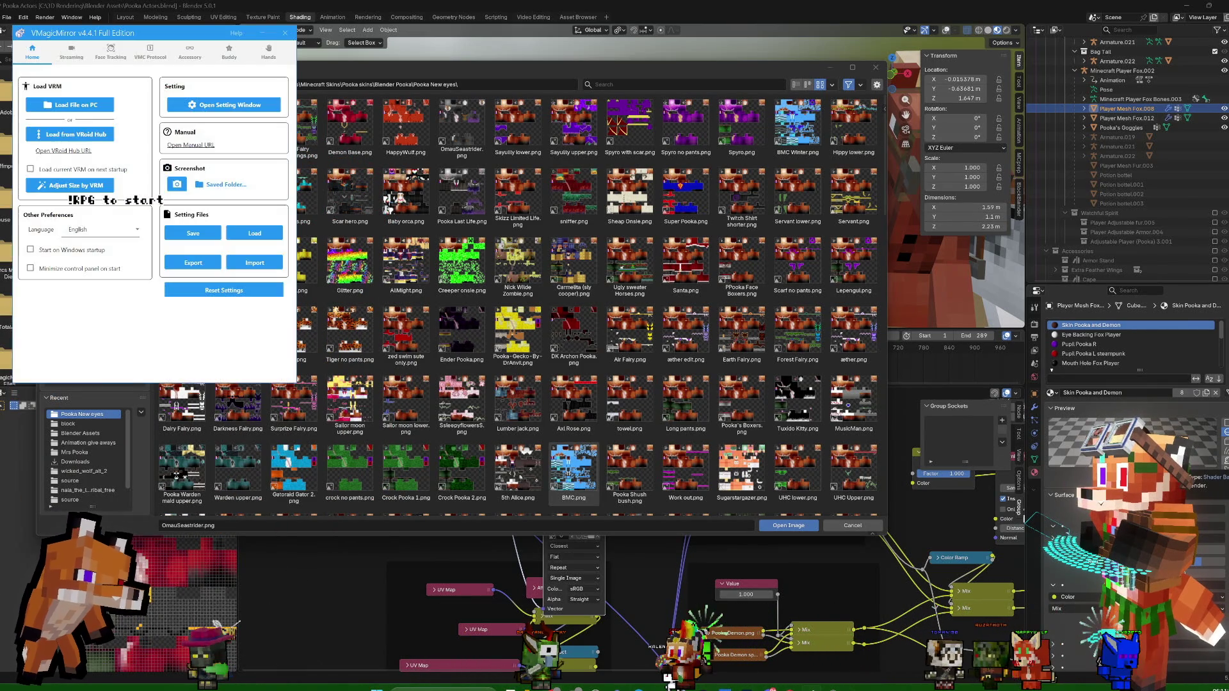
Load the 057 - Crock Pooka.vrm avatar in VMagicMirror and return to Blender's skin browser
click(72, 105)
scroll(200, 240, down, 6)
scroll(201, 239, down, 6)
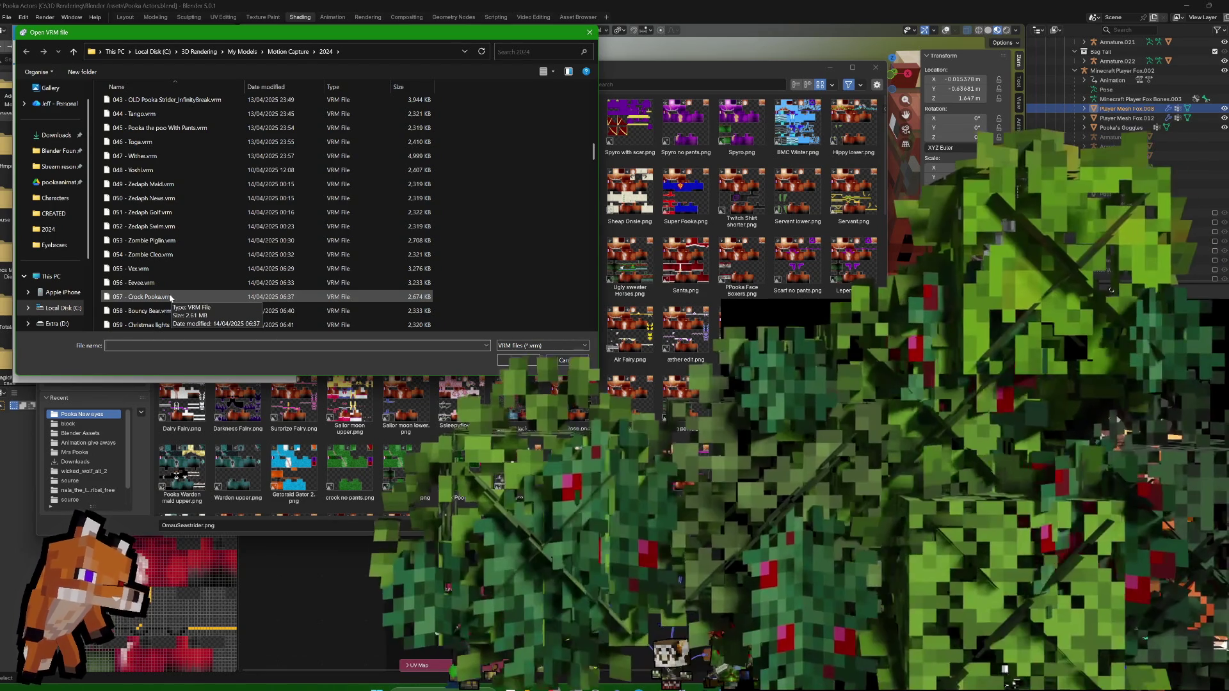
double_click(172, 296)
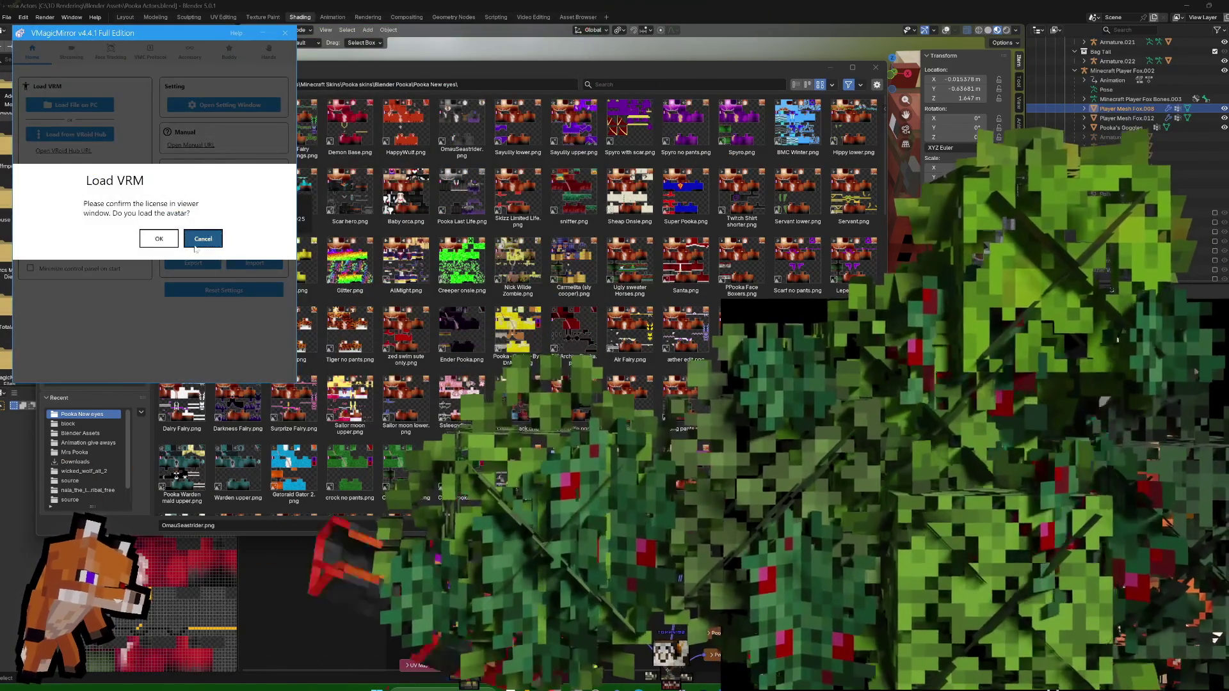
click(202, 239)
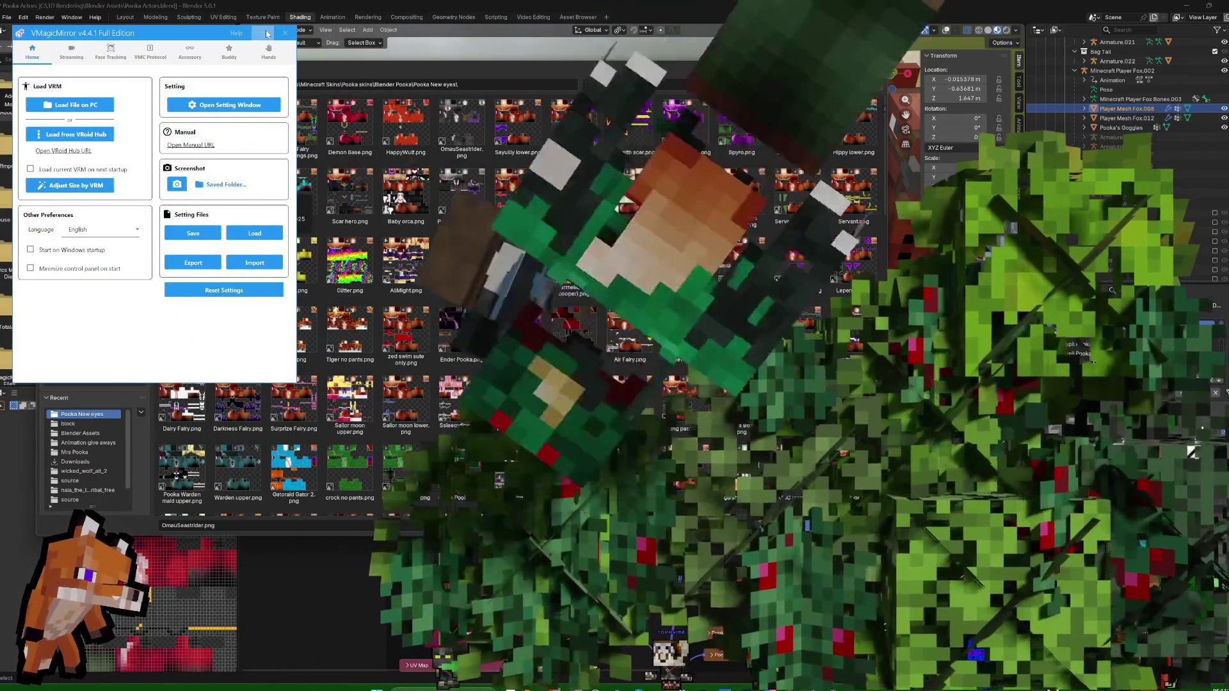
click(343, 181)
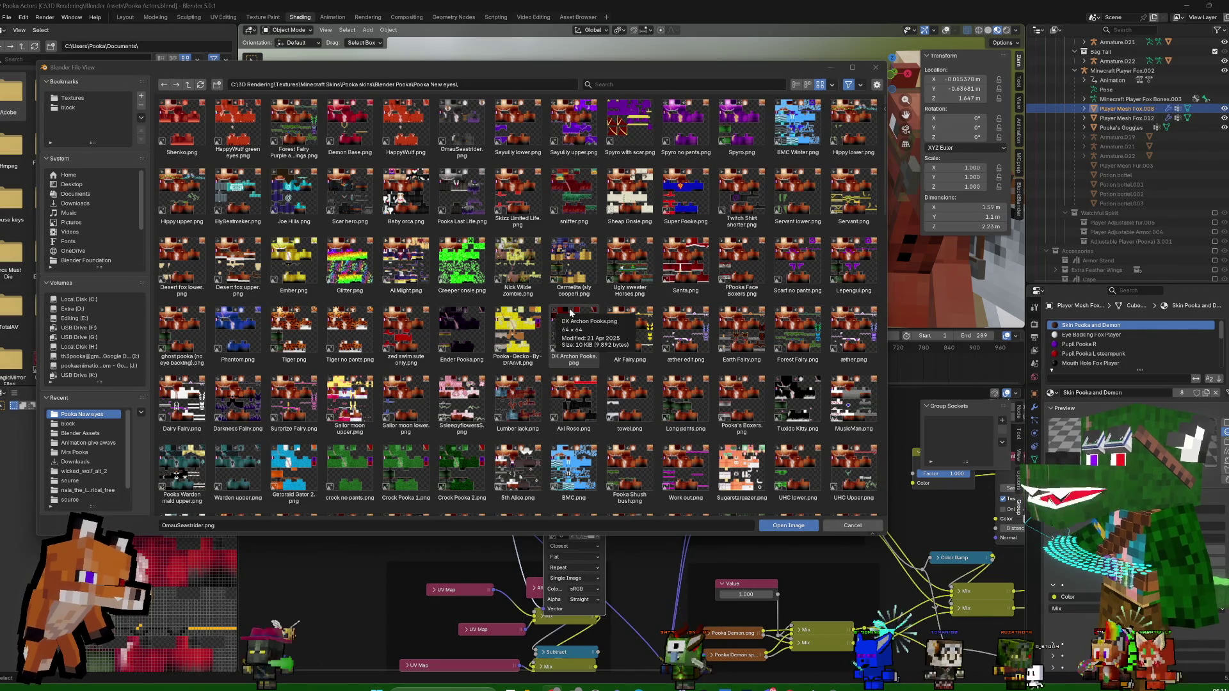
Load Earth Fairy.png into the copied image node and collapse it
click(739, 337)
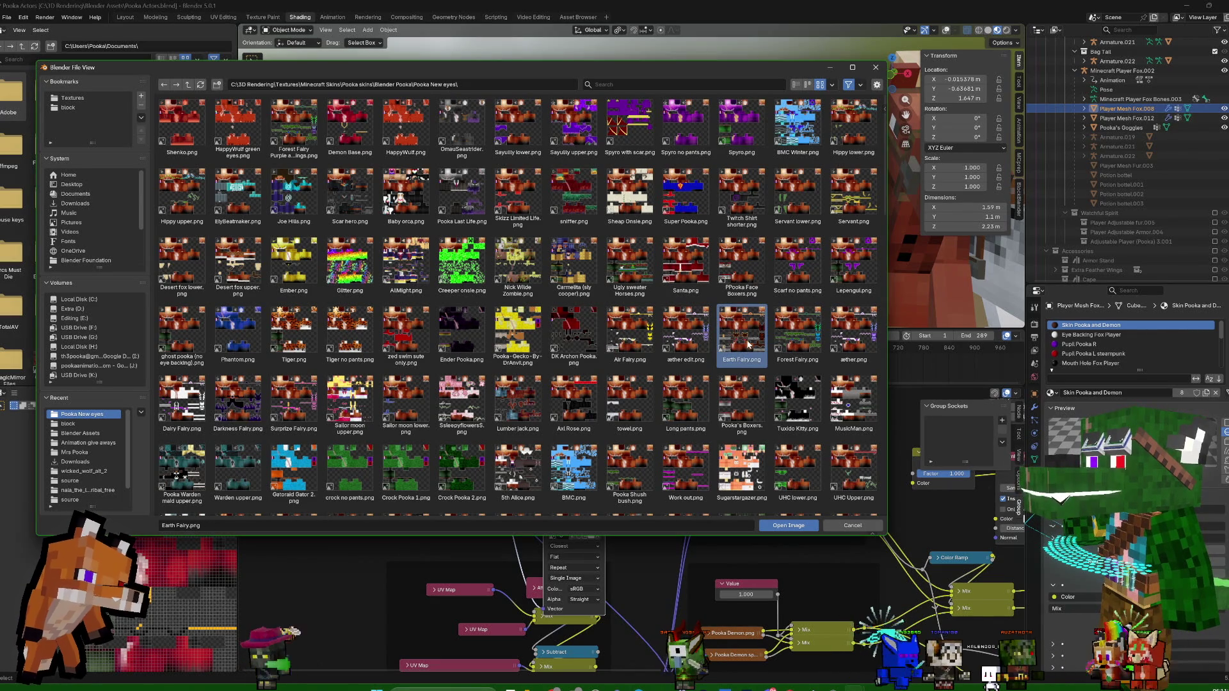
double_click(754, 333)
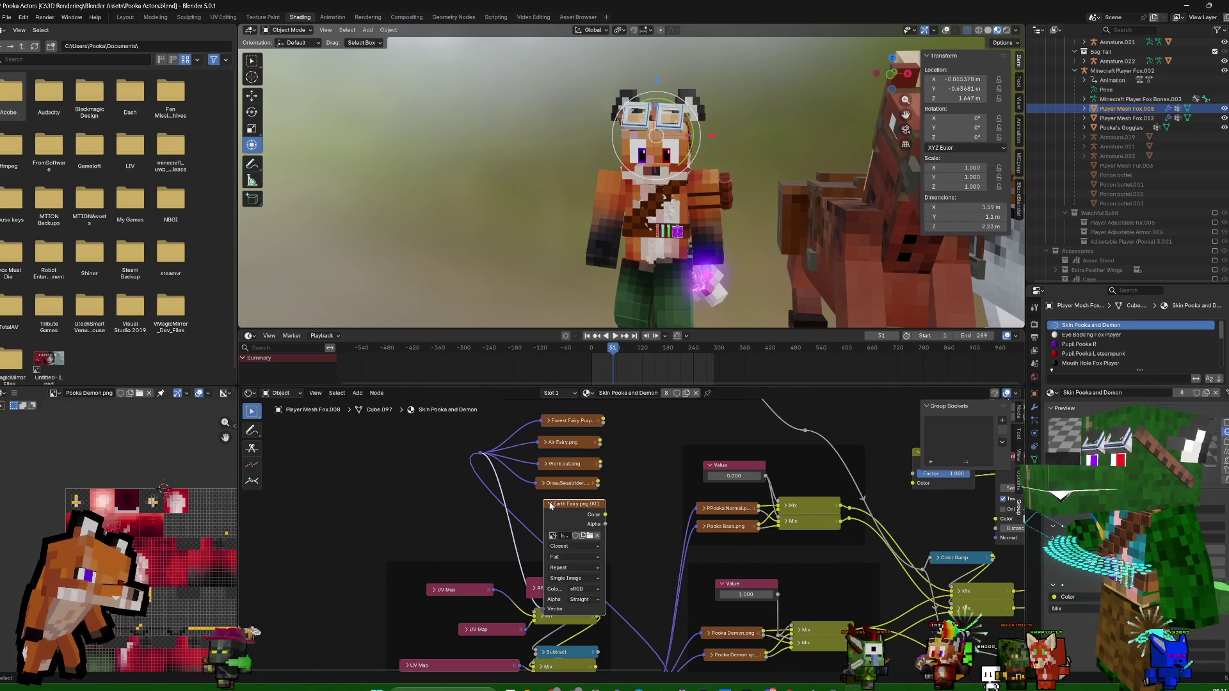
click(551, 505)
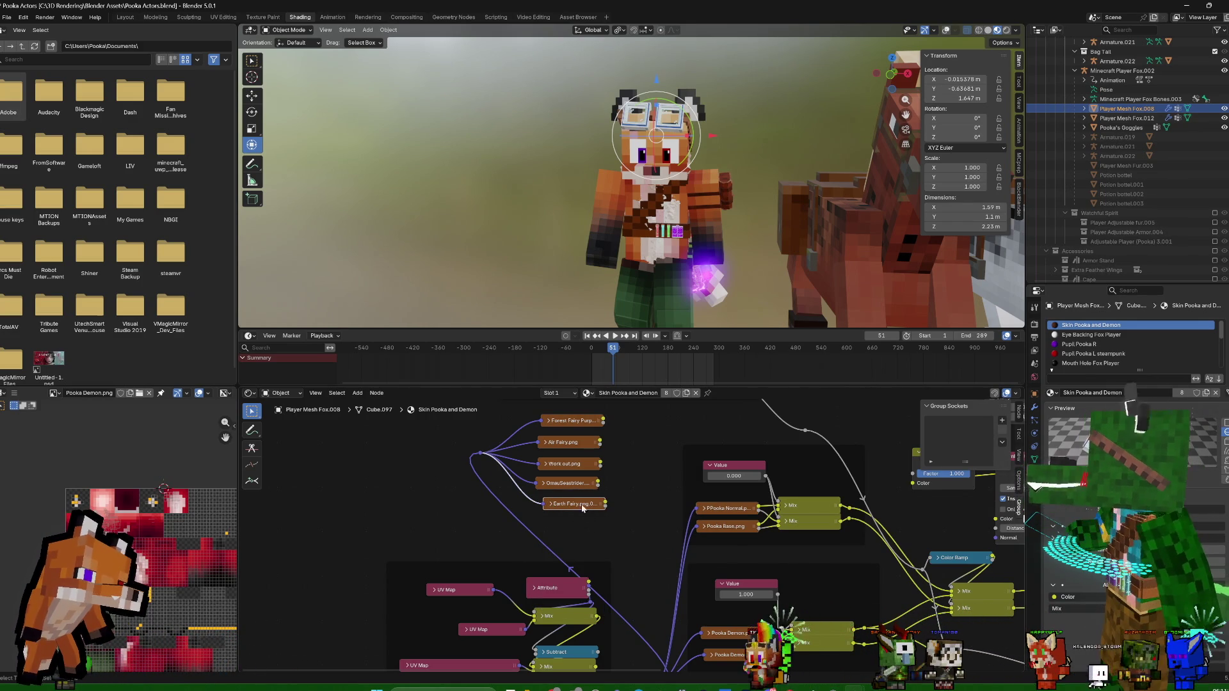
Duplicate the Earth Fairy node below the original, link it to the hub, expand it and start choosing a new image
key(shift+d)
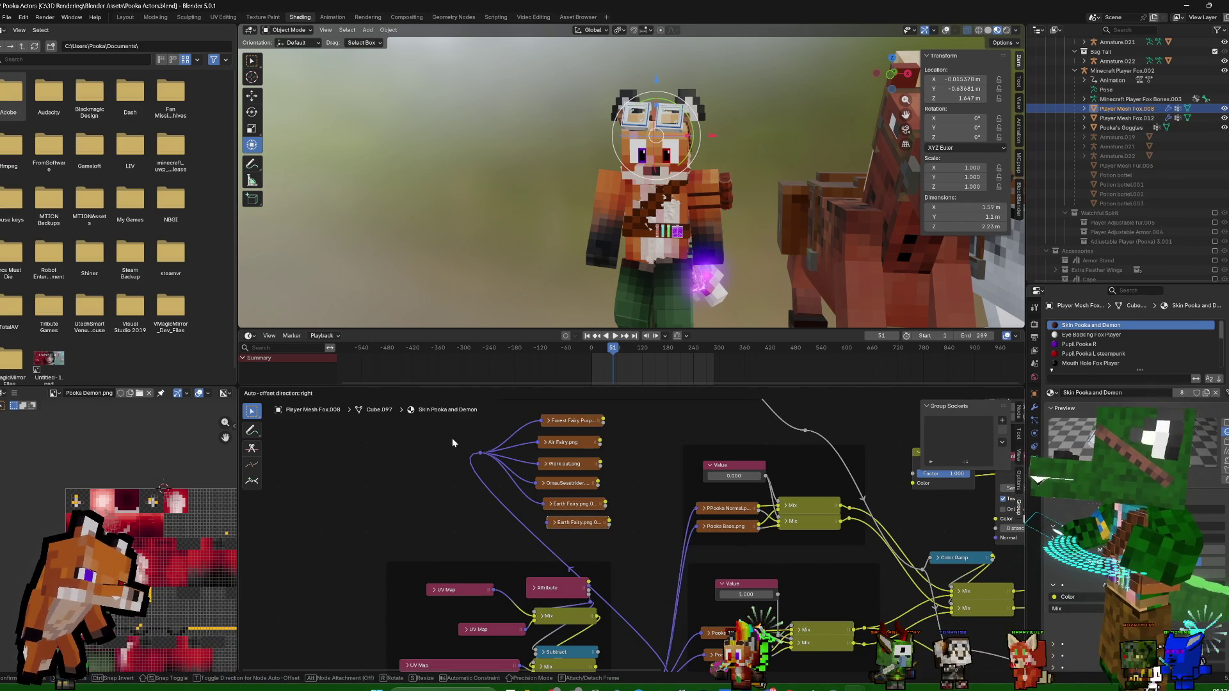
click(484, 458)
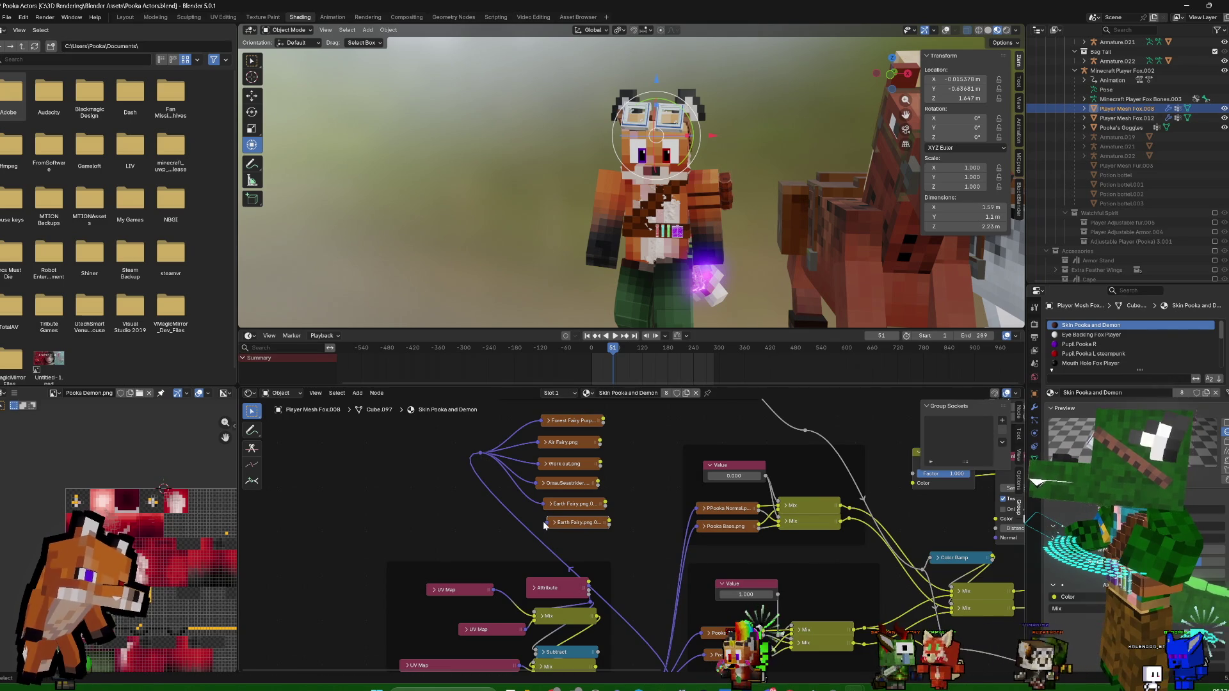
click(544, 522)
drag(548, 522, 514, 516)
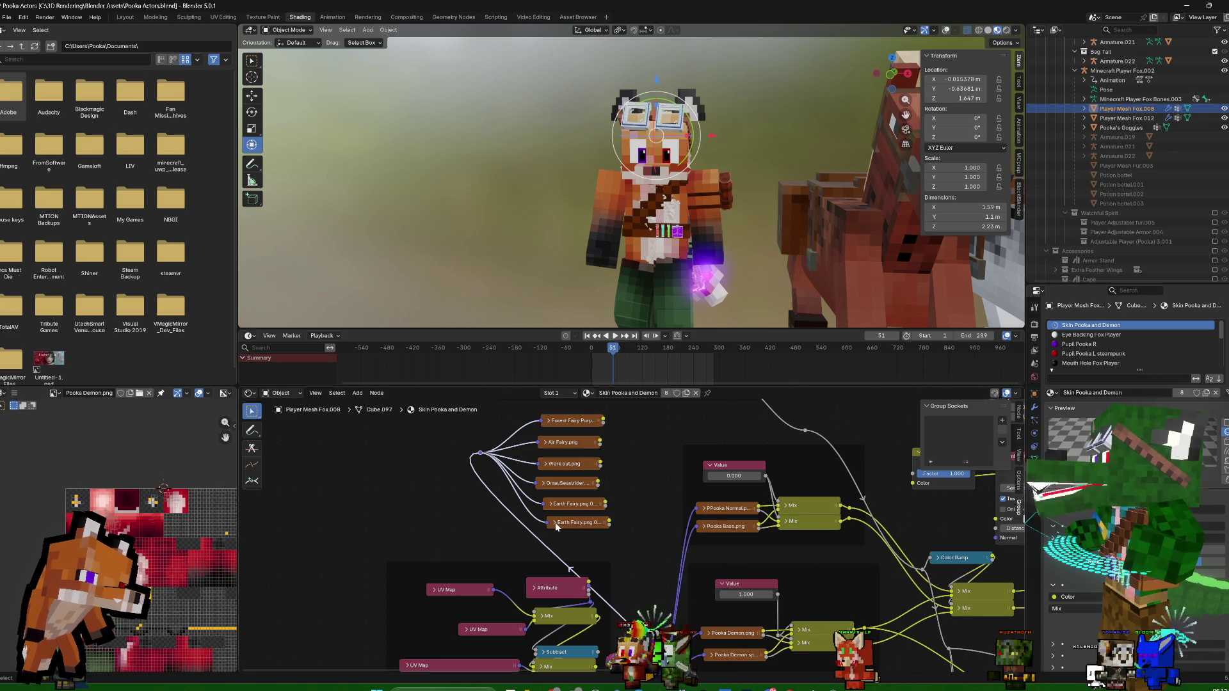
click(555, 523)
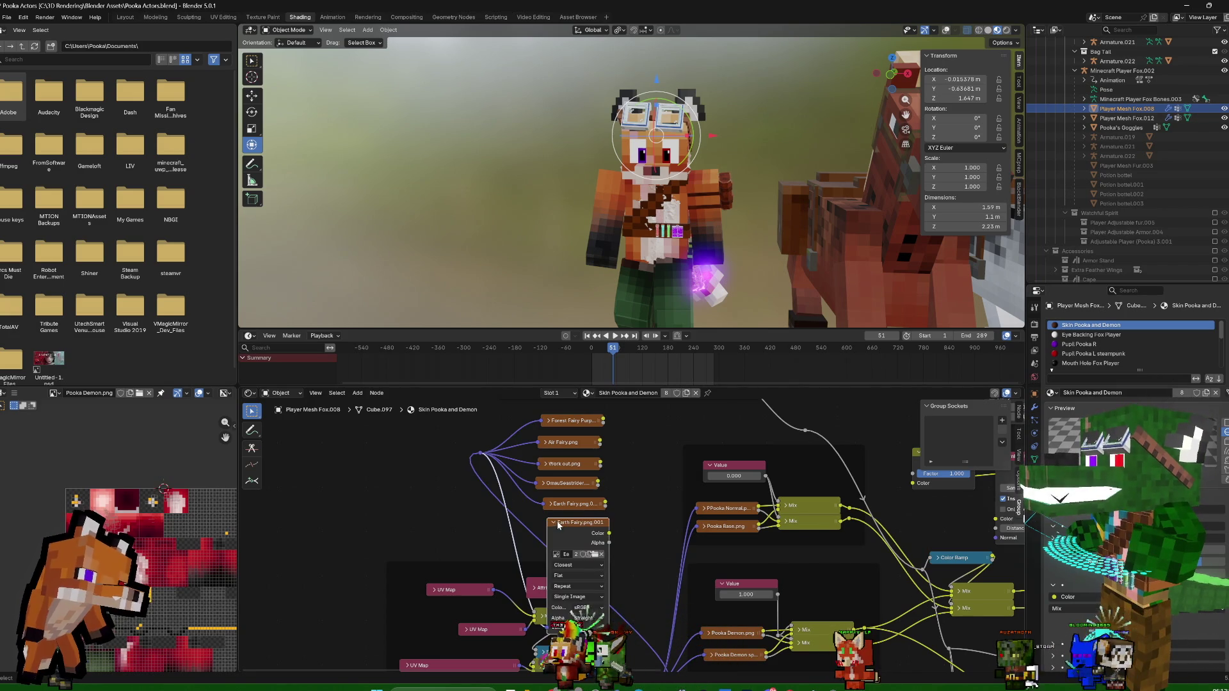
click(595, 556)
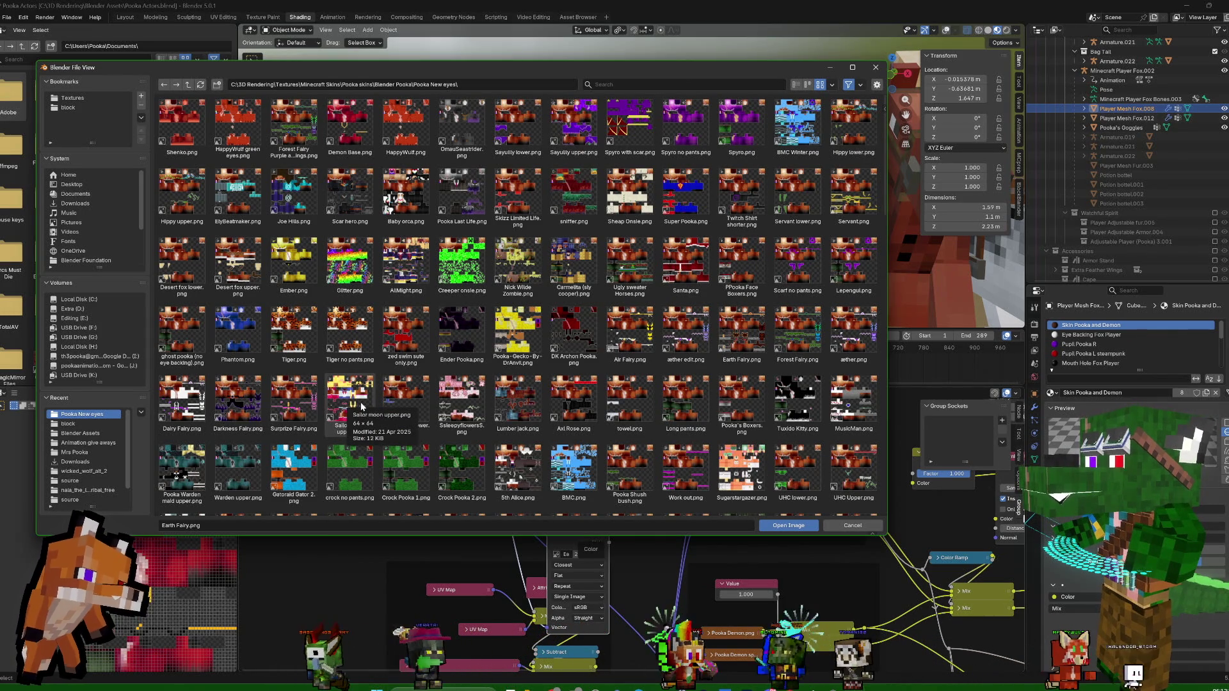
Load Sailor moon upper.png into the copied node and collapse it
key(Return)
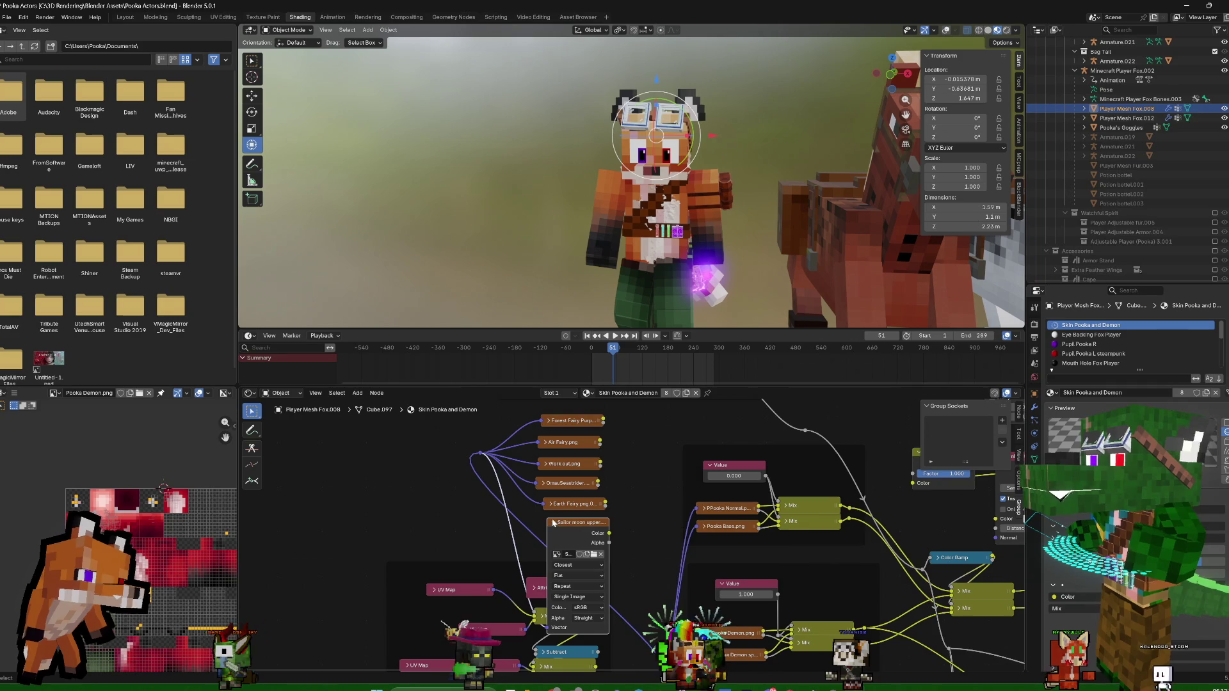
click(552, 523)
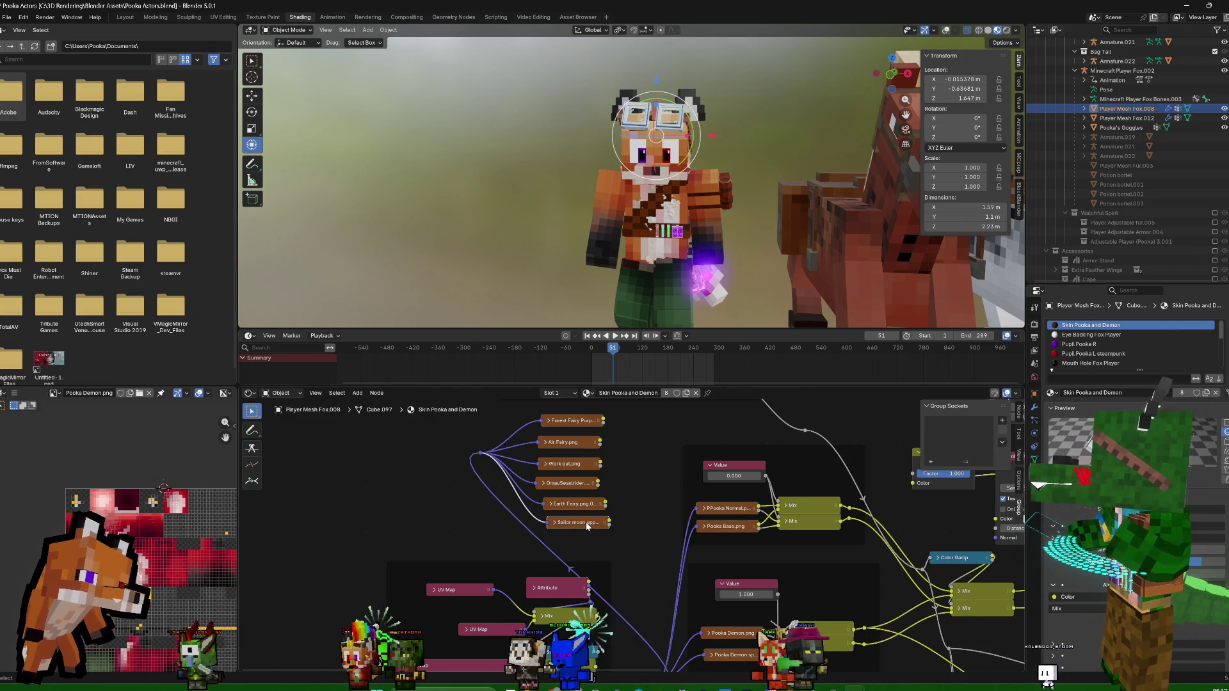
Duplicate the Sailor moon upper node beneath the first and expand the copy's settings
drag(578, 526, 581, 525)
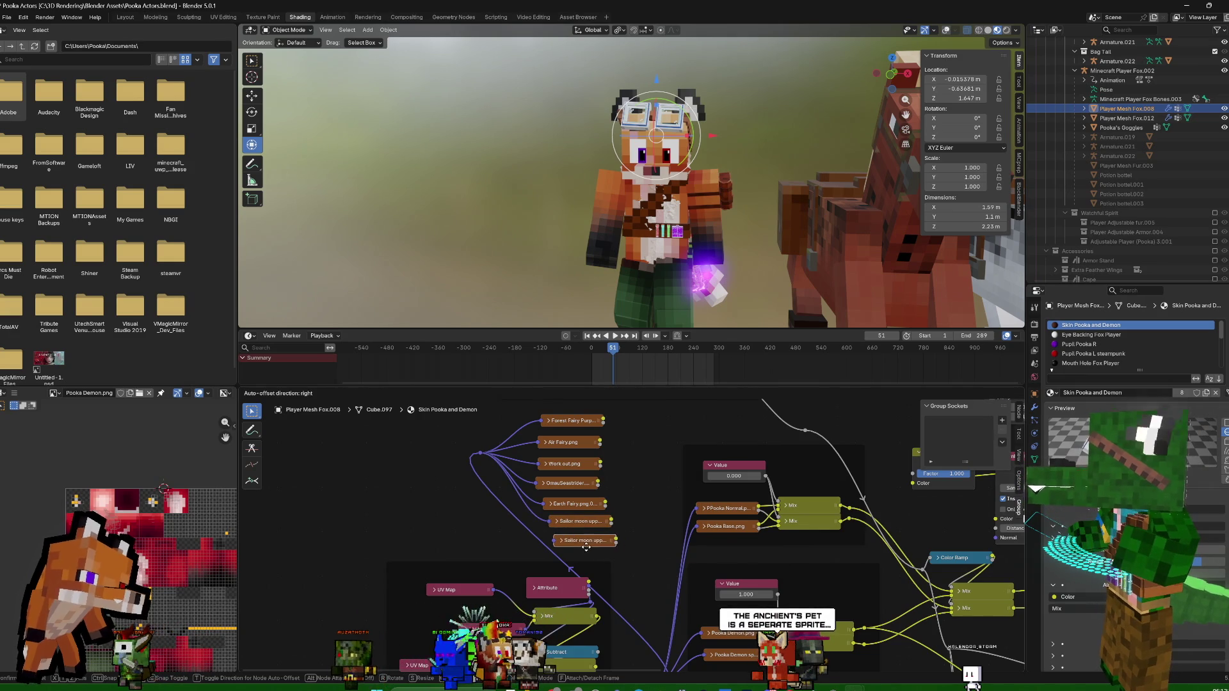
click(586, 545)
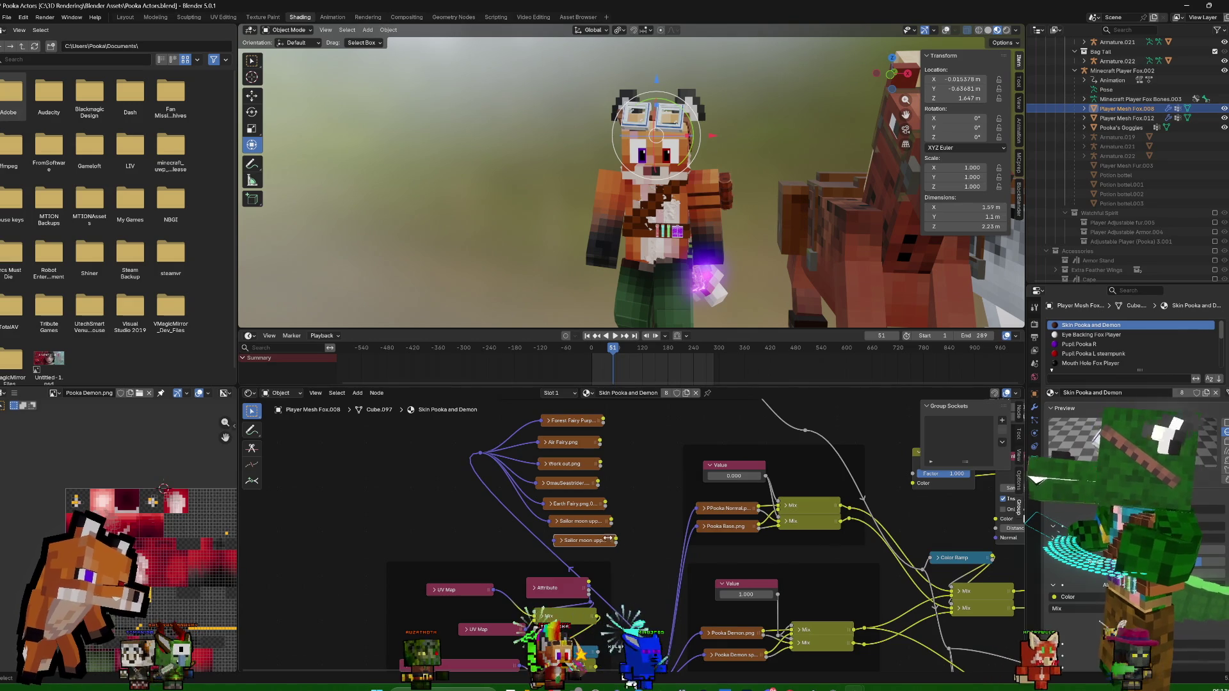
click(543, 542)
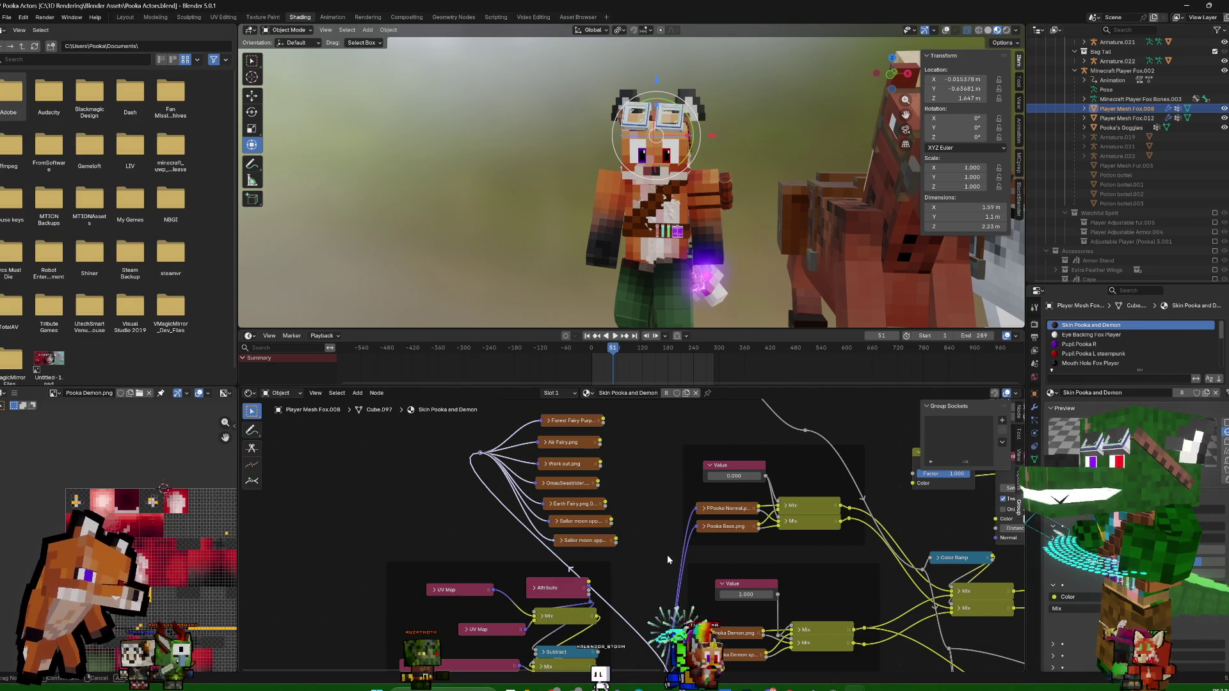
click(566, 542)
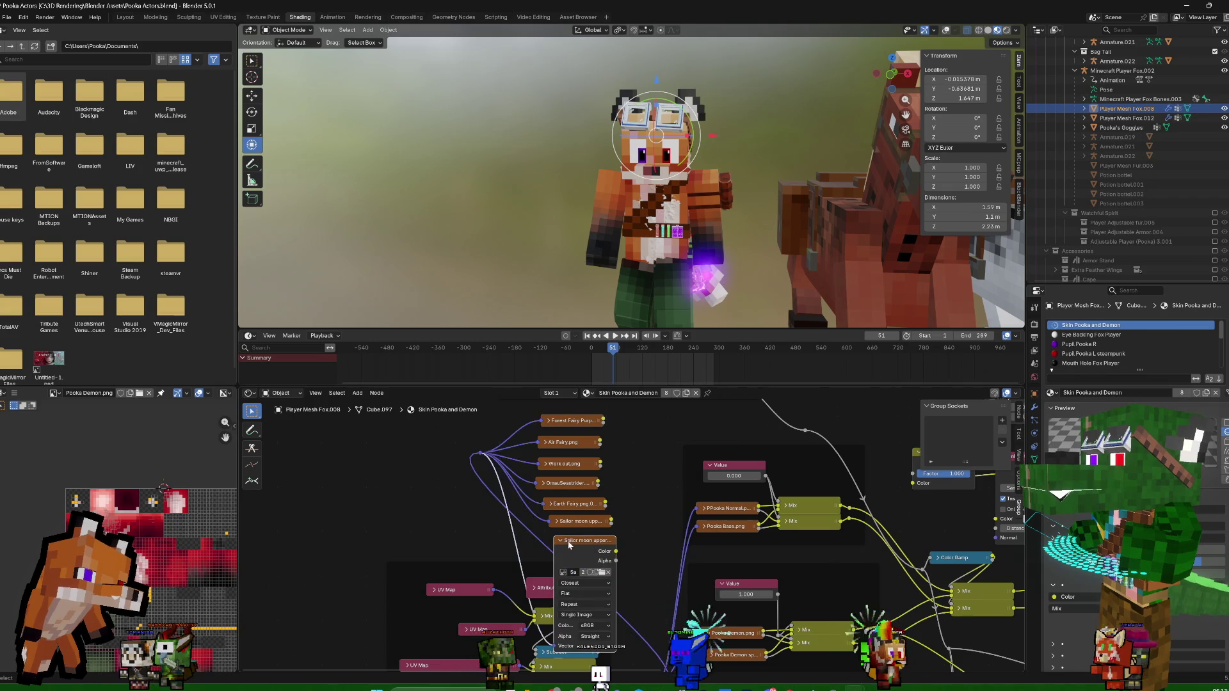
Bring up the skin image browser to pick a different texture for the new copy
click(599, 572)
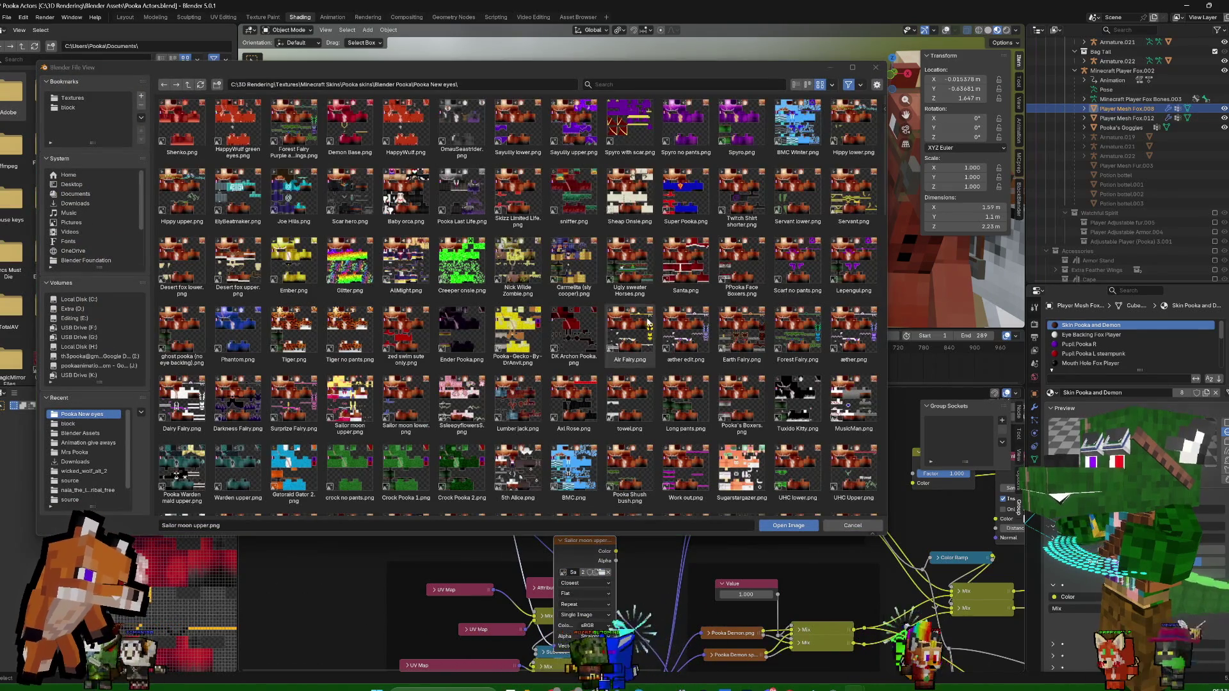
scroll(673, 370, down, 1)
scroll(662, 360, down, 1)
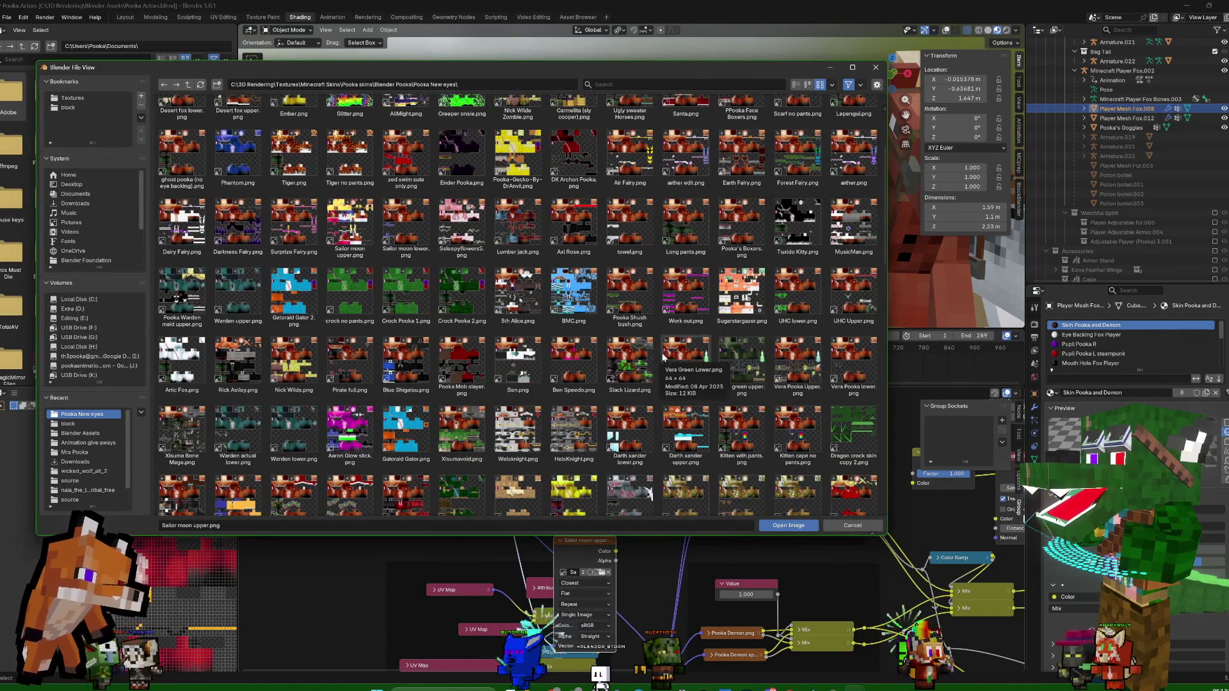